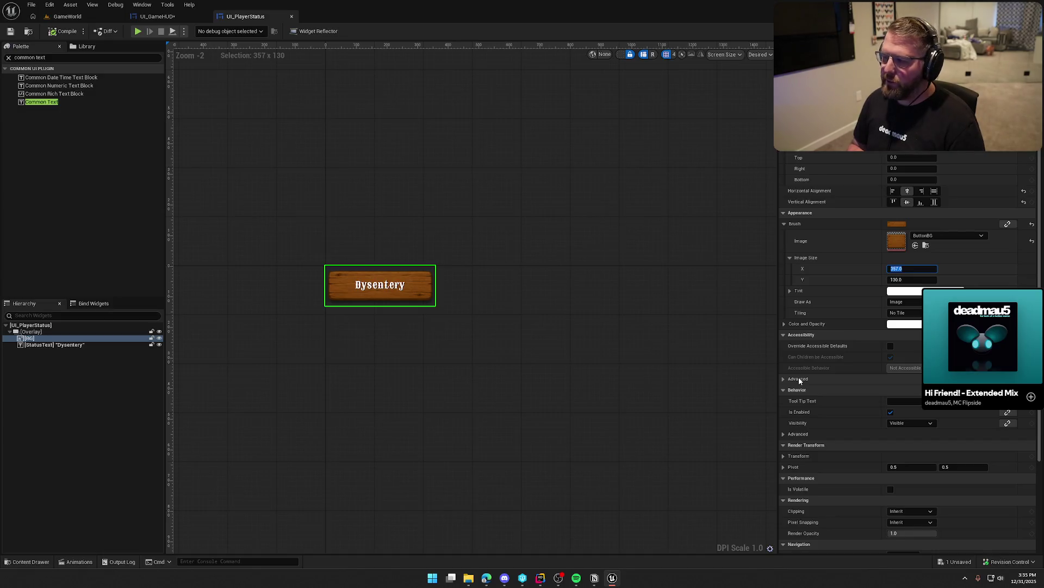
# - Set the badge background image size to 150 × 75
pyautogui.write('150')
pyautogui.press('Tab')
pyautogui.write('758')
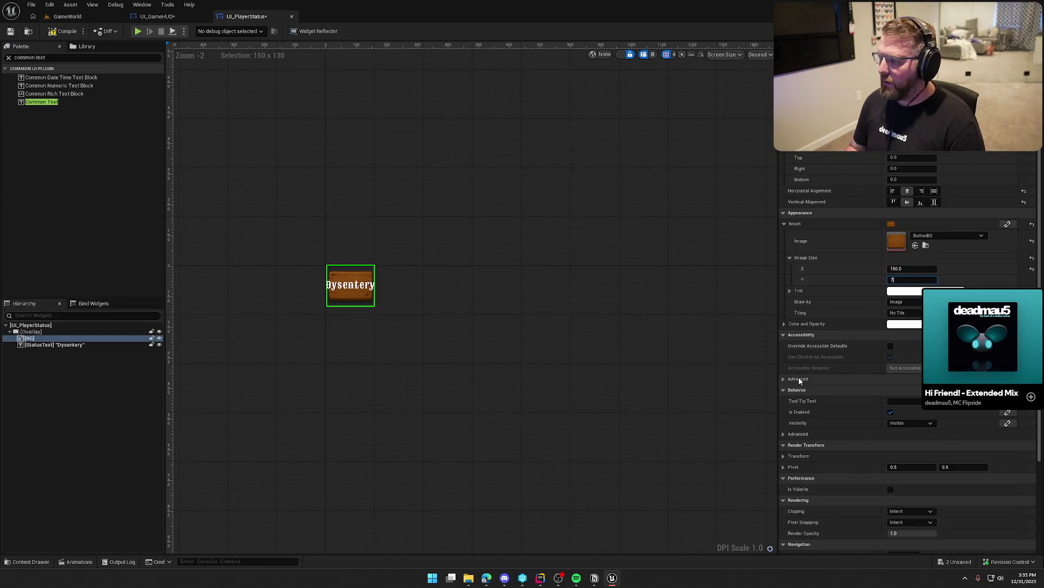
pyautogui.press('Return')
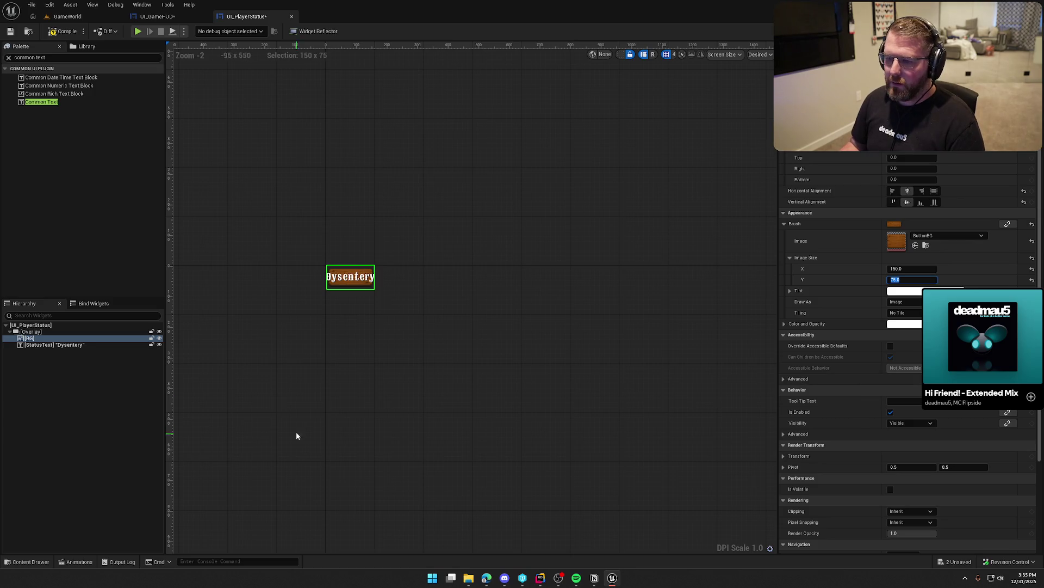
# - Duplicate the Default_25_White text style and name the copy Default_15_White
pyautogui.scroll(4, 296, 436)
pyautogui.click(425, 243)
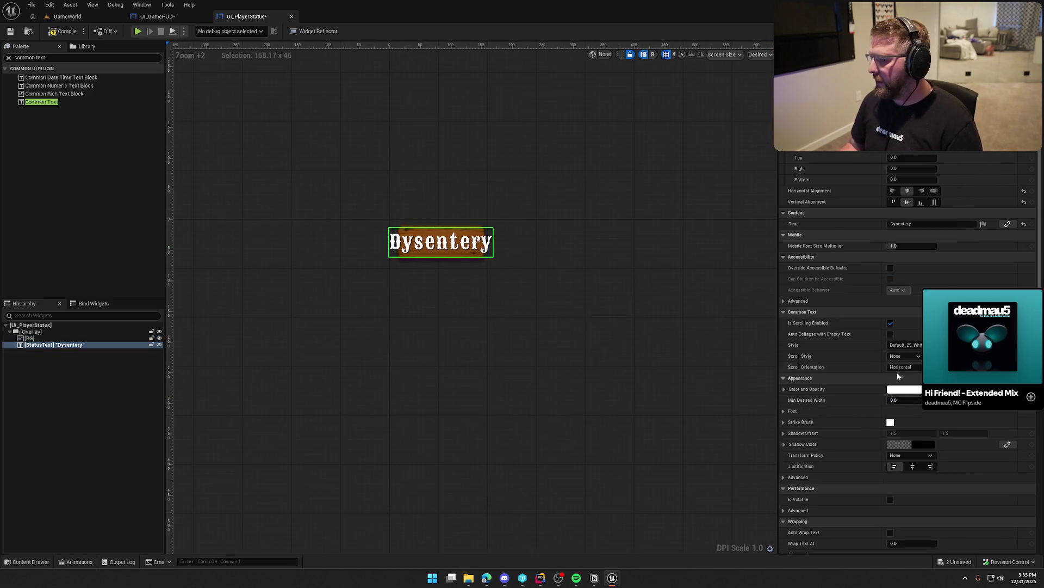
pyautogui.click(945, 345)
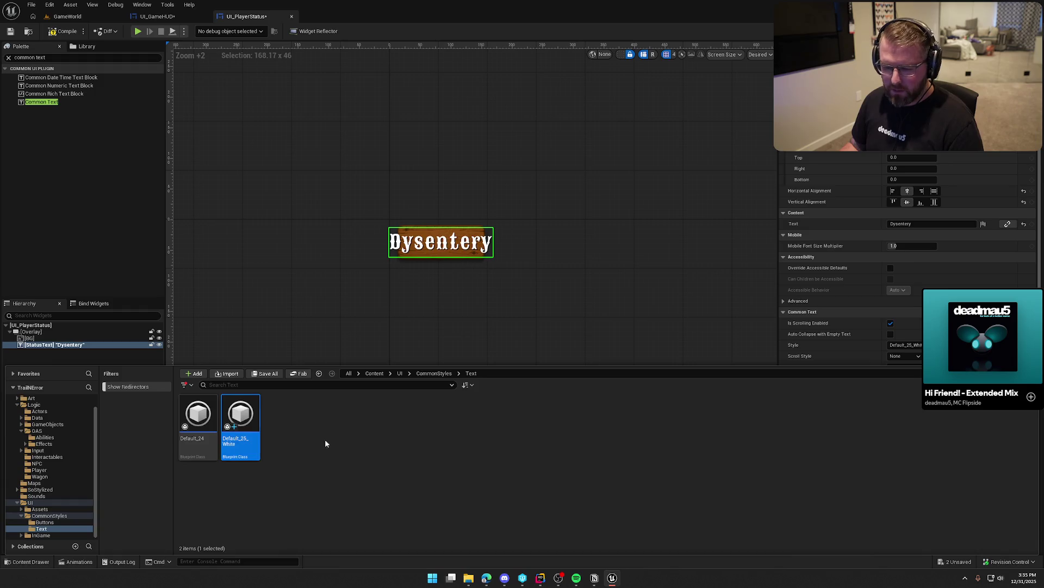
pyautogui.hotkey('ctrl', 'd')
pyautogui.press('End')
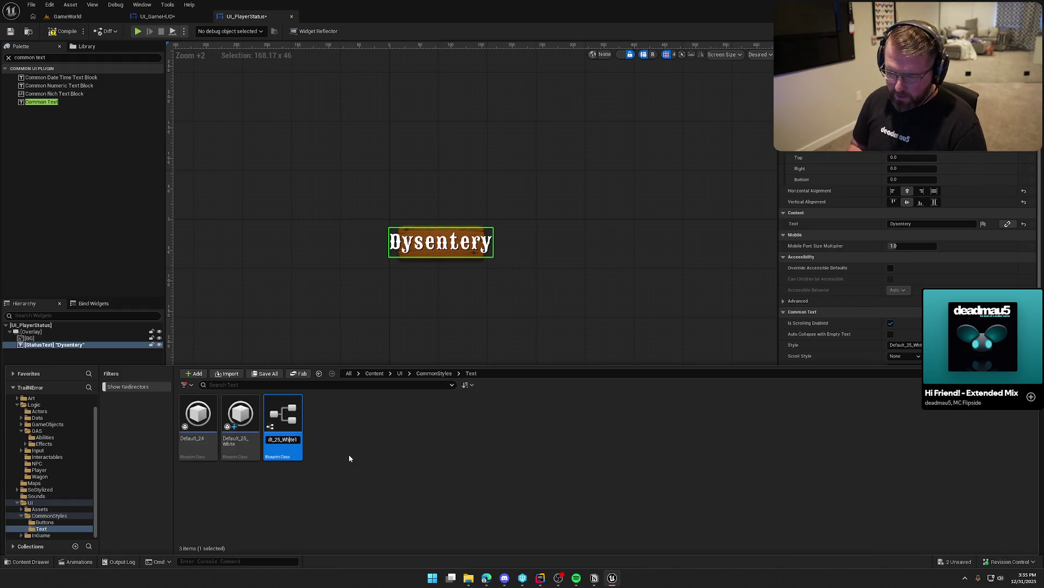
pyautogui.press('BackSpace')
pyautogui.write('1')
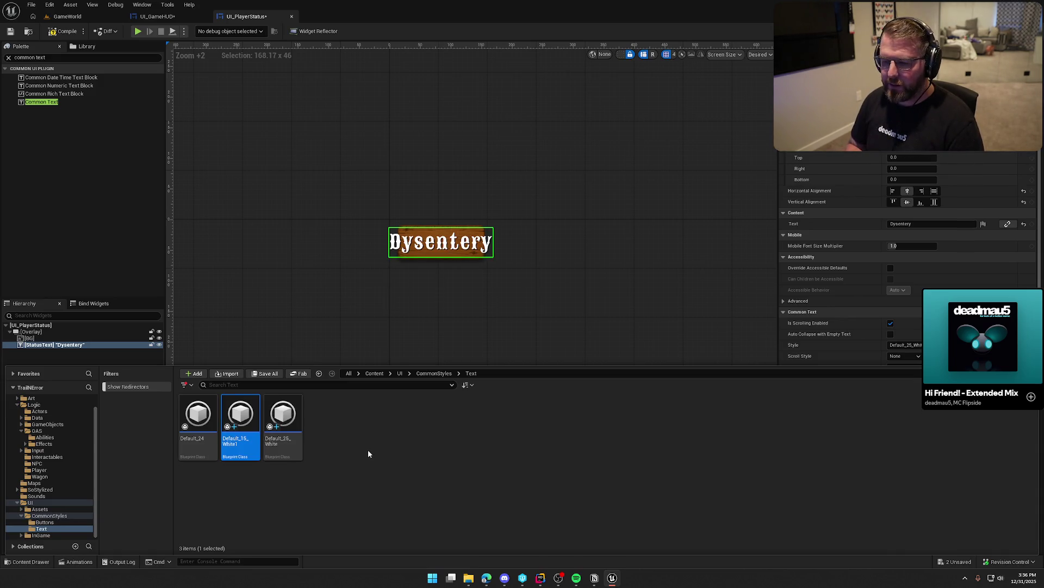
pyautogui.press('Return')
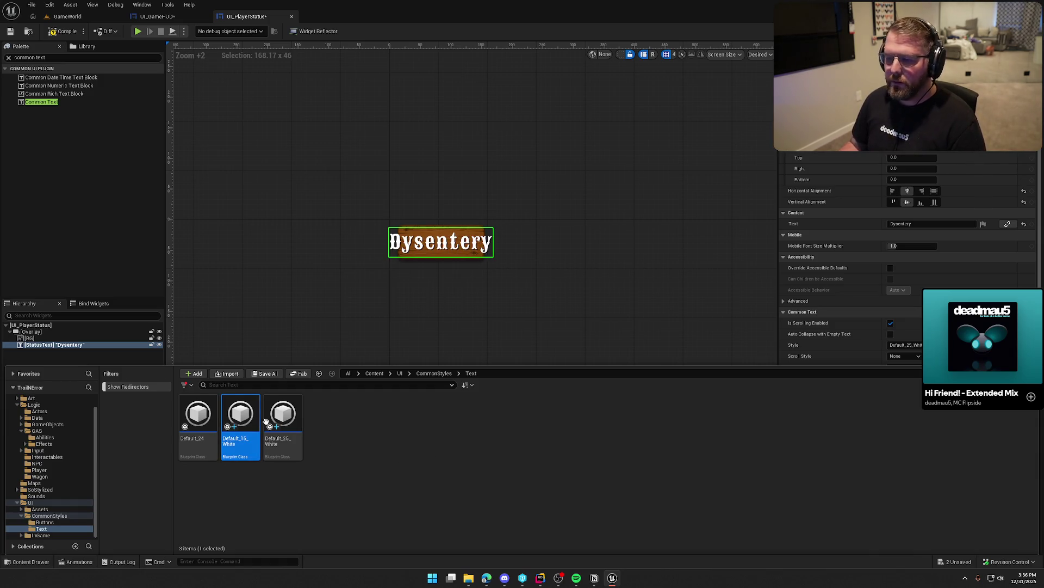
# - Assign Default_15_White to the status text and set its font size to 15
pyautogui.click(900, 347)
pyautogui.hotkey('ctrl', 'space')
pyautogui.click(267, 408)
pyautogui.doubleClick(241, 416)
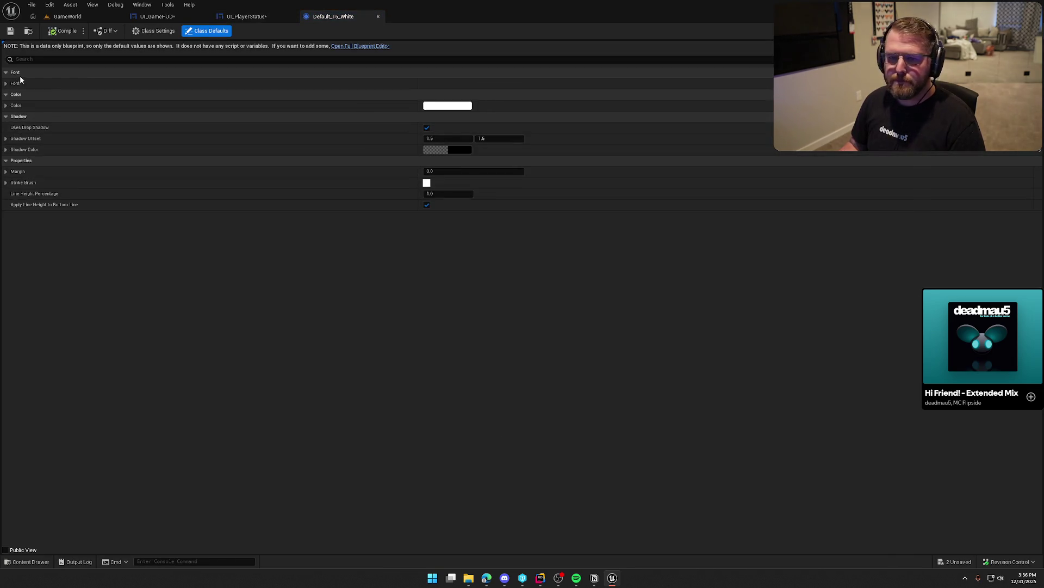
pyautogui.click(6, 83)
pyautogui.click(435, 117)
pyautogui.write('15')
pyautogui.press('Return')
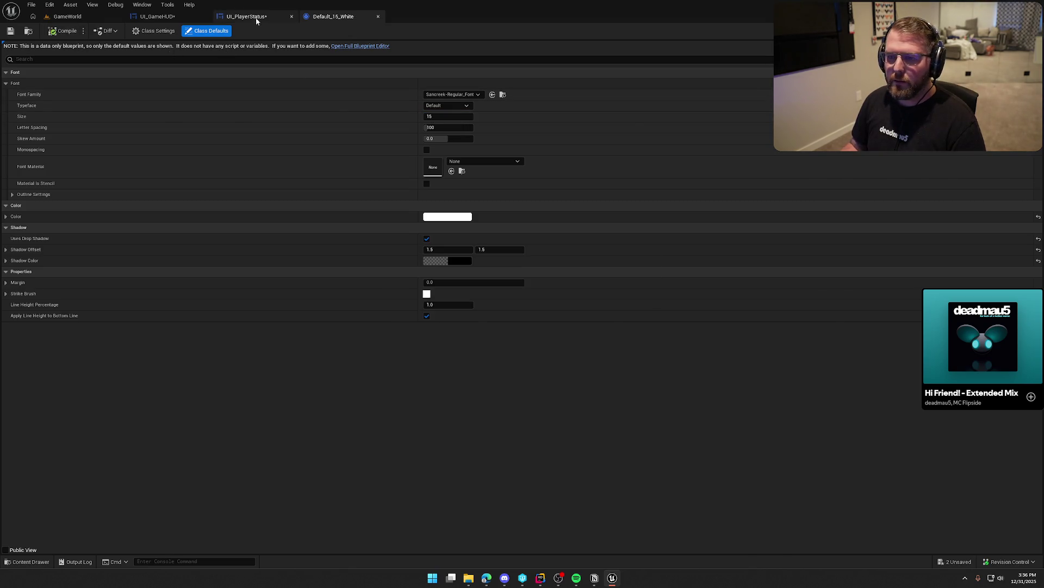
pyautogui.click(257, 22)
pyautogui.click(374, 135)
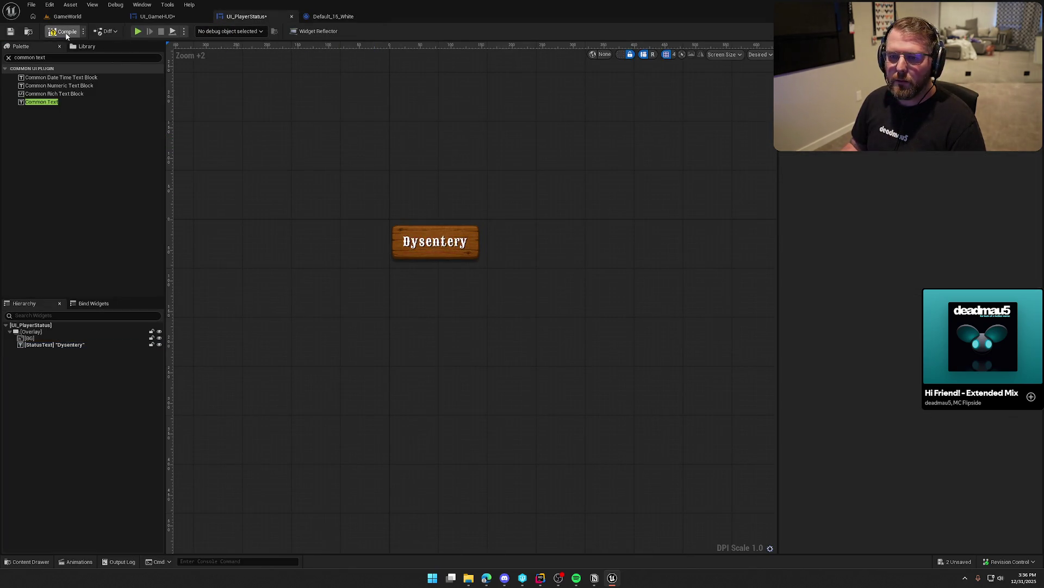
# - Compile and save UI_PlayerStatus, then start a Play-In-Editor session from UI_GameHUD
pyautogui.click(65, 32)
pyautogui.click(157, 16)
pyautogui.click(64, 32)
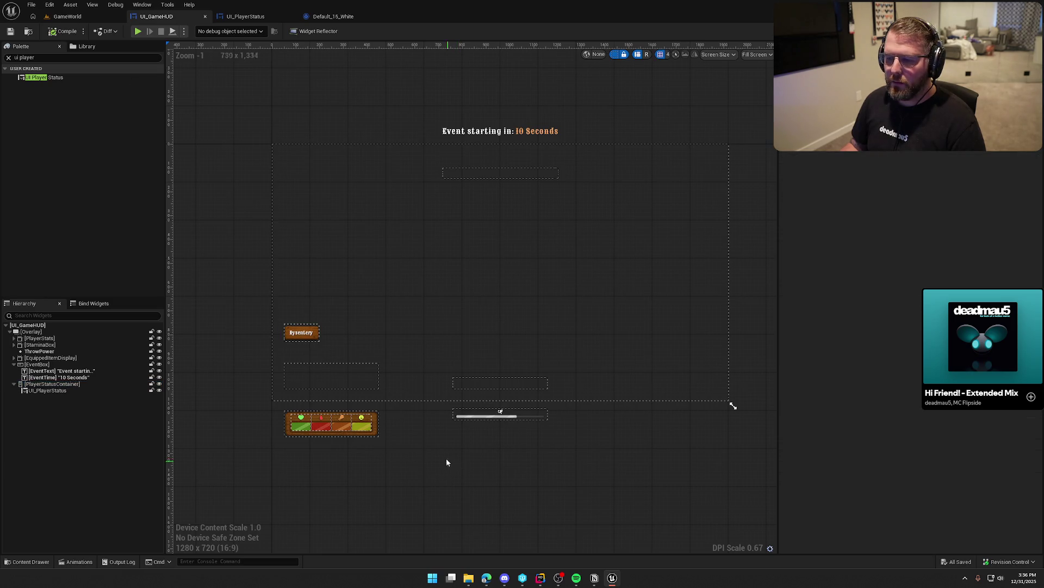
pyautogui.scroll(3, 460, 392)
pyautogui.scroll(-1, 461, 392)
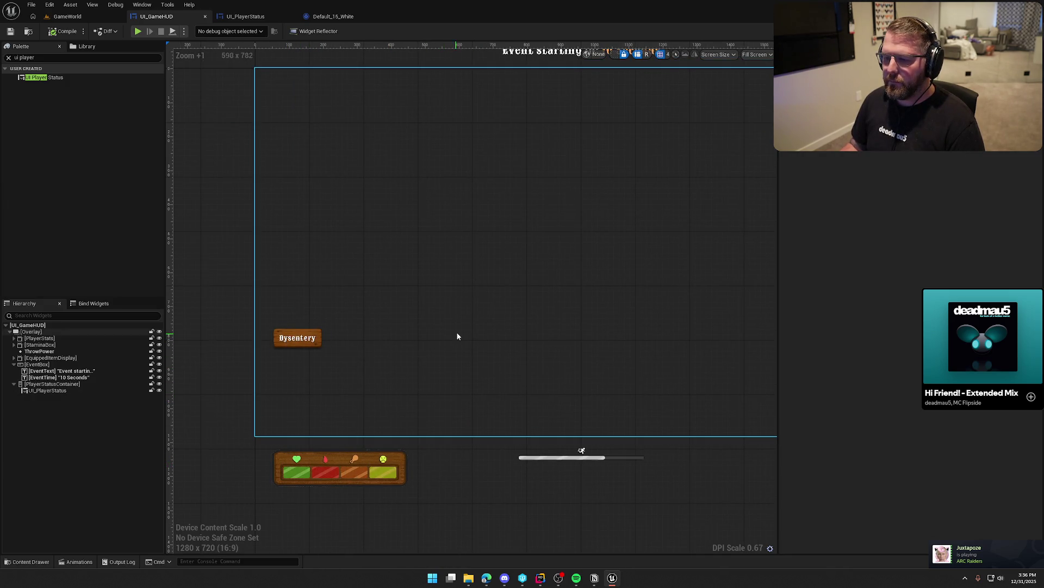
pyautogui.click(138, 31)
pyautogui.press('w')
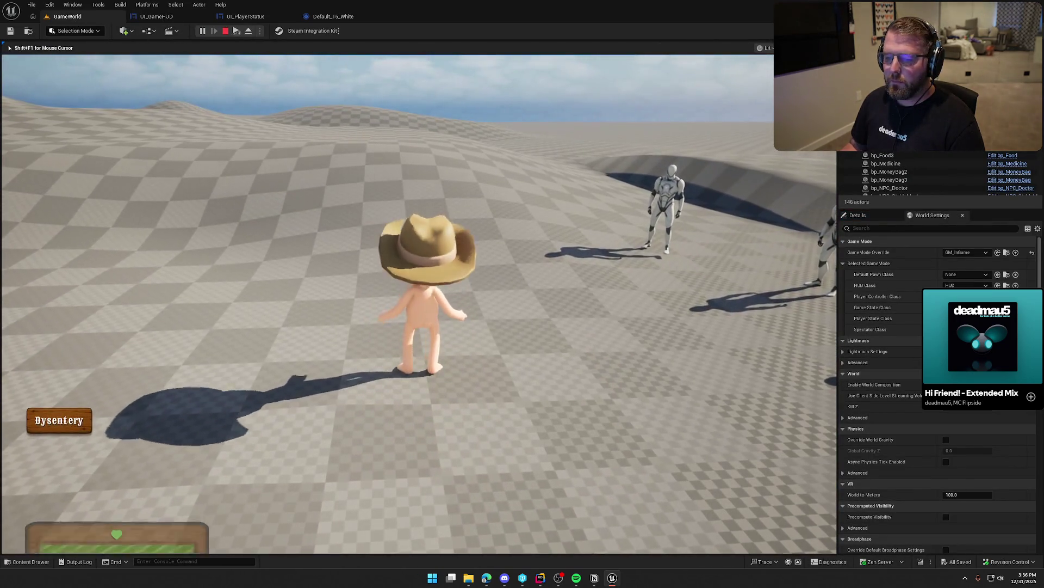
# - Walk around with W and S to check the Dysentery badge, then stop play with Esc
pyautogui.press('w')
pyautogui.press('s')
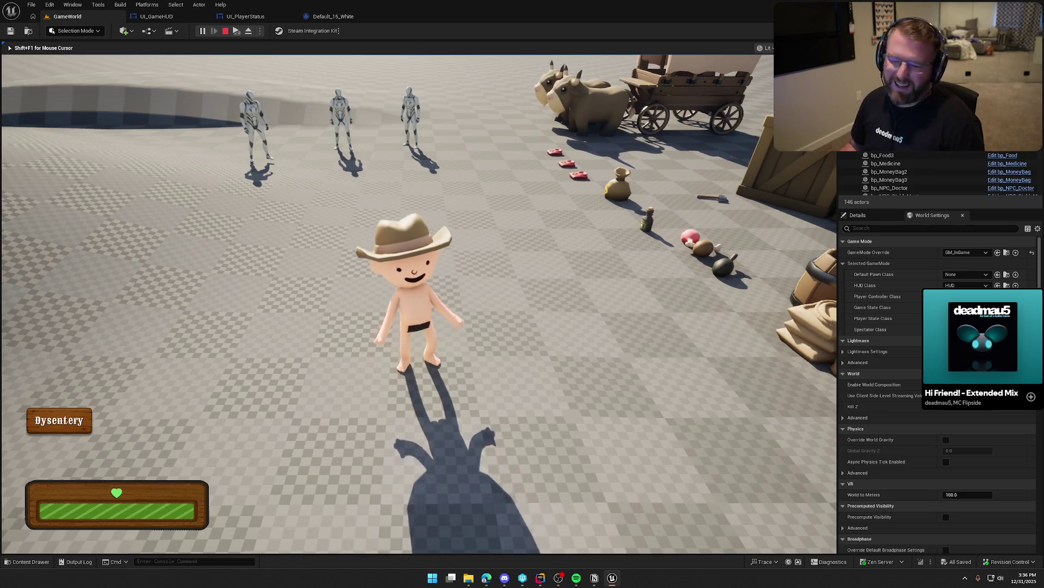
pyautogui.press('w')
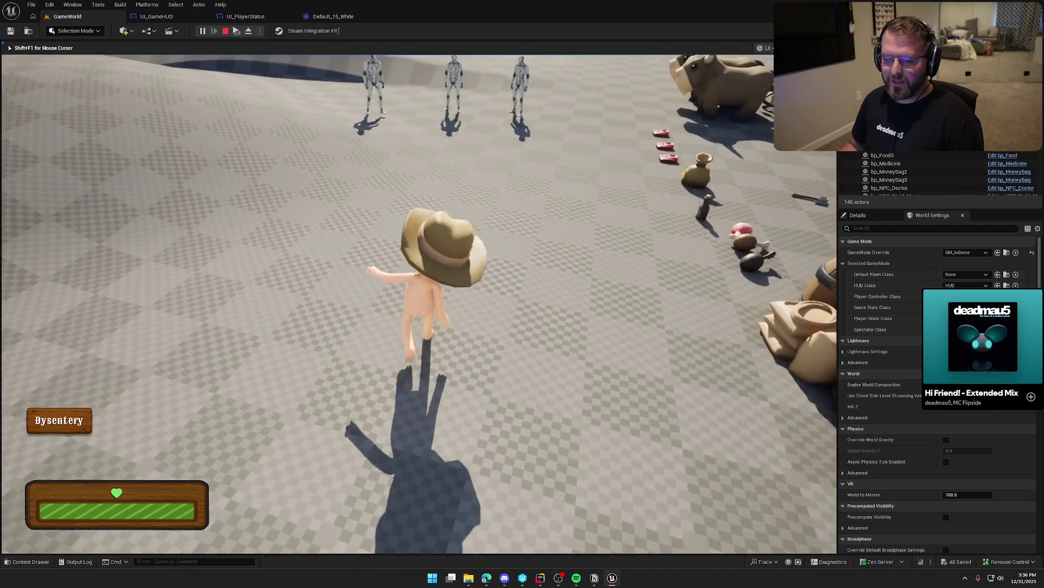
pyautogui.press('s')
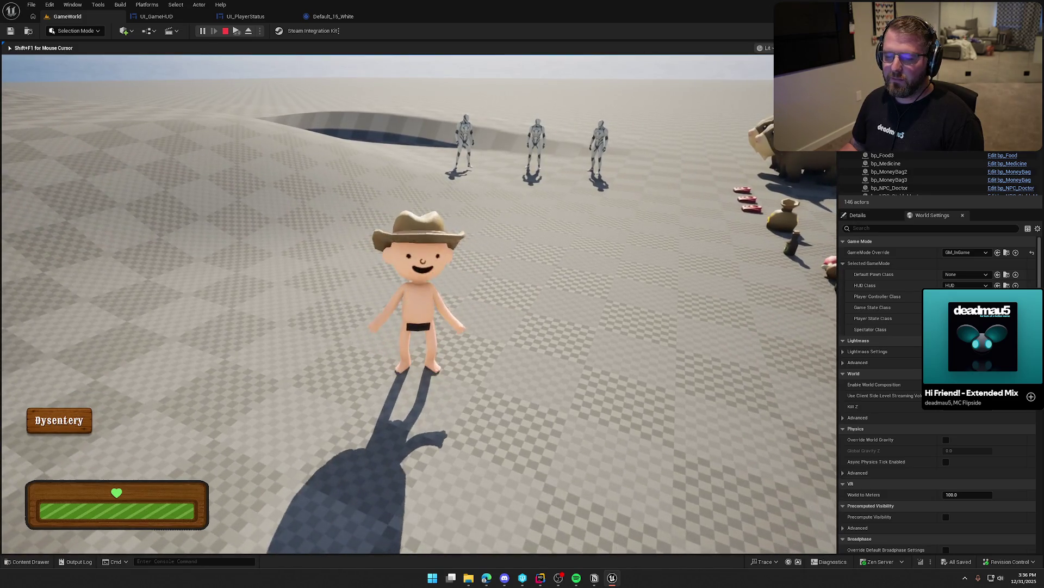
pyautogui.press('Escape')
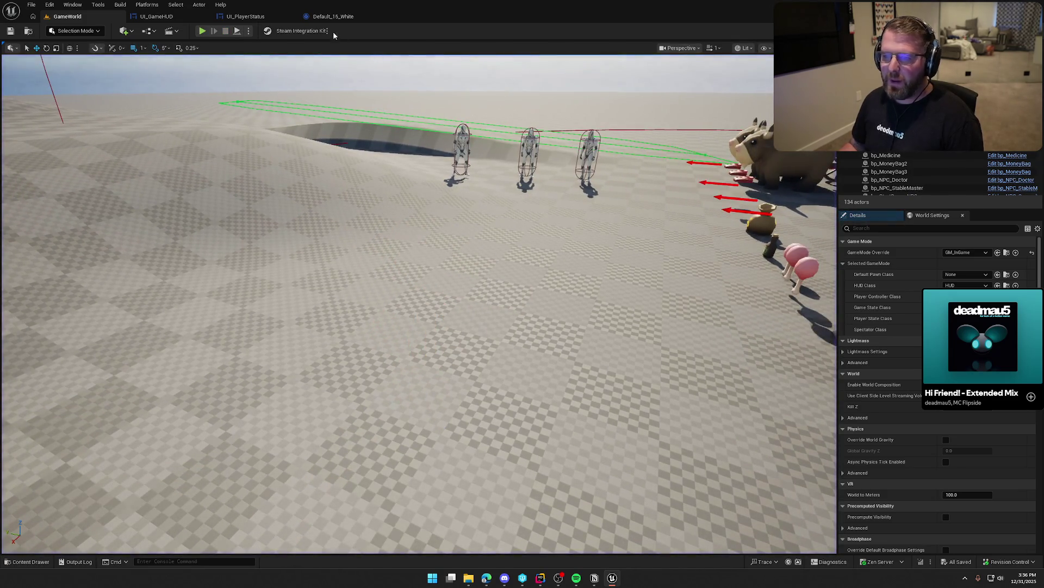
pyautogui.click(338, 22)
# - Duplicate the UI_PlayerStatus widget twice in UI_GameHUD for three badges
pyautogui.click(195, 23)
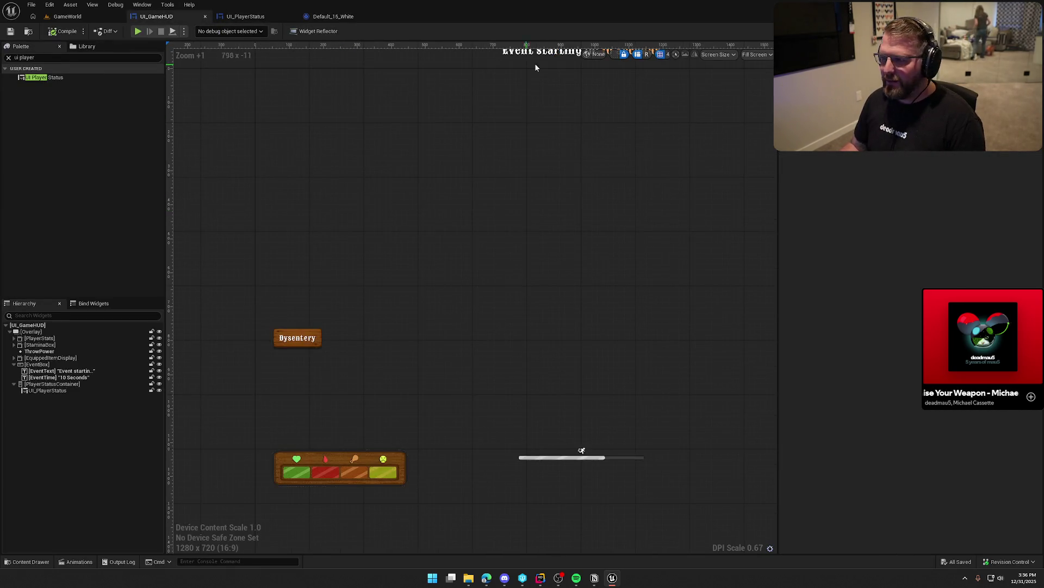
pyautogui.scroll(-10, 595, 245)
pyautogui.scroll(9, 408, 291)
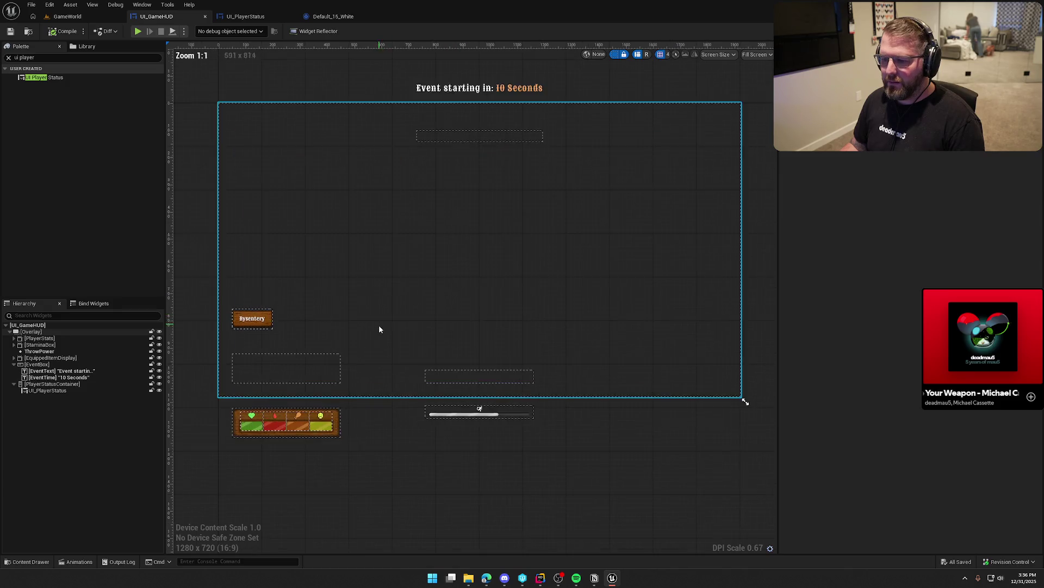
pyautogui.moveTo(379, 328); pyautogui.dragTo(398, 355)
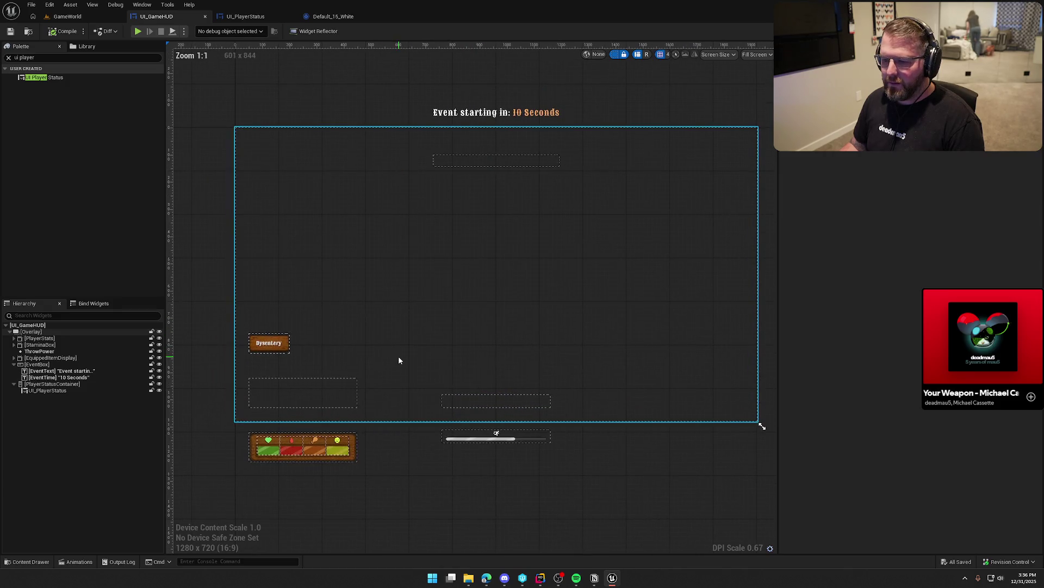
pyautogui.click(63, 391)
pyautogui.hotkey('ctrl', 'd')
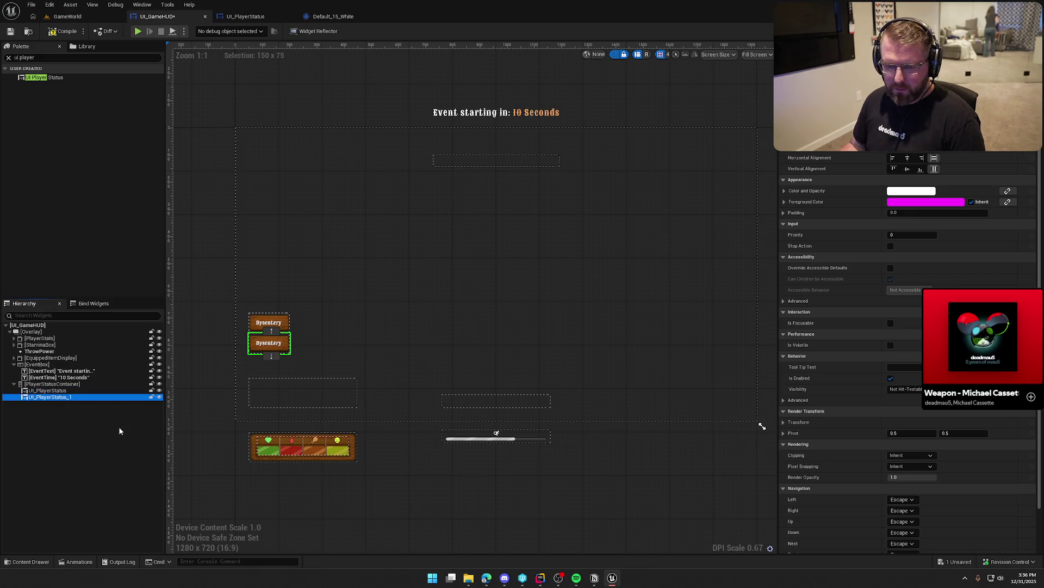
pyautogui.hotkey('ctrl', 'd')
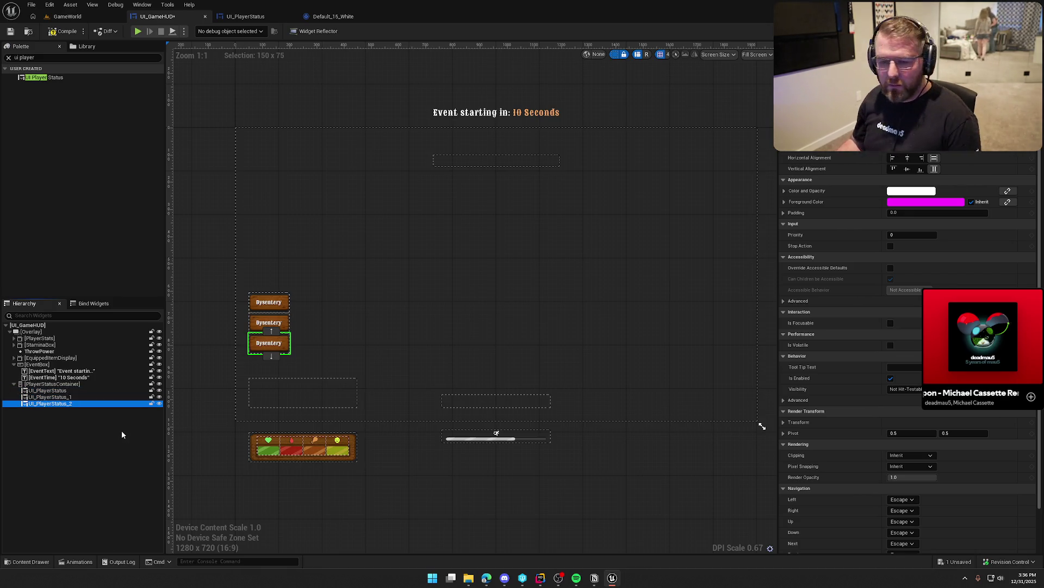
# - Set the PlayerStatusContainer's Offset Bottom to 175
pyautogui.click(73, 383)
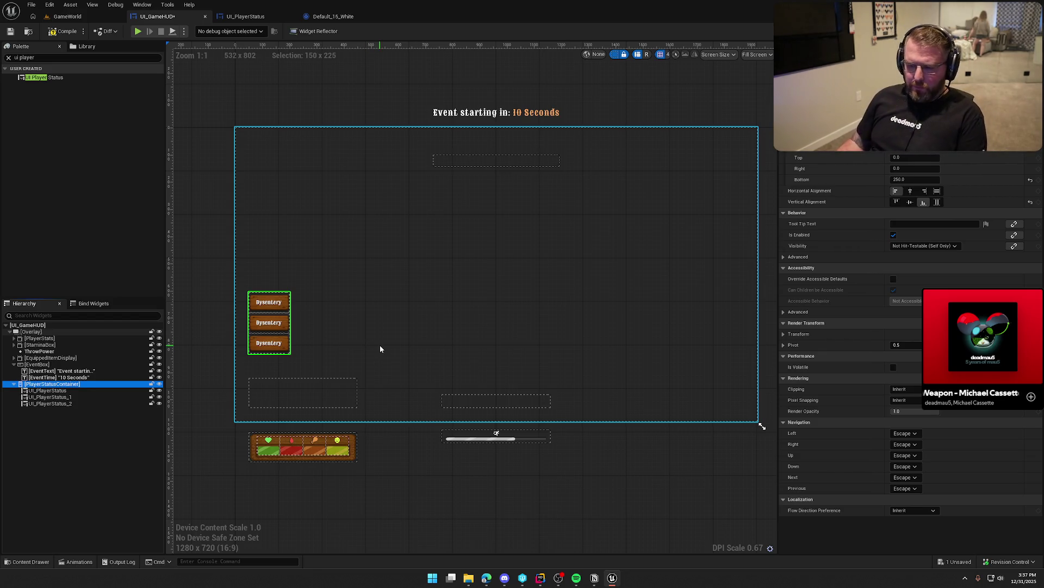
pyautogui.click(913, 179)
pyautogui.write('200')
pyautogui.press('Return')
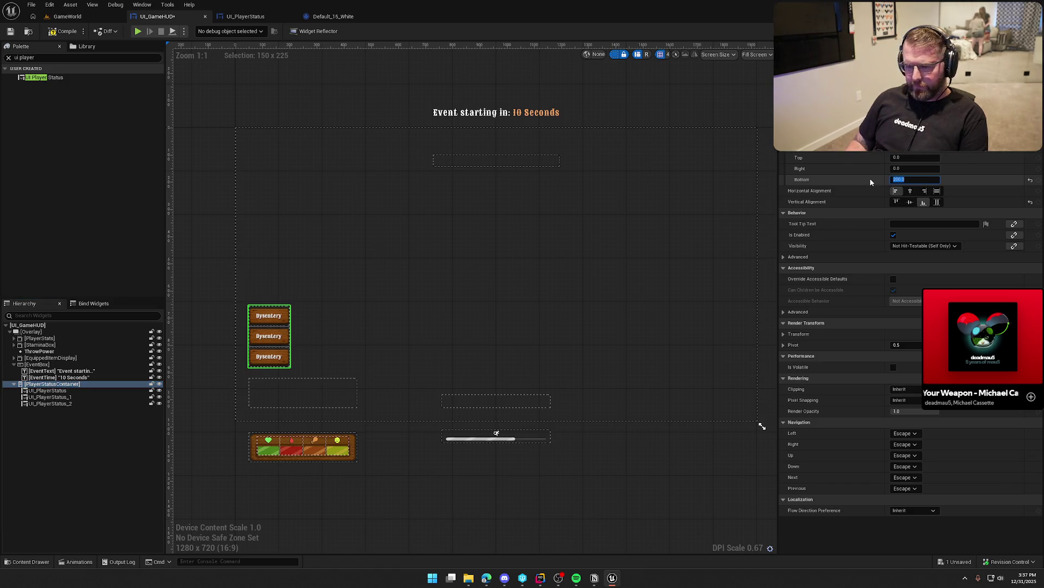
pyautogui.write('175')
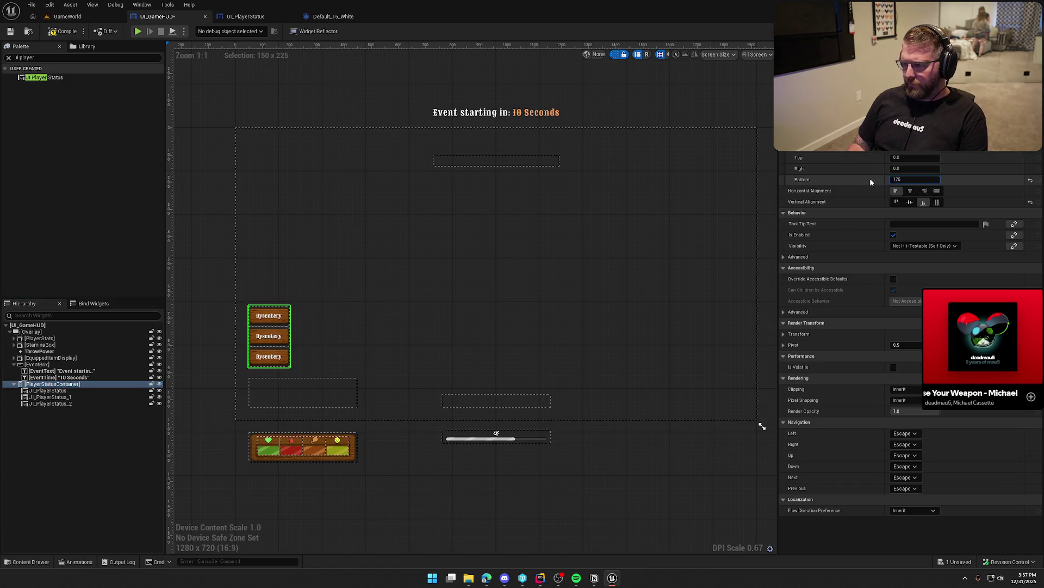
pyautogui.press('Return')
pyautogui.click(422, 489)
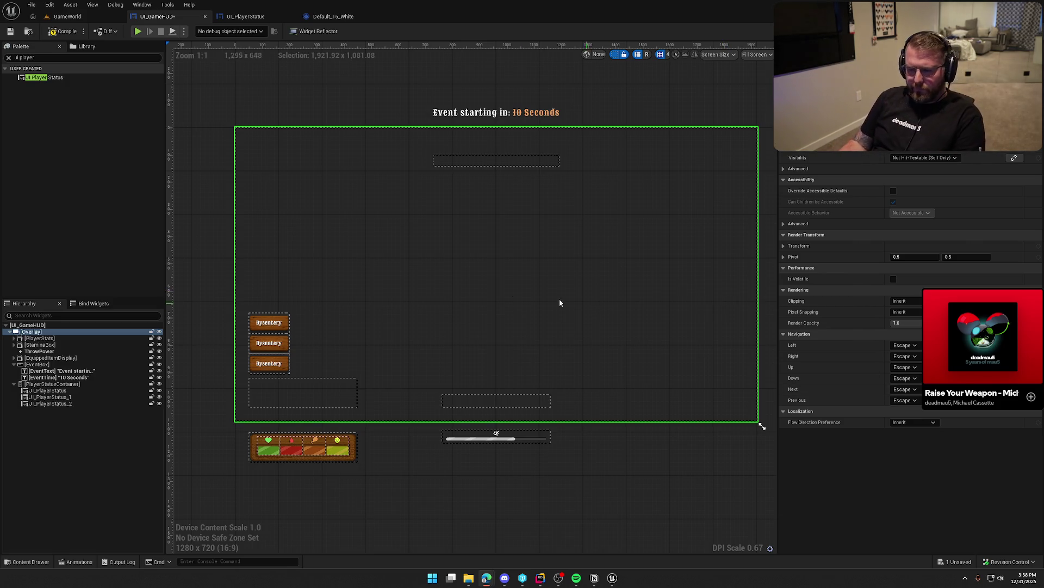
pyautogui.scroll(4, 361, 321)
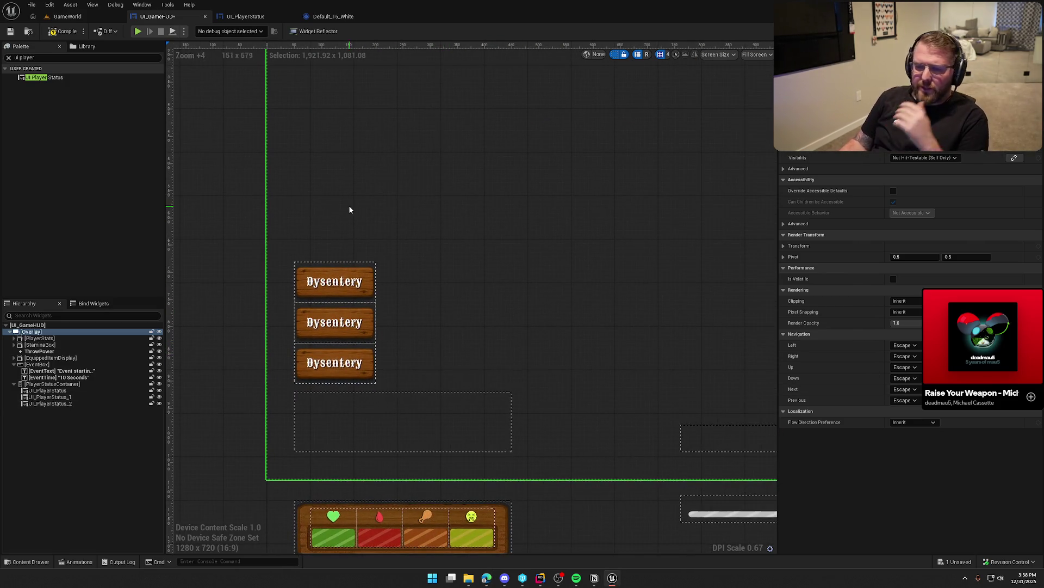
pyautogui.click(70, 16)
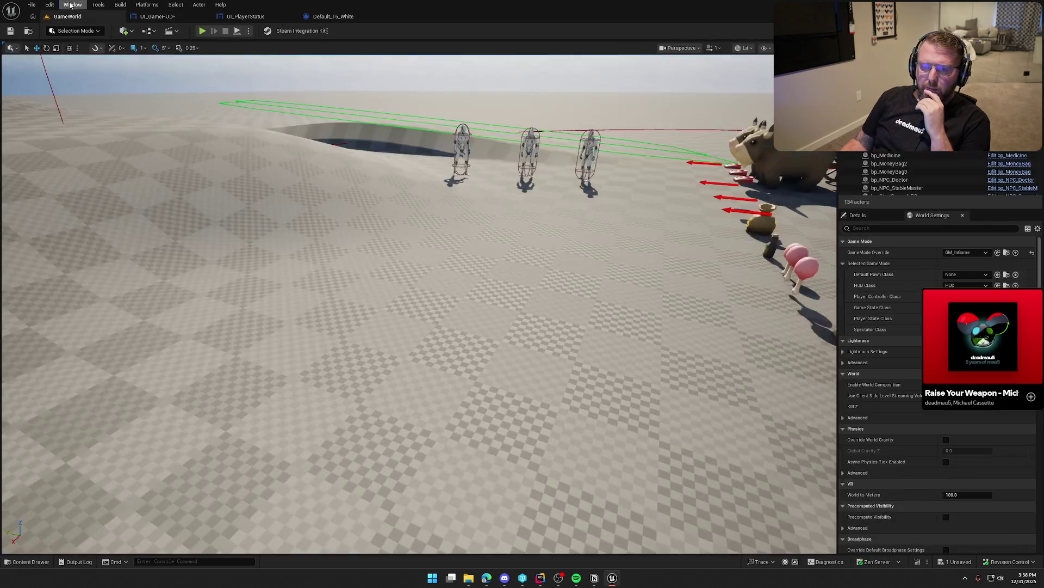
pyautogui.click(70, 5)
pyautogui.click(71, 125)
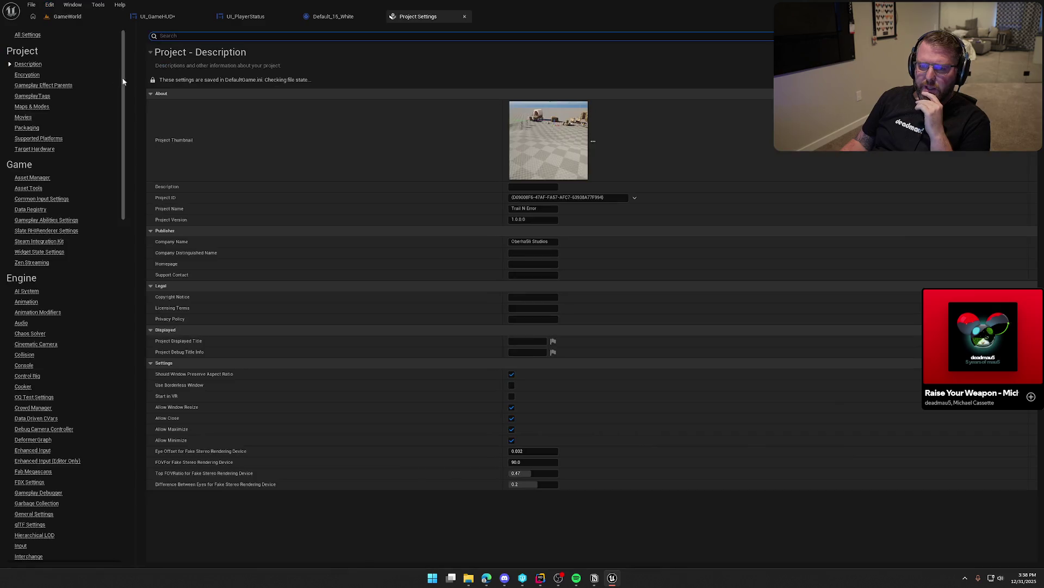
pyautogui.write('tab')
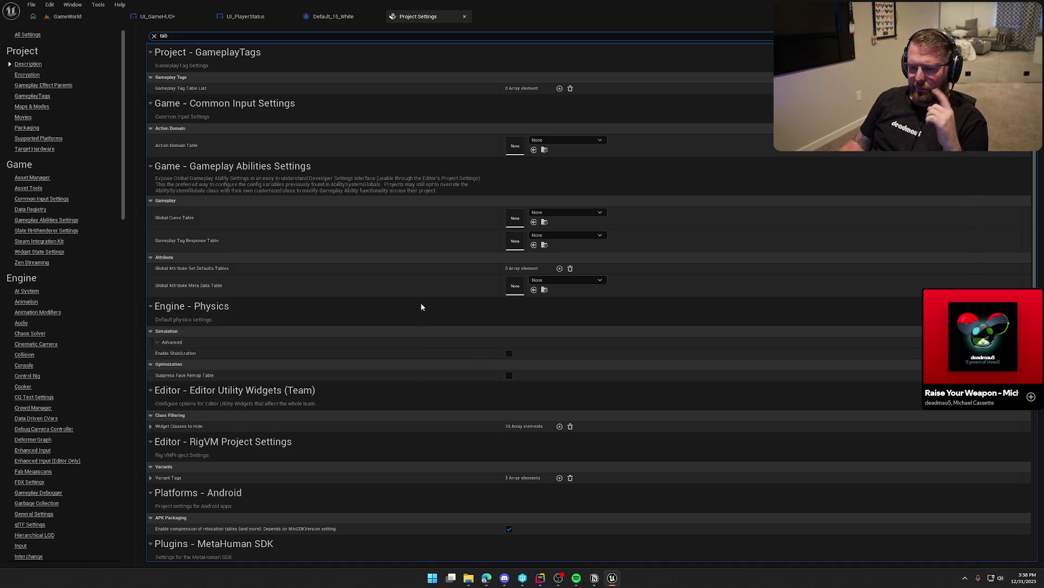
pyautogui.scroll(-5, 424, 307)
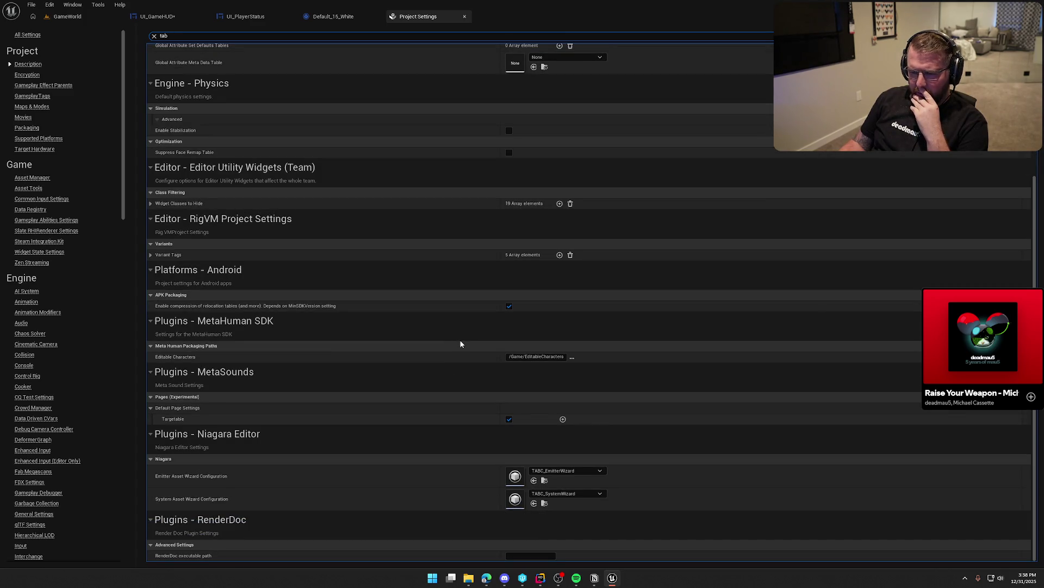
pyautogui.scroll(5, 432, 357)
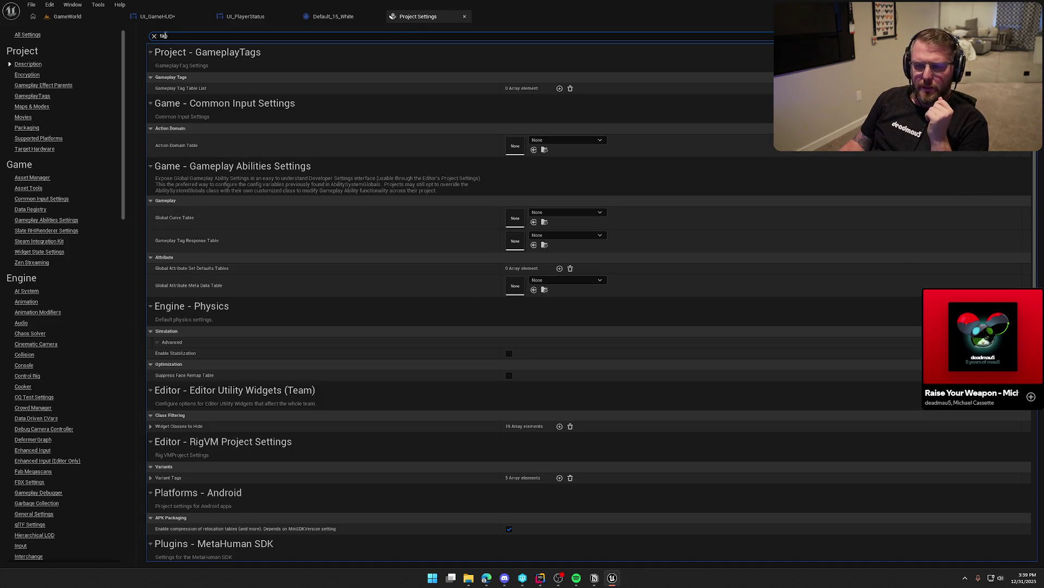
pyautogui.click(465, 16)
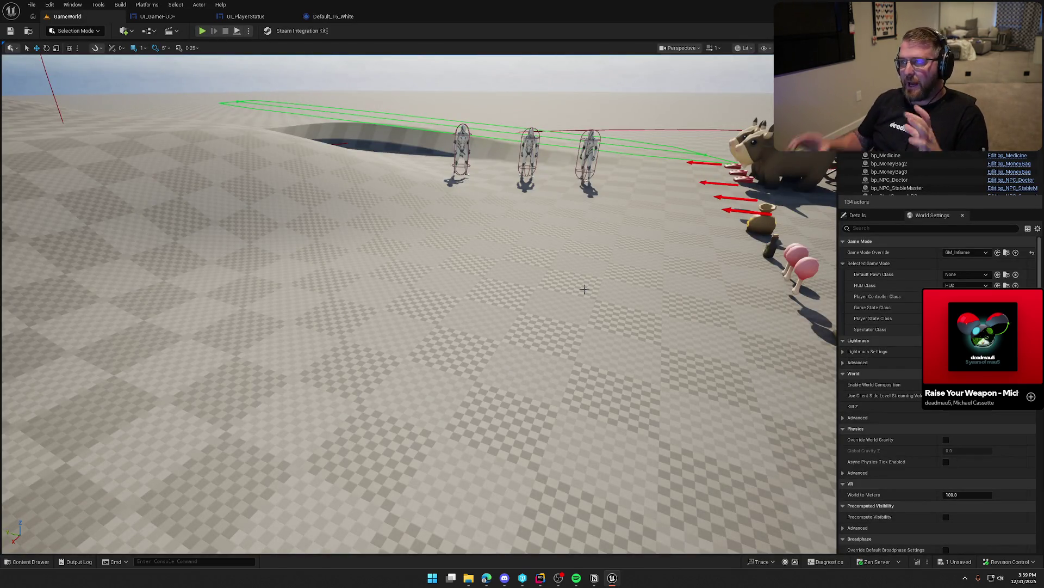
pyautogui.hotkey('alt', 'Tab')
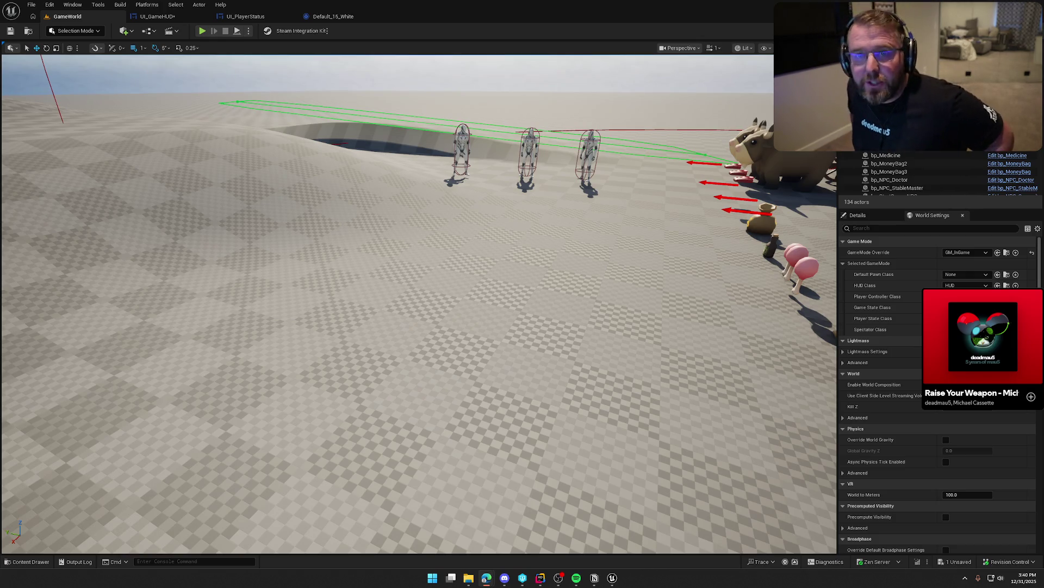
# - Turn the view toward the wagon, play-test the level, look around, and stop with Esc
pyautogui.moveTo(606, 273); pyautogui.dragTo(490, 158)
pyautogui.click(202, 30)
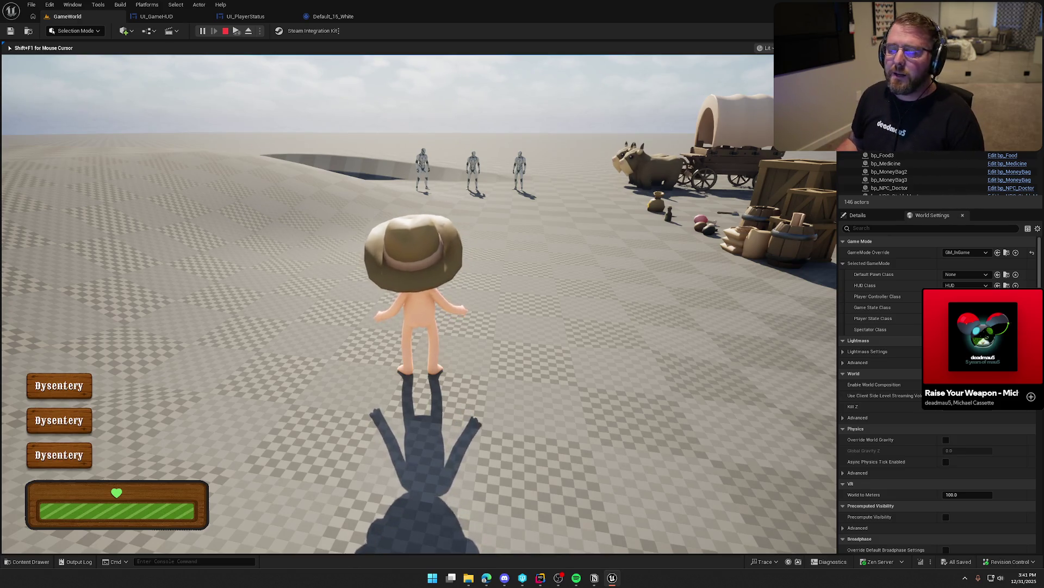
pyautogui.press('w')
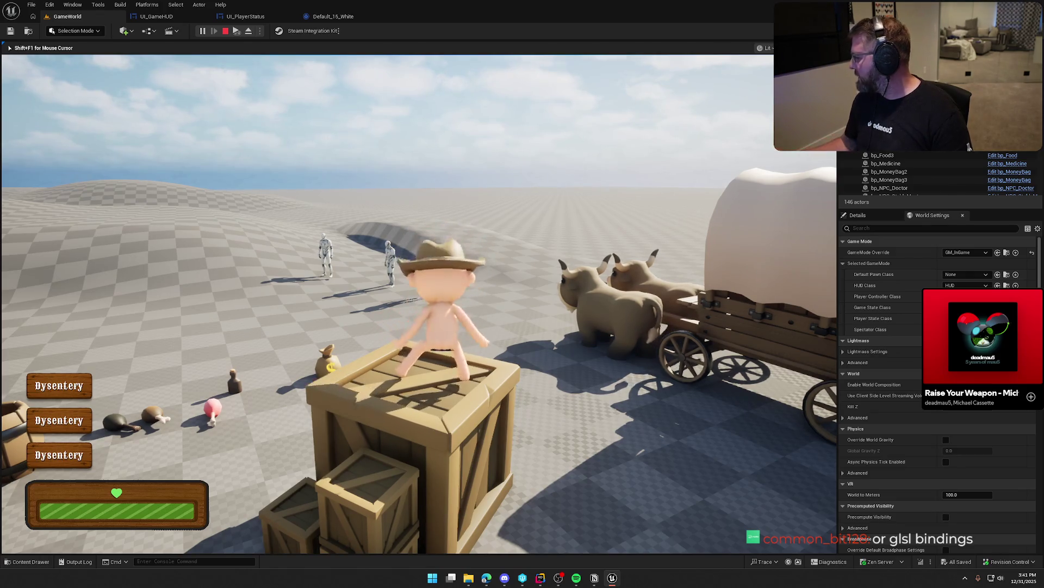
pyautogui.press('Escape')
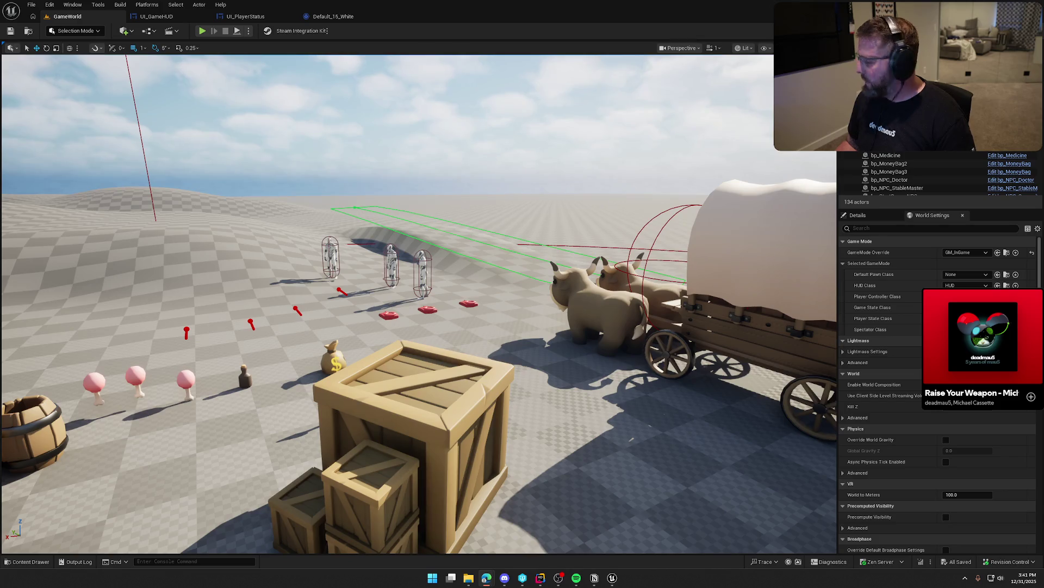
# - Search the Start menu for 'photos' and launch Adobe Photoshop 2026
pyautogui.press('super')
pyautogui.write('photos')
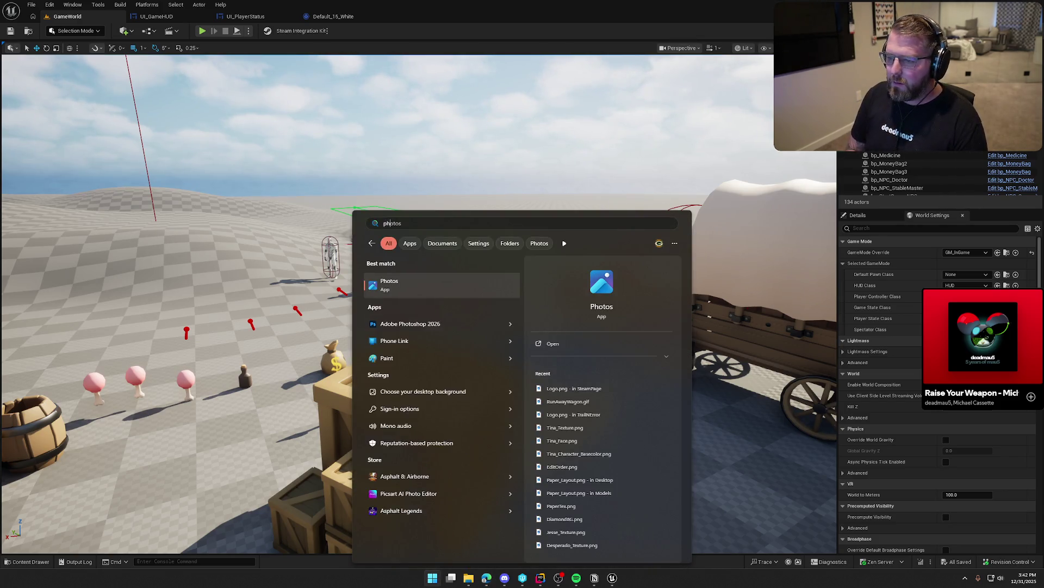
pyautogui.press('Down')
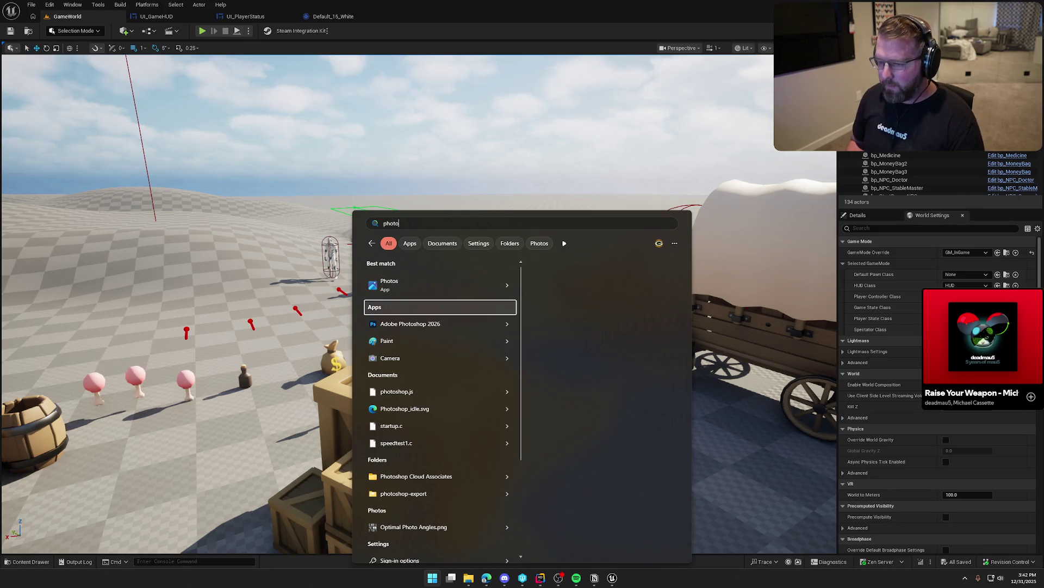
pyautogui.press('Return')
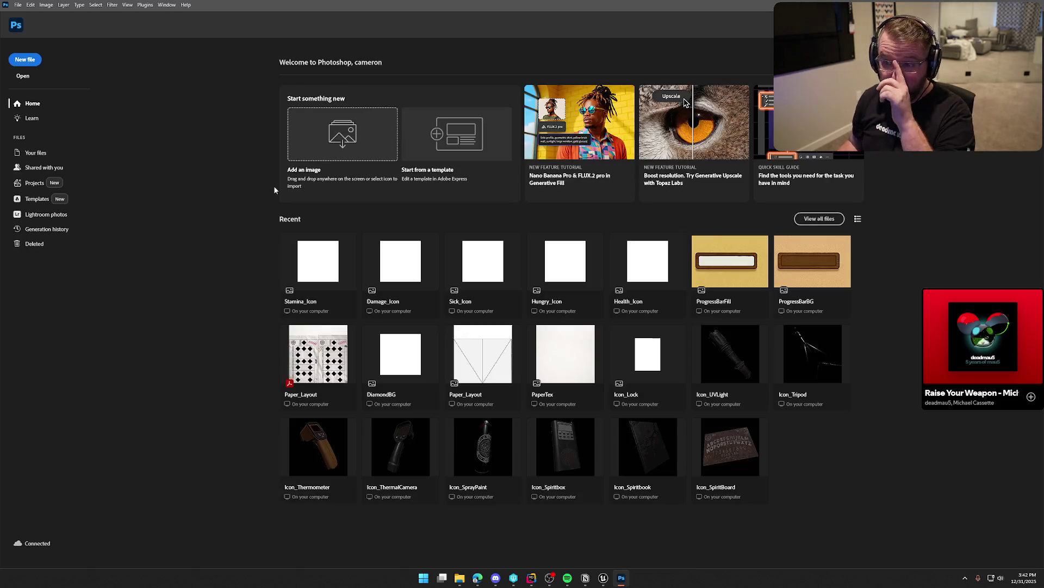
# - Create a 1536×1024 document from the Clipboard preset and paste the sign image
pyautogui.click(18, 60)
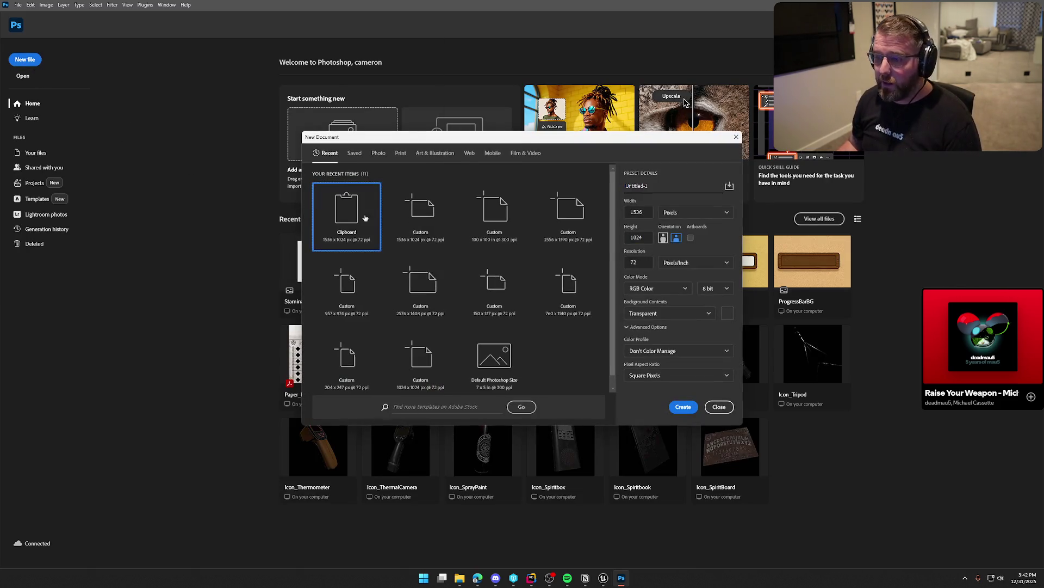
pyautogui.click(683, 406)
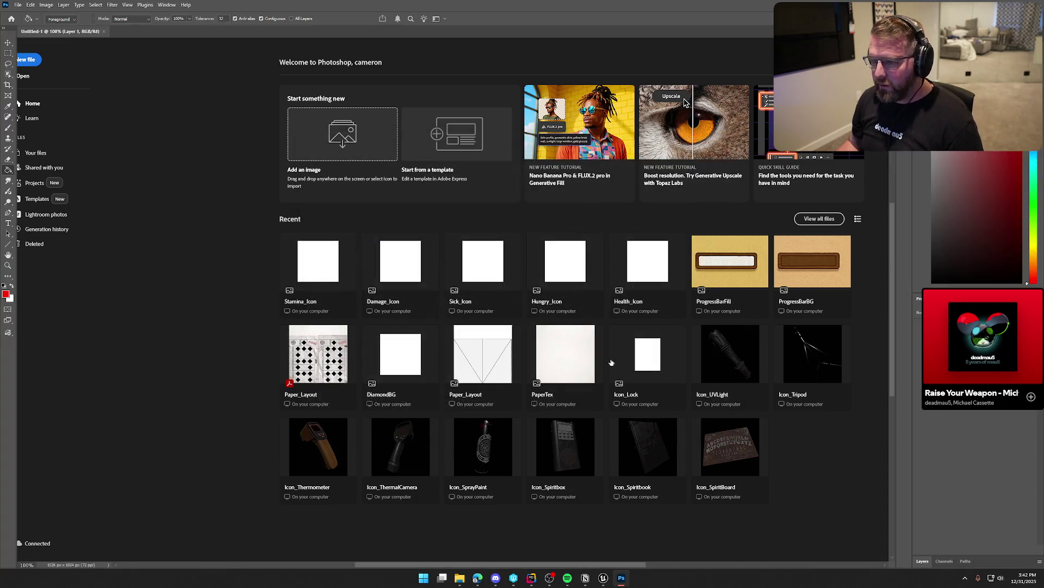
pyautogui.hotkey('ctrl', 'v')
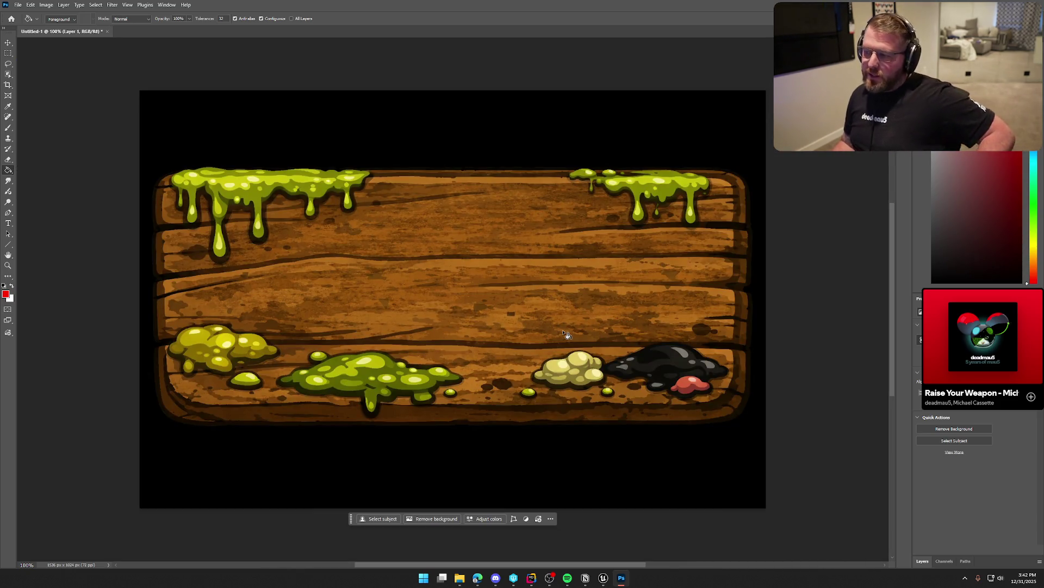
# - Select the sign, invert the selection, and delete the black background
pyautogui.click(8, 74)
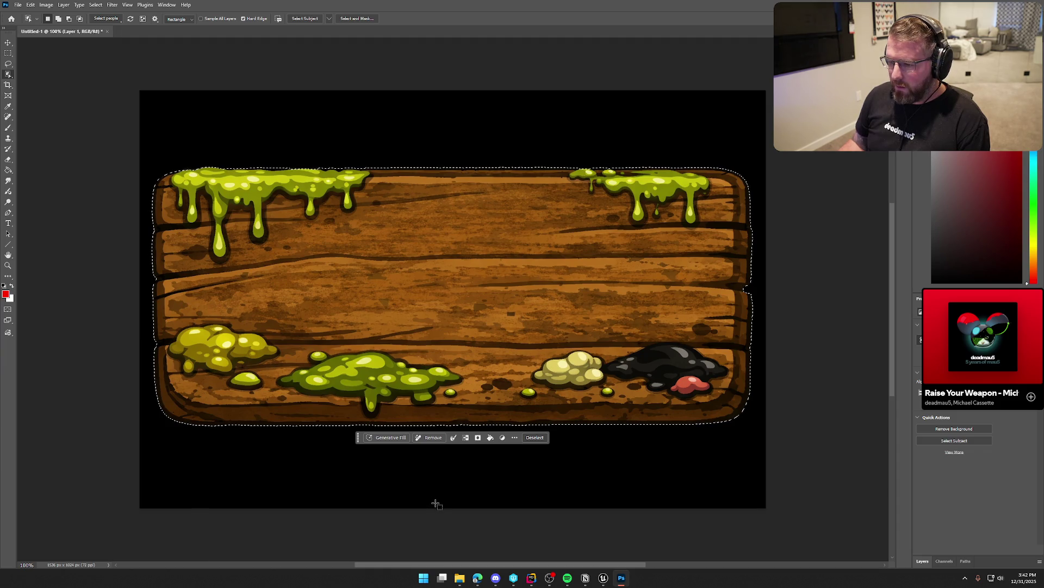
pyautogui.click(9, 53)
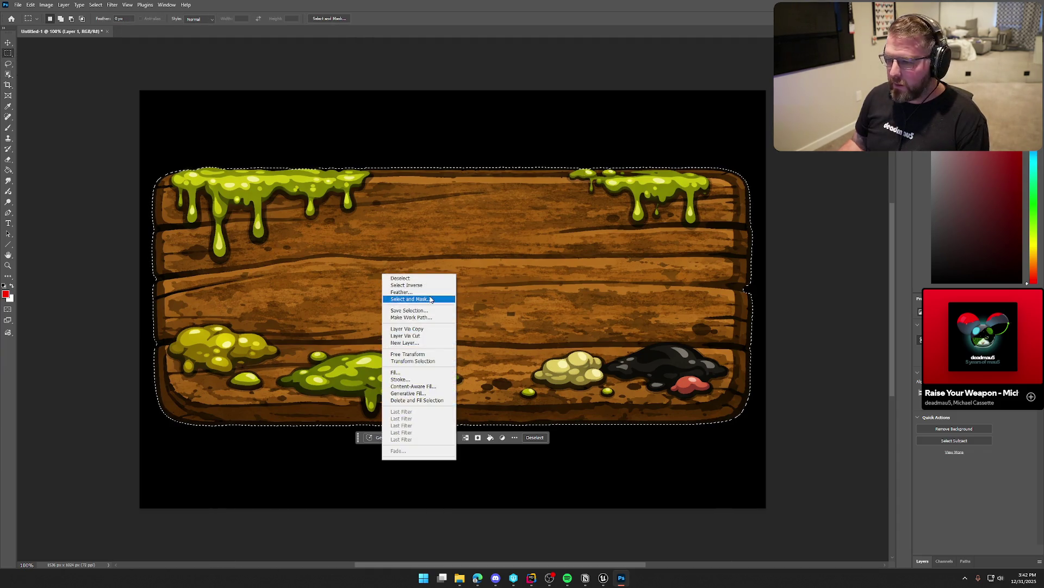
pyautogui.click(427, 286)
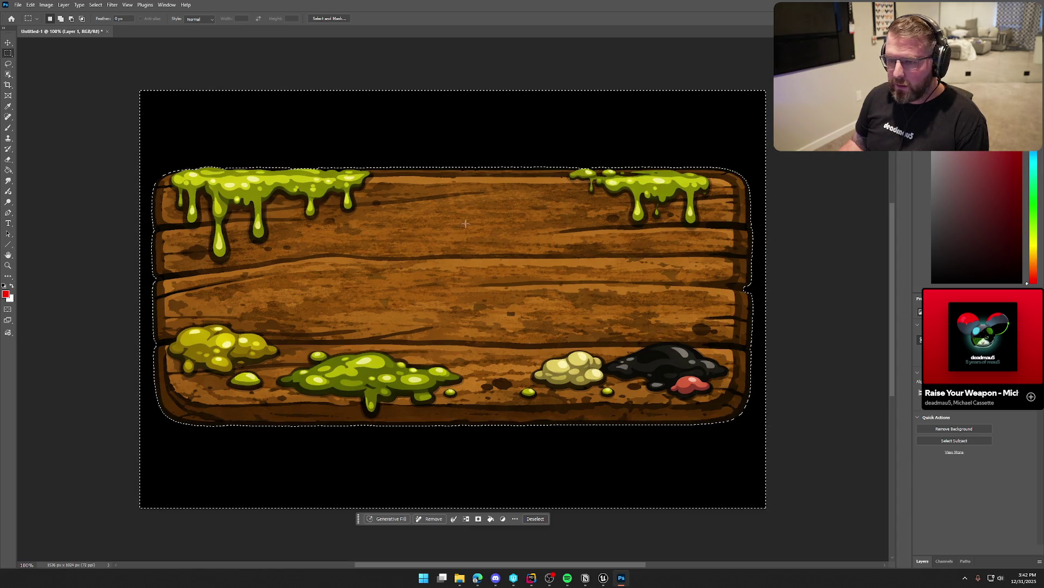
pyautogui.press('Delete')
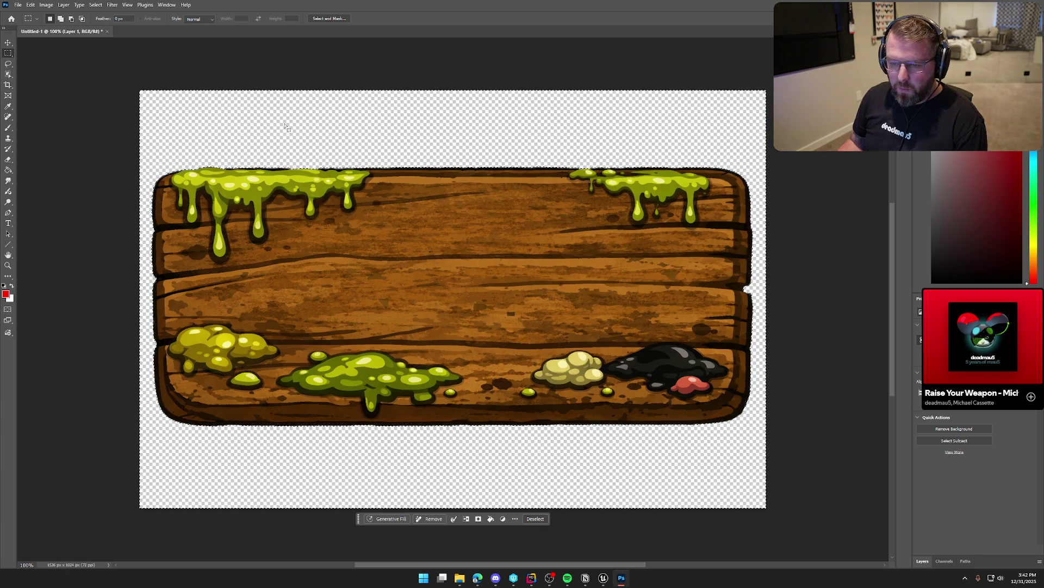
# - Load the sign layer's transparency as a selection
pyautogui.click(96, 5)
pyautogui.moveTo(136, 134)
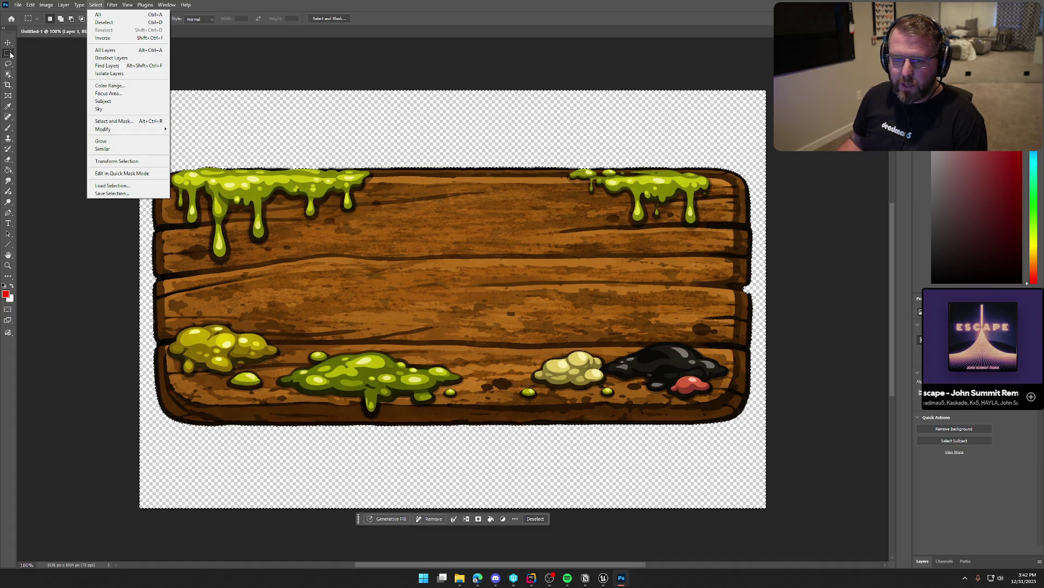
pyautogui.press('Escape')
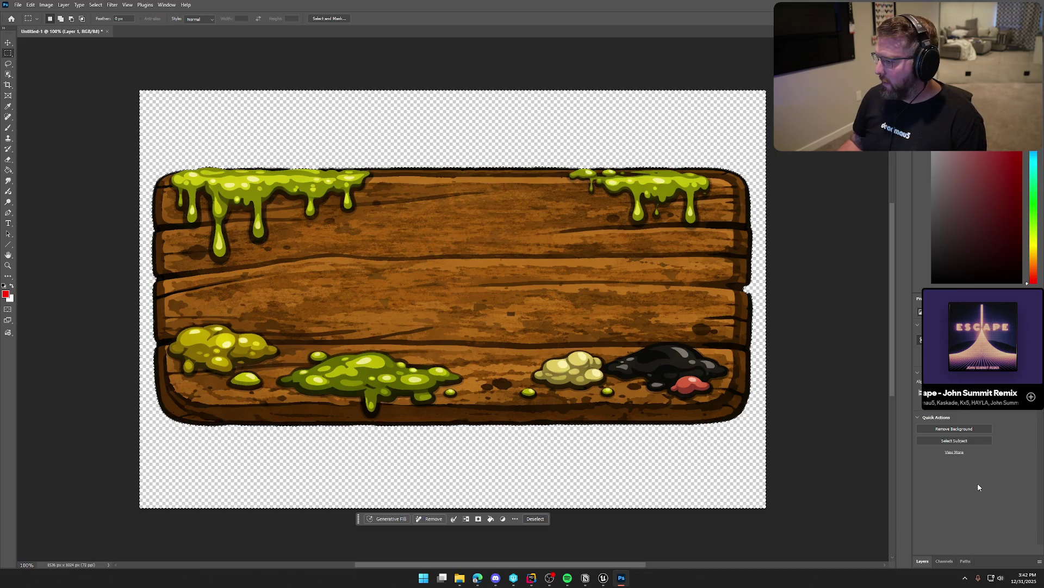
pyautogui.click(923, 561)
pyautogui.click(242, 134)
pyautogui.click(96, 4)
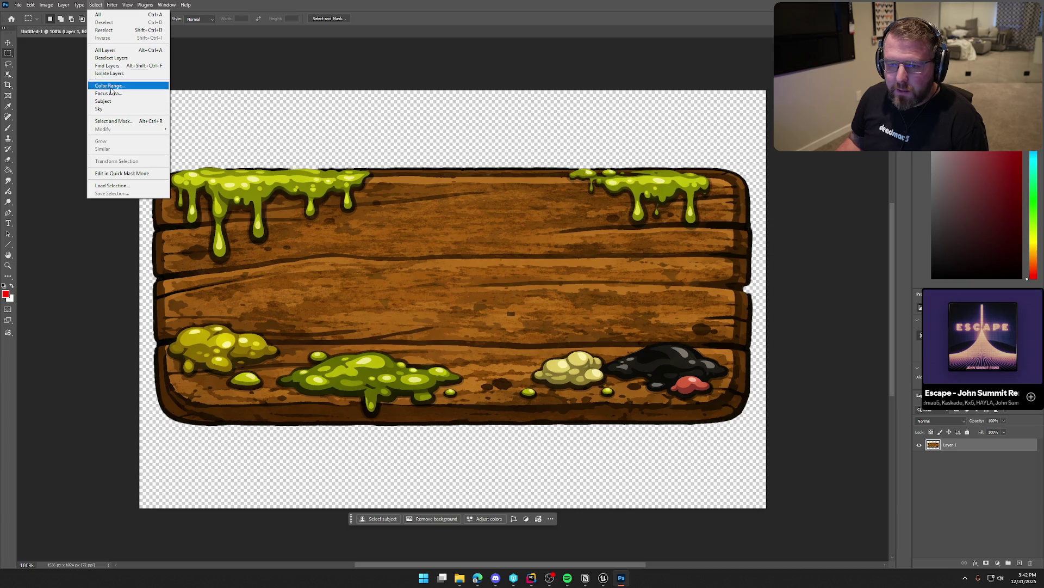
pyautogui.click(112, 186)
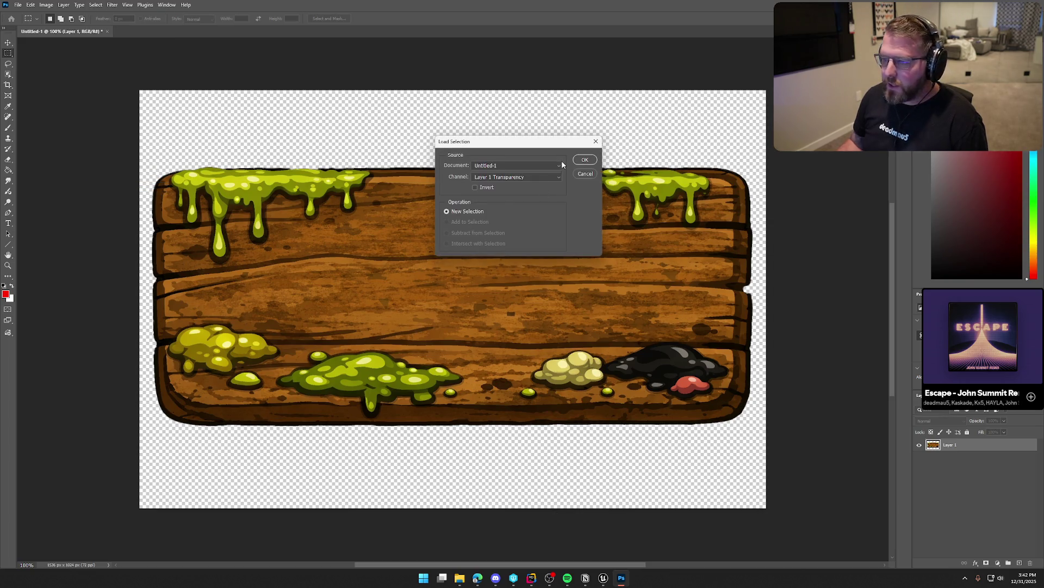
pyautogui.click(583, 162)
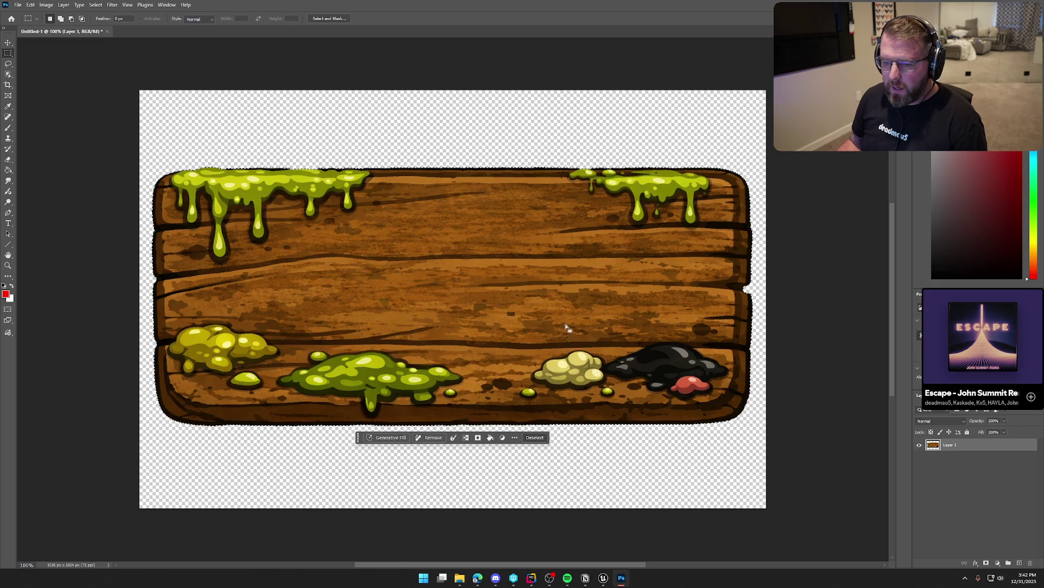
# - Contract the selection, invert it, and then deselect
pyautogui.click(95, 5)
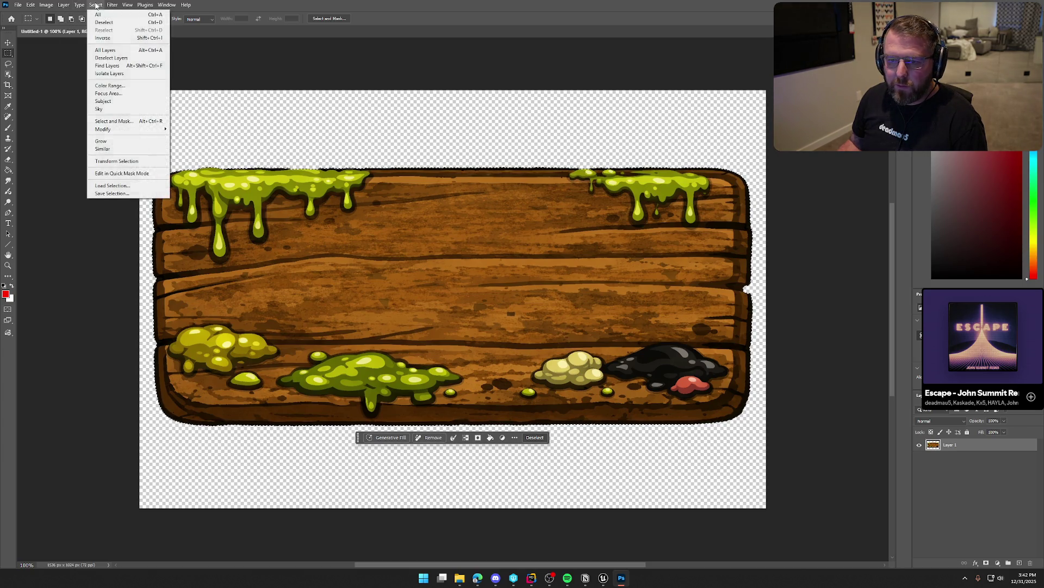
pyautogui.moveTo(141, 130)
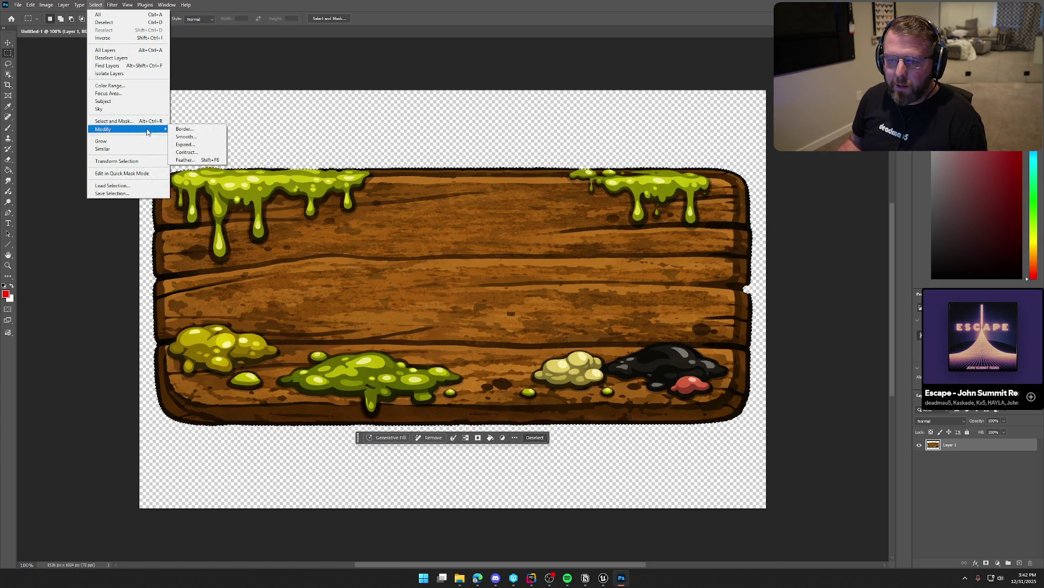
pyautogui.click(199, 152)
pyautogui.click(458, 158)
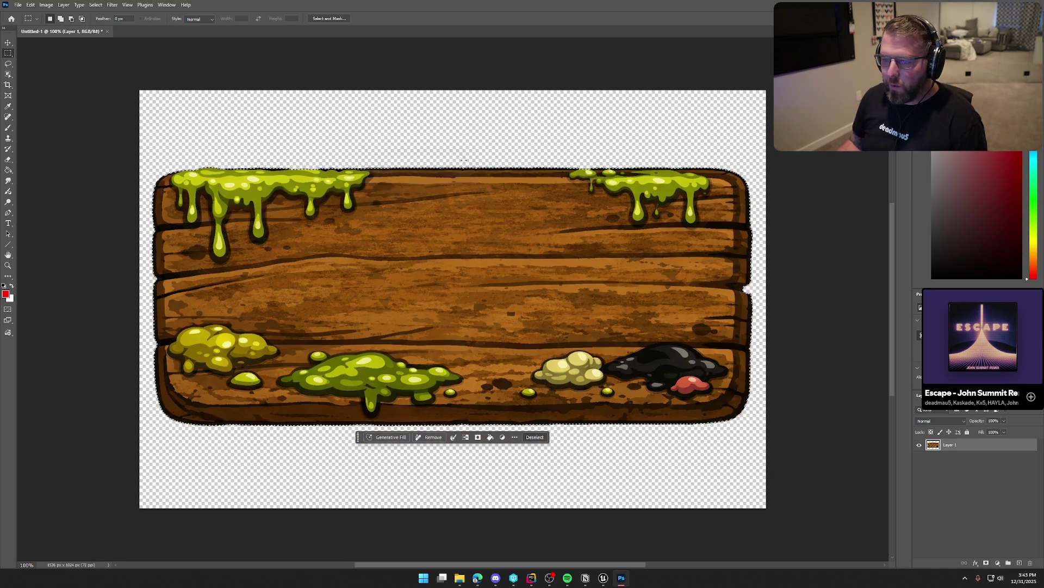
pyautogui.rightClick(423, 205)
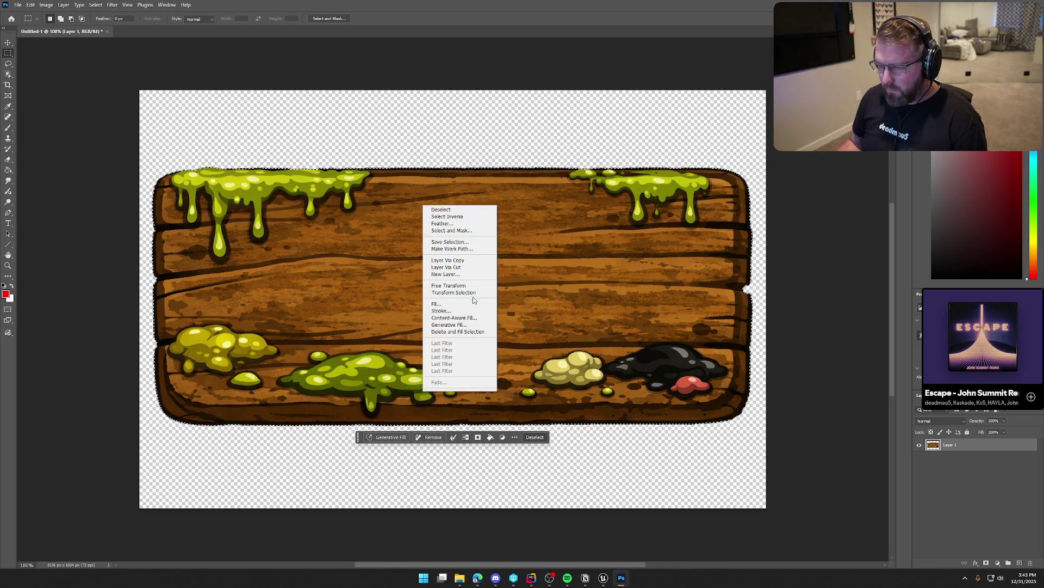
pyautogui.click(453, 217)
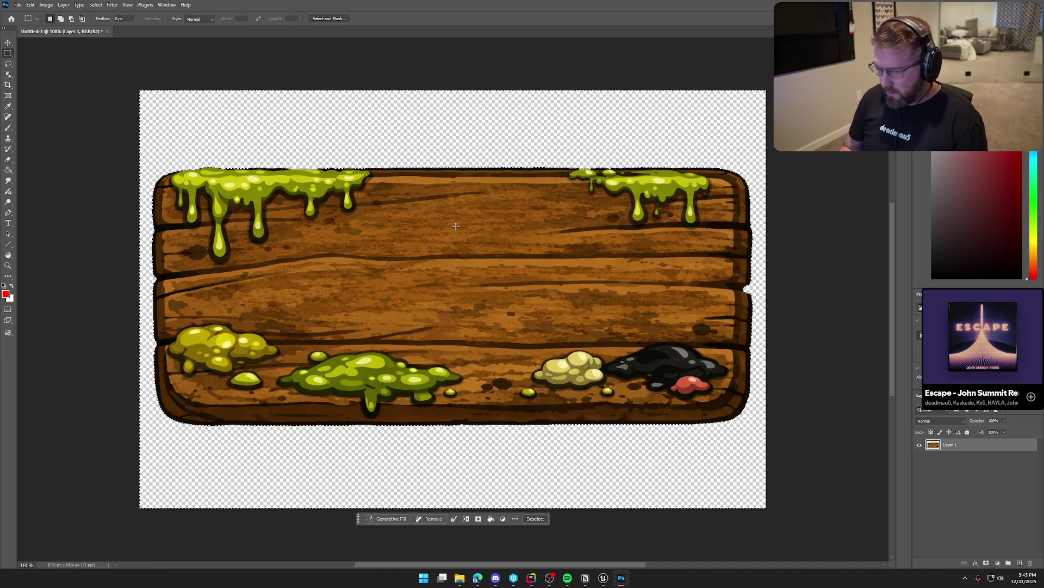
pyautogui.click(469, 234)
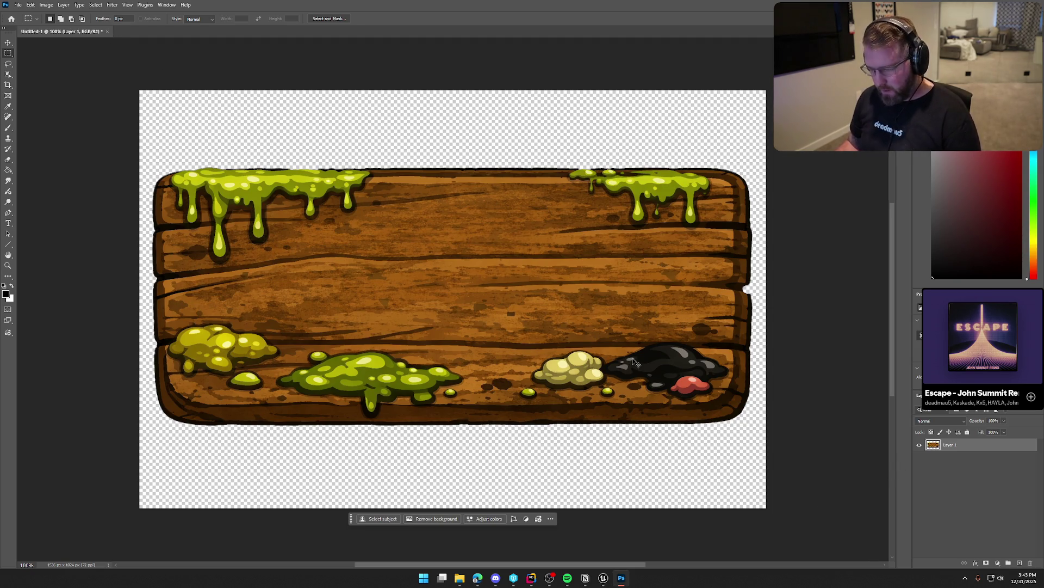
# - Scale the sign layer down to about 275×118 px
pyautogui.hotkey('ctrl', 't')
pyautogui.moveTo(750, 426)
pyautogui.mouseDown()
pyautogui.moveTo(598, 333)
pyautogui.moveTo(522, 299)
pyautogui.mouseUp()
pyautogui.press('Return')
pyautogui.press('m')
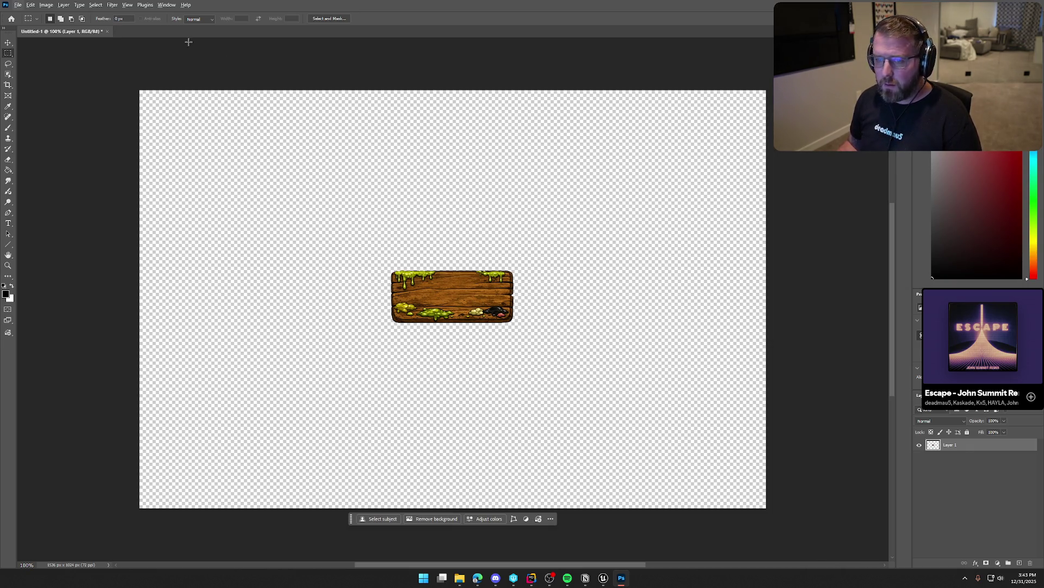
pyautogui.hotkey('alt', 'i')
pyautogui.click(76, 109)
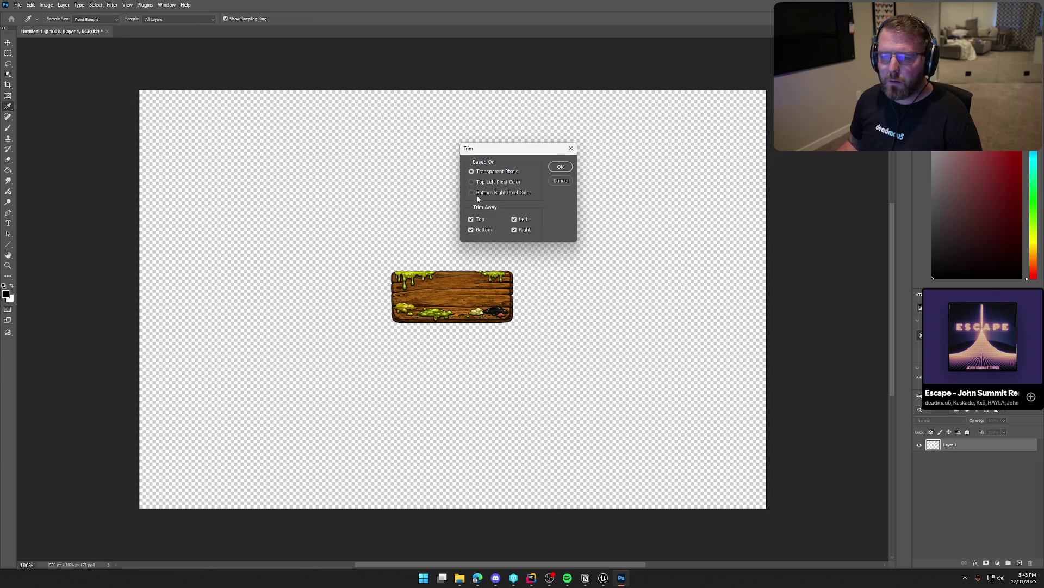
pyautogui.click(555, 183)
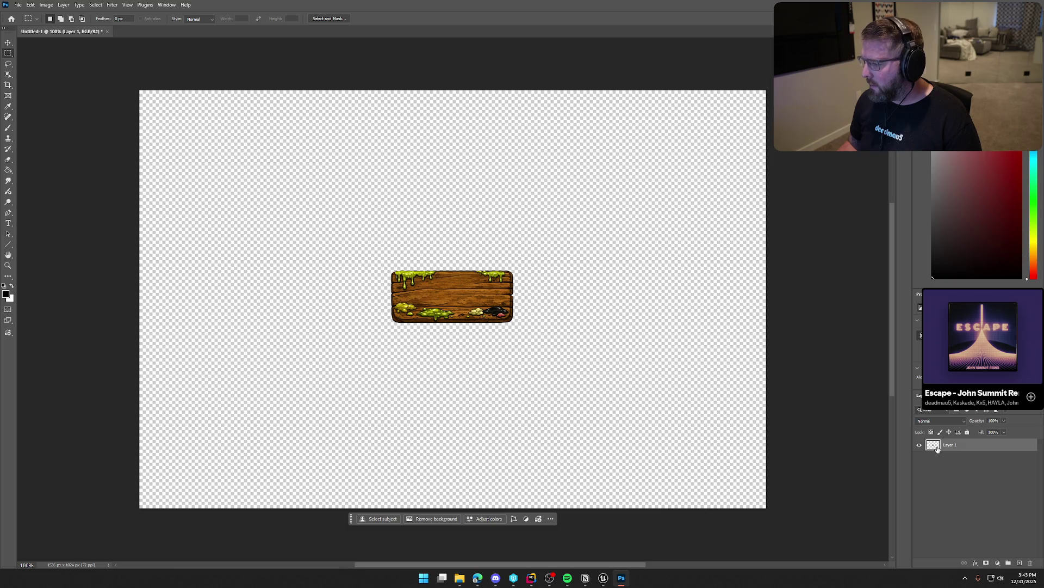
# - Add a Drop Shadow layer style to the sign
pyautogui.doubleClick(934, 446)
pyautogui.click(521, 260)
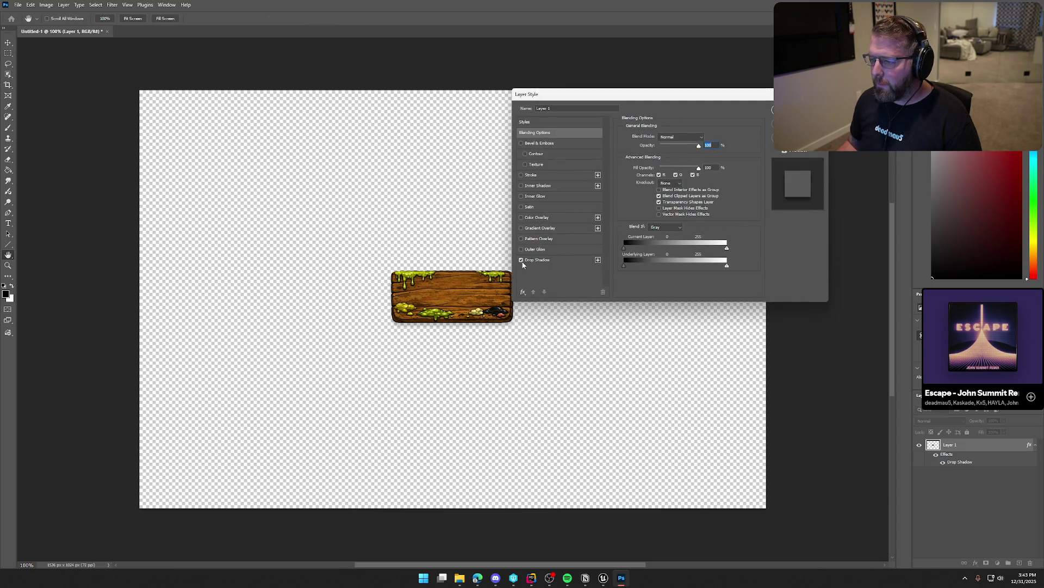
pyautogui.press('Return')
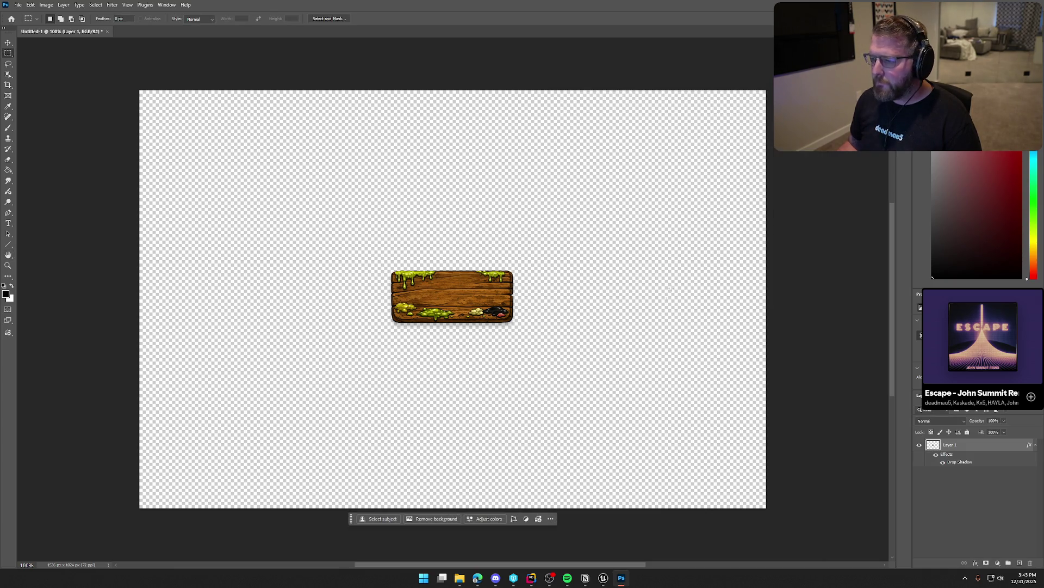
# - Trim the canvas's transparent pixels so it fits tightly around the sign
pyautogui.click(39, 8)
pyautogui.click(46, 5)
pyautogui.click(65, 5)
pyautogui.moveTo(43, 6)
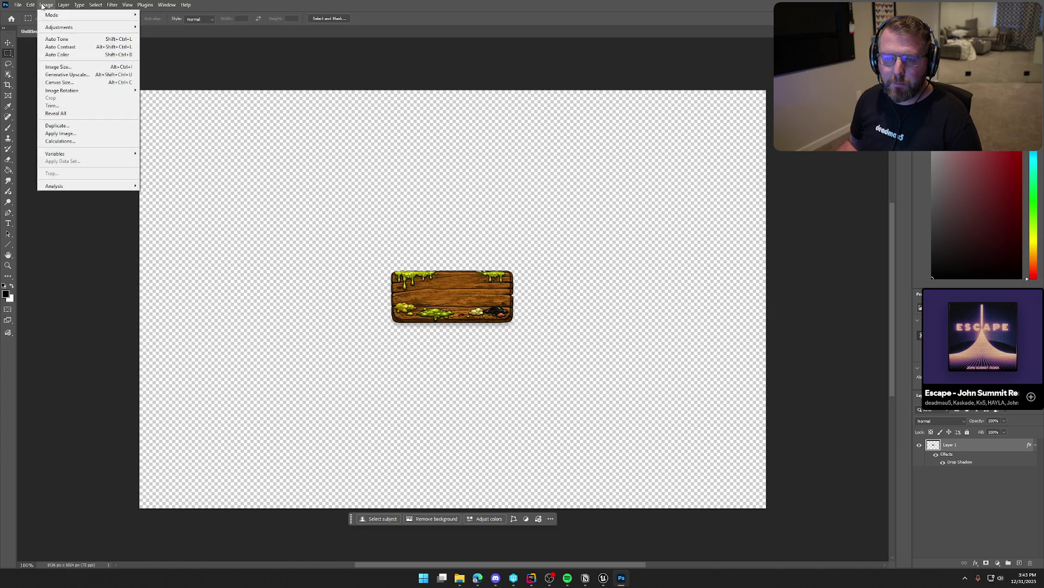
pyautogui.click(52, 106)
pyautogui.click(558, 167)
pyautogui.press('m')
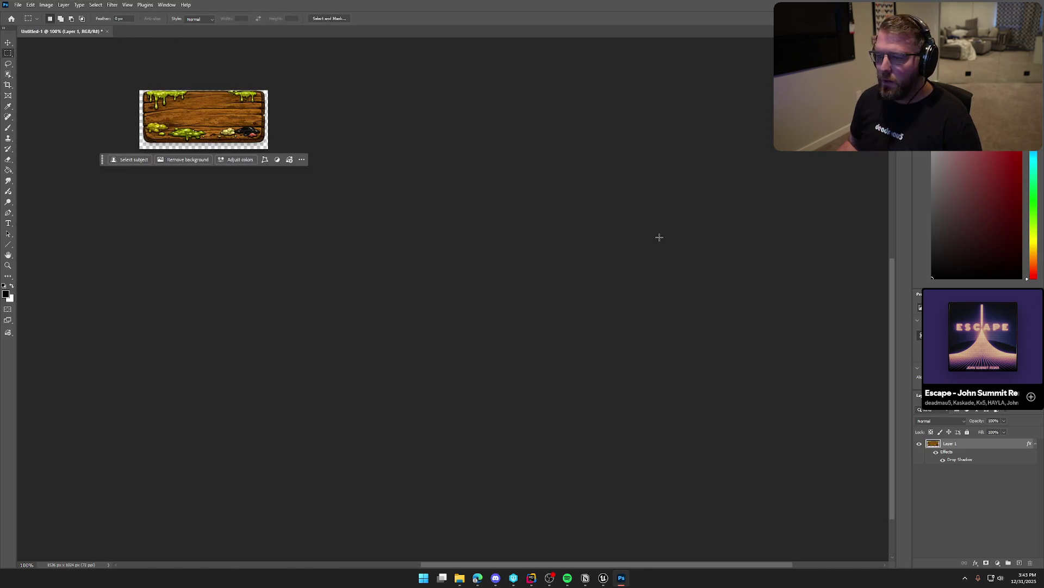
pyautogui.moveTo(692, 560); pyautogui.dragTo(575, 559)
pyautogui.scroll(2, 554, 219)
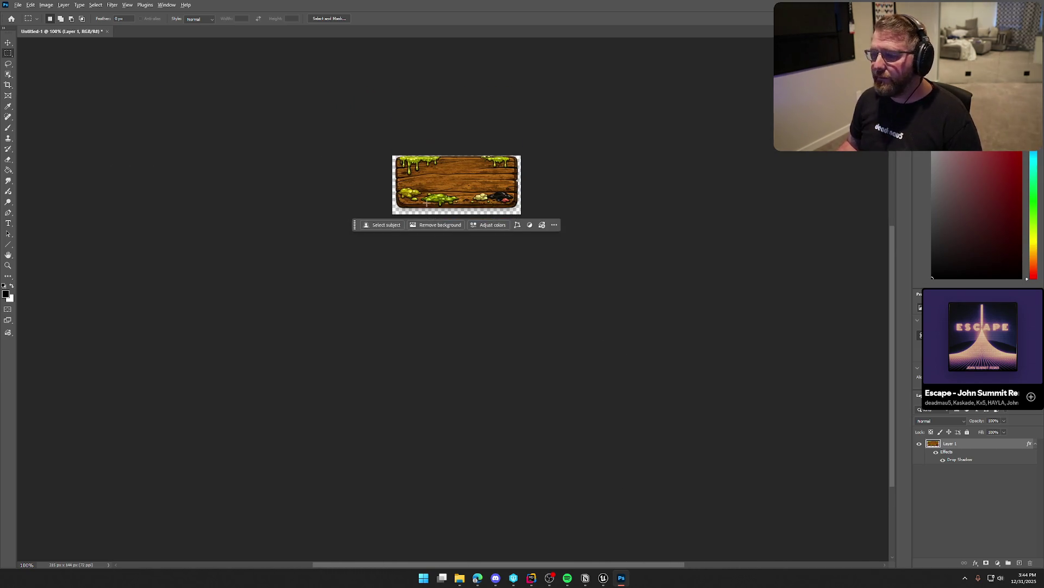
pyautogui.scroll(5, 429, 216)
pyautogui.scroll(2, 544, 229)
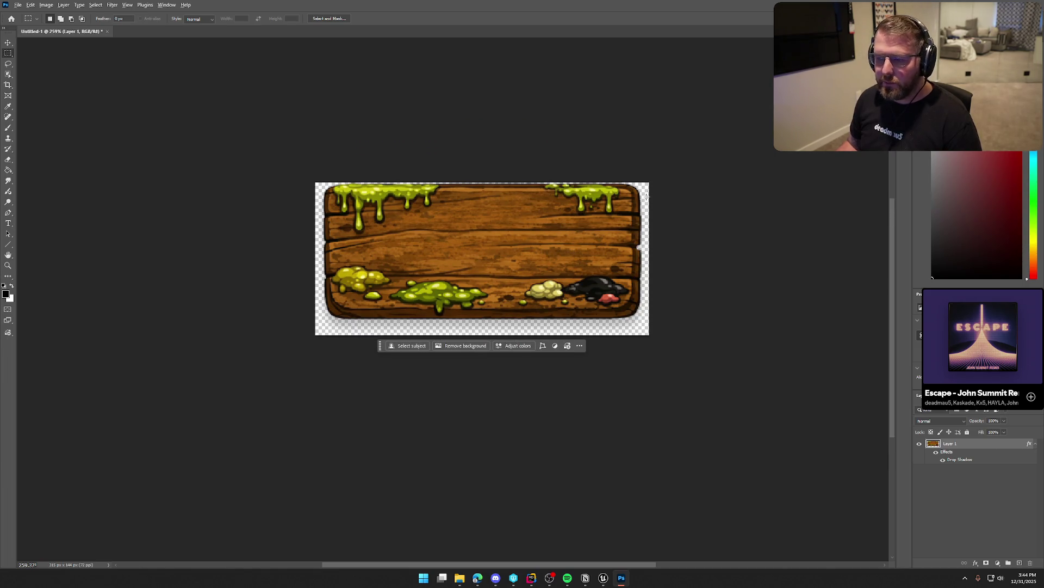
# - Extend the canvas with the Crop tool to 315×164 px
pyautogui.click(7, 84)
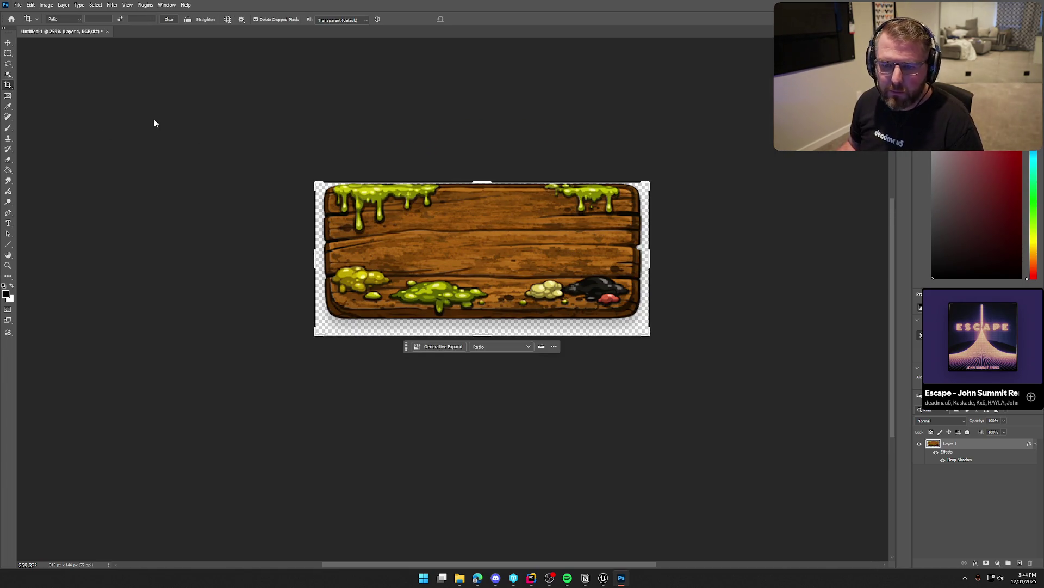
pyautogui.moveTo(485, 183); pyautogui.dragTo(487, 174)
pyautogui.press('Return')
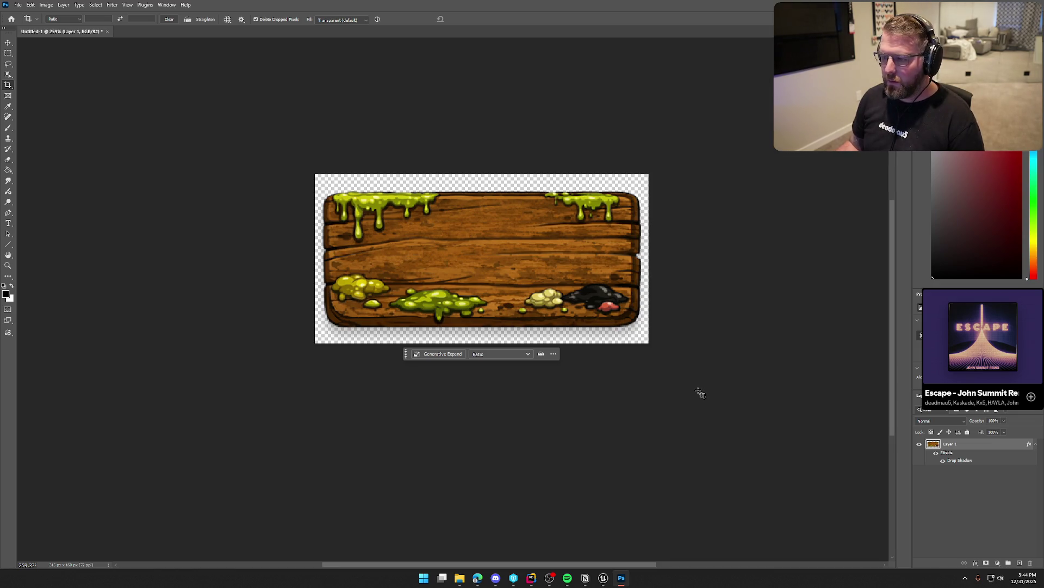
# - Move the sign slightly higher within the enlarged transparent canvas
pyautogui.hotkey('ctrl', 't')
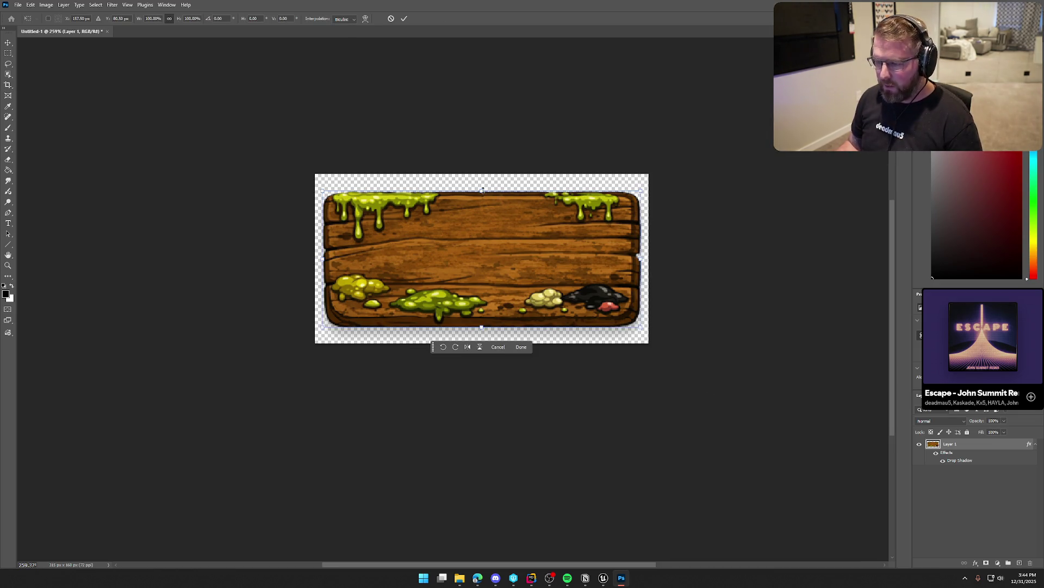
pyautogui.moveTo(482, 191); pyautogui.dragTo(484, 202)
pyautogui.press('Return')
pyautogui.press('c')
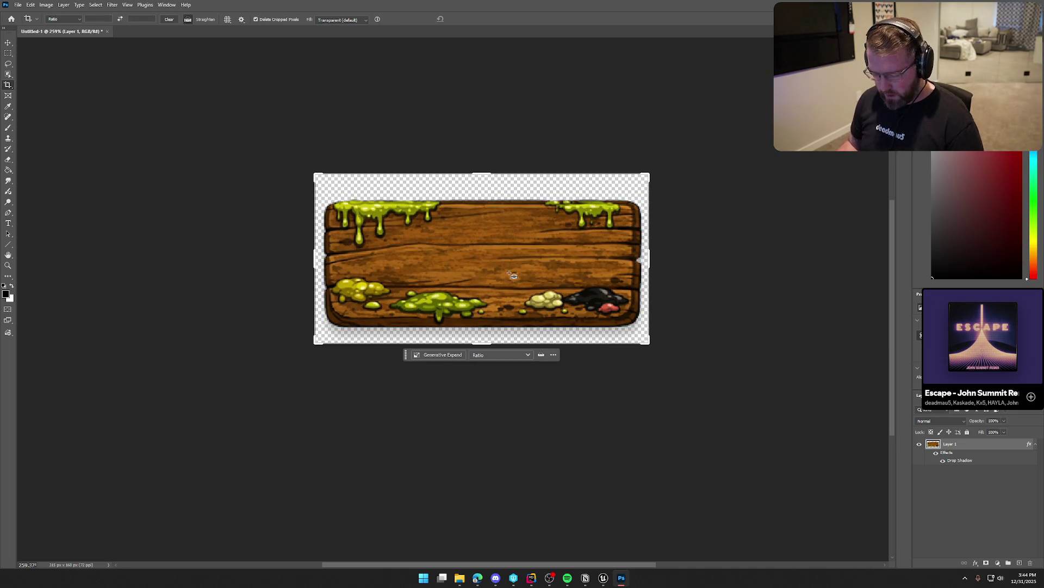
pyautogui.hotkey('ctrl', 't')
pyautogui.moveTo(523, 279); pyautogui.dragTo(524, 273)
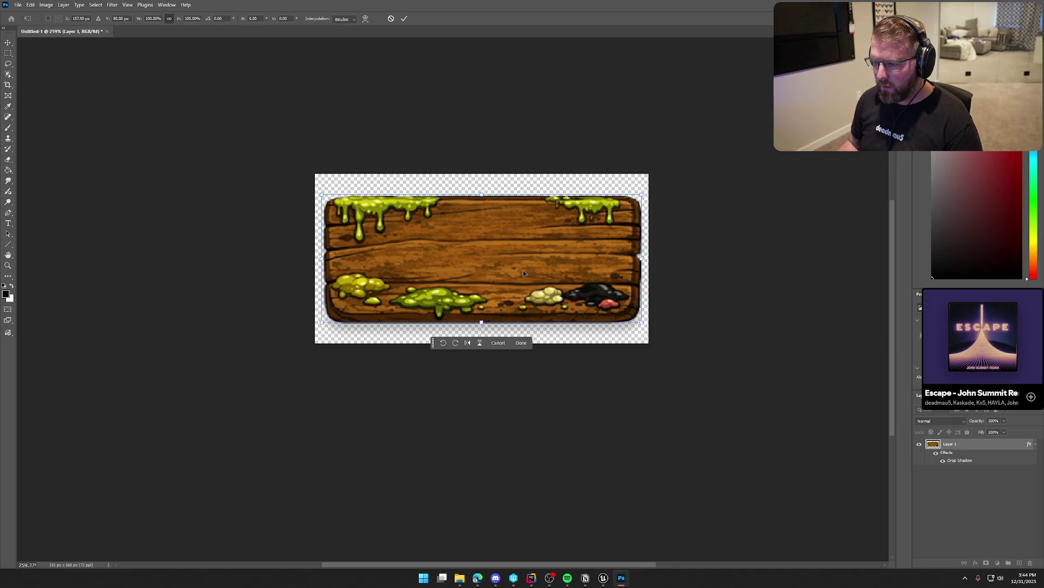
pyautogui.press('Return')
pyautogui.press('c')
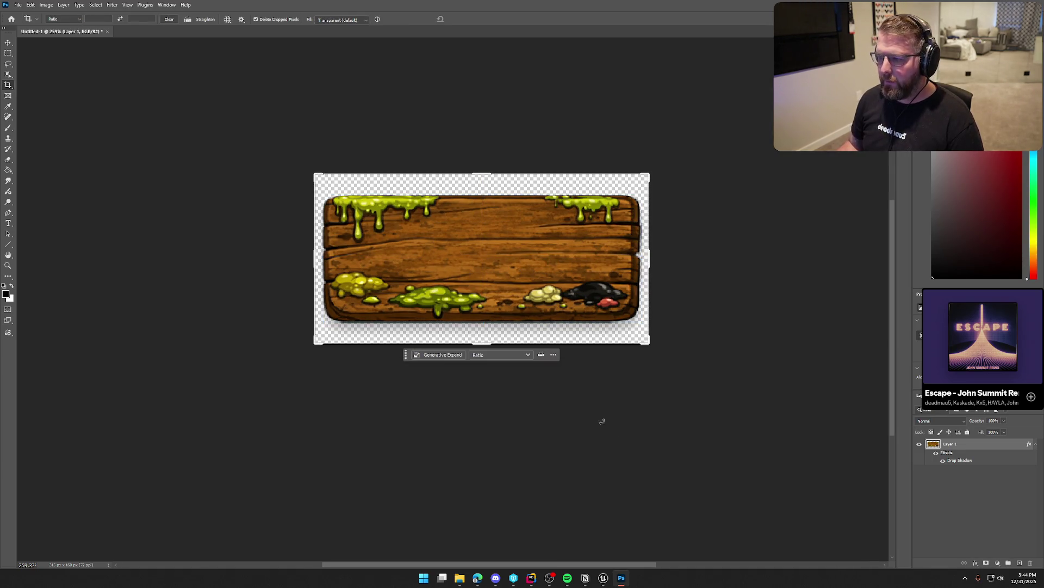
pyautogui.click(18, 5)
# - Export the Photoshop sign as IllnessBG.png in the TrailNError art folder
pyautogui.moveTo(65, 148)
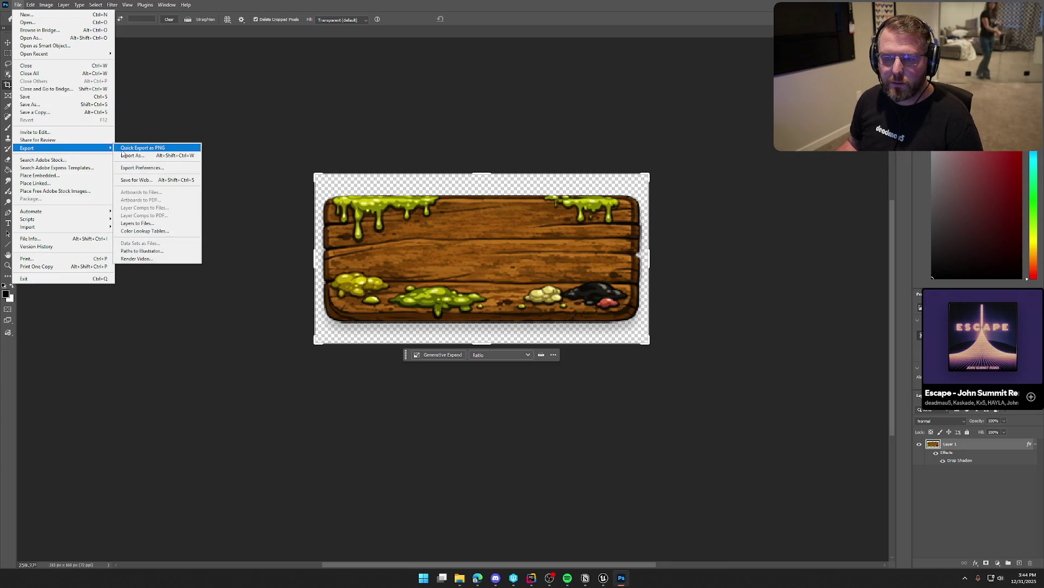
pyautogui.click(121, 150)
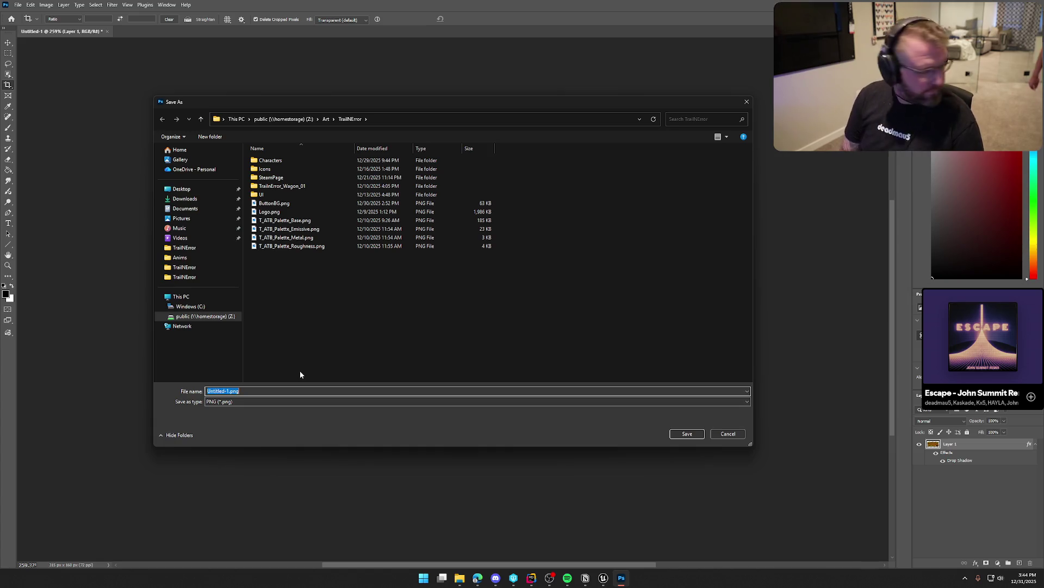
pyautogui.write('lll')
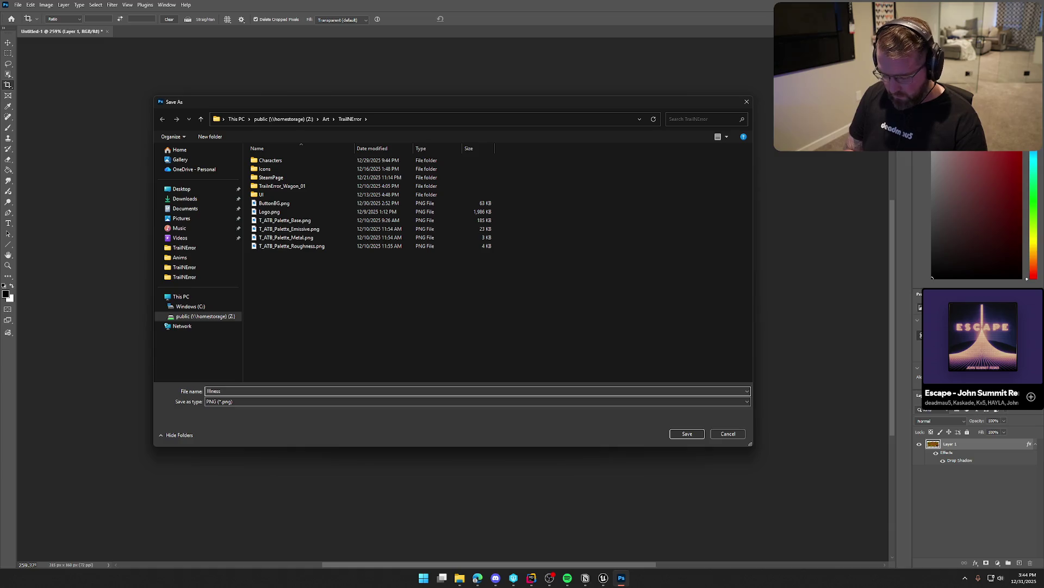
pyautogui.click(680, 435)
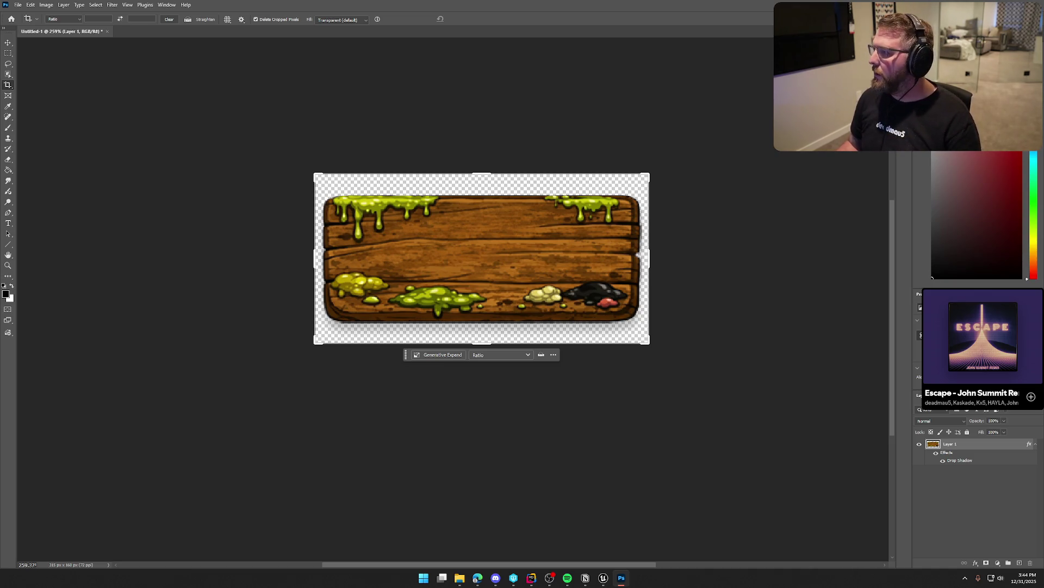
# - Back in Unreal Engine, show the UI/Assets folder in the Content Drawer
pyautogui.hotkey('alt', 'Tab')
pyautogui.scroll(-5, 588, 262)
pyautogui.hotkey('ctrl', 'space')
pyautogui.click(47, 510)
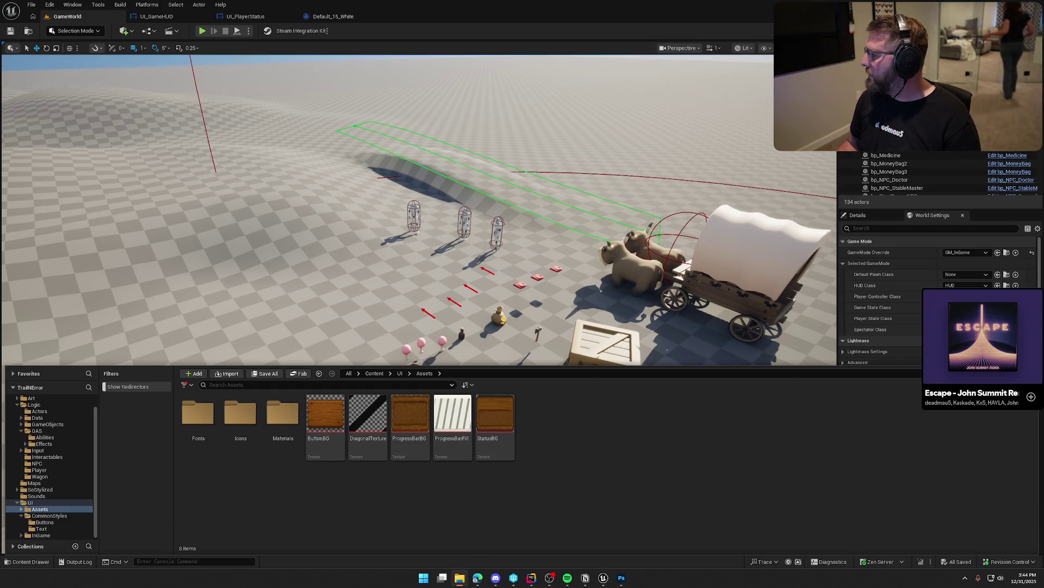
# - Import IllnessBG.png into UI Assets, set Mip Gen Settings FromTextureGroup and Texture Group UI, and save
pyautogui.moveTo(1043, 392); pyautogui.dragTo(598, 391)
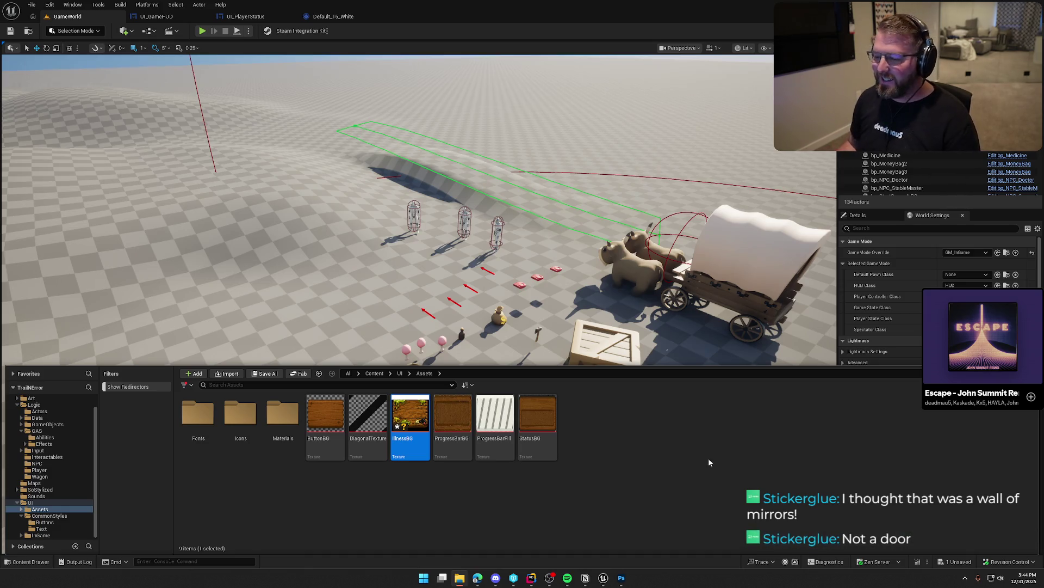
pyautogui.doubleClick(410, 413)
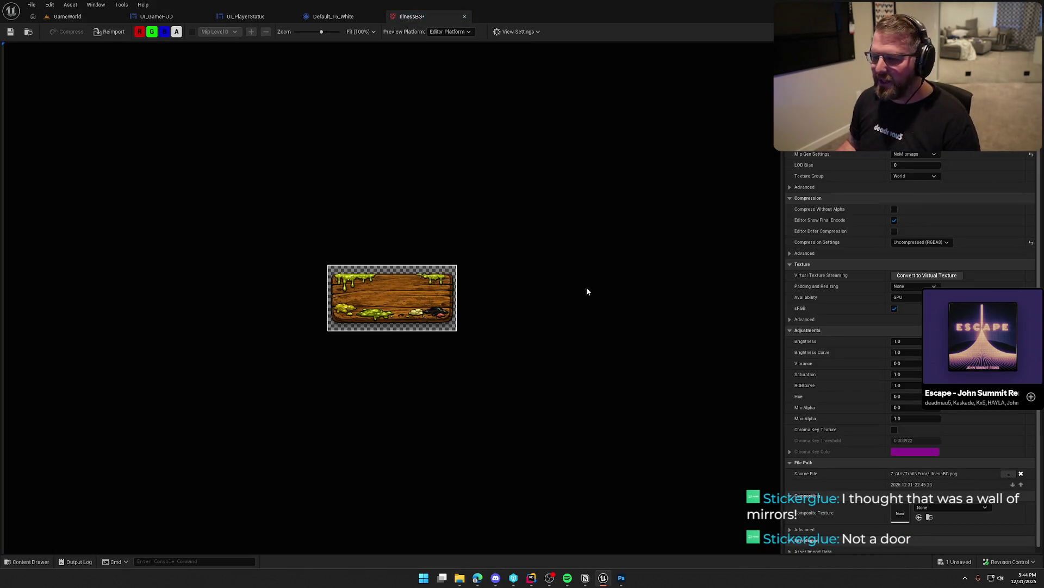
pyautogui.click(913, 154)
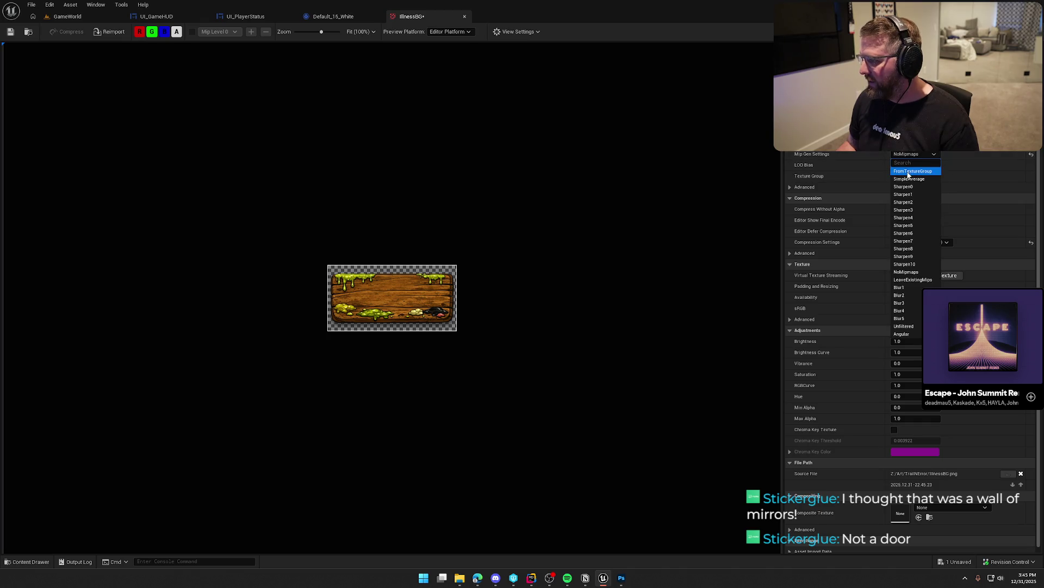
pyautogui.click(908, 171)
pyautogui.click(910, 175)
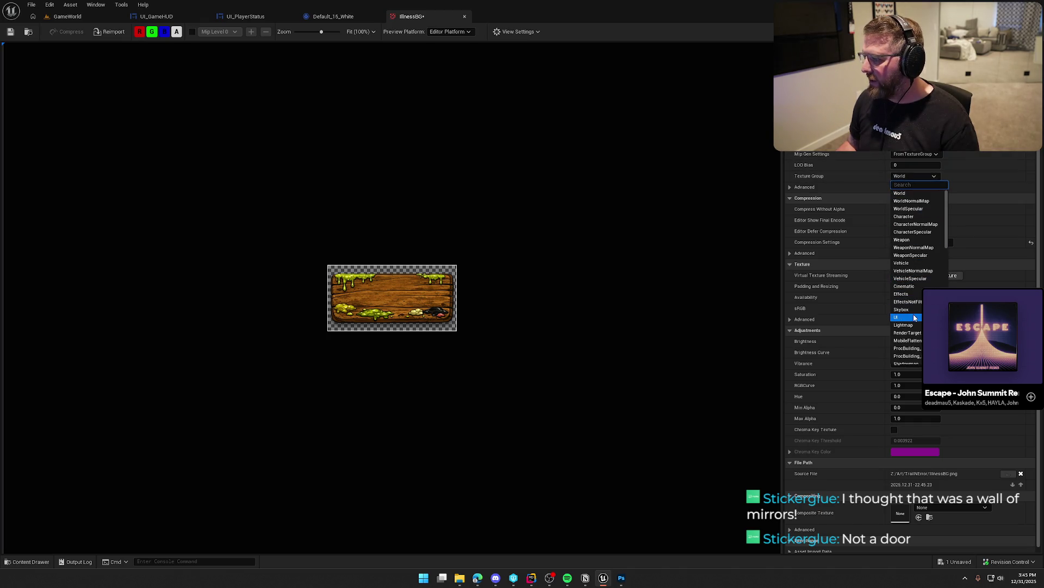
pyautogui.click(897, 316)
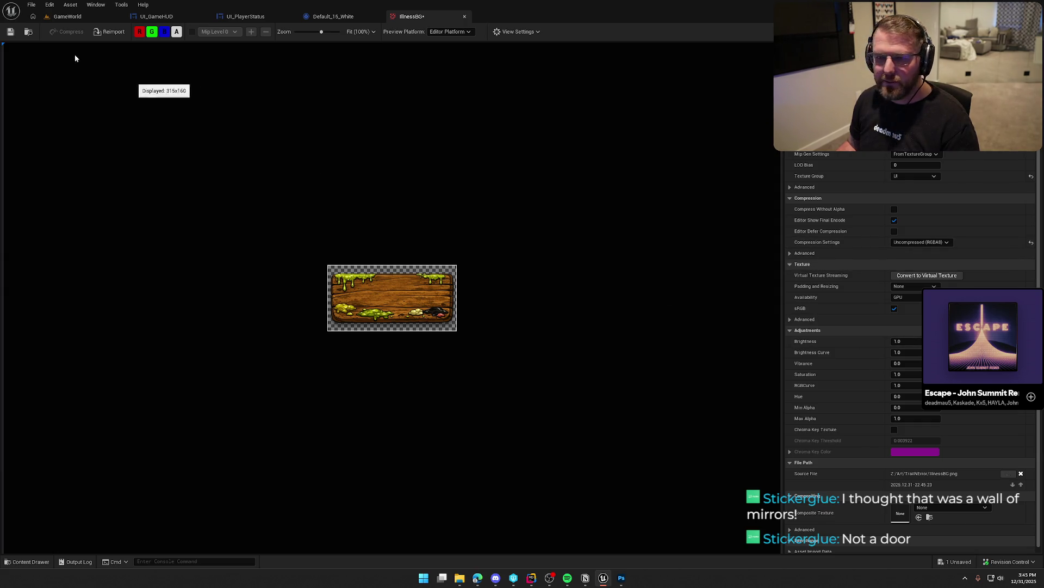
pyautogui.hotkey('ctrl', 's')
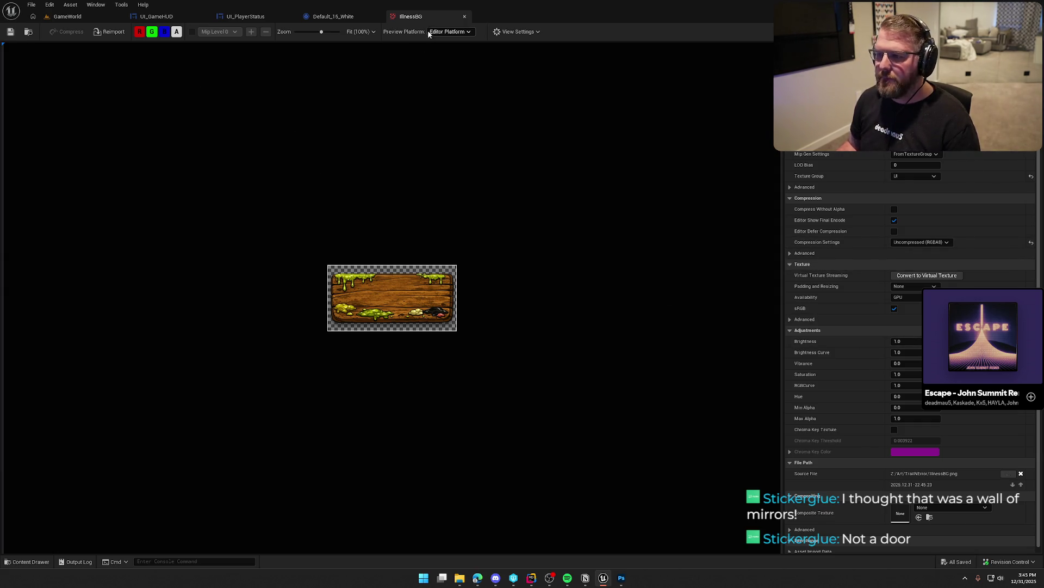
pyautogui.middleClick(423, 16)
# - Select the BG background image widget in UI_PlayerStatus
pyautogui.click(246, 17)
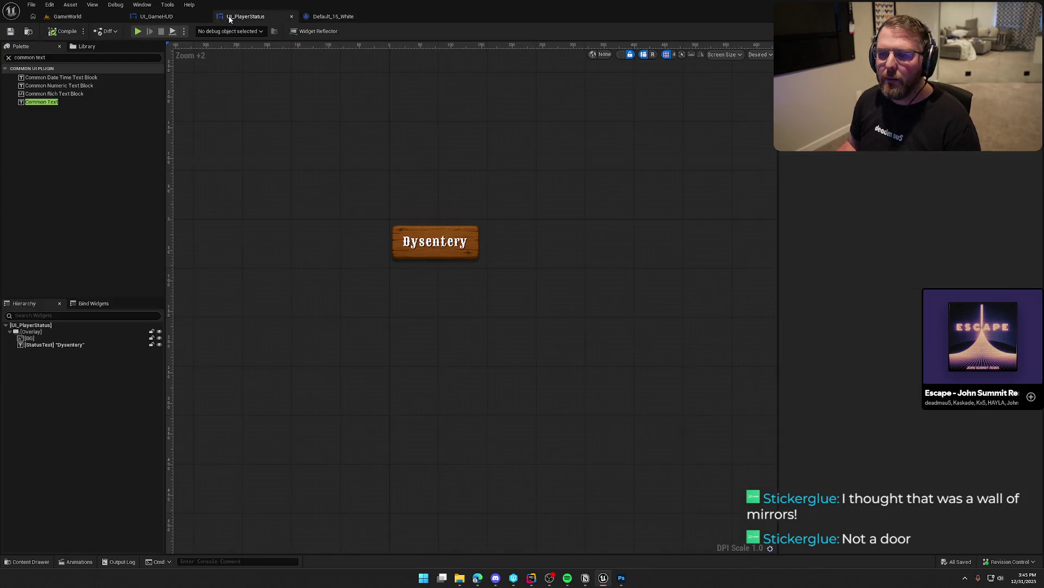
pyautogui.click(46, 339)
pyautogui.hotkey('ctrl', 'space')
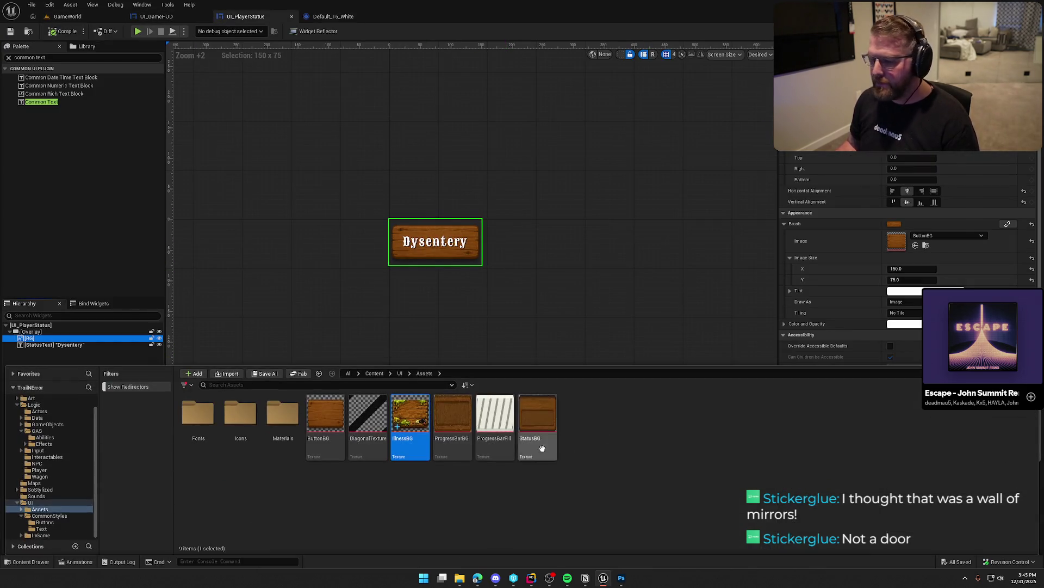
# - Set the BG brush image to IllnessBG with Image Size 157.5 × 80
pyautogui.moveTo(411, 443); pyautogui.dragTo(932, 245)
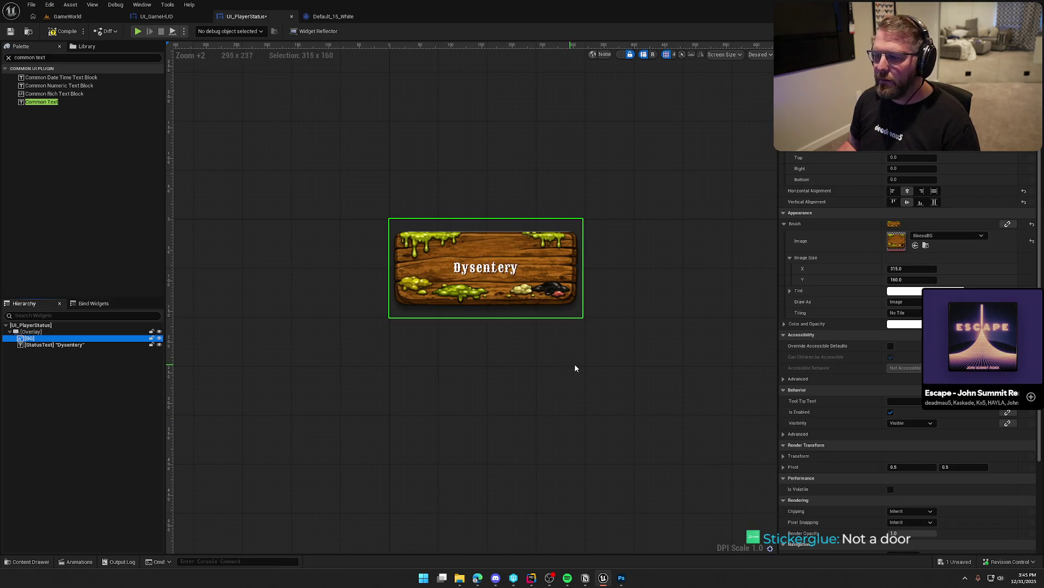
pyautogui.click(912, 268)
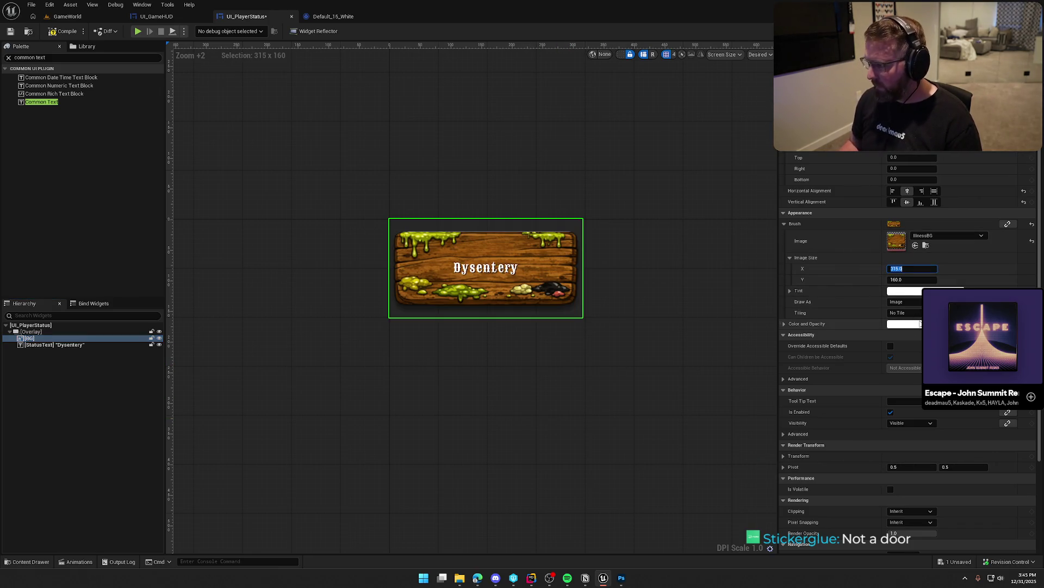
pyautogui.click(873, 272)
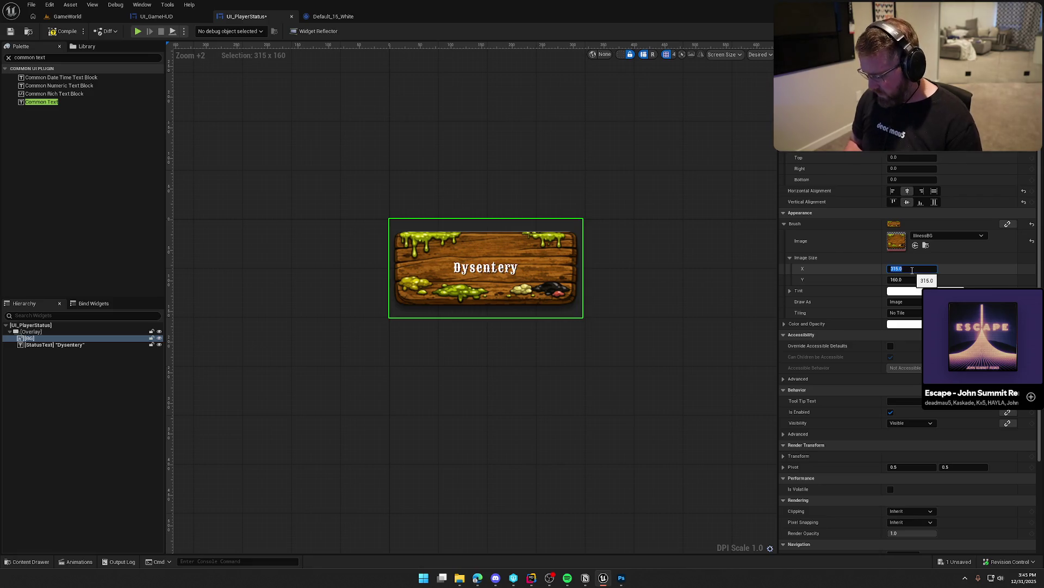
pyautogui.write('/2')
pyautogui.write('157.5')
pyautogui.press('Return')
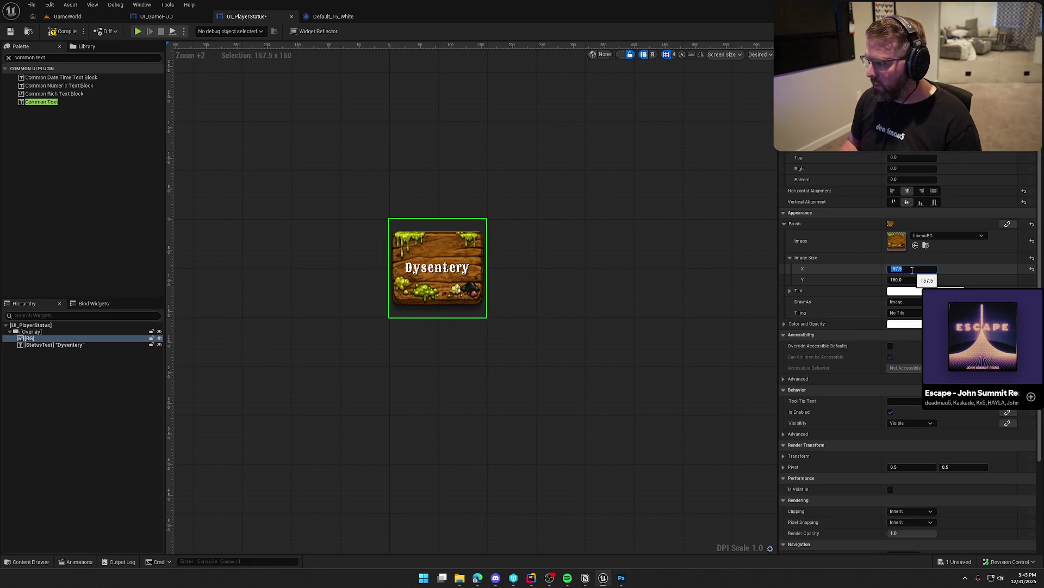
pyautogui.click(912, 279)
pyautogui.write('/2')
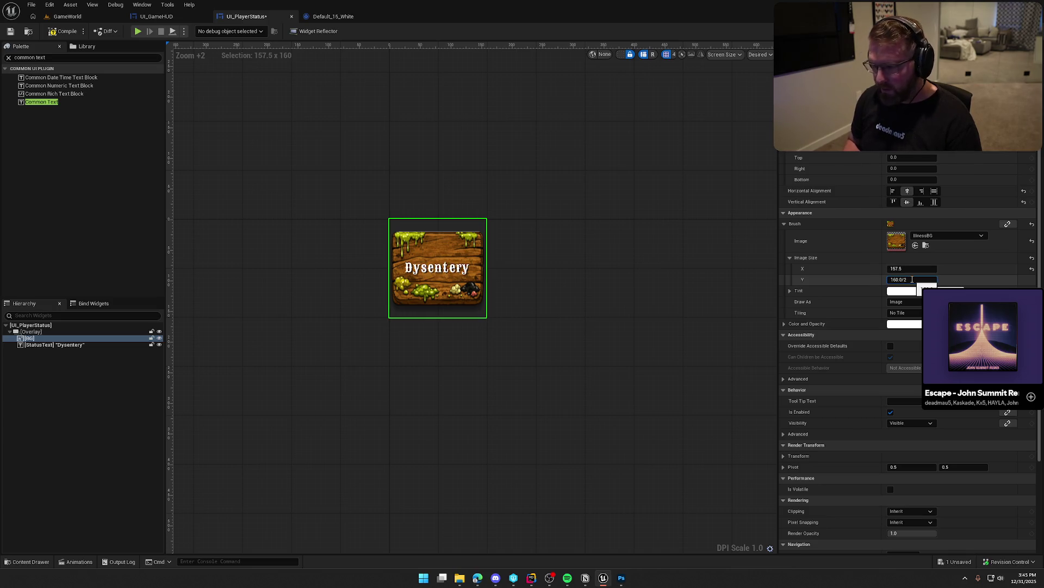
pyautogui.press('Return')
# - Select the StatusText label in the Hierarchy
pyautogui.click(617, 309)
pyautogui.scroll(2, 453, 302)
pyautogui.scroll(2, 443, 315)
pyautogui.click(451, 263)
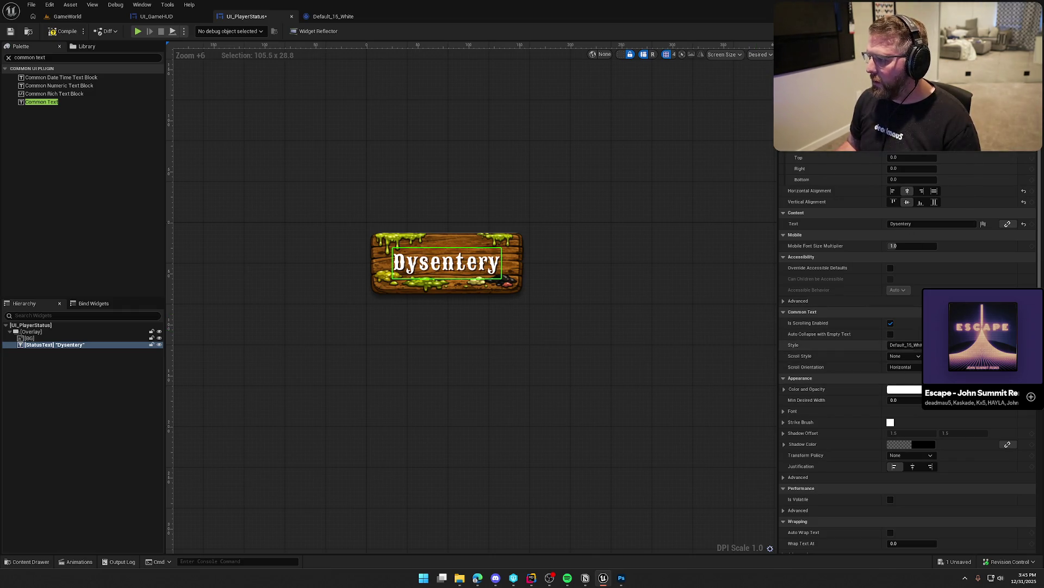
pyautogui.hotkey('ctrl', 'space')
# - Open the Default_15_White text style in an enlarged floating window
pyautogui.doubleClick(282, 424)
pyautogui.moveTo(342, 27)
pyautogui.mouseDown()
pyautogui.moveTo(669, 66)
pyautogui.moveTo(672, 96)
pyautogui.mouseUp()
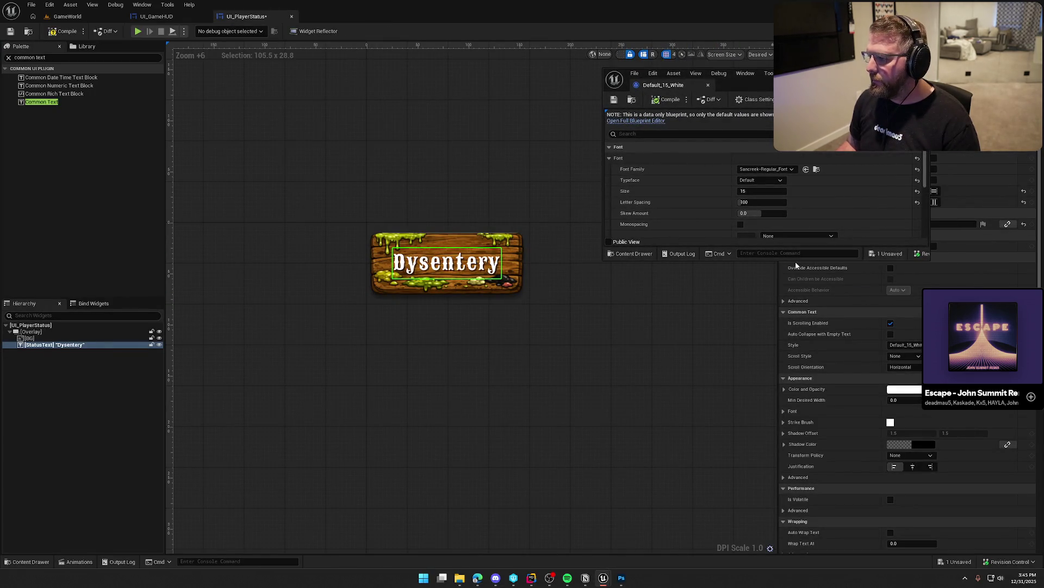
pyautogui.moveTo(763, 260); pyautogui.dragTo(789, 402)
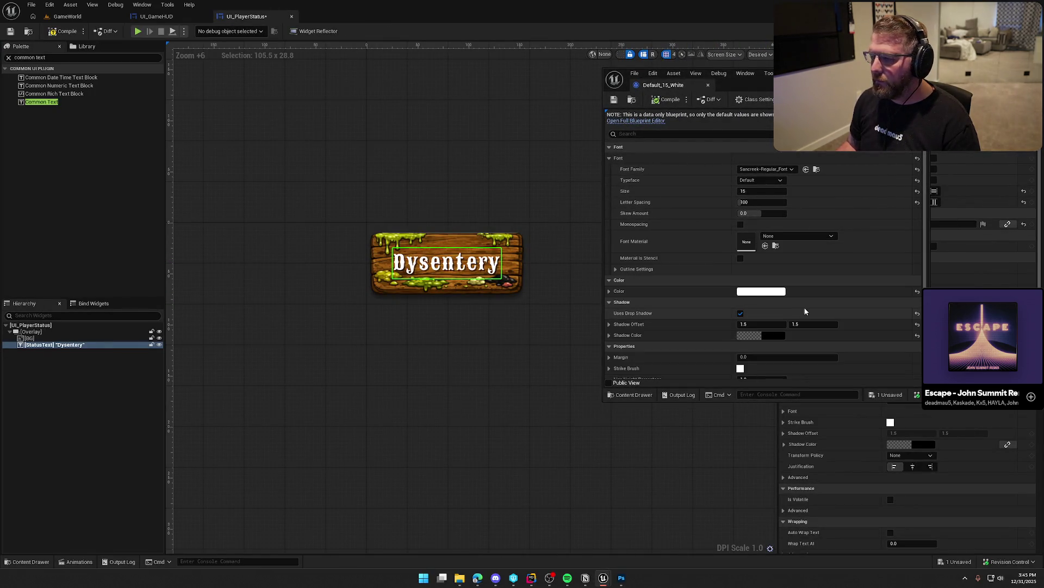
# - Try orange, then pure red as the text colour, compiling after each
pyautogui.click(778, 292)
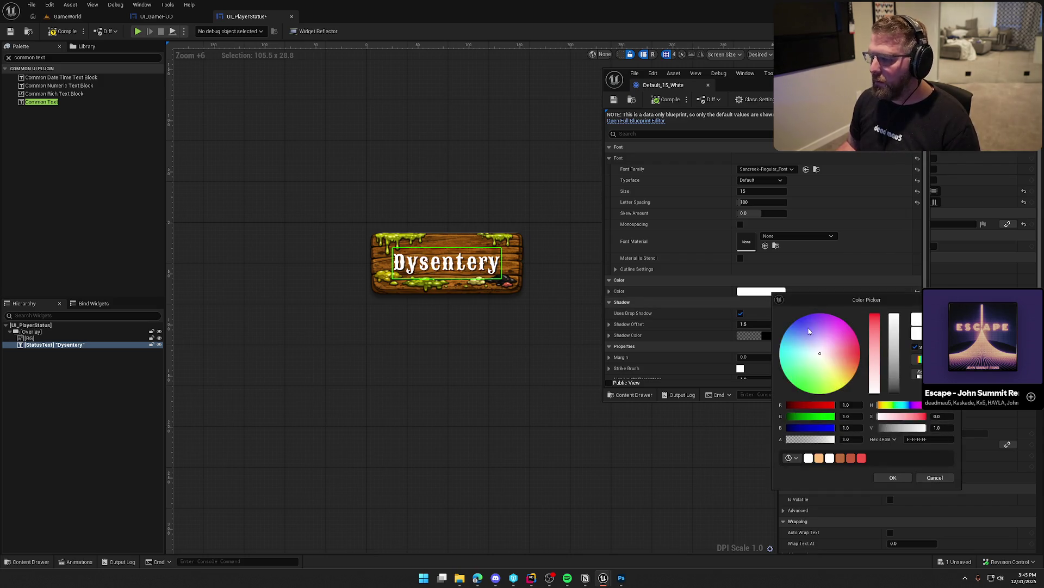
pyautogui.moveTo(836, 358); pyautogui.dragTo(860, 358)
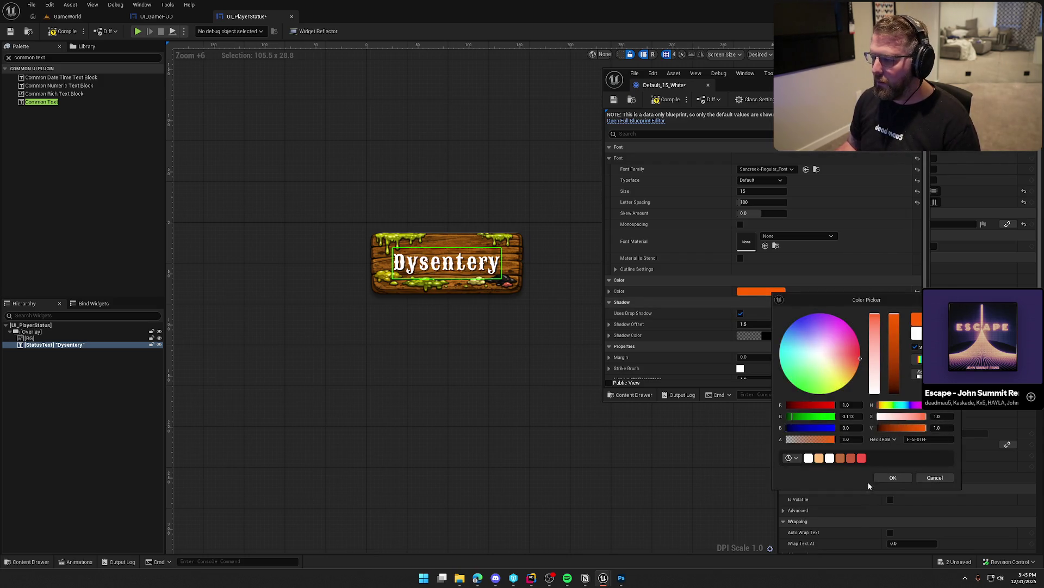
pyautogui.click(892, 477)
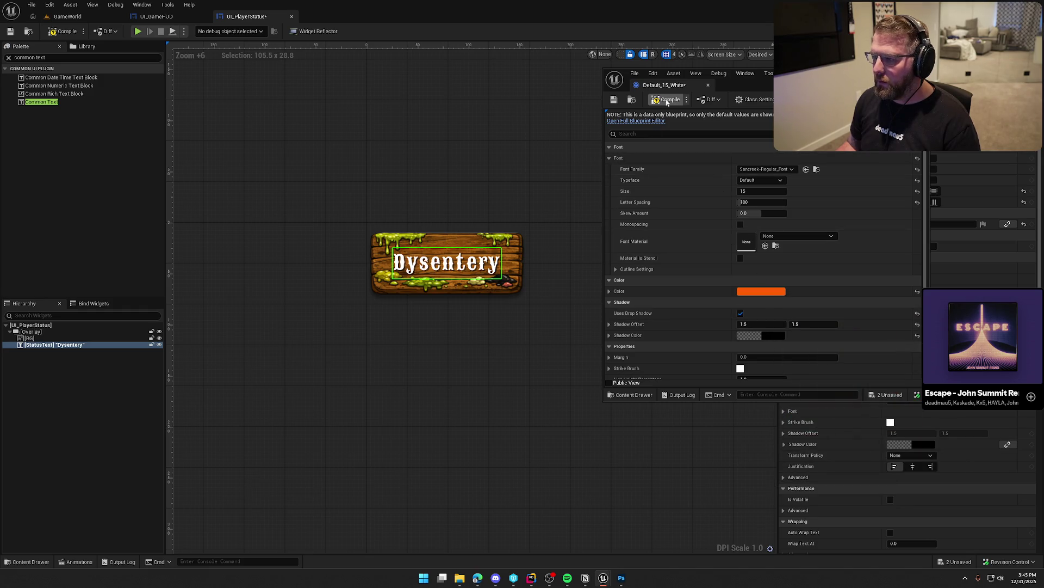
pyautogui.hotkey('ctrl', 's')
pyautogui.click(762, 291)
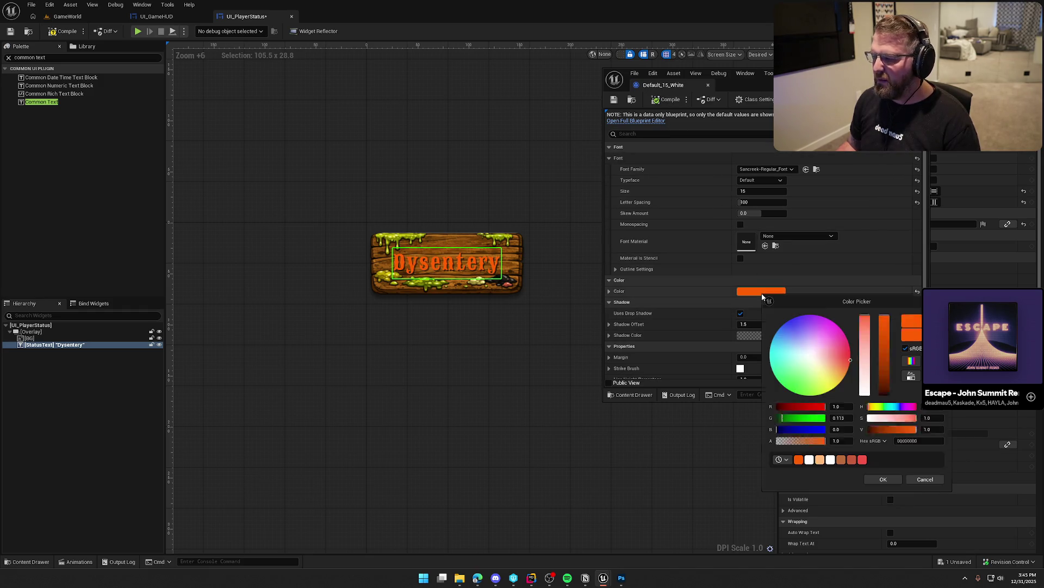
pyautogui.click(777, 418)
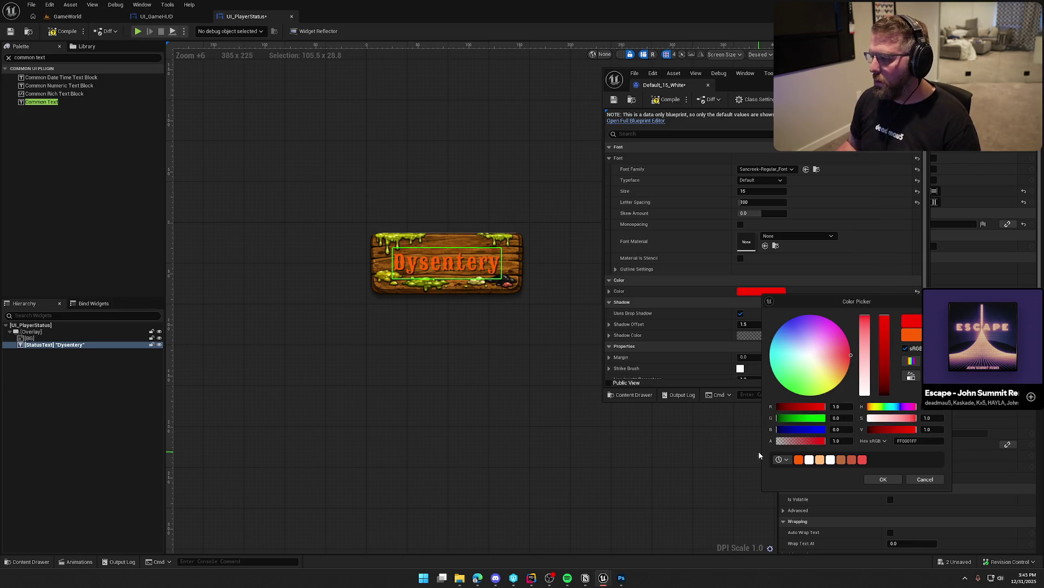
pyautogui.click(882, 479)
pyautogui.hotkey('ctrl', 's')
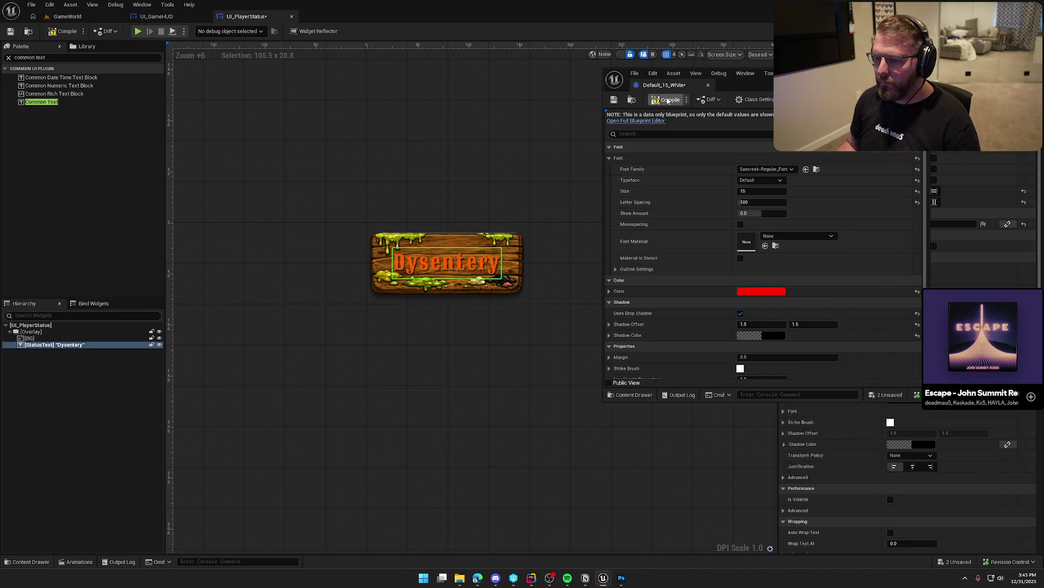
# - Try black, then dark grey, then a darker grey text colour, compiling each
pyautogui.click(766, 296)
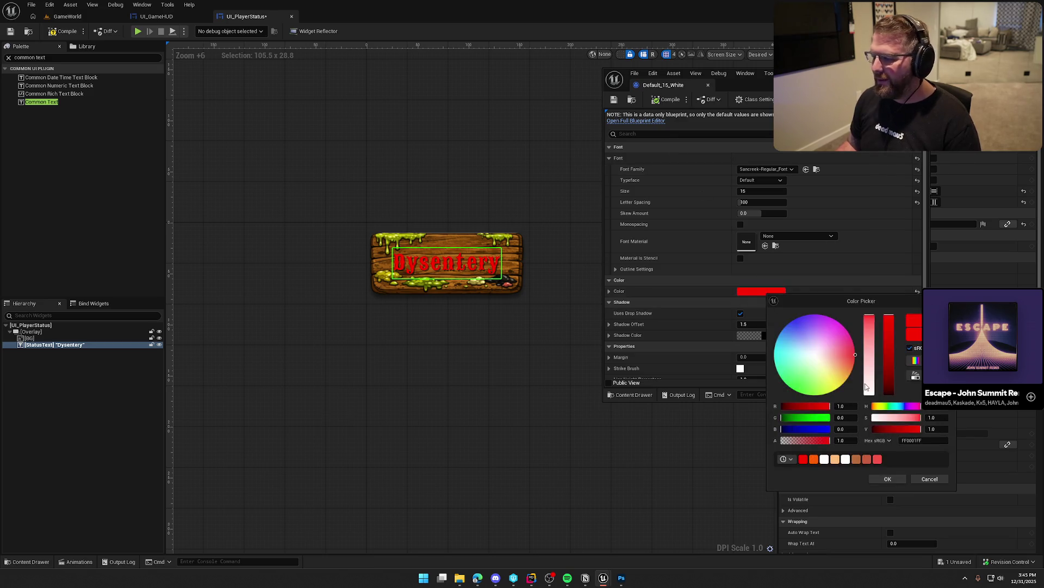
pyautogui.moveTo(903, 428); pyautogui.dragTo(874, 429)
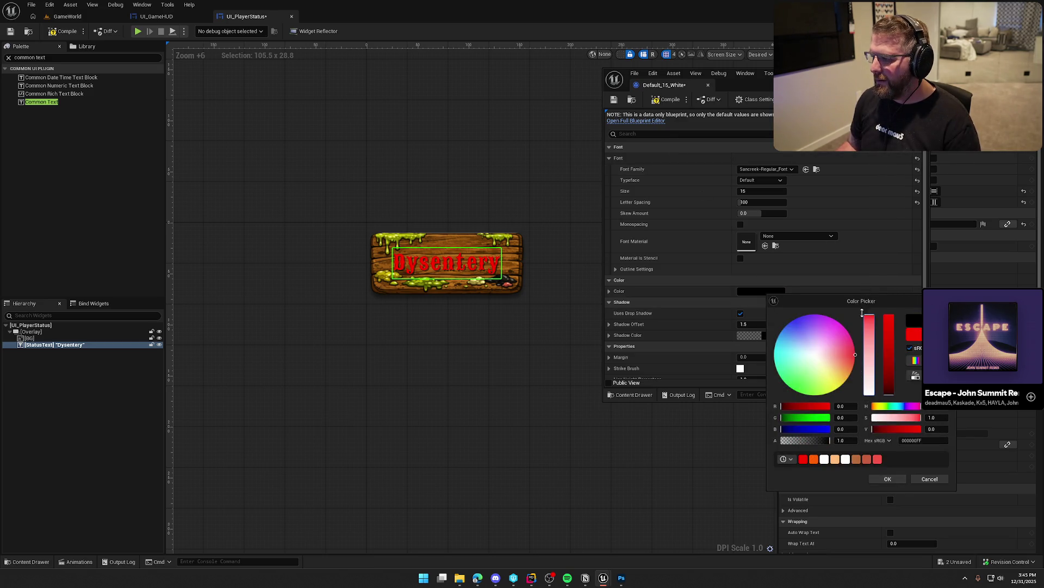
pyautogui.click(887, 479)
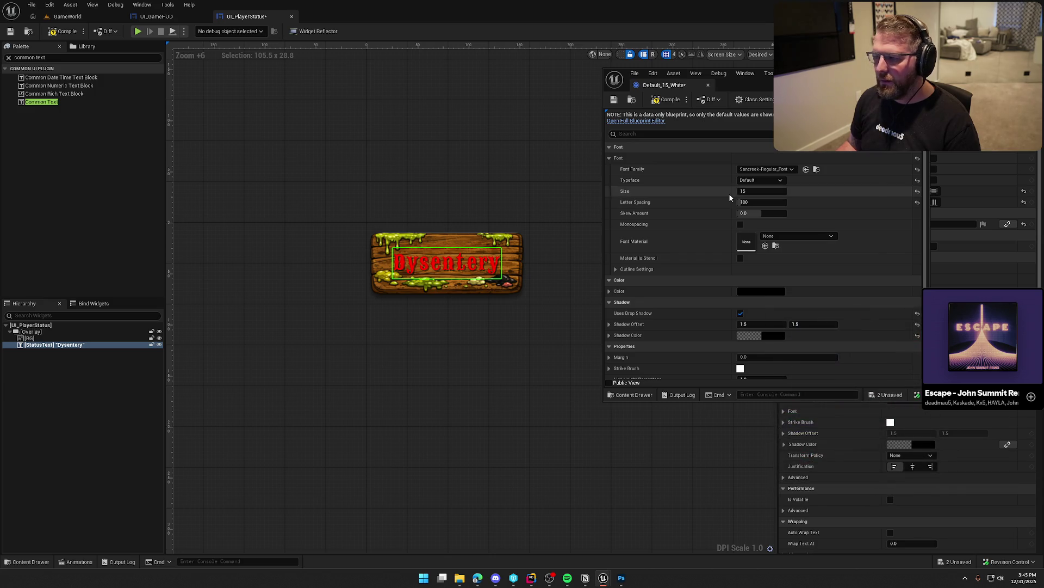
pyautogui.click(663, 102)
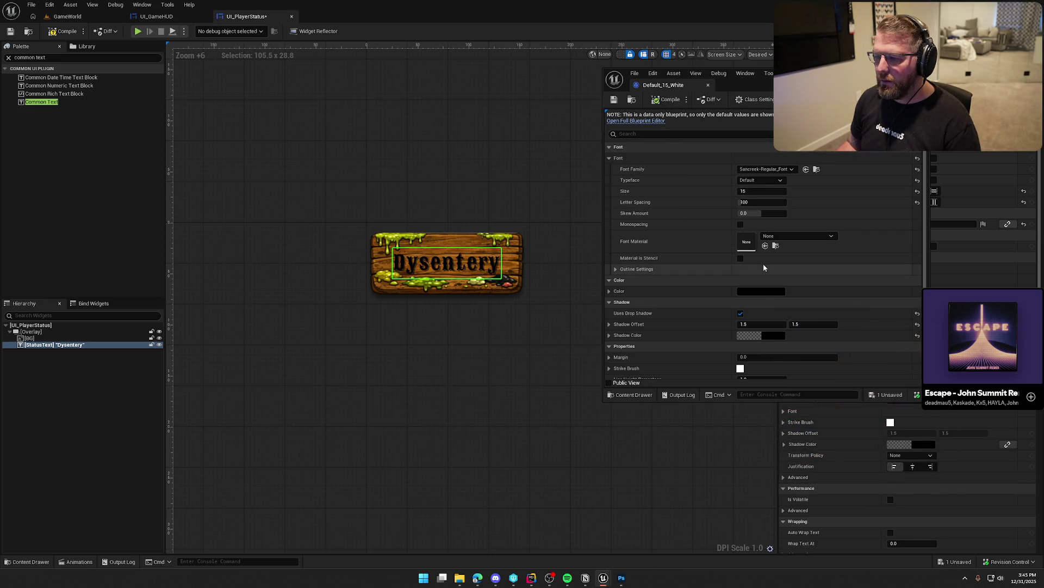
pyautogui.click(763, 292)
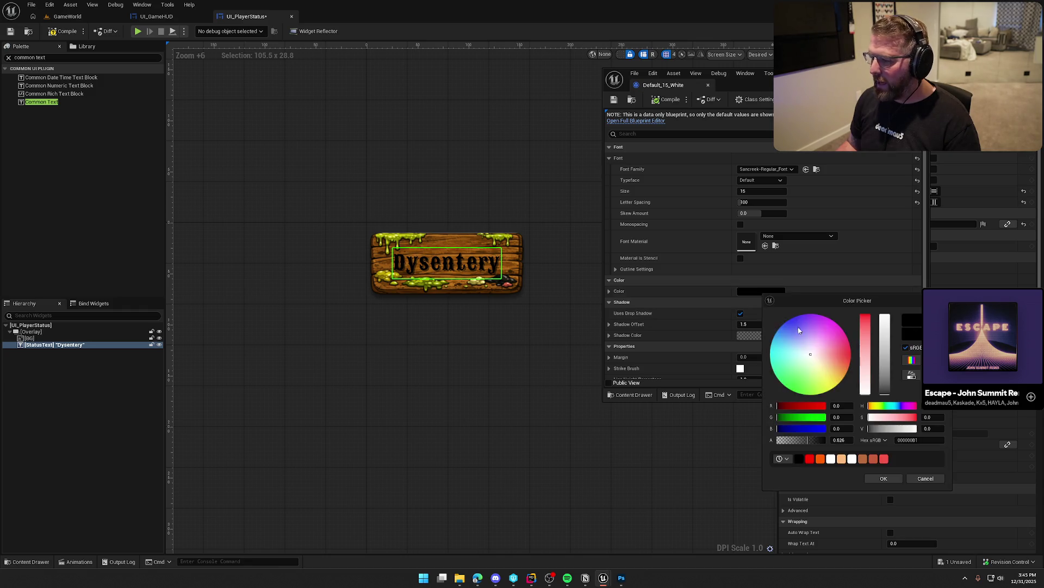
pyautogui.click(884, 386)
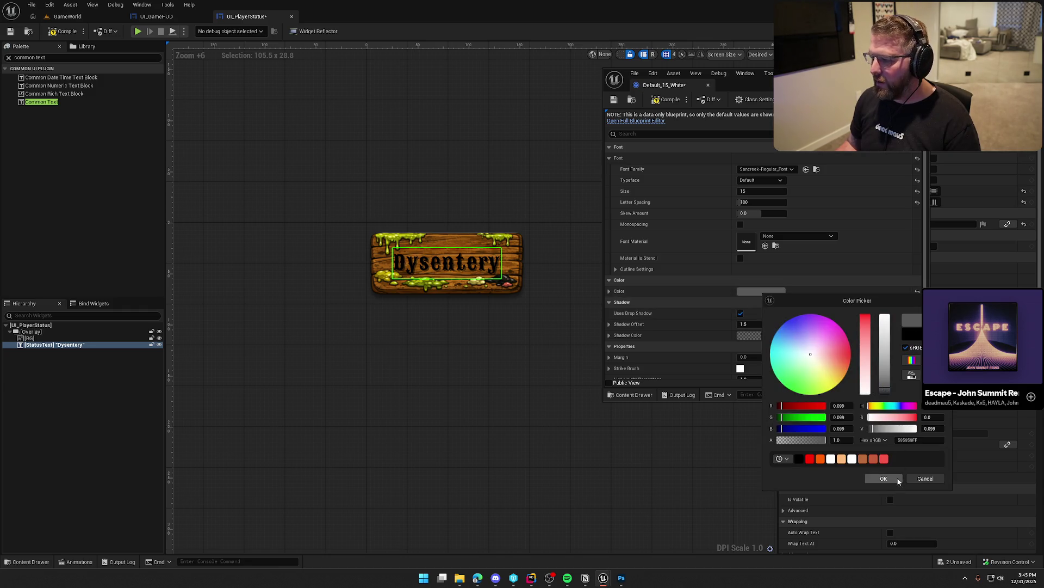
pyautogui.click(898, 479)
pyautogui.hotkey('ctrl', 's')
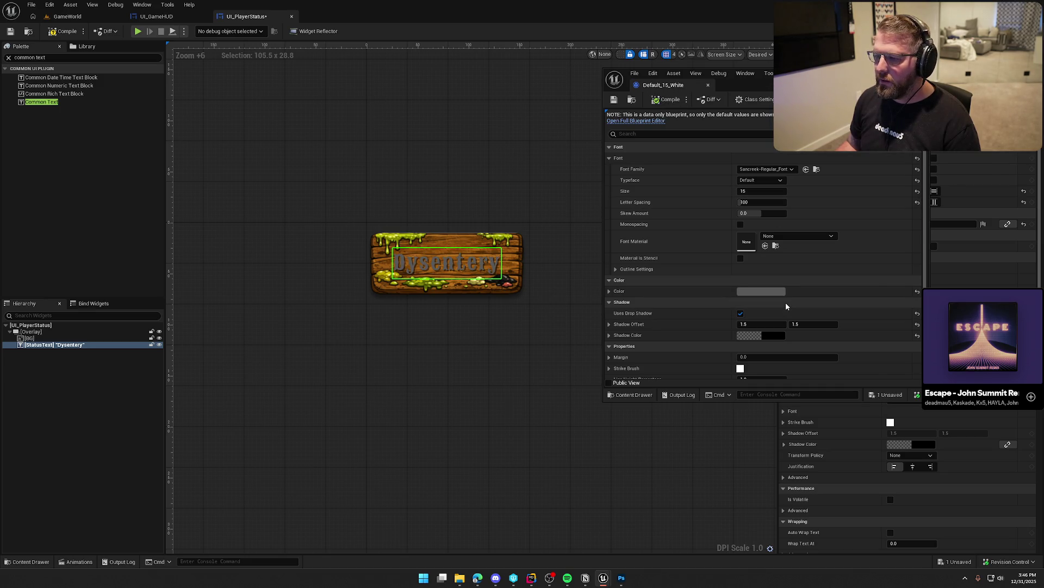
pyautogui.click(770, 291)
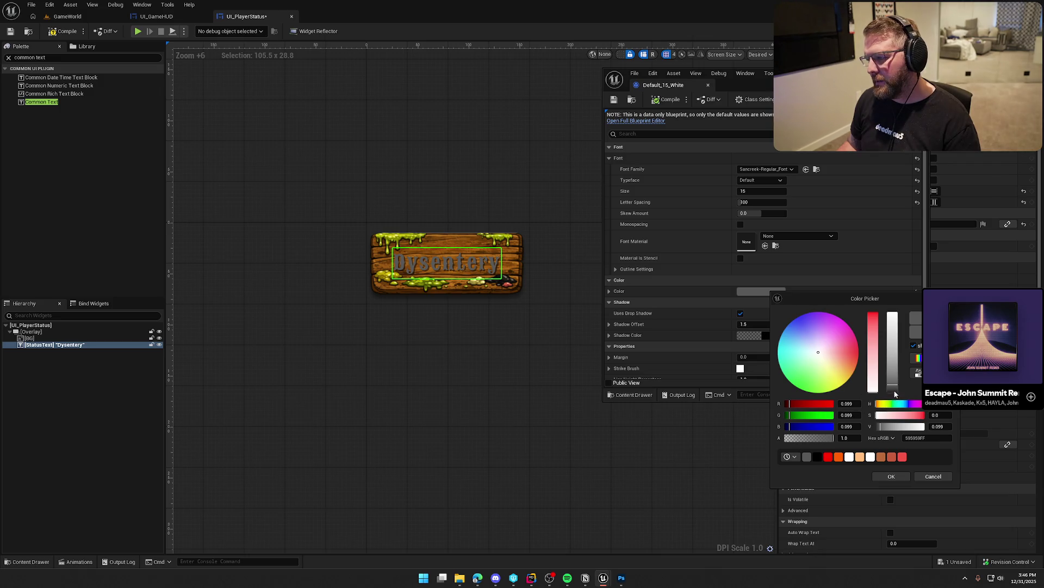
pyautogui.click(894, 392)
pyautogui.click(892, 476)
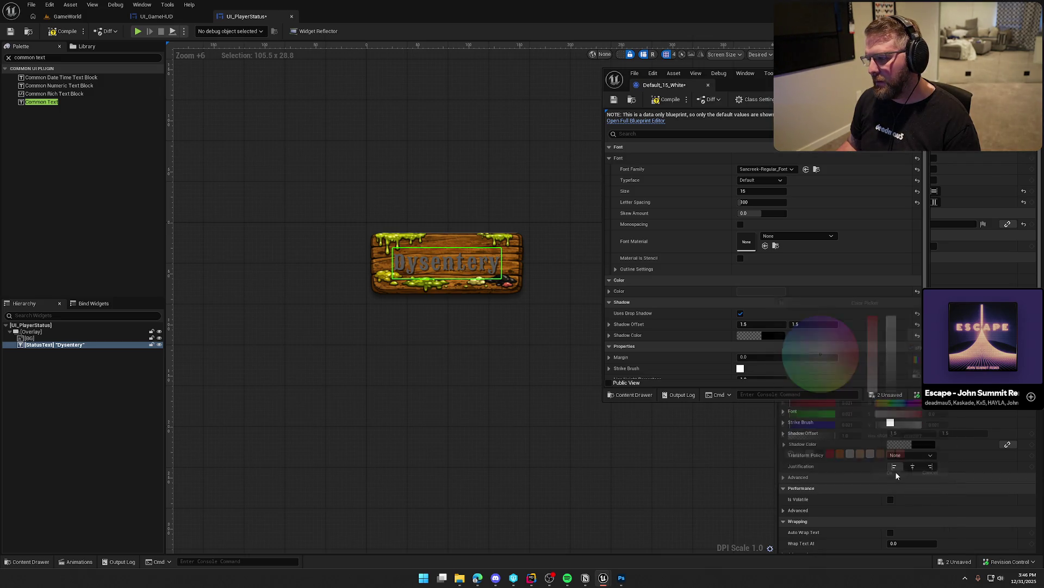
pyautogui.click(664, 103)
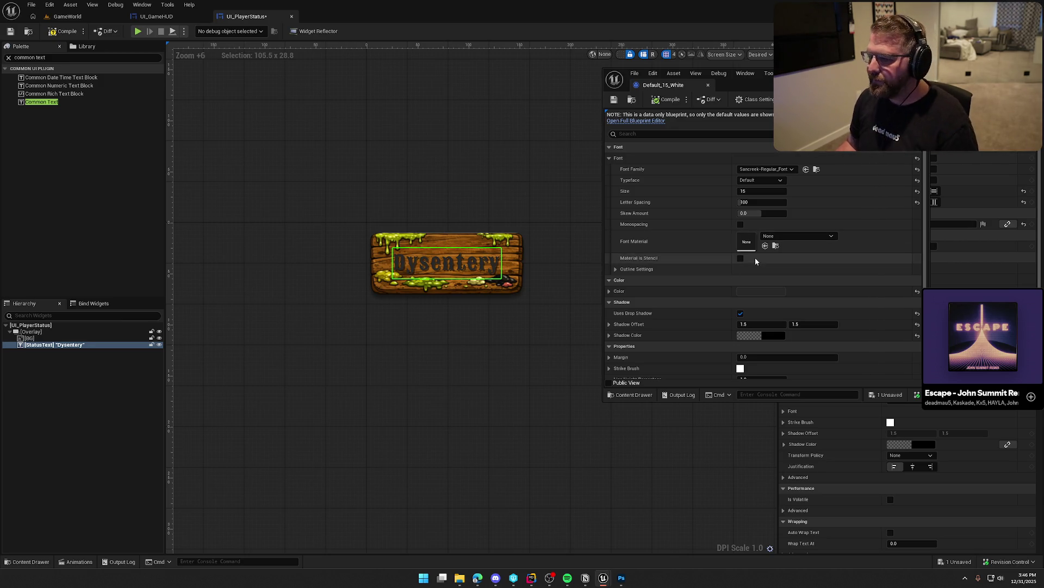
# - Toggle the drop shadow off and back on, then set the text colour to near-white EBEBEB
pyautogui.click(740, 313)
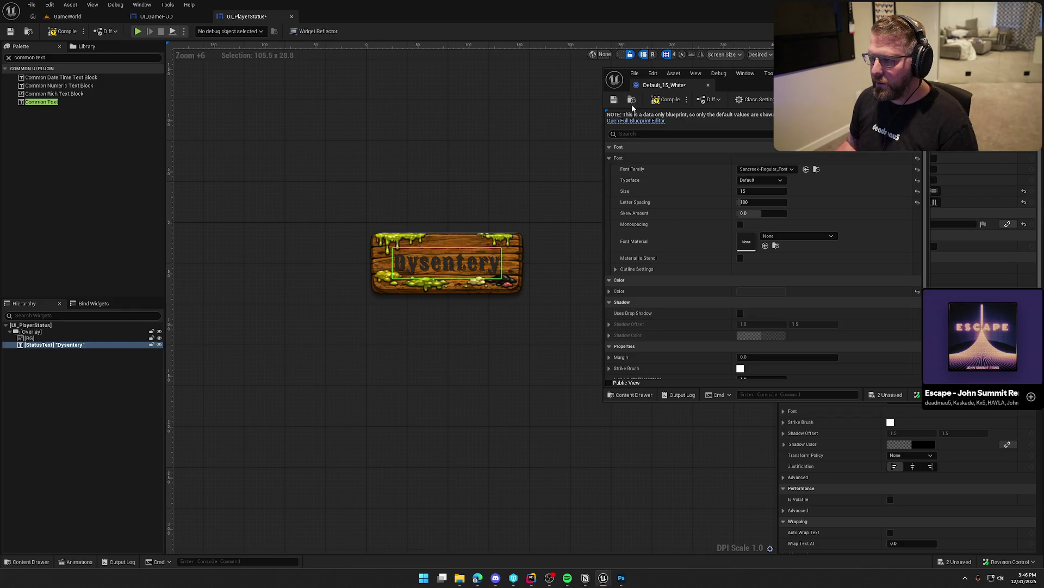
pyautogui.click(660, 103)
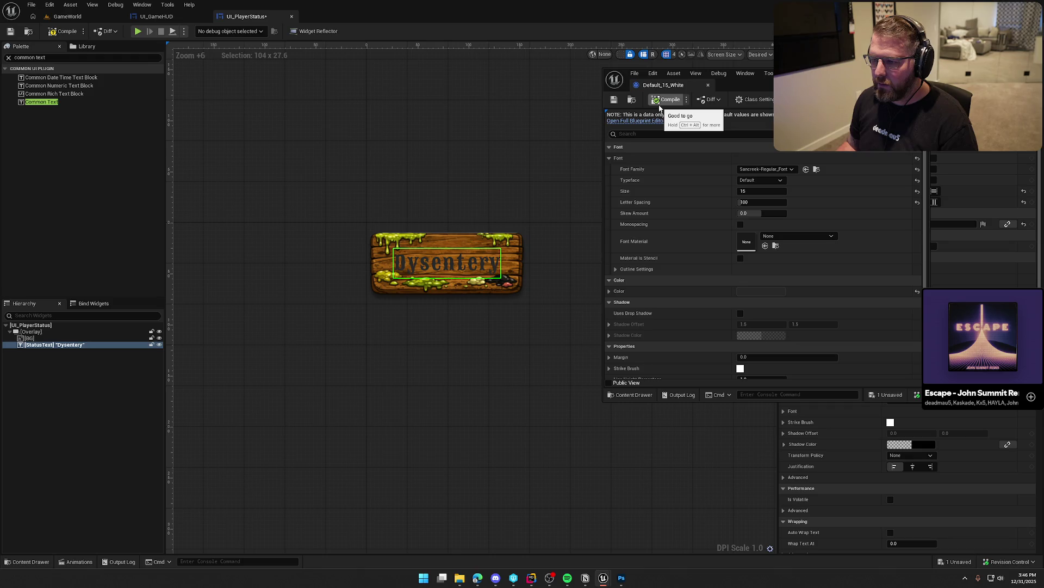
pyautogui.click(740, 313)
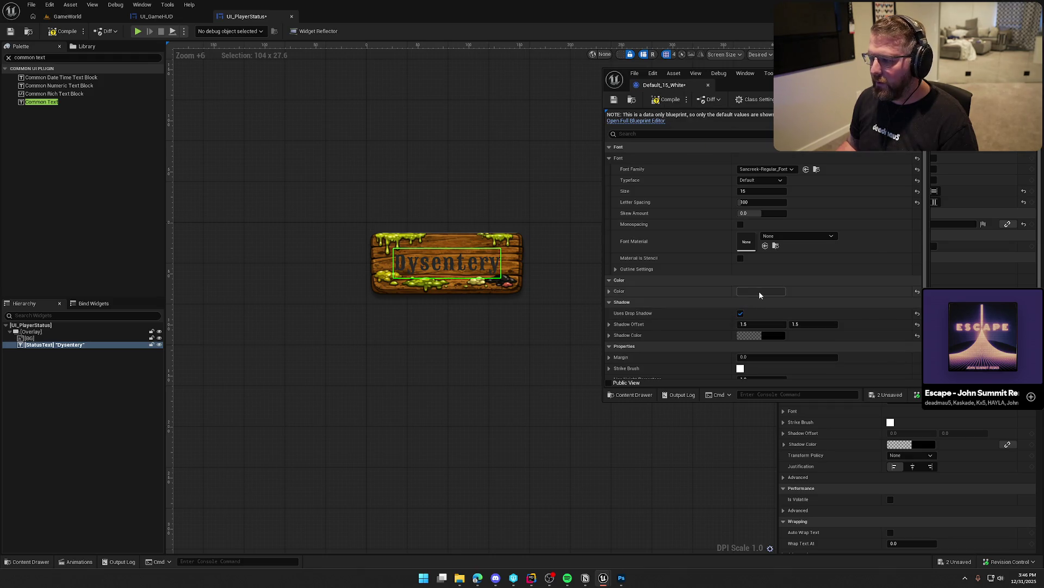
pyautogui.click(759, 292)
pyautogui.moveTo(884, 377); pyautogui.dragTo(880, 325)
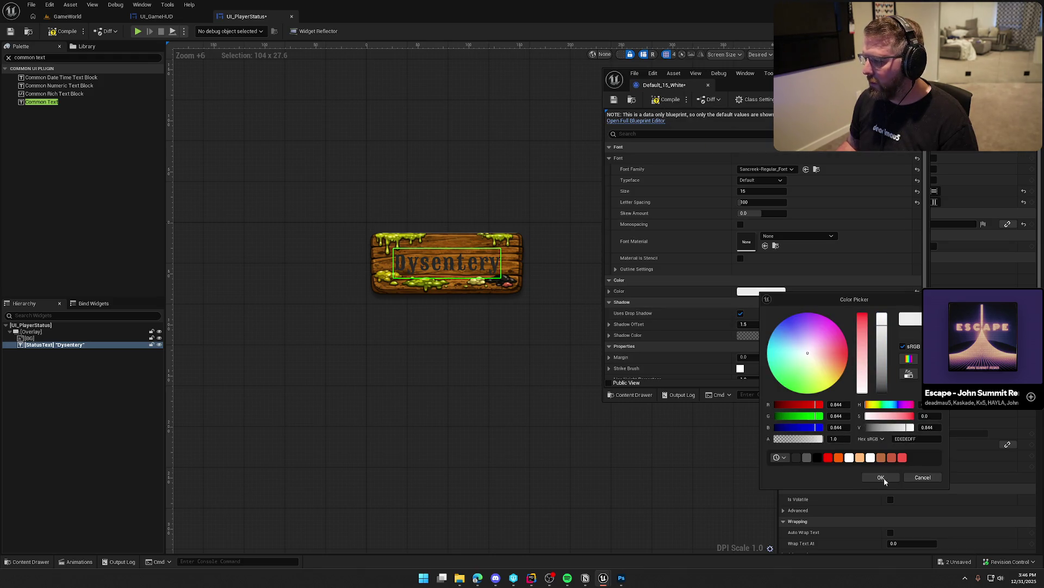
pyautogui.click(883, 477)
pyautogui.click(667, 101)
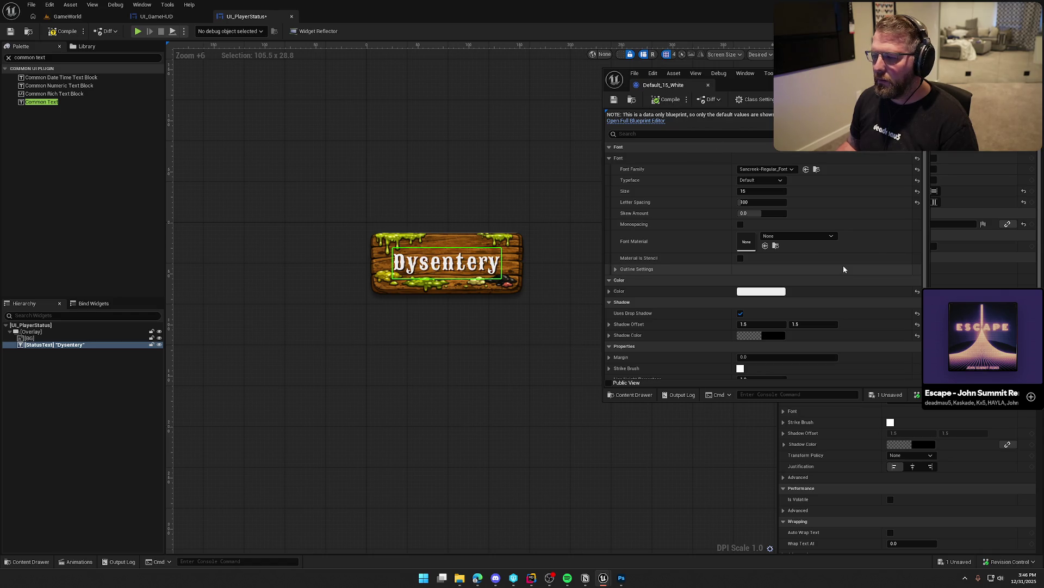
# - Paste a reddish colour value into the text colour and save the style
pyautogui.scroll(-2, 535, 310)
pyautogui.scroll(3, 550, 315)
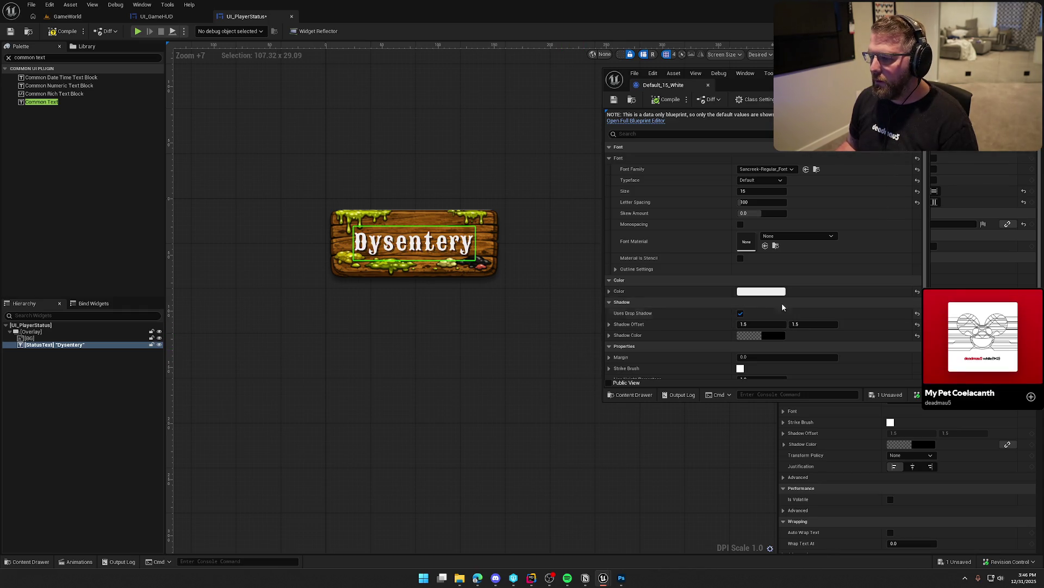
pyautogui.click(765, 291)
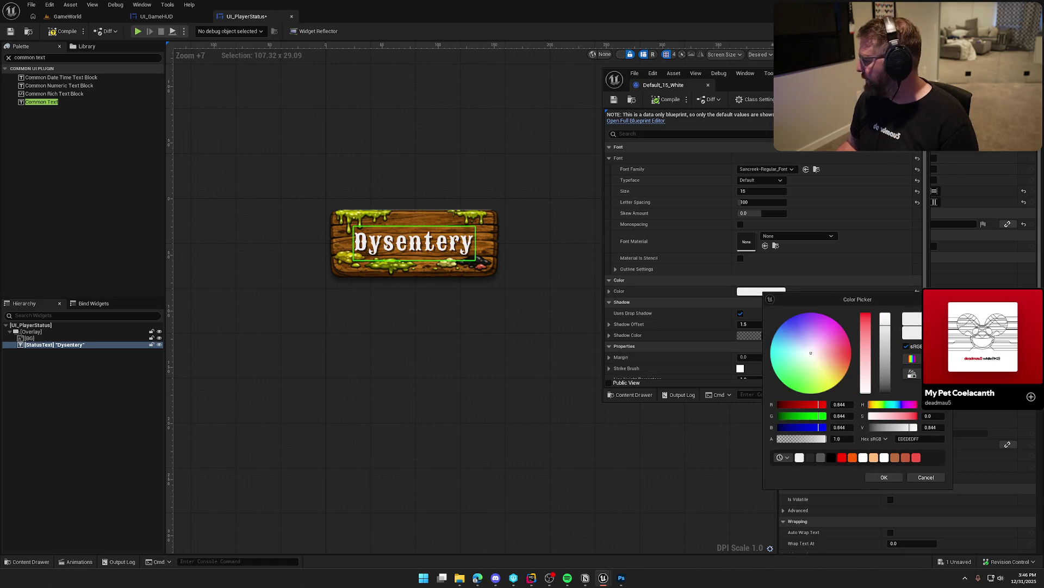
pyautogui.hotkey('alt', 'Tab')
pyautogui.hotkey('ctrl', 'v')
pyautogui.press('Return')
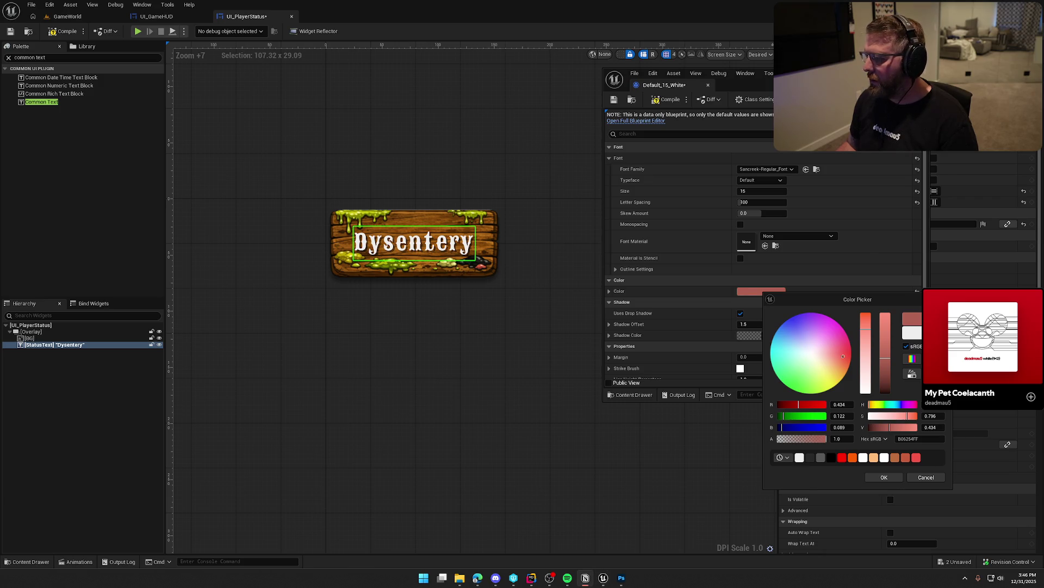
pyautogui.press('Return')
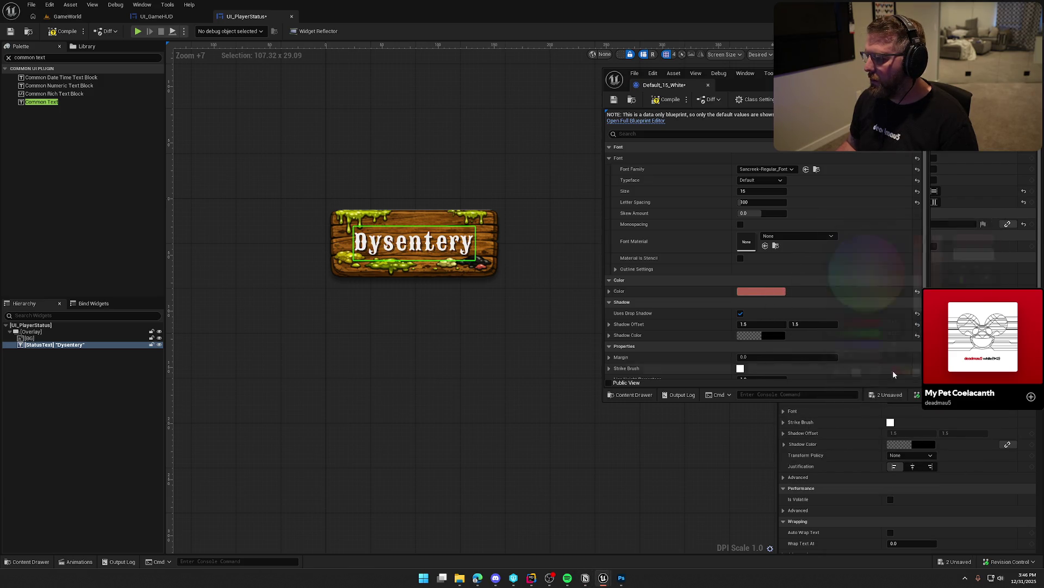
pyautogui.hotkey('ctrl', 's')
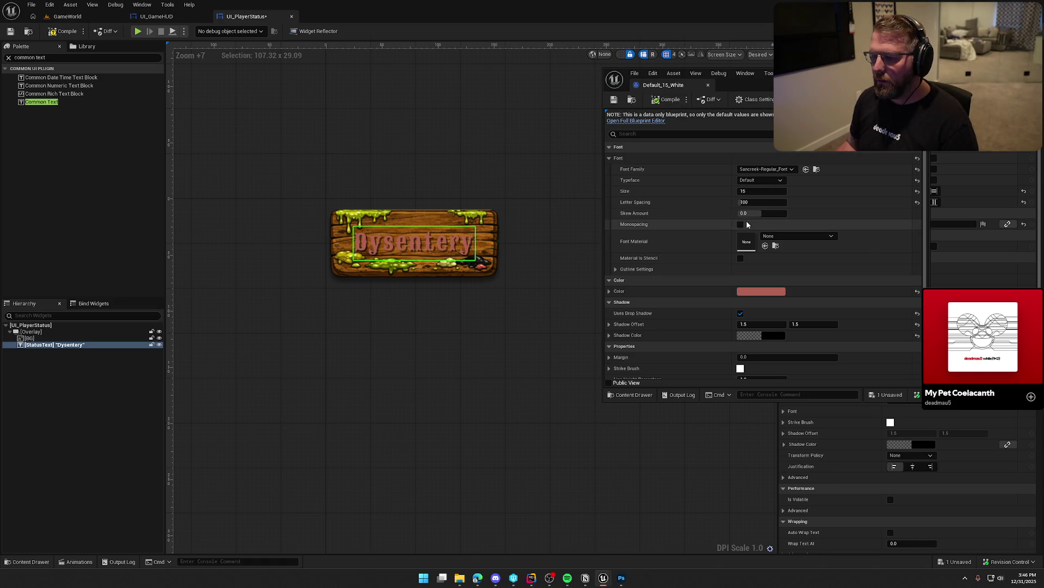
# - Adjust the text colour to a stronger orange, compile, then lighten it to peach D89D78
pyautogui.click(761, 291)
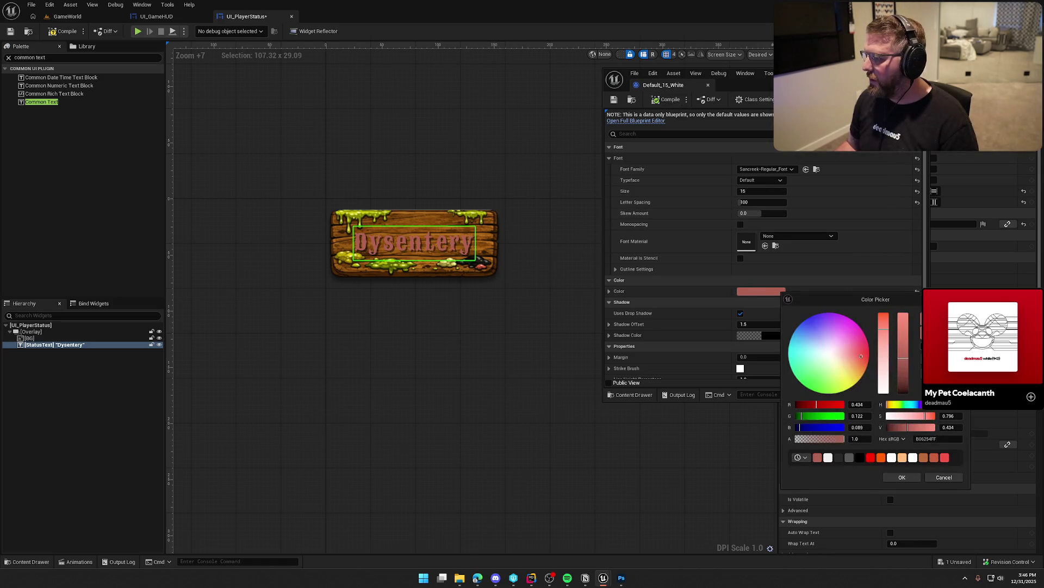
pyautogui.moveTo(903, 358); pyautogui.dragTo(903, 370)
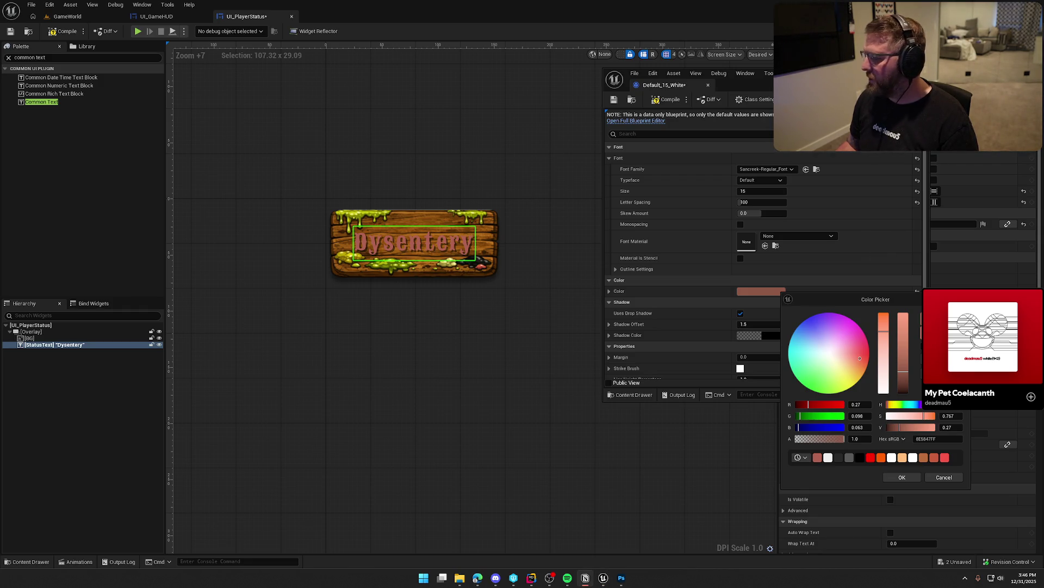
pyautogui.moveTo(903, 371); pyautogui.dragTo(903, 354)
pyautogui.click(902, 477)
pyautogui.click(677, 104)
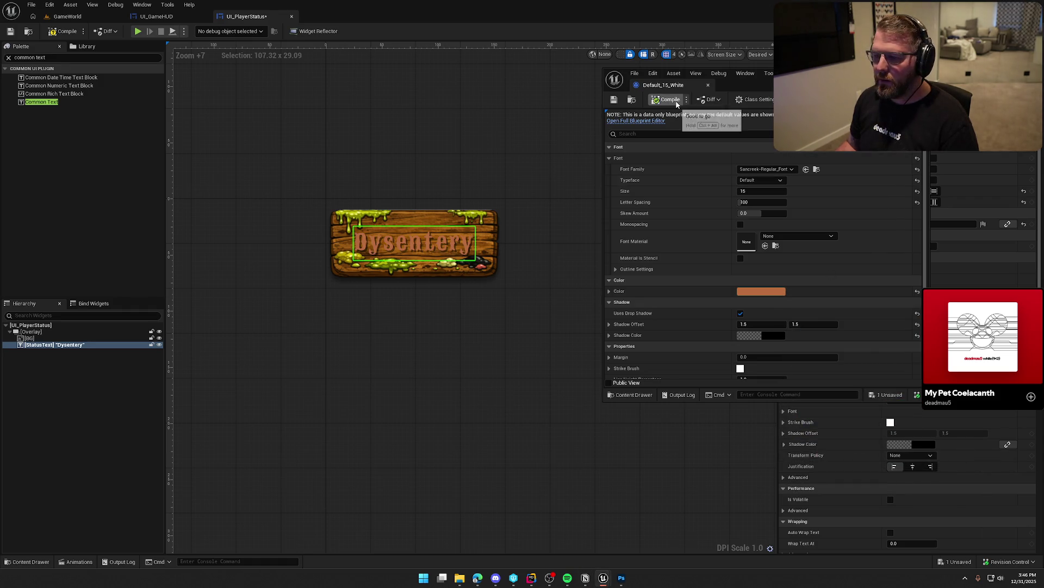
pyautogui.click(779, 292)
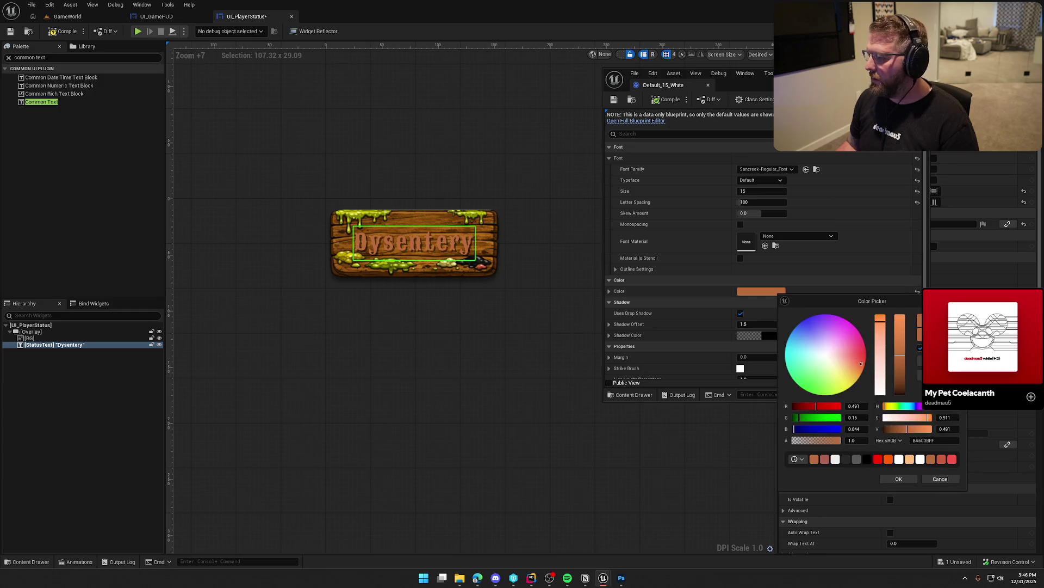
pyautogui.moveTo(901, 355); pyautogui.dragTo(900, 338)
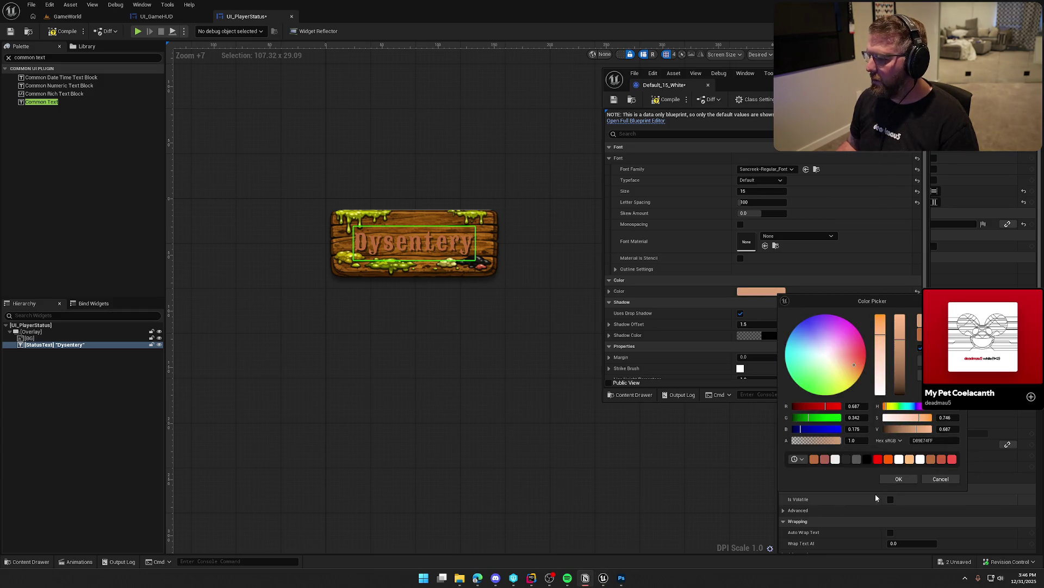
pyautogui.click(899, 479)
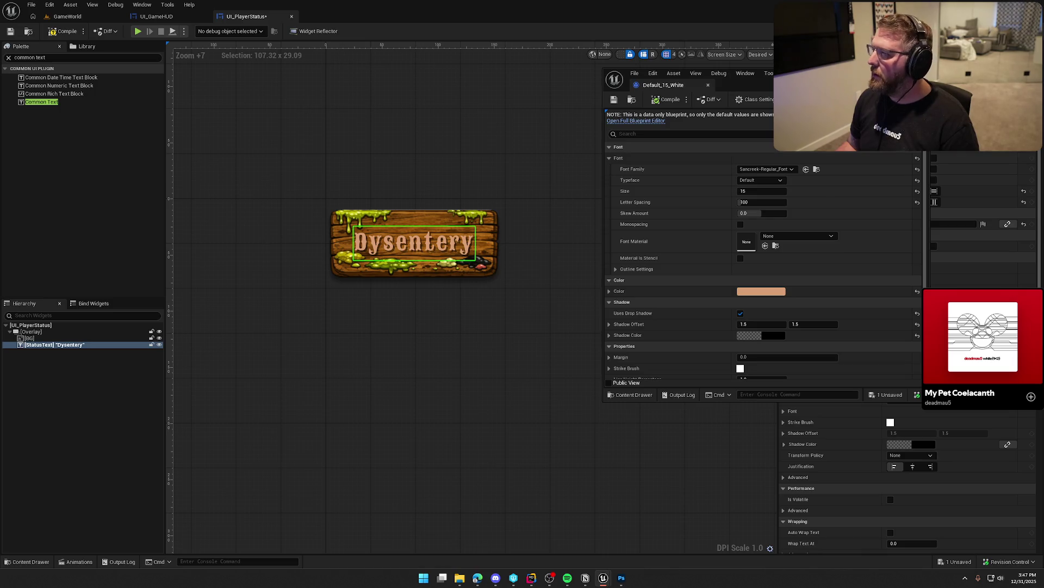
pyautogui.click(156, 16)
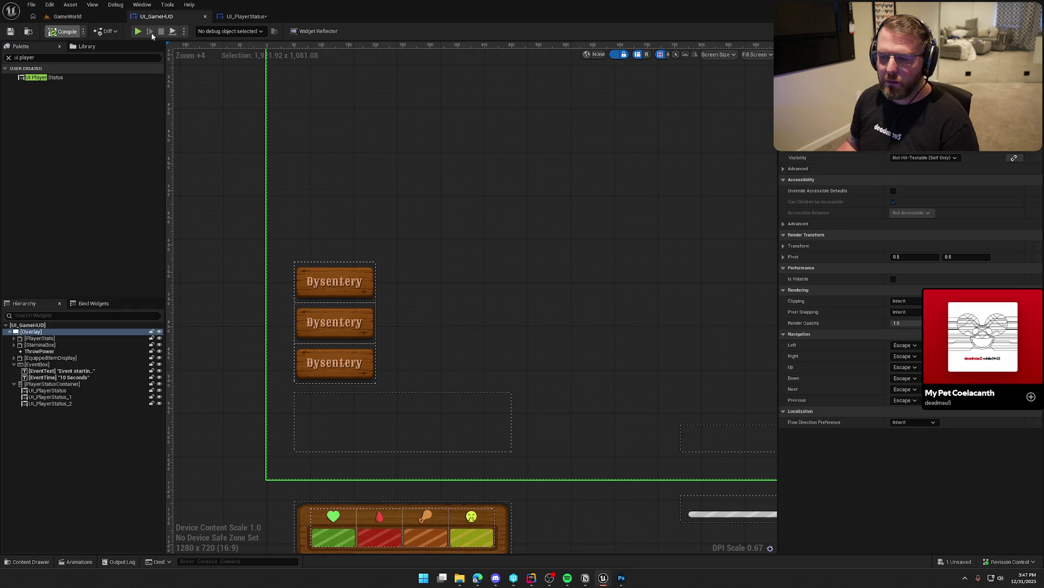
# - Save all changes and pan the UI_GameHUD canvas to the three Dysentery badges
pyautogui.hotkey('ctrl', 'shift', 's')
pyautogui.scroll(-4, 560, 294)
pyautogui.moveTo(561, 298); pyautogui.dragTo(404, 299)
pyautogui.scroll(3, 525, 335)
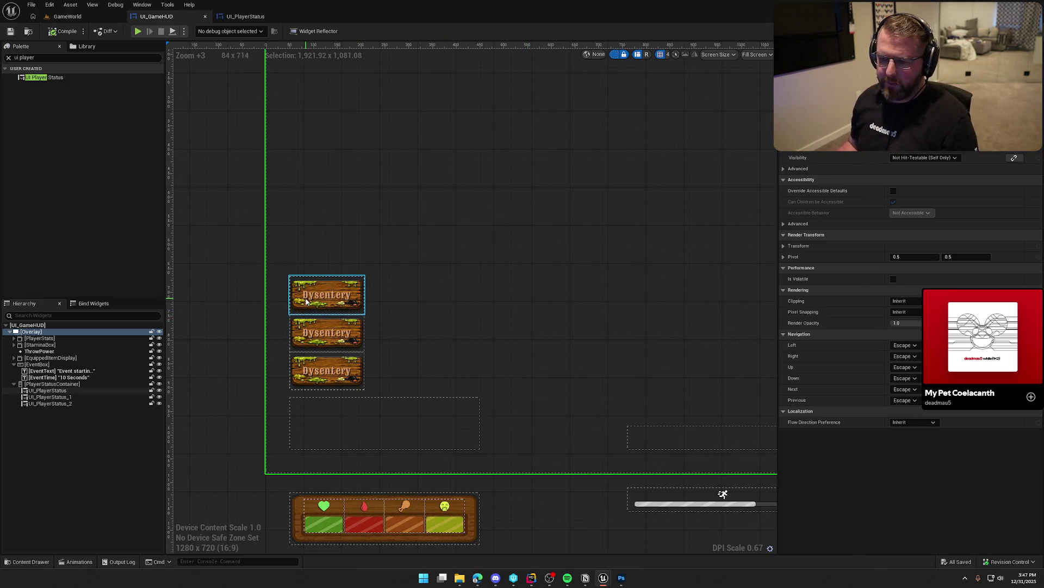
pyautogui.hotkey('ctrl', 'Tab')
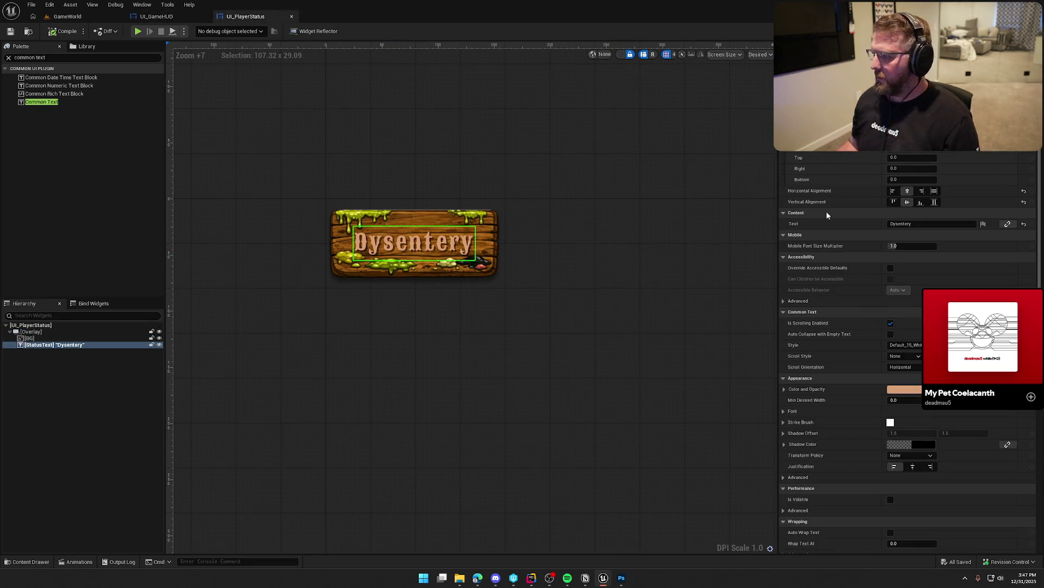
# - Set the StatusText bottom padding to 3.0, after trying 10, and compile the widget
pyautogui.click(902, 179)
pyautogui.write('10')
pyautogui.press('Return')
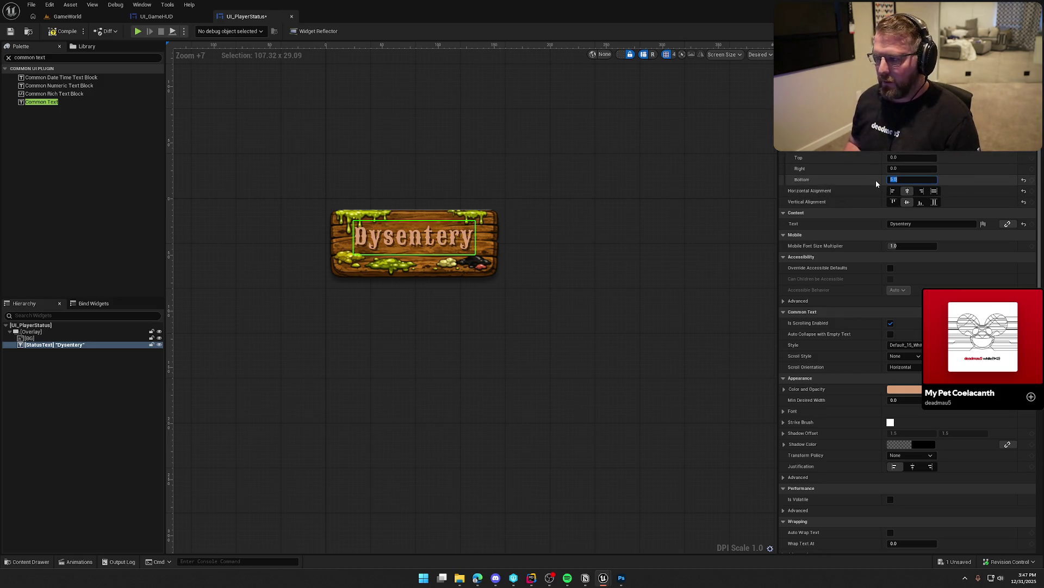
pyautogui.write('3')
pyautogui.press('Return')
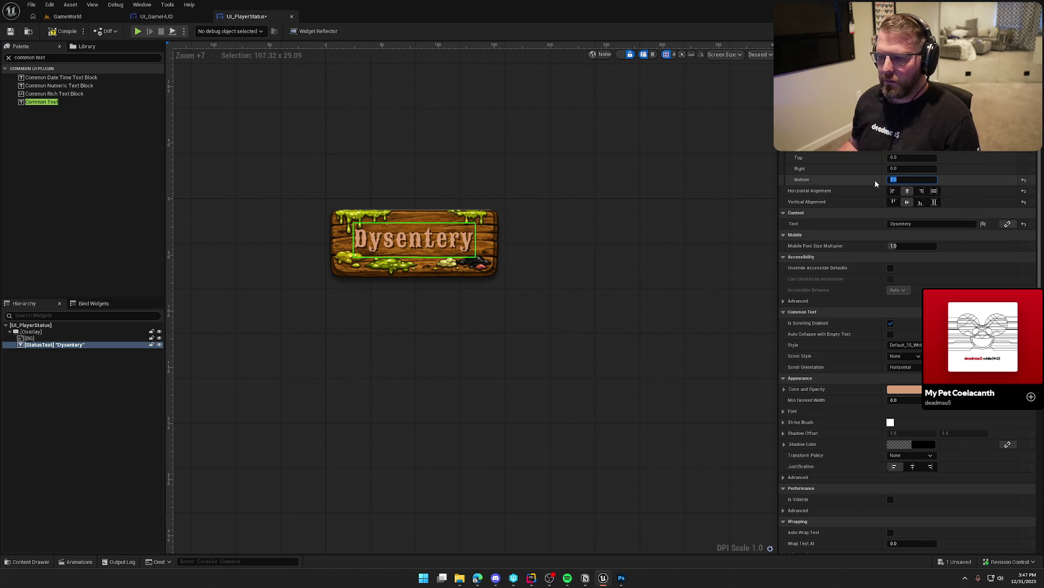
pyautogui.click(63, 31)
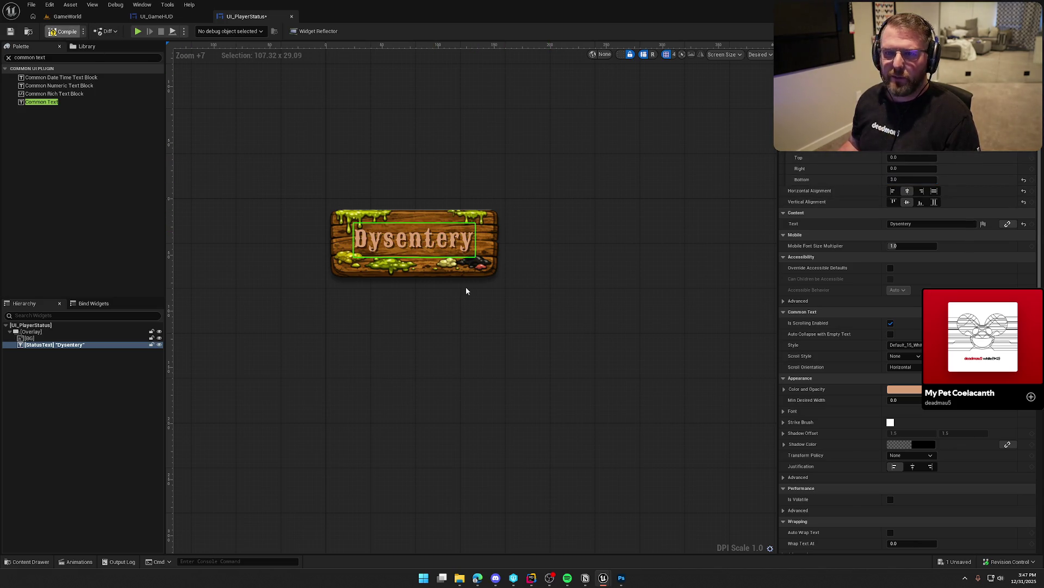
pyautogui.click(448, 301)
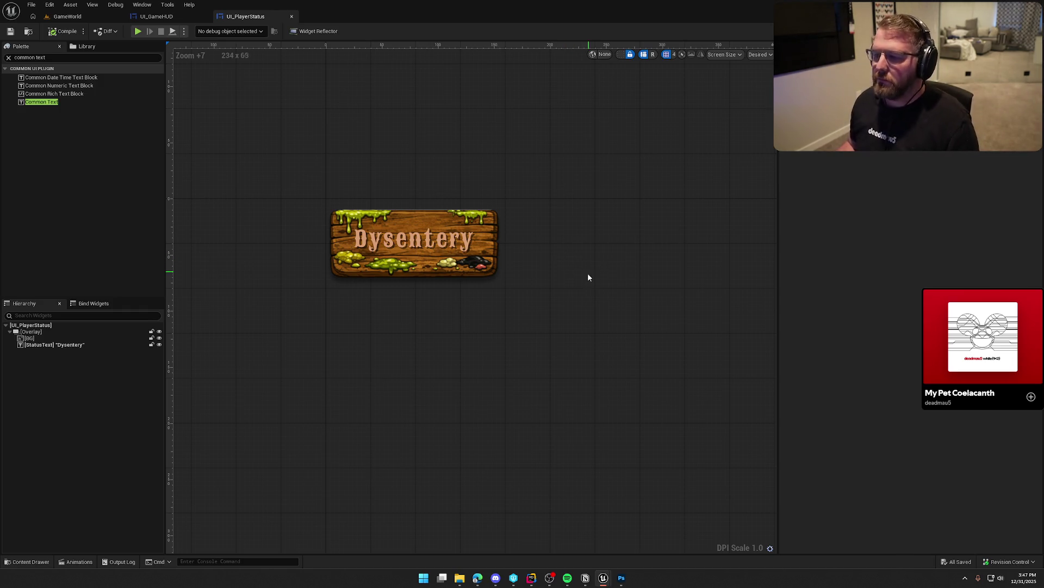
pyautogui.click(156, 16)
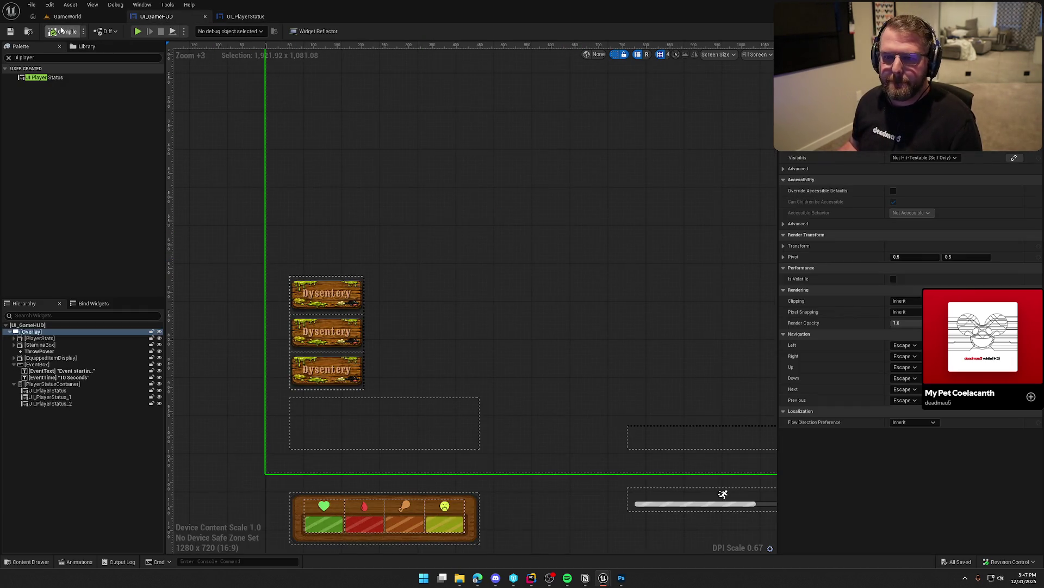
pyautogui.scroll(-3, 512, 281)
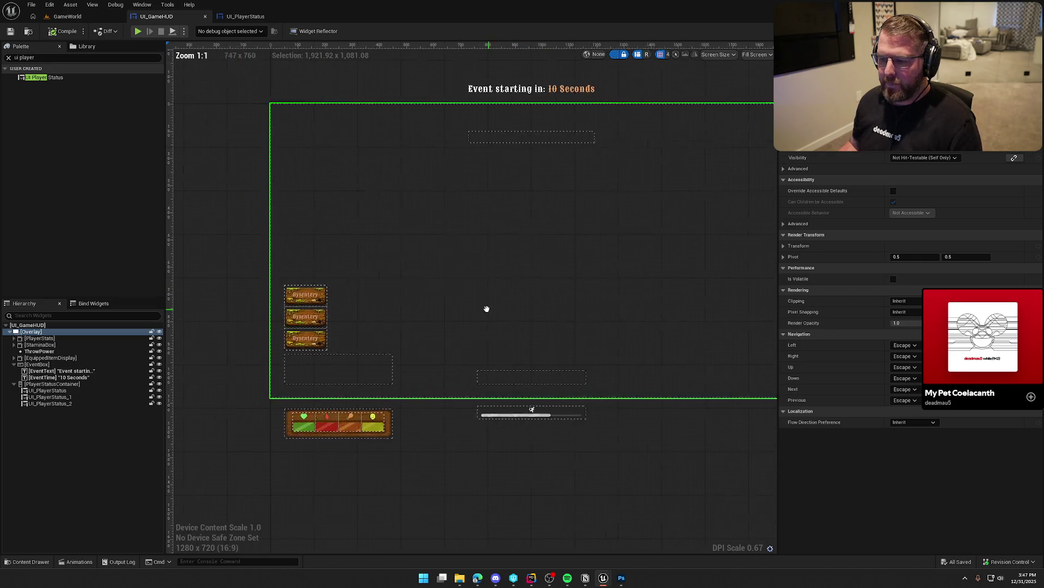
pyautogui.click(137, 31)
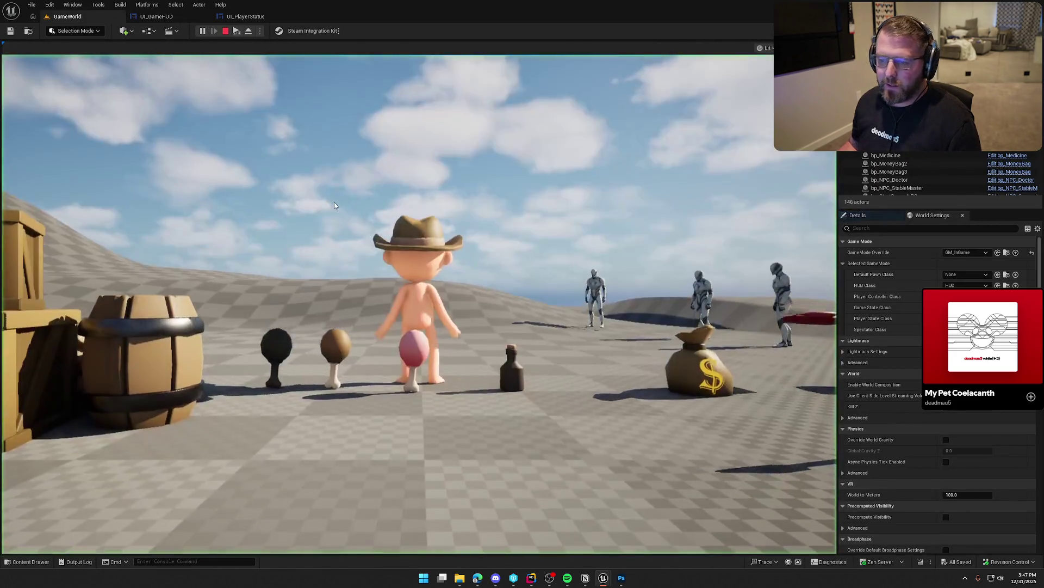
pyautogui.press('w')
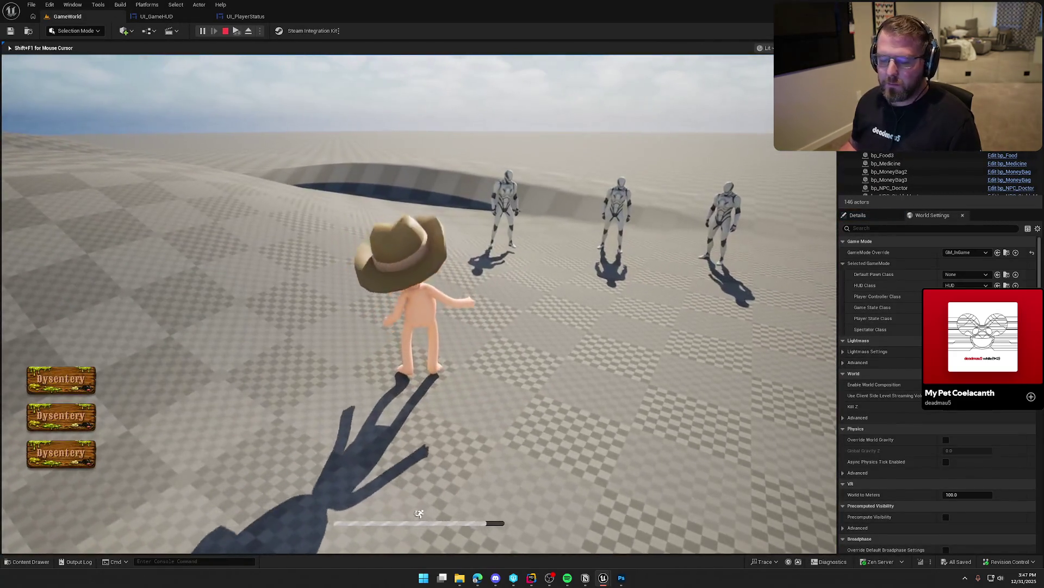
pyautogui.press('w')
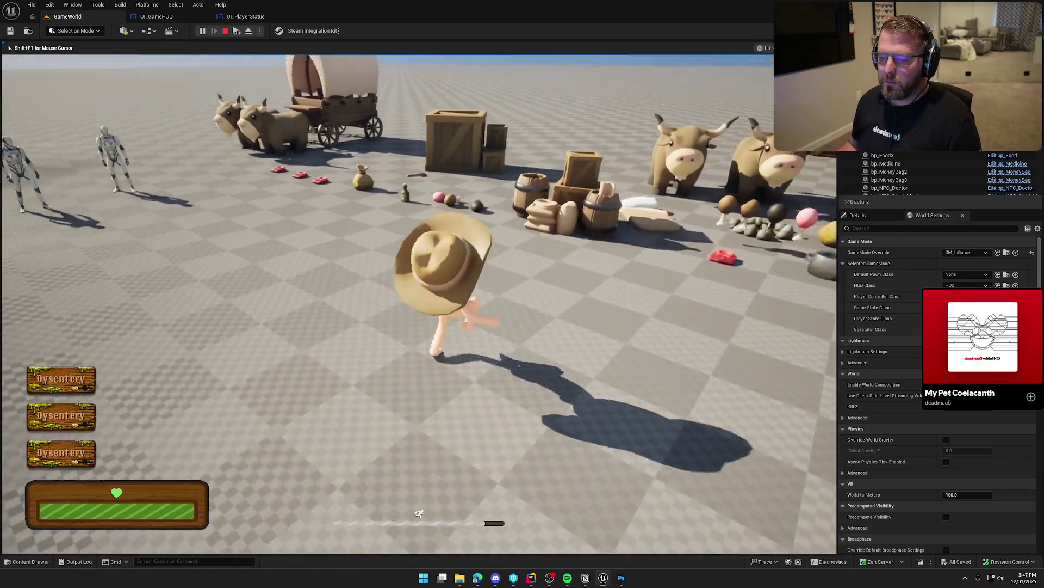
pyautogui.press('w')
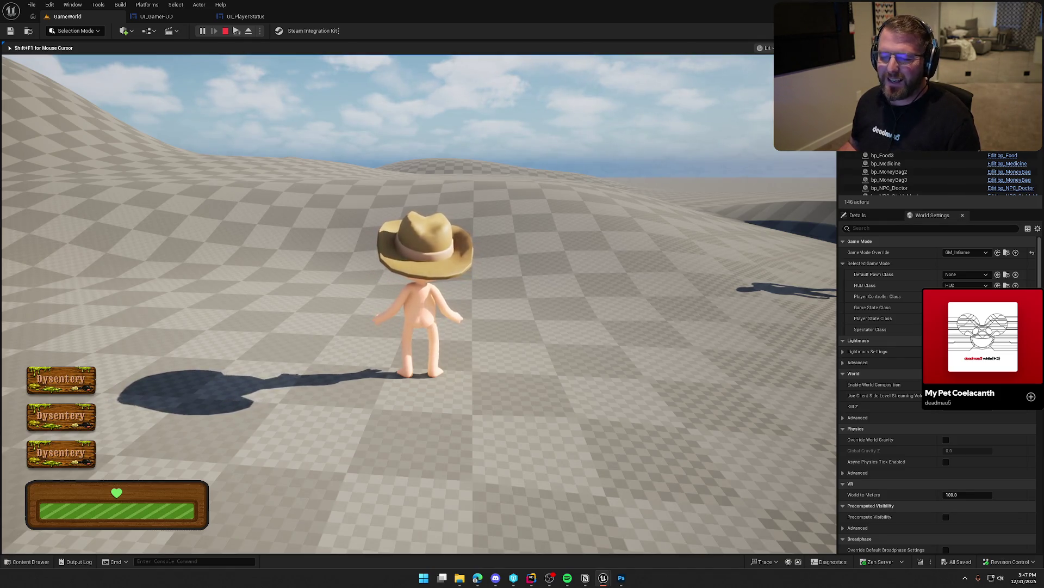
pyautogui.press('Escape')
pyautogui.click(245, 16)
pyautogui.click(413, 239)
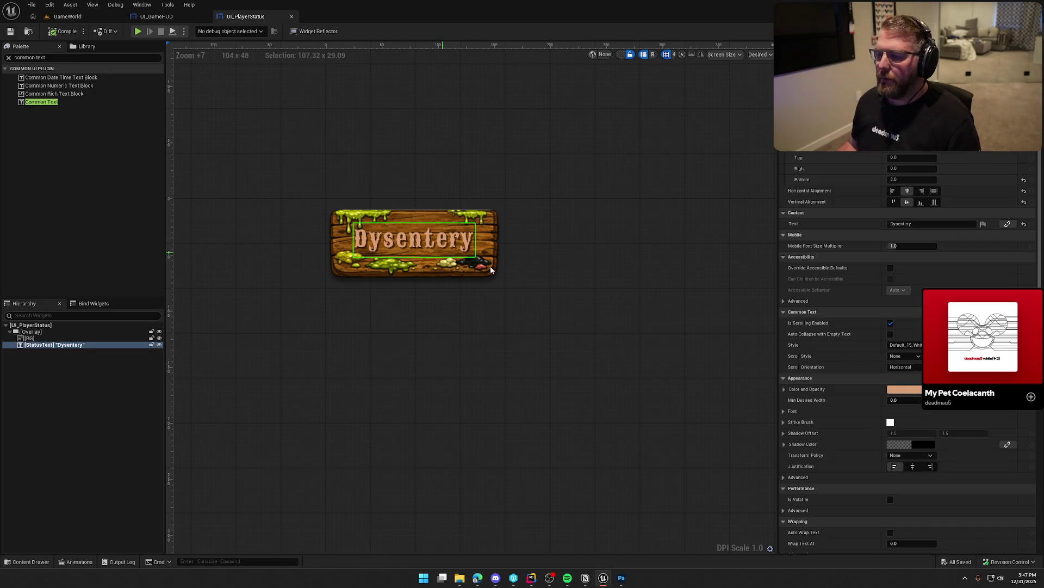
# - Open the text style and try brown, then orange text colours, compiling each
pyautogui.click(950, 344)
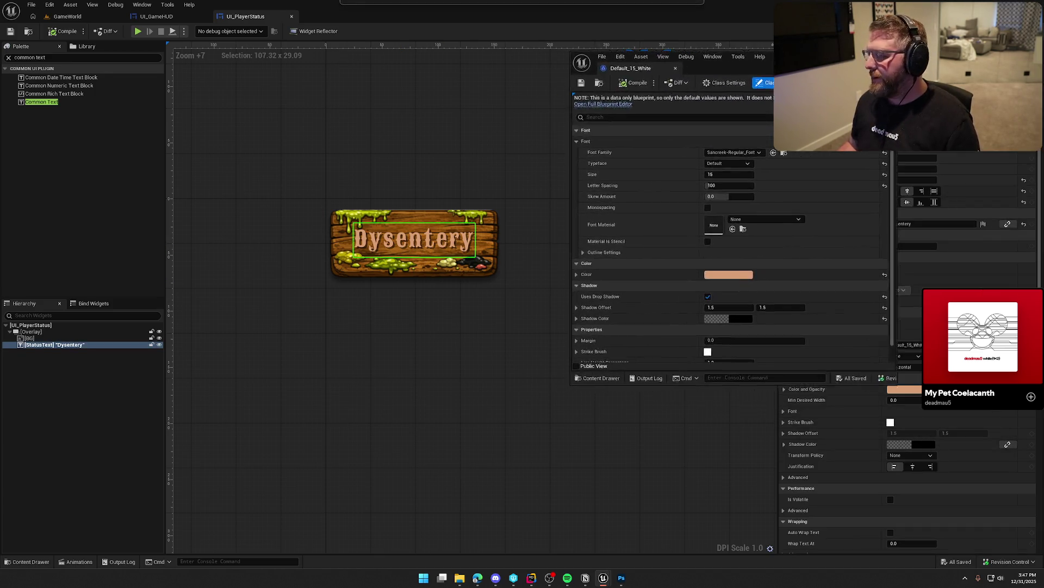
pyautogui.click(782, 279)
pyautogui.moveTo(893, 305); pyautogui.dragTo(894, 363)
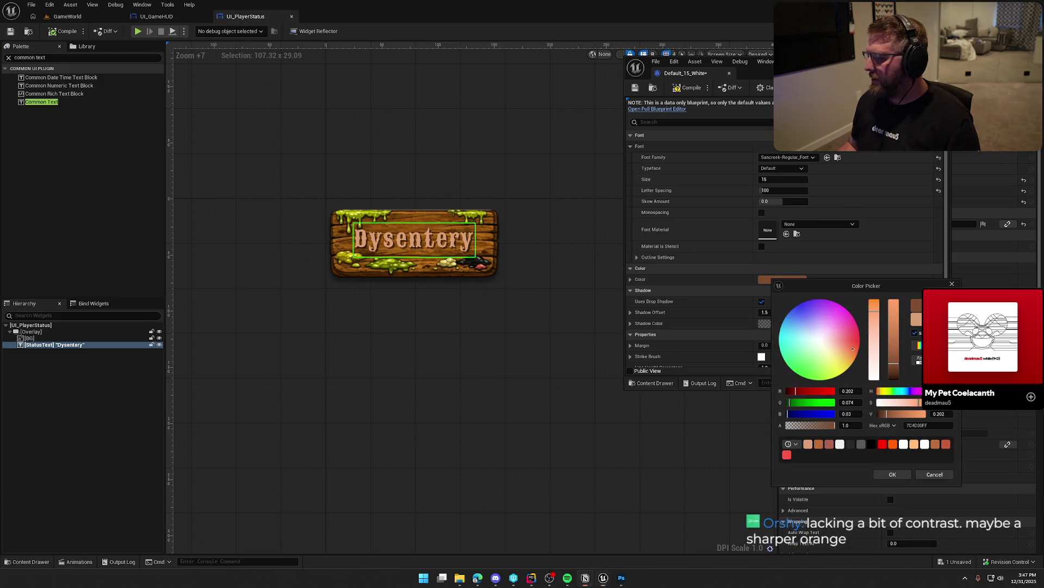
pyautogui.click(893, 475)
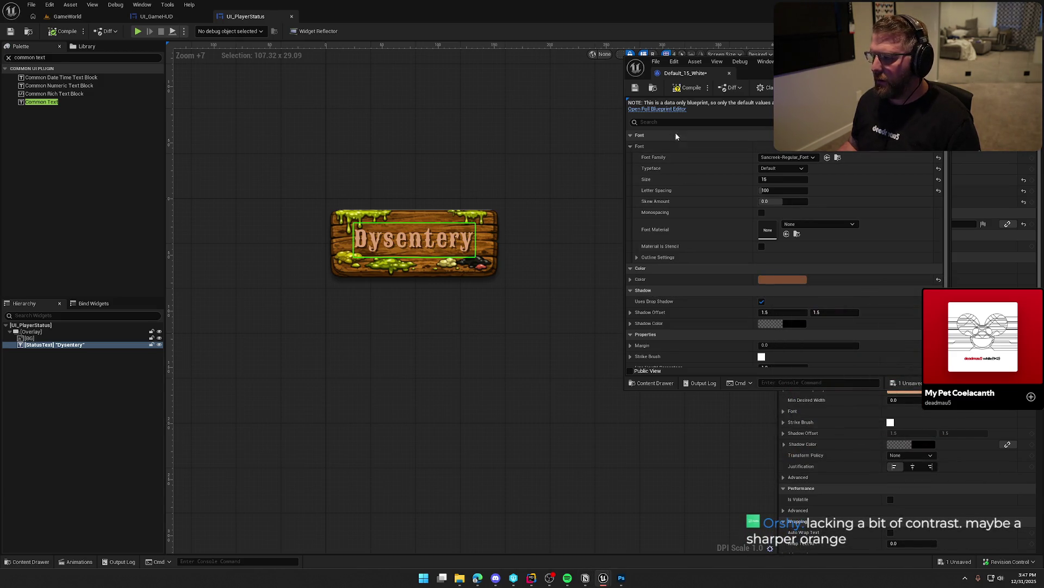
pyautogui.click(689, 90)
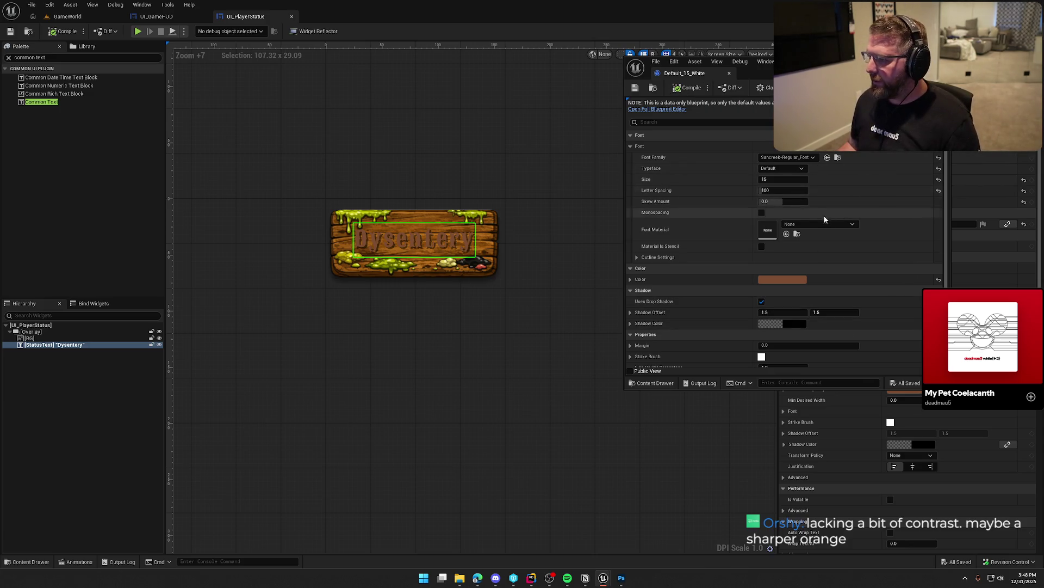
pyautogui.click(782, 279)
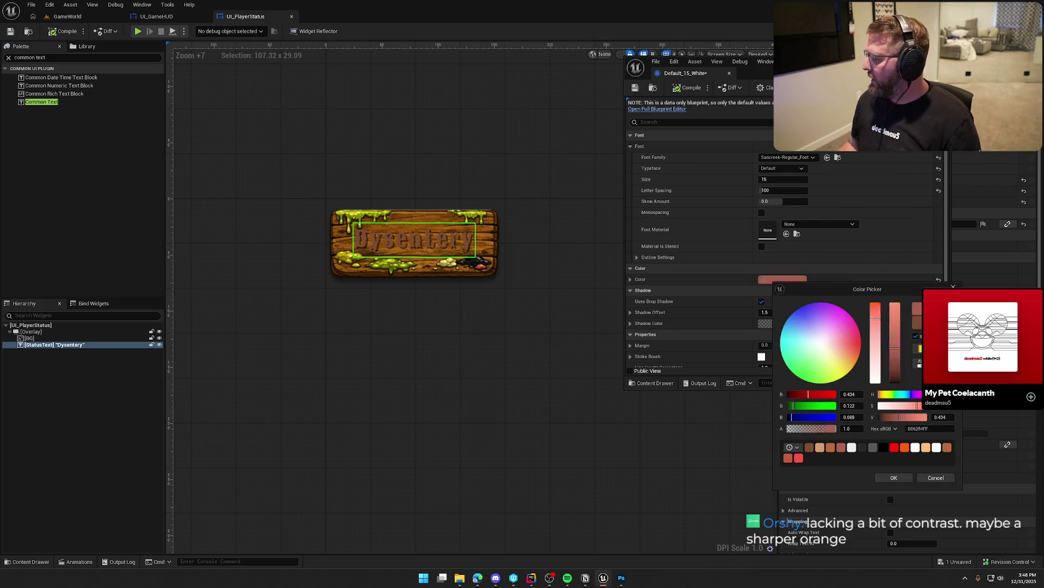
pyautogui.click(895, 477)
pyautogui.click(688, 88)
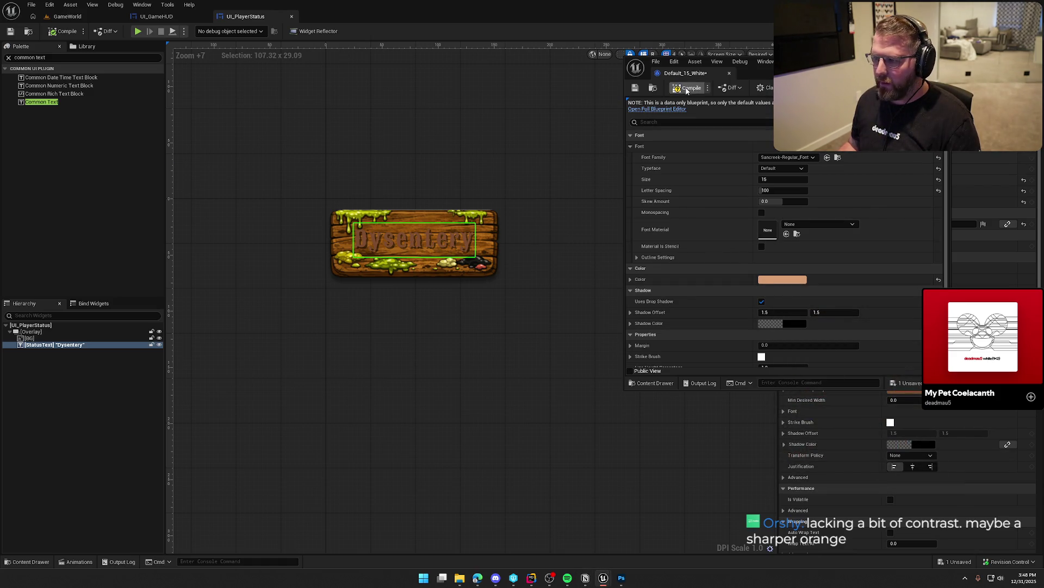
# - Try a darker orange, then desaturate the text colour to pale pink and save
pyautogui.click(789, 281)
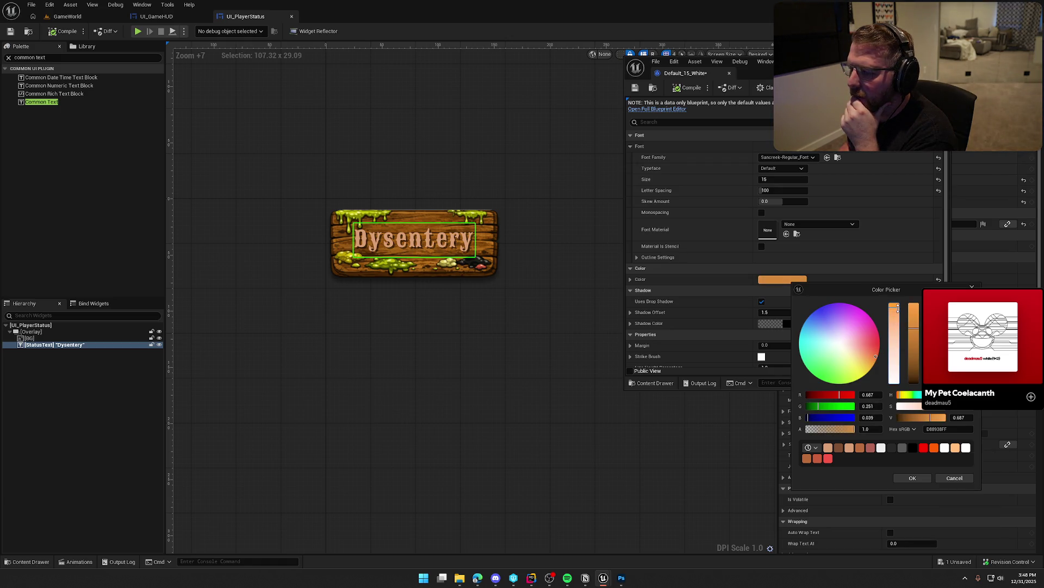
pyautogui.click(913, 478)
pyautogui.click(688, 88)
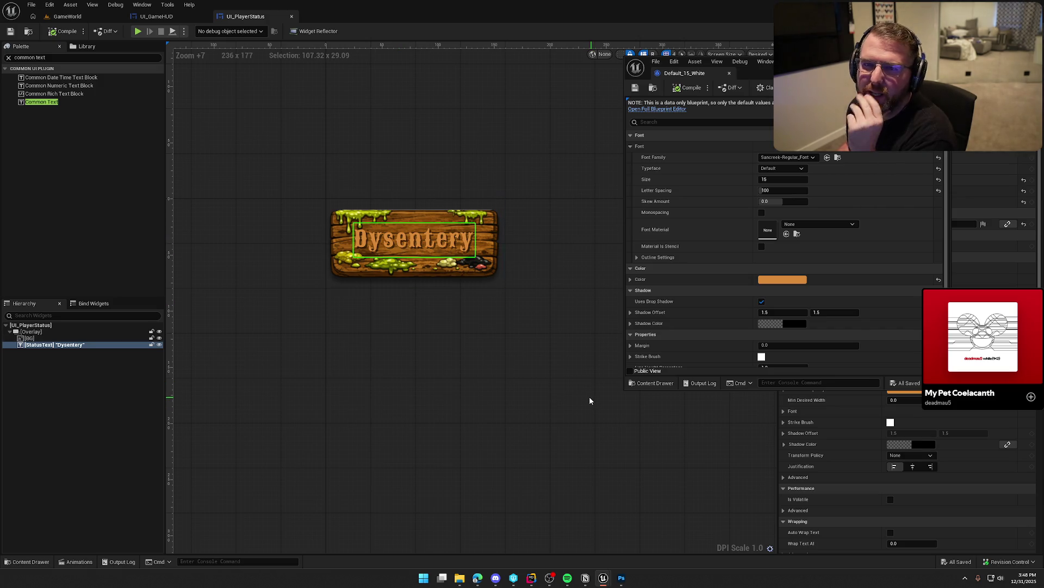
pyautogui.click(783, 279)
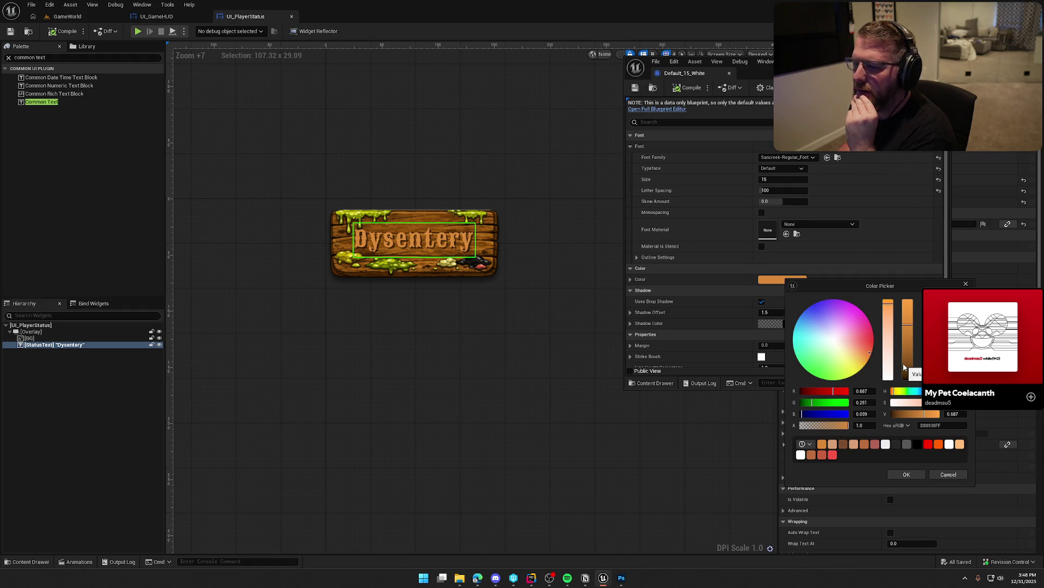
pyautogui.moveTo(887, 309); pyautogui.dragTo(888, 364)
pyautogui.click(906, 473)
pyautogui.hotkey('ctrl', 's')
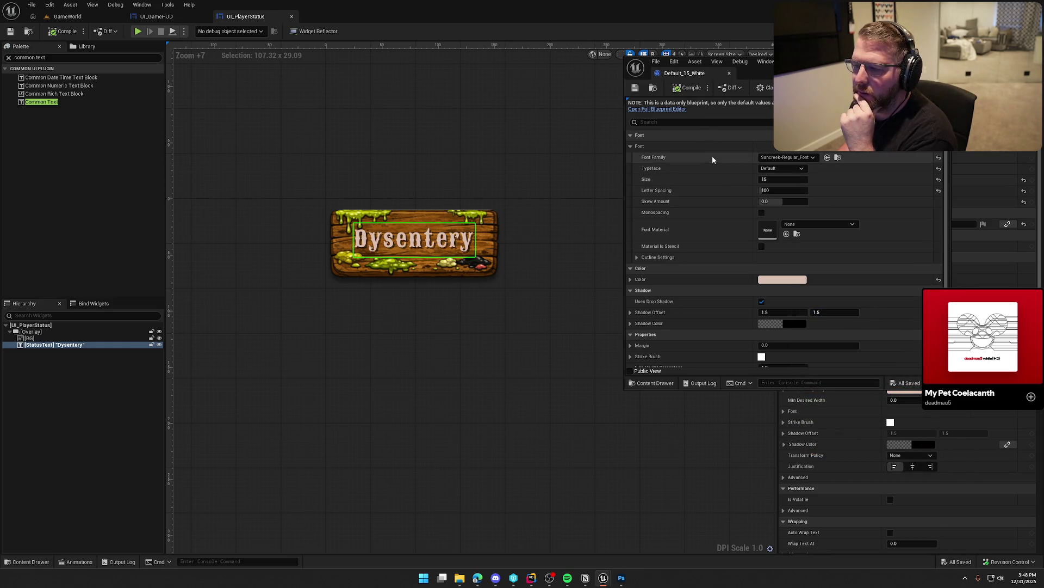
# - Fine-tune the pale pink slightly darker then brighter, compile, and dock the style editor as a main tab
pyautogui.click(782, 279)
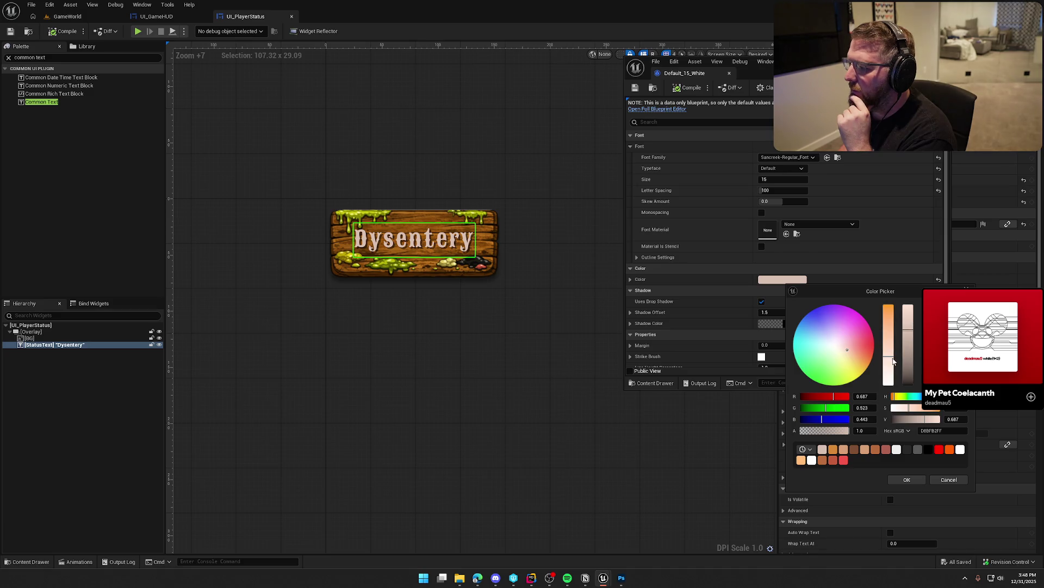
pyautogui.moveTo(907, 339); pyautogui.dragTo(907, 351)
pyautogui.click(907, 480)
pyautogui.hotkey('ctrl', 's')
pyautogui.click(796, 281)
pyautogui.moveTo(916, 346); pyautogui.dragTo(914, 314)
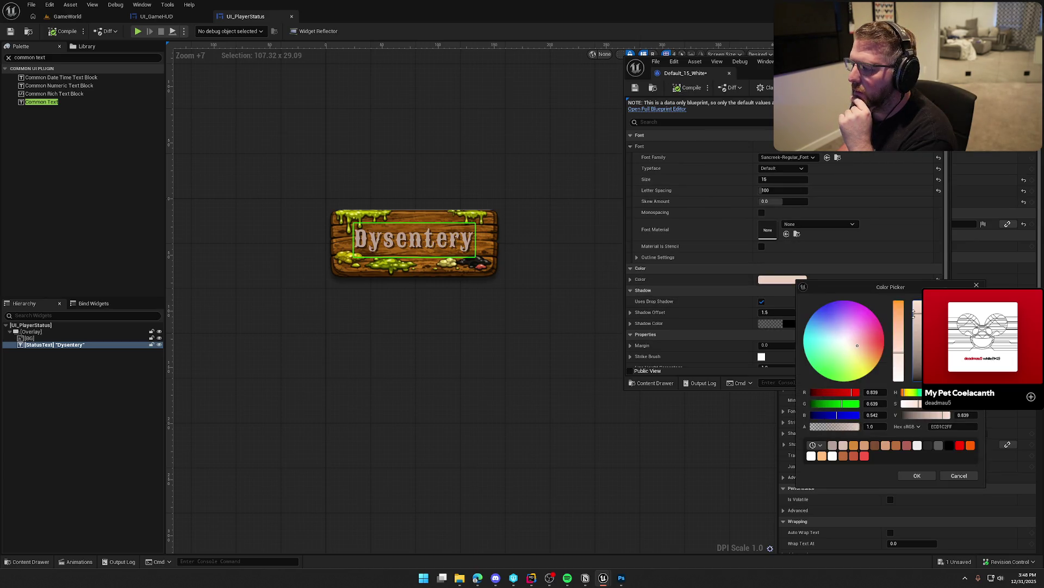
pyautogui.click(917, 475)
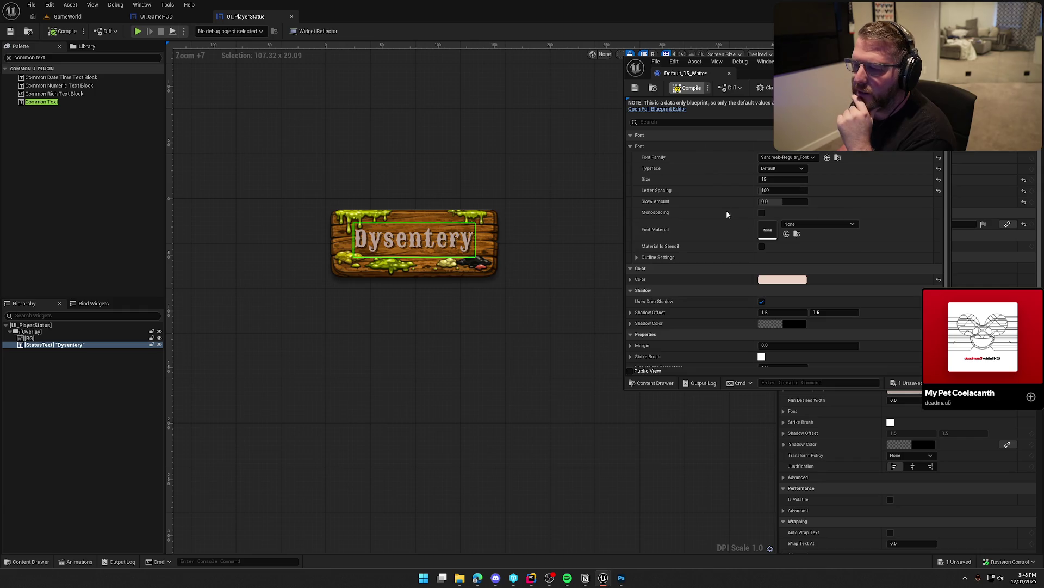
pyautogui.hotkey('ctrl', 's')
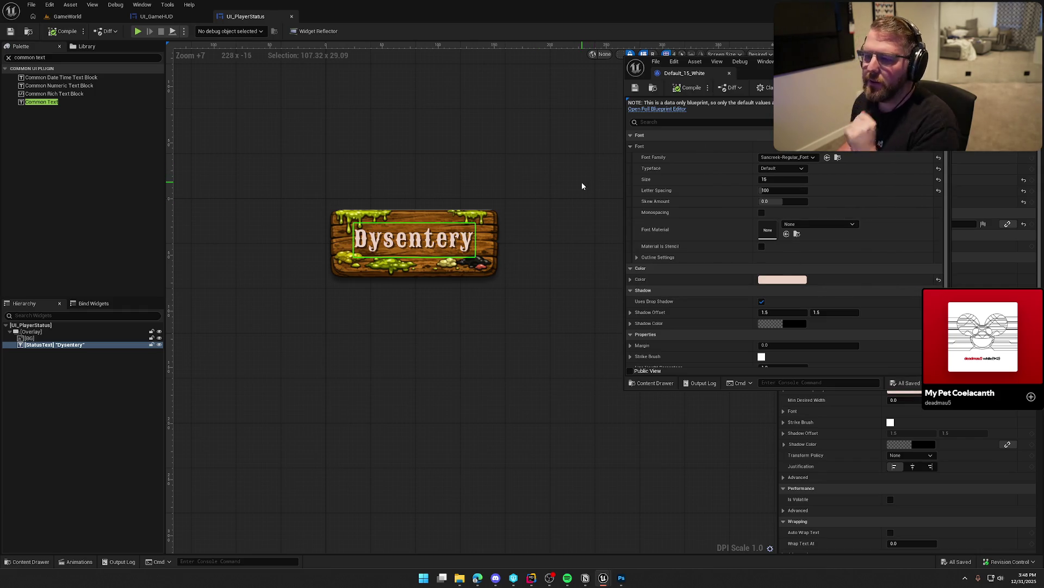
pyautogui.scroll(-2, 498, 198)
pyautogui.click(59, 33)
pyautogui.moveTo(684, 73); pyautogui.dragTo(328, 18)
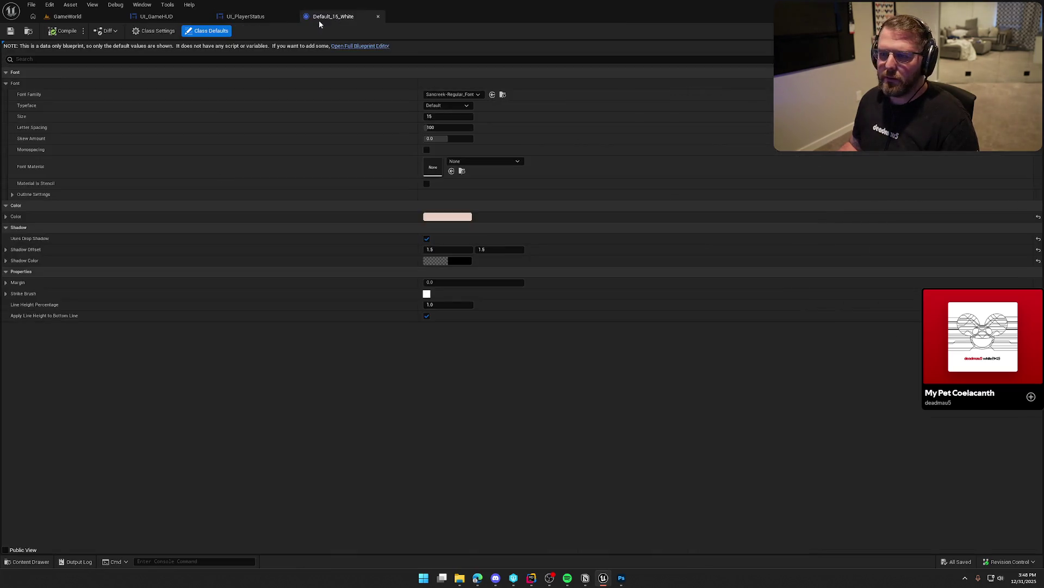
# - Start Play-in-Editor on the GameWorld level
pyautogui.click(67, 17)
pyautogui.click(202, 31)
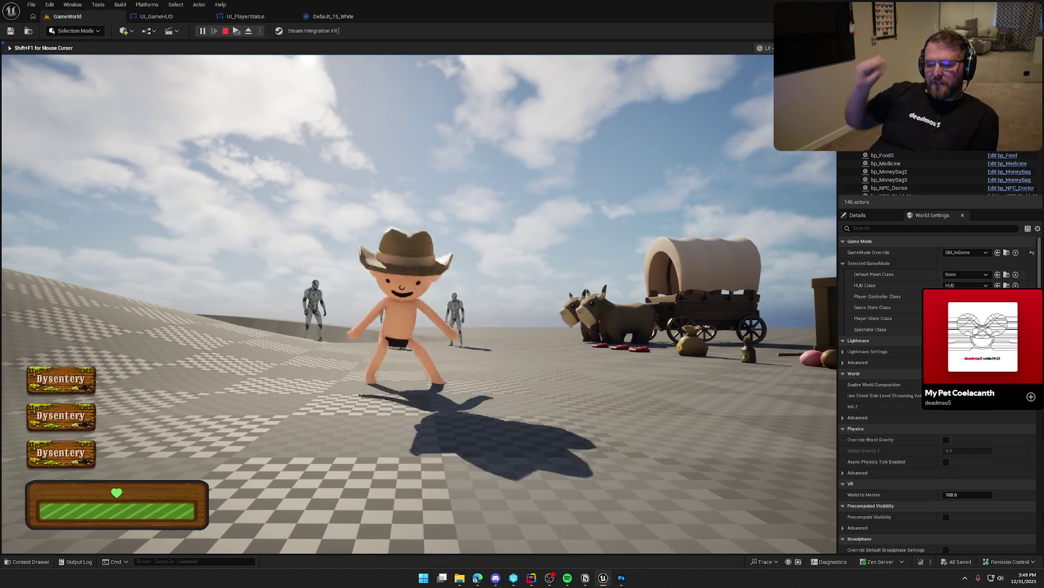
# - Walk the character with W and A, stop the play session, and return to UI_PlayerStatus
pyautogui.press('w')
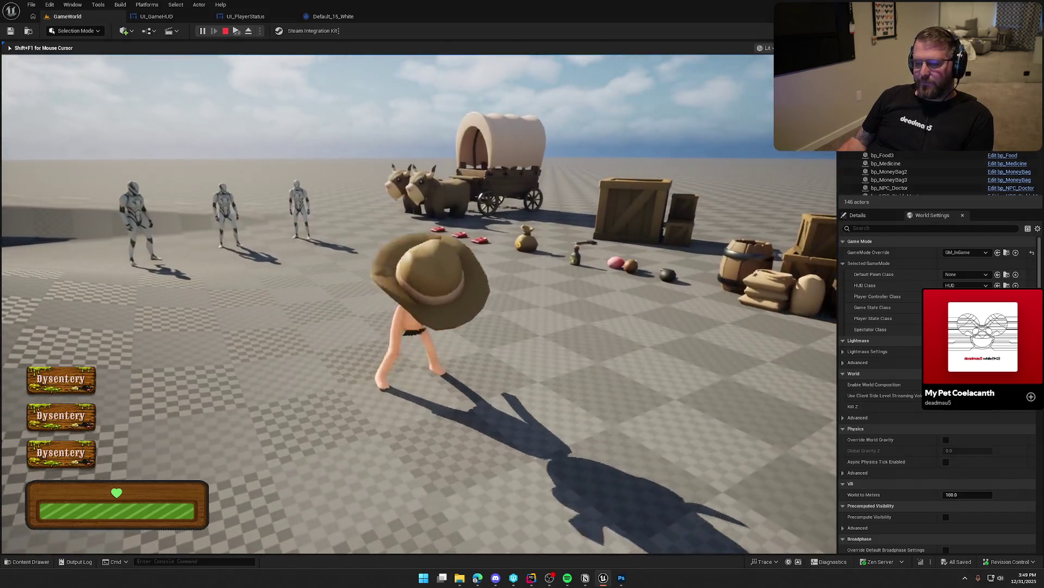
pyautogui.press('a')
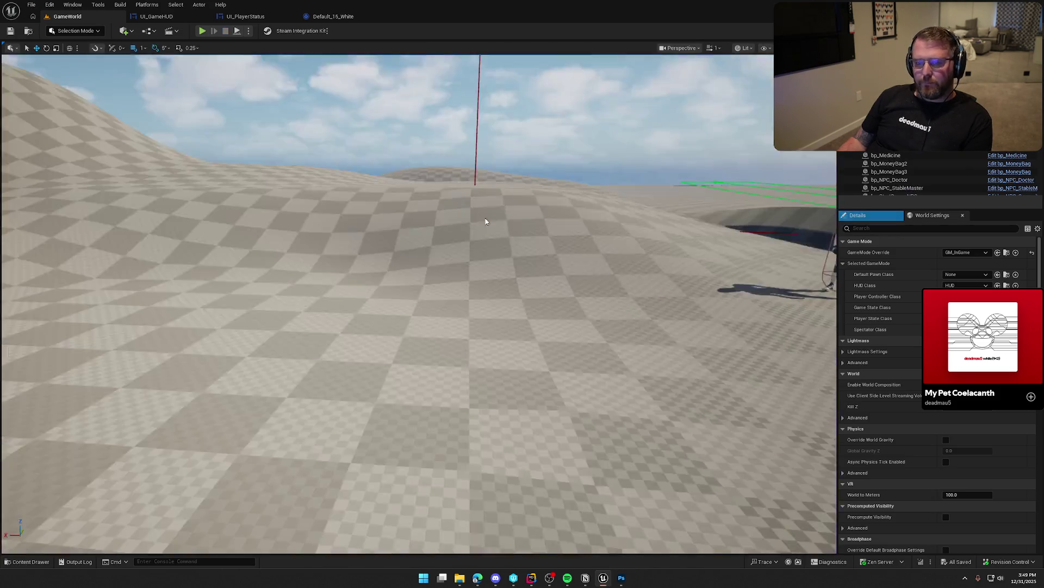
pyautogui.press('Escape')
pyautogui.click(248, 16)
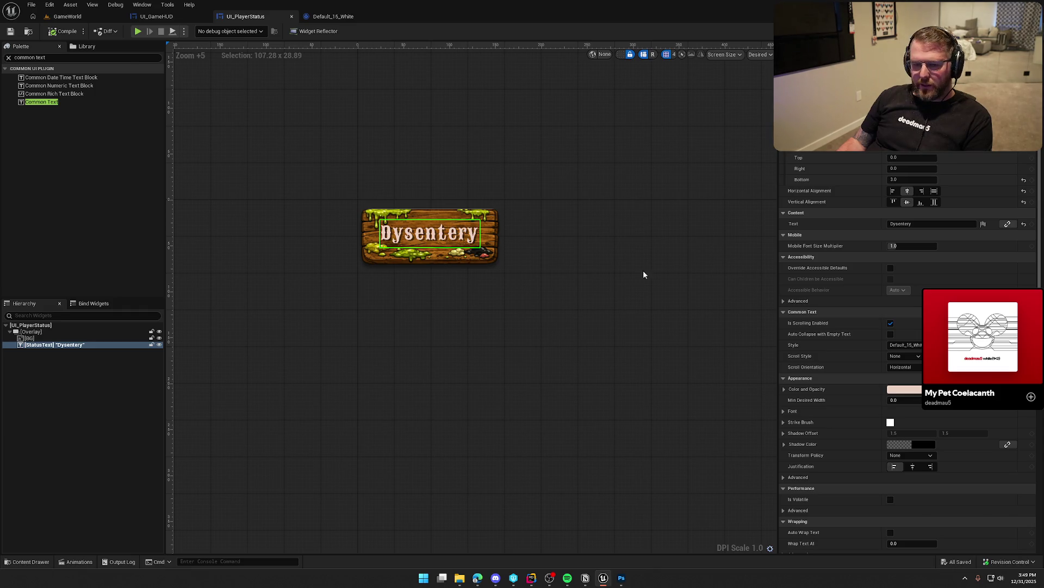
# - In the widget's event graph, delete the Event Tick and Event Construct nodes
pyautogui.hotkey('ctrl', 'shift', 'g')
pyautogui.click(413, 387)
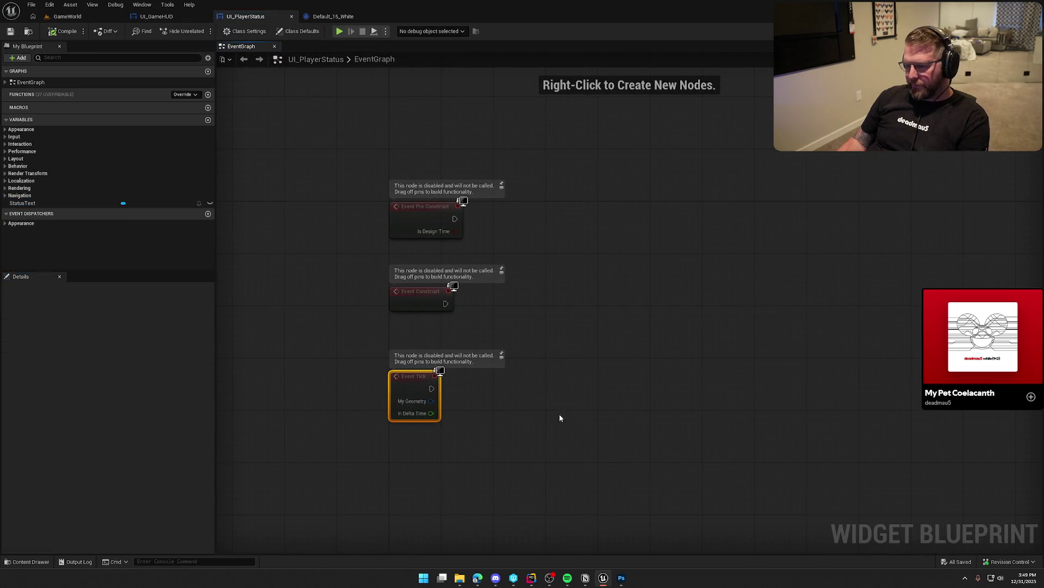
pyautogui.press('Delete')
pyautogui.click(415, 305)
pyautogui.press('Delete')
# - Add a StatusText getter feeding a SetText node called from Event Pre Construct
pyautogui.moveTo(32, 203); pyautogui.dragTo(572, 180)
pyautogui.click(577, 188)
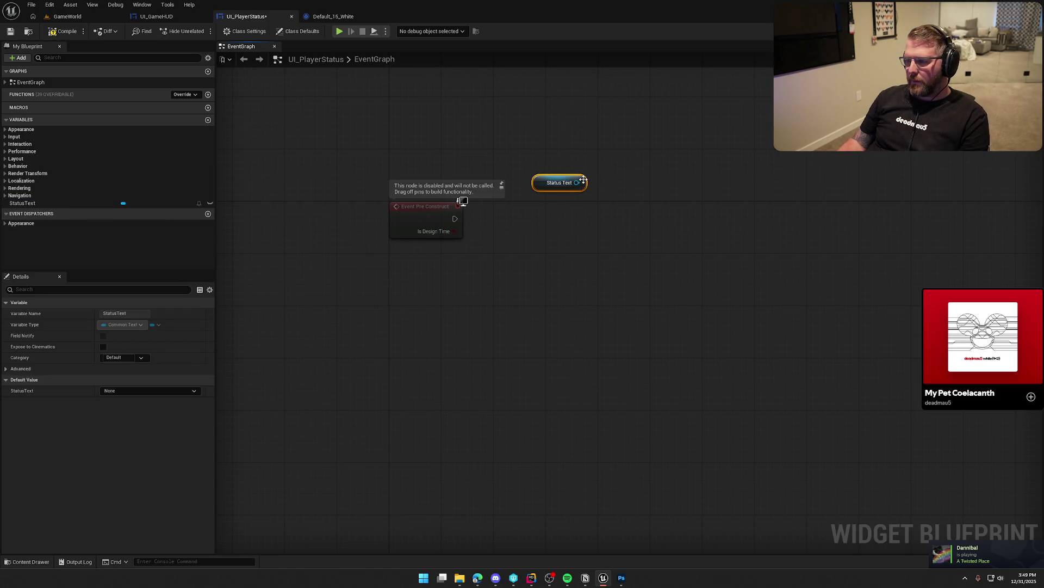
pyautogui.moveTo(596, 196); pyautogui.dragTo(599, 239)
pyautogui.write('set text')
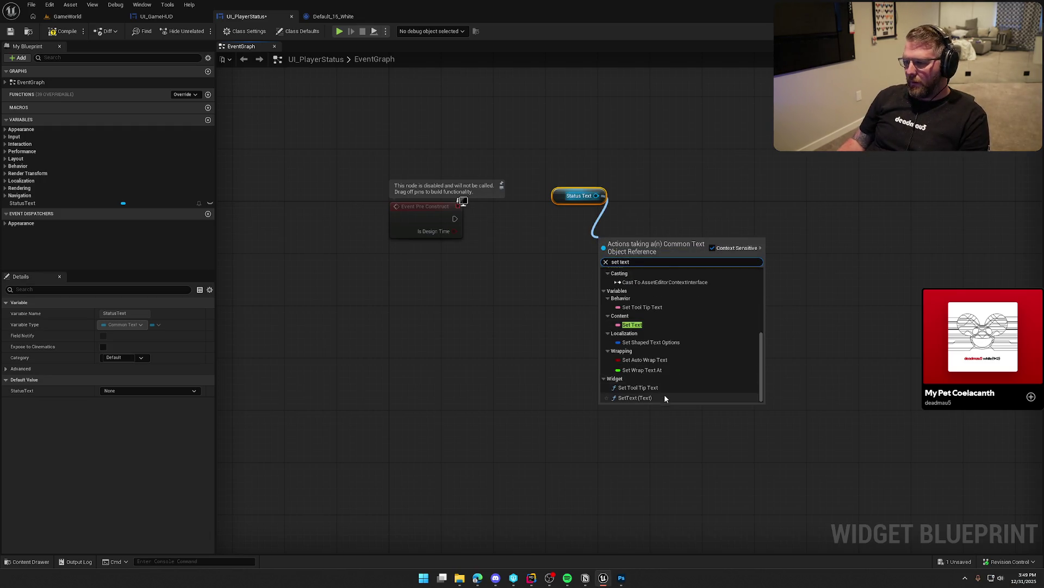
pyautogui.click(664, 394)
pyautogui.moveTo(606, 258); pyautogui.dragTo(455, 218)
# - Promote SetText's In Text input to a new Status variable and tidy the nodes
pyautogui.moveTo(547, 192)
pyautogui.mouseDown()
pyautogui.moveTo(616, 219)
pyautogui.moveTo(603, 231)
pyautogui.moveTo(582, 207)
pyautogui.moveTo(550, 276)
pyautogui.mouseUp()
pyautogui.click(589, 298)
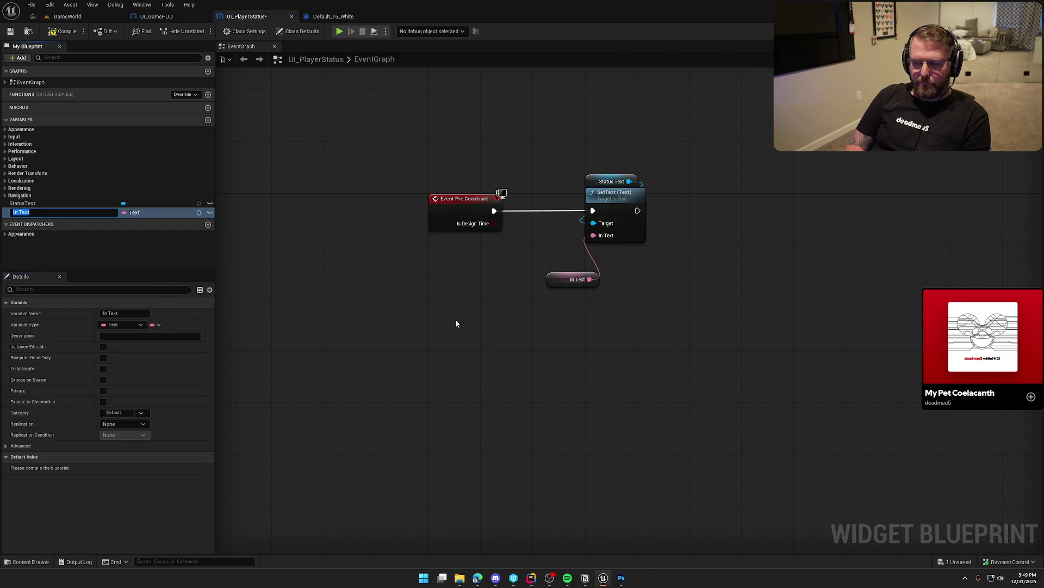
pyautogui.write('Status')
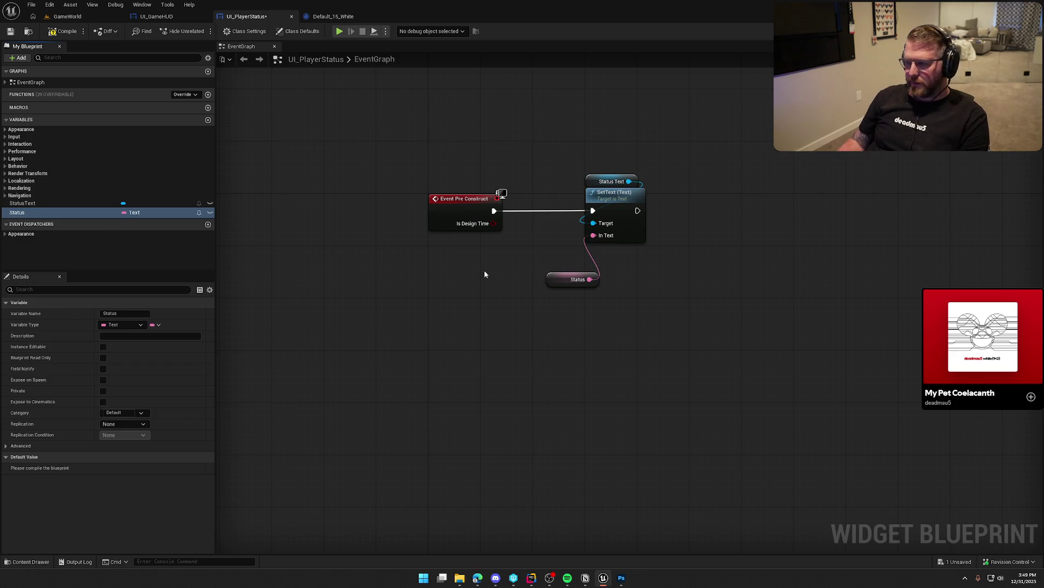
pyautogui.moveTo(554, 278); pyautogui.dragTo(601, 256)
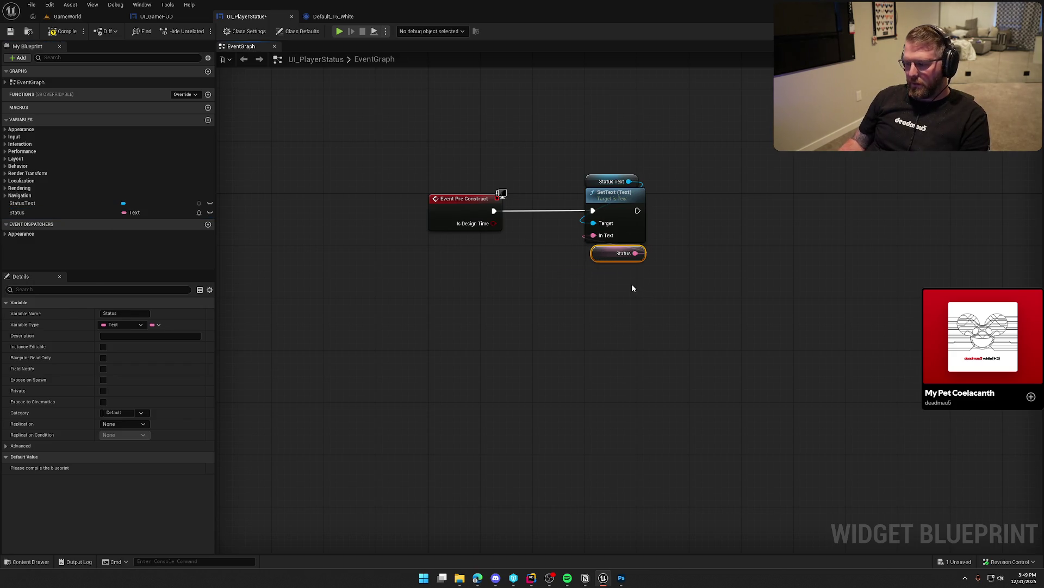
pyautogui.moveTo(654, 287)
pyautogui.mouseDown()
pyautogui.moveTo(576, 171)
pyautogui.moveTo(562, 194)
pyautogui.mouseUp()
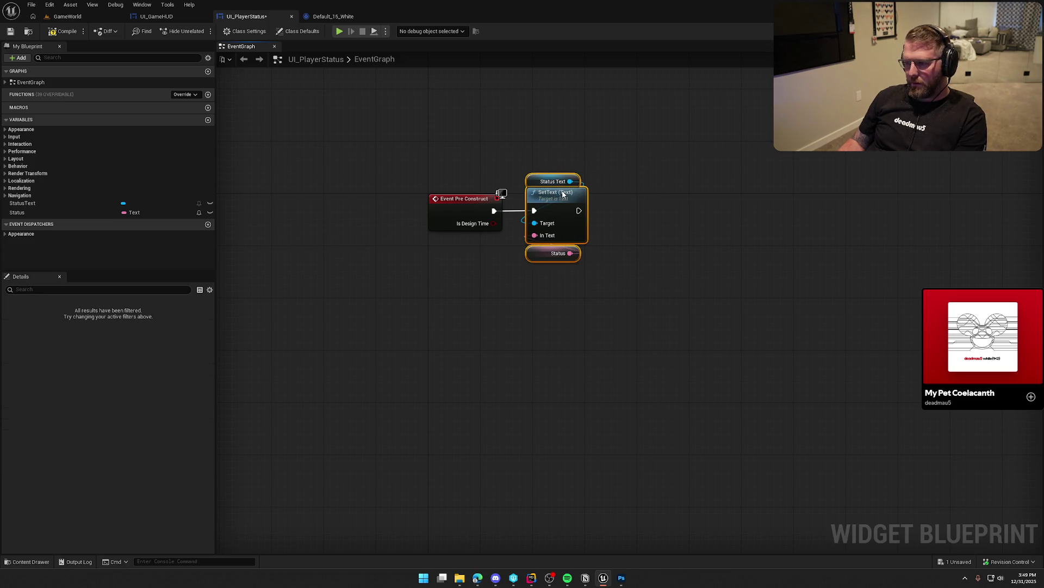
pyautogui.click(566, 139)
# - Make Status Instance Editable and Expose on Spawn, then compile and save
pyautogui.click(87, 212)
pyautogui.click(210, 213)
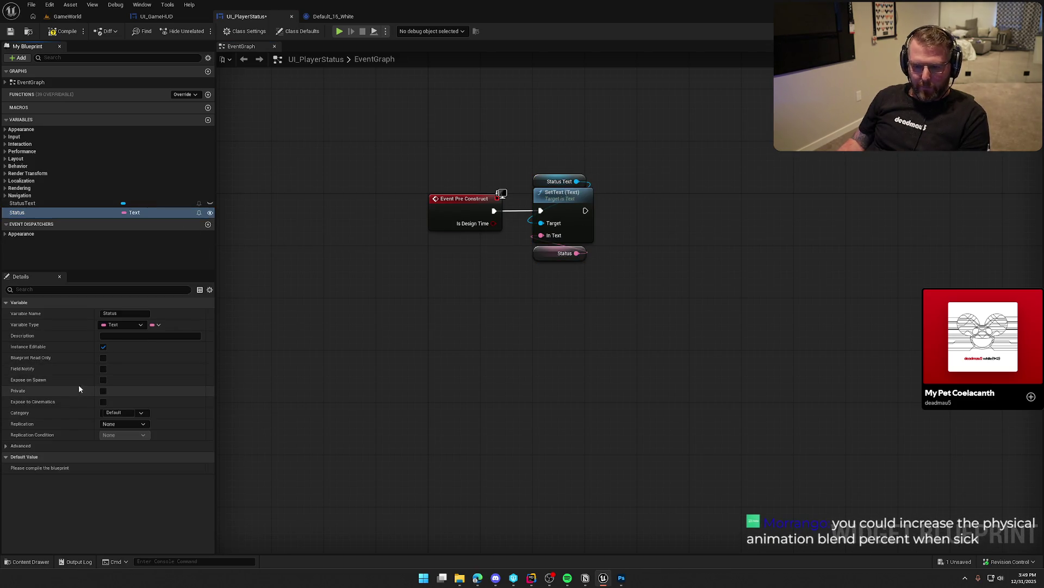
pyautogui.click(103, 380)
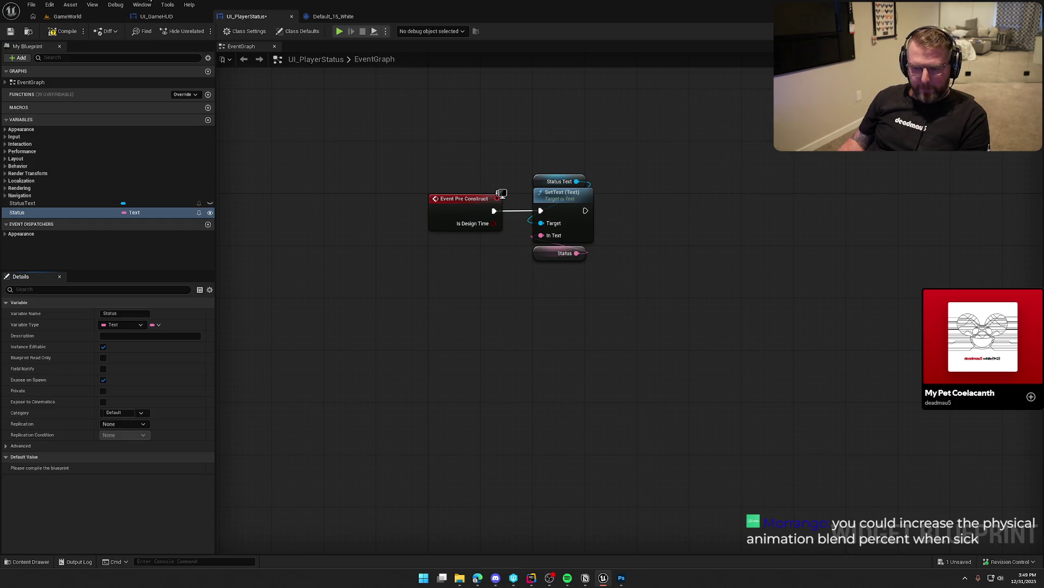
pyautogui.click(173, 17)
# - Give the Status variable the default value 'Sickness' and save
pyautogui.click(243, 20)
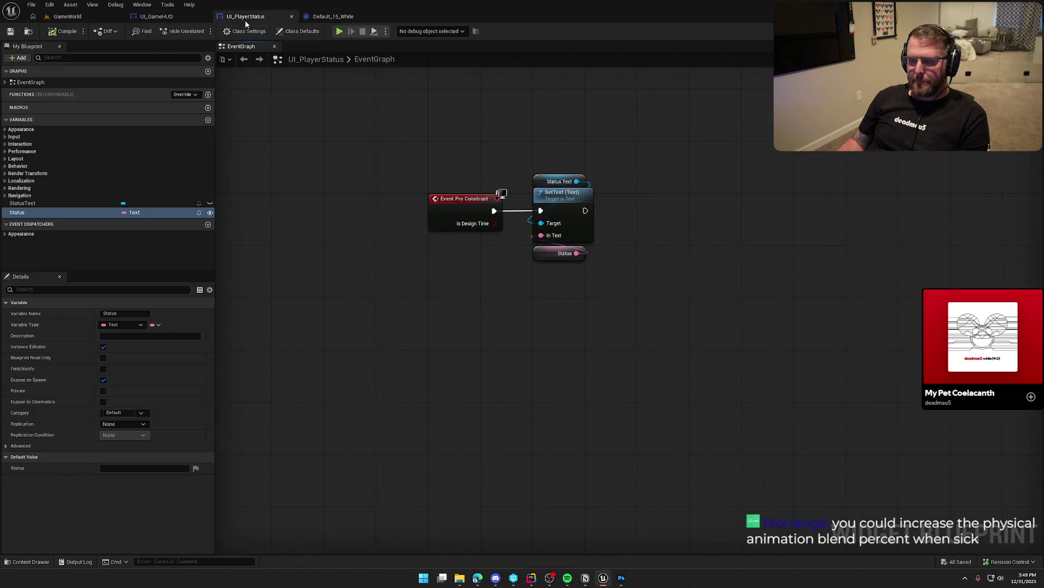
pyautogui.click(548, 255)
pyautogui.click(142, 468)
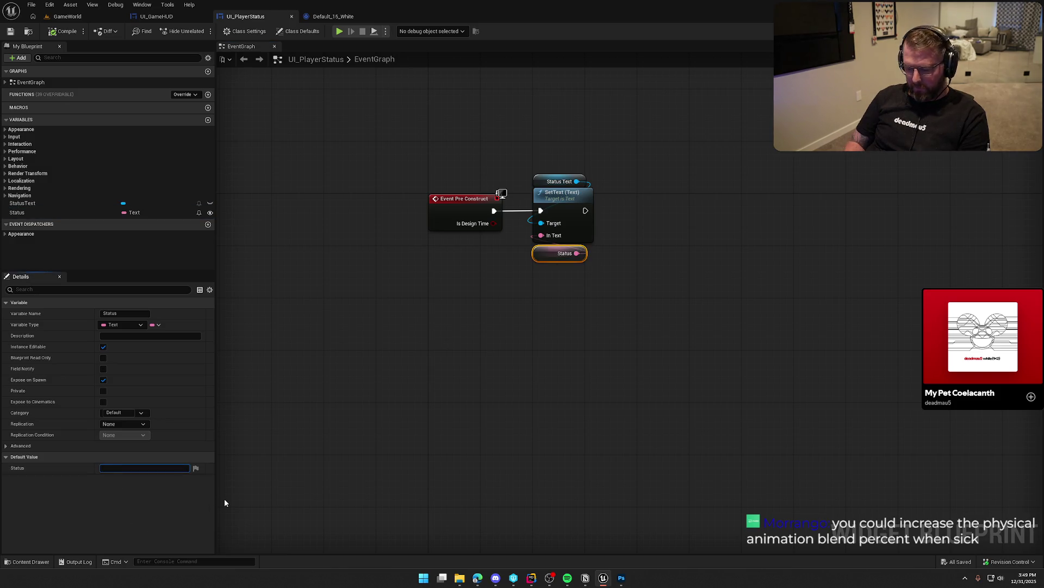
pyautogui.write('Sicknes')
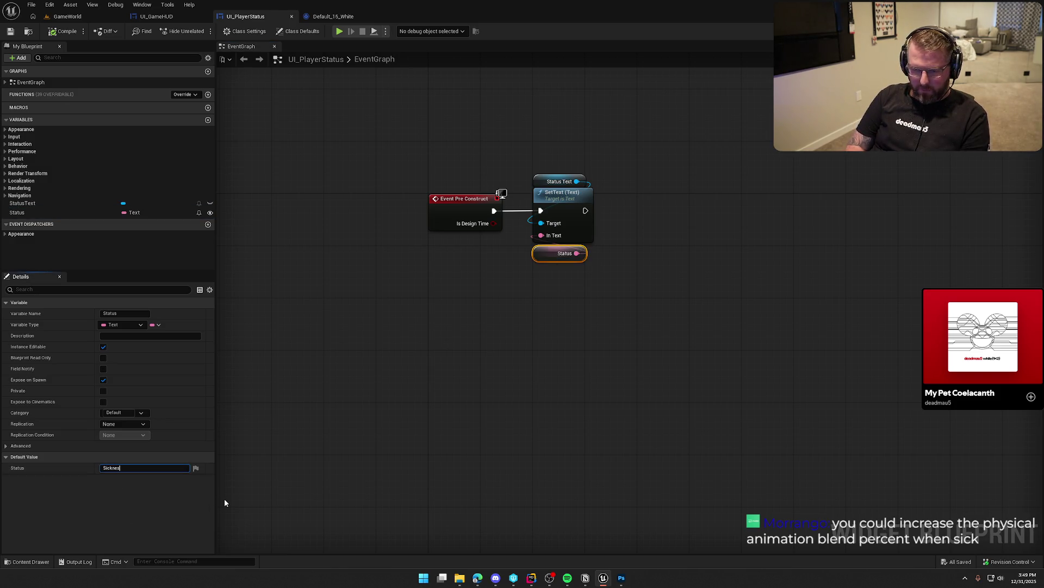
pyautogui.hotkey('ctrl', 's')
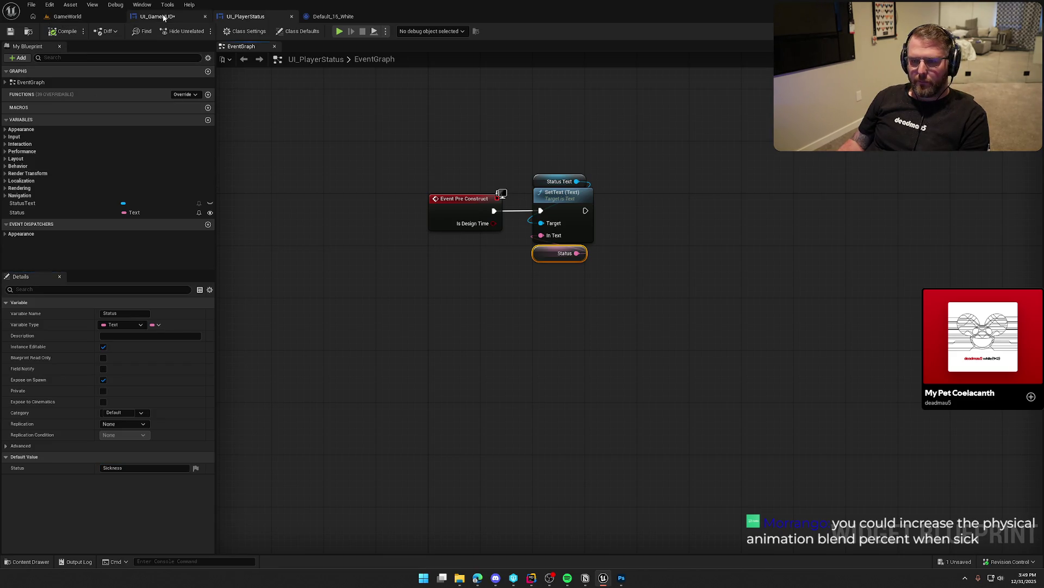
# - In UI_GameHUD, set the first status badge's Status to 'Cholera'
pyautogui.click(158, 17)
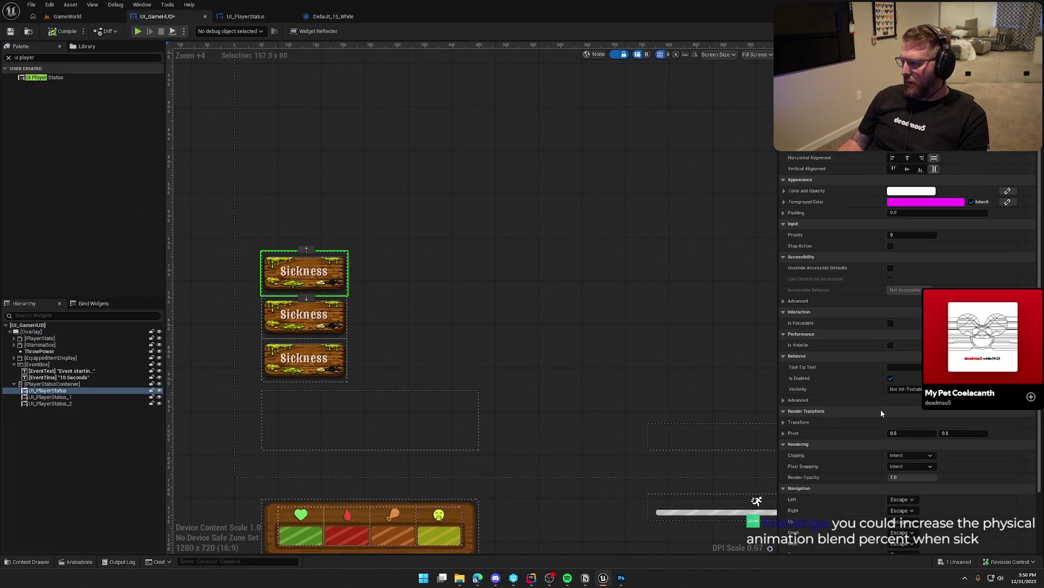
pyautogui.scroll(-3, 925, 479)
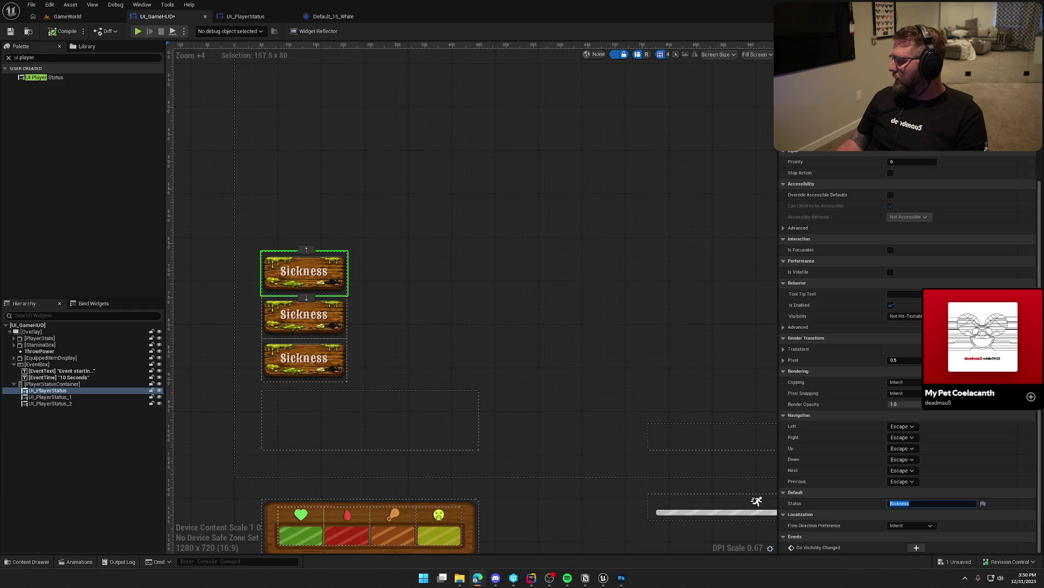
pyautogui.write('Cholera')
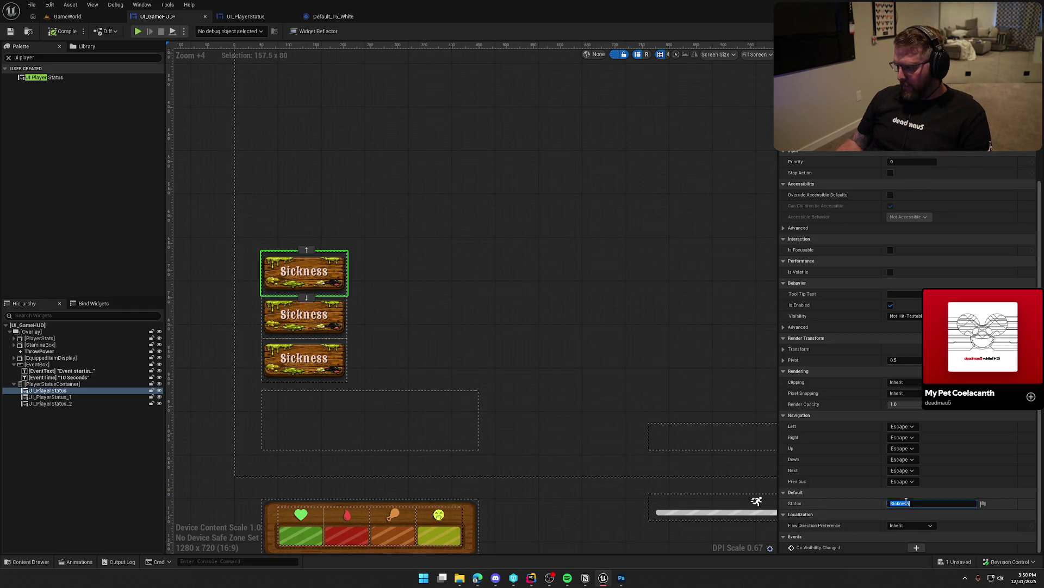
pyautogui.press('Return')
# - Set the second and third badges to 'Dysentery' and 'Measles', then save the HUD
pyautogui.click(304, 319)
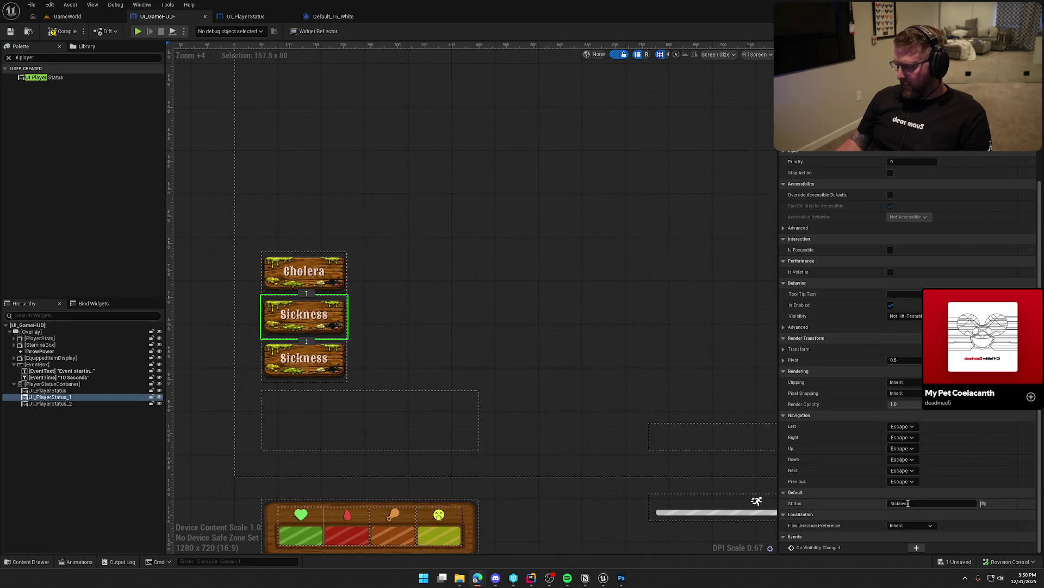
pyautogui.write('Dysentery')
pyautogui.press('Return')
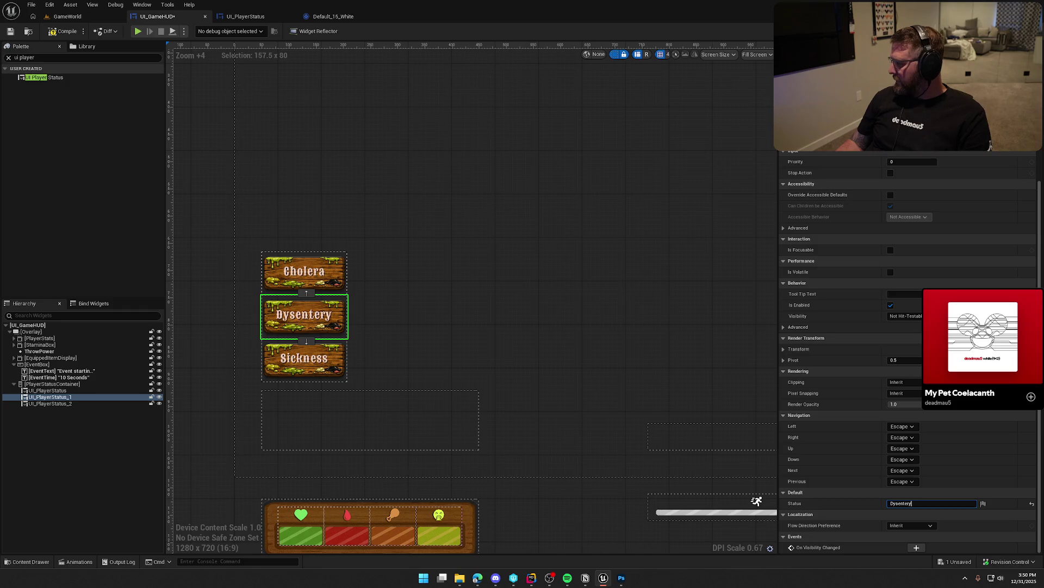
pyautogui.click(305, 359)
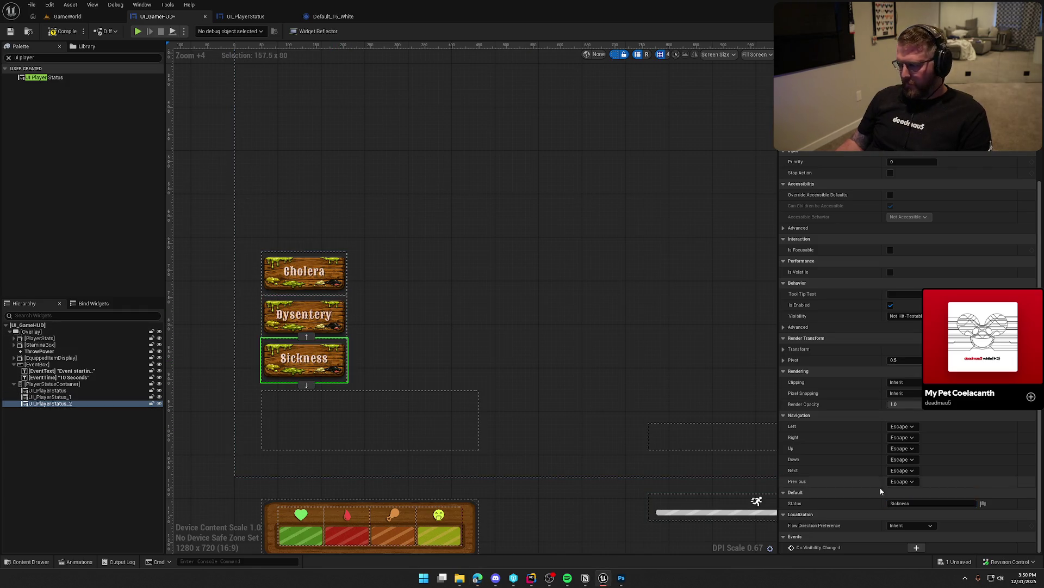
pyautogui.write('Measles')
pyautogui.press('Return')
pyautogui.click(459, 238)
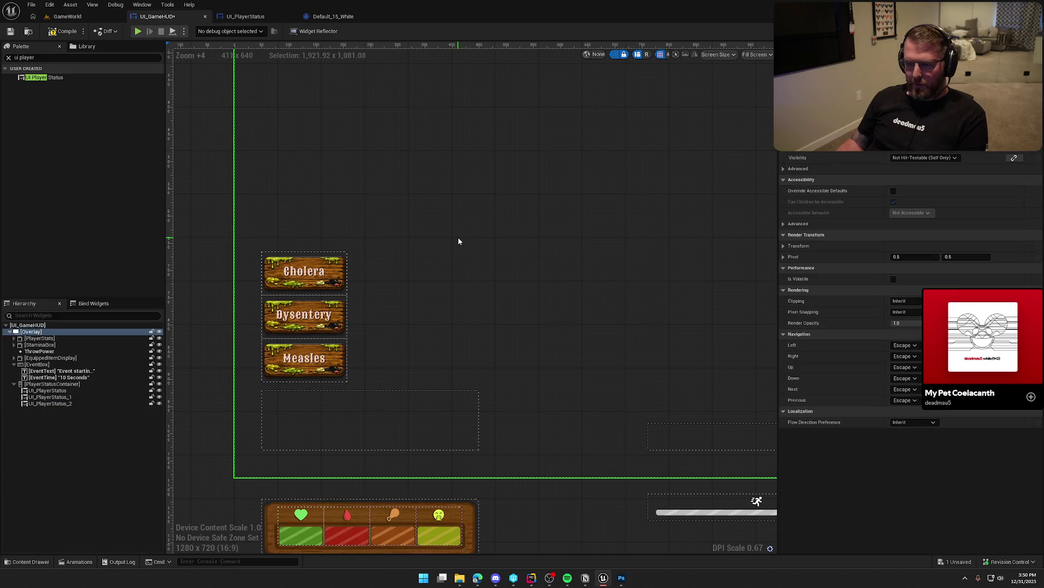
pyautogui.hotkey('ctrl', 's')
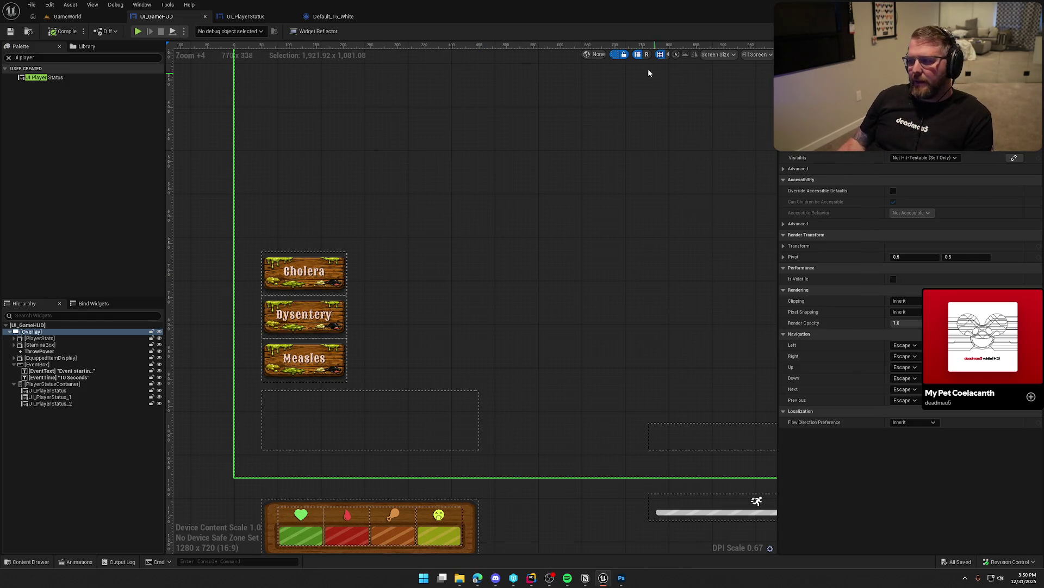
# - Hide the canvas layout outlines and select all three status badges
pyautogui.click(613, 55)
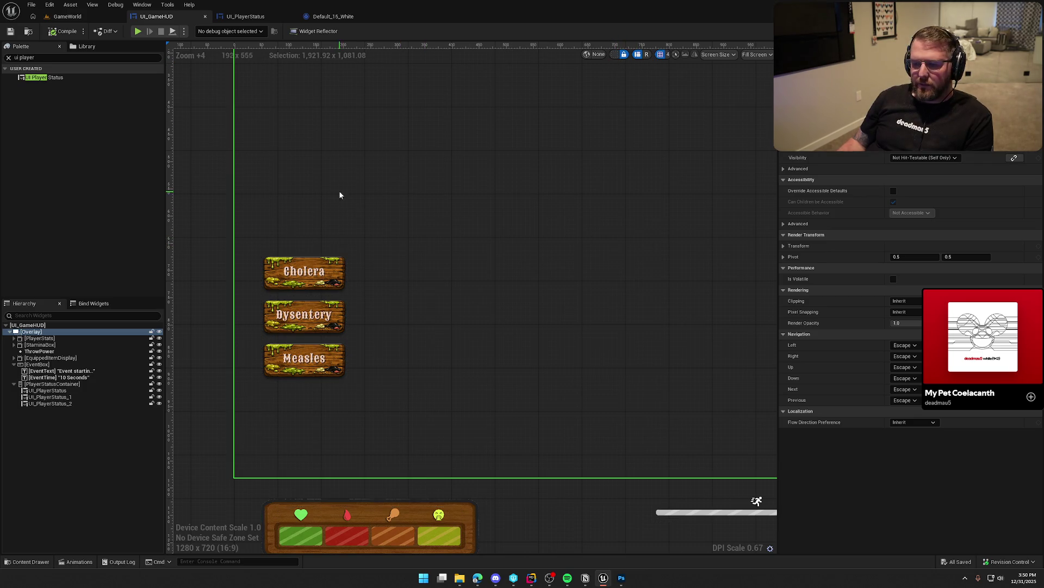
pyautogui.click(324, 315)
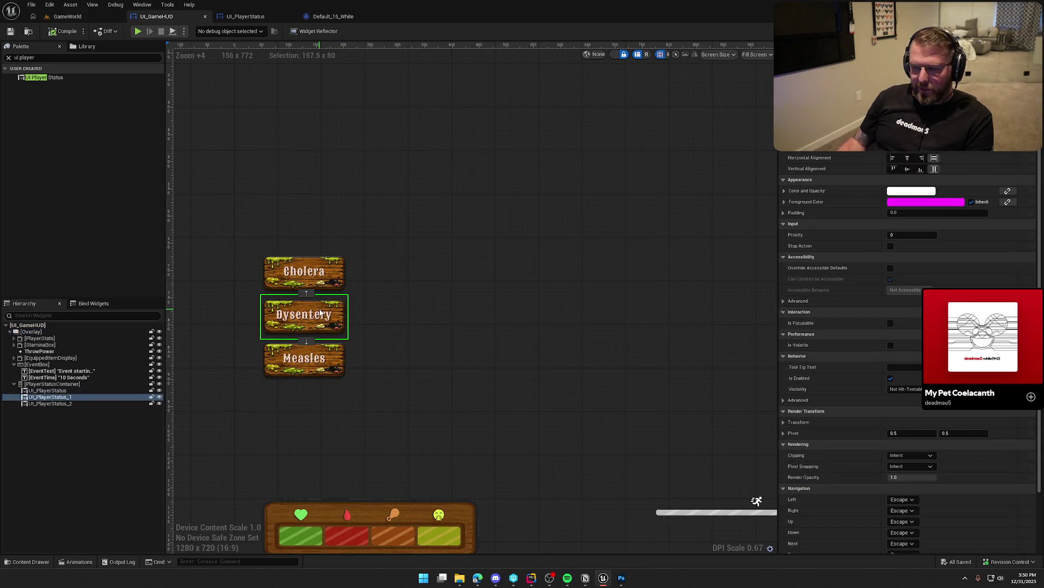
pyautogui.click(327, 356)
pyautogui.keyDown('ctrl'); pyautogui.click(305, 316); pyautogui.keyUp('ctrl')
pyautogui.keyDown('ctrl'); pyautogui.click(304, 272); pyautogui.keyUp('ctrl')
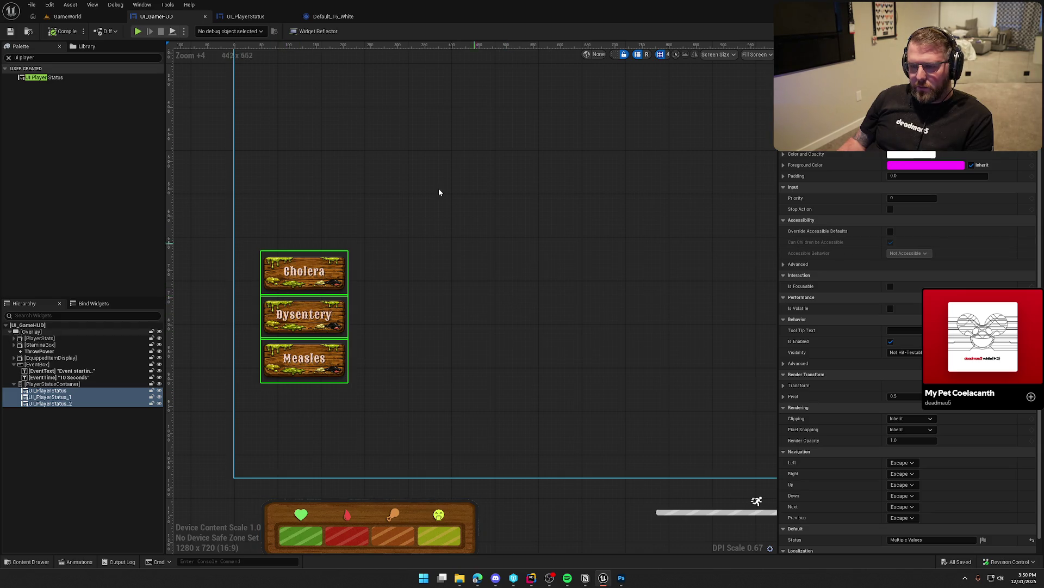
pyautogui.click(254, 18)
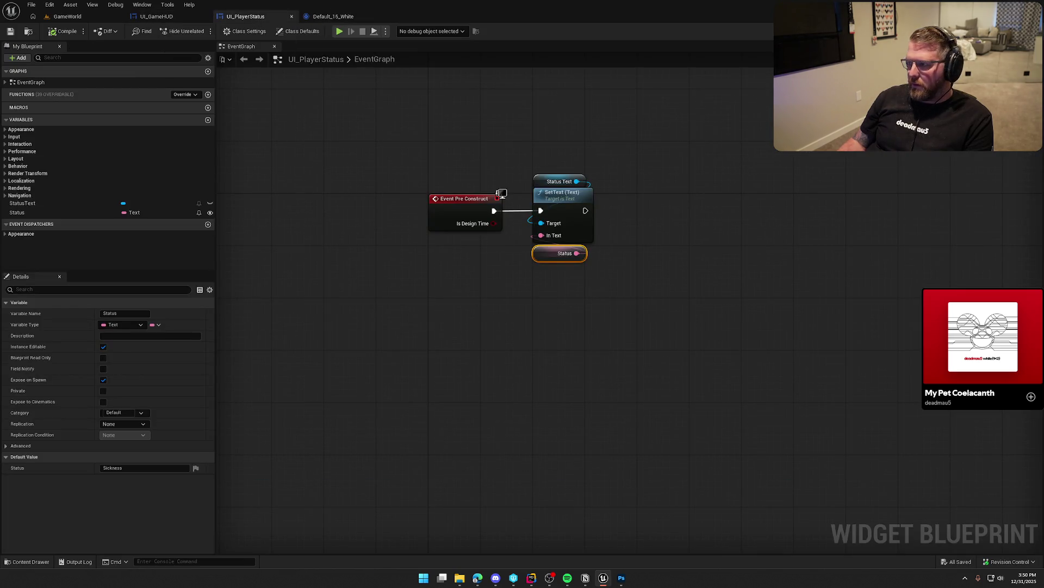
# - In the UI_PlayerStatus layout, select the BG image and inspect its colours without changing them
pyautogui.doubleClick(559, 181)
pyautogui.scroll(5, 603, 187)
pyautogui.click(24, 339)
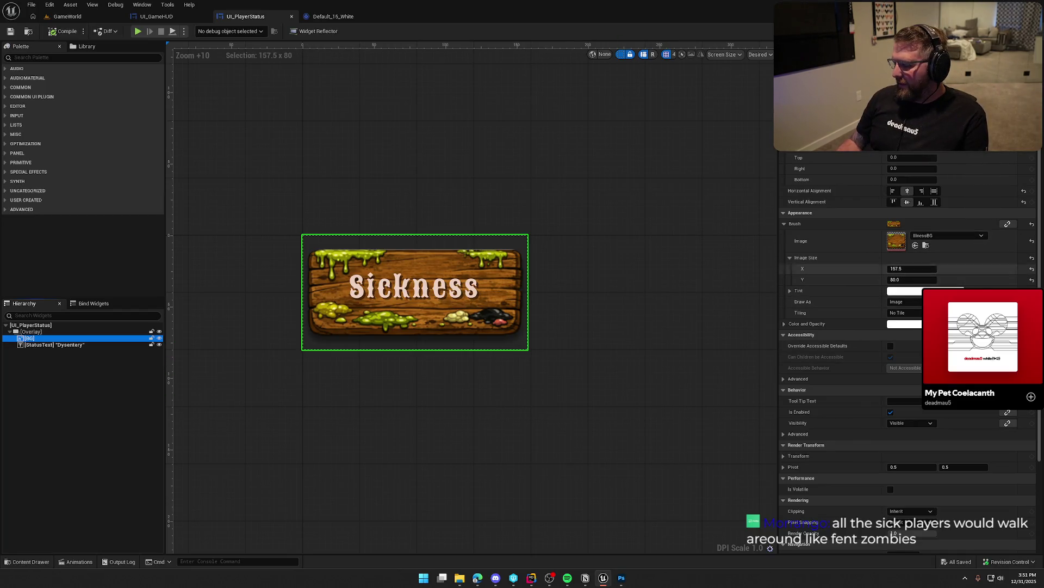
pyautogui.click(901, 325)
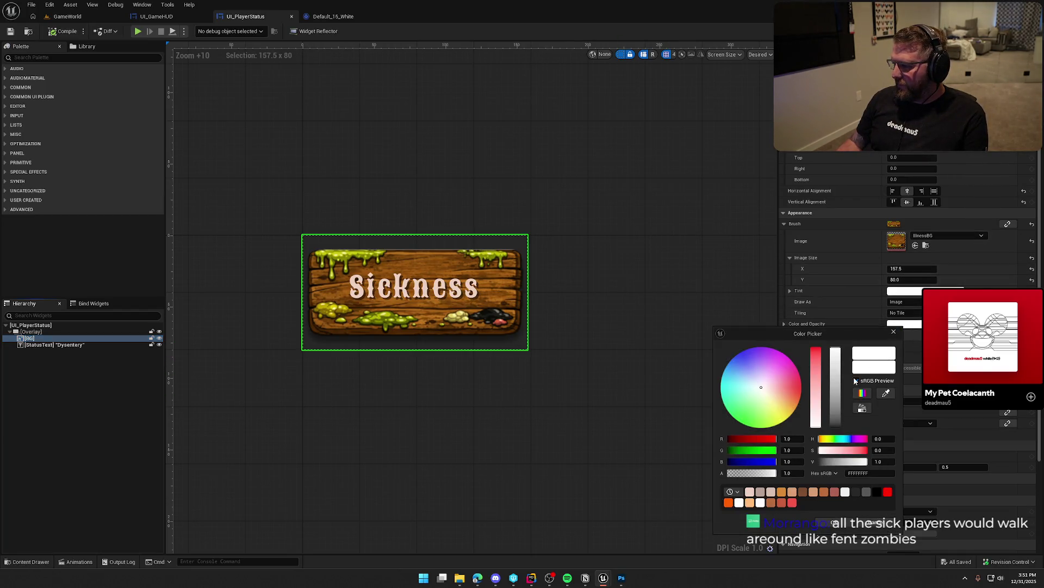
pyautogui.click(894, 331)
pyautogui.click(920, 291)
pyautogui.click(914, 297)
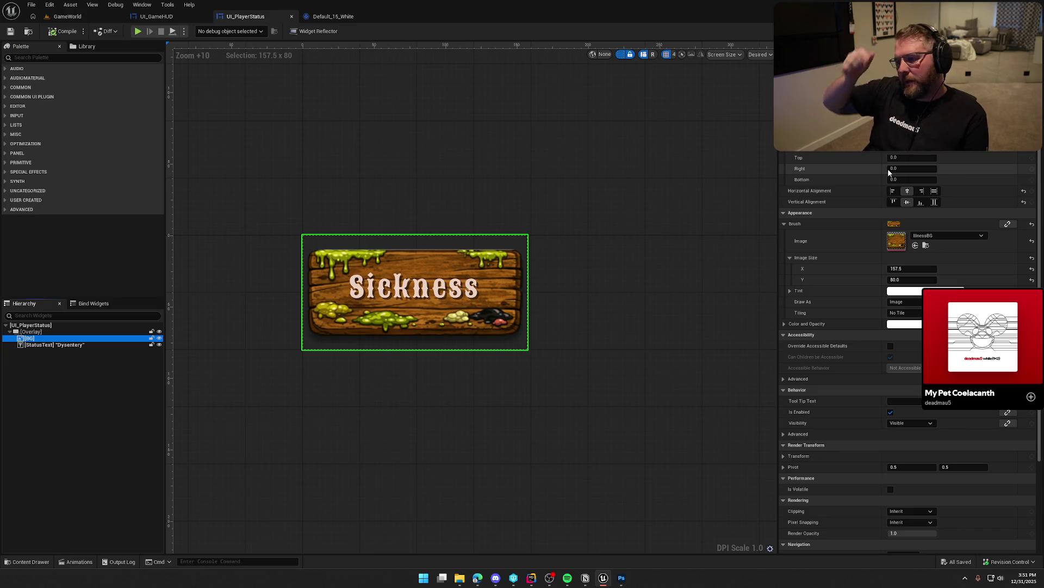
# - Set the BG image's top and bottom padding to -3
pyautogui.click(895, 157)
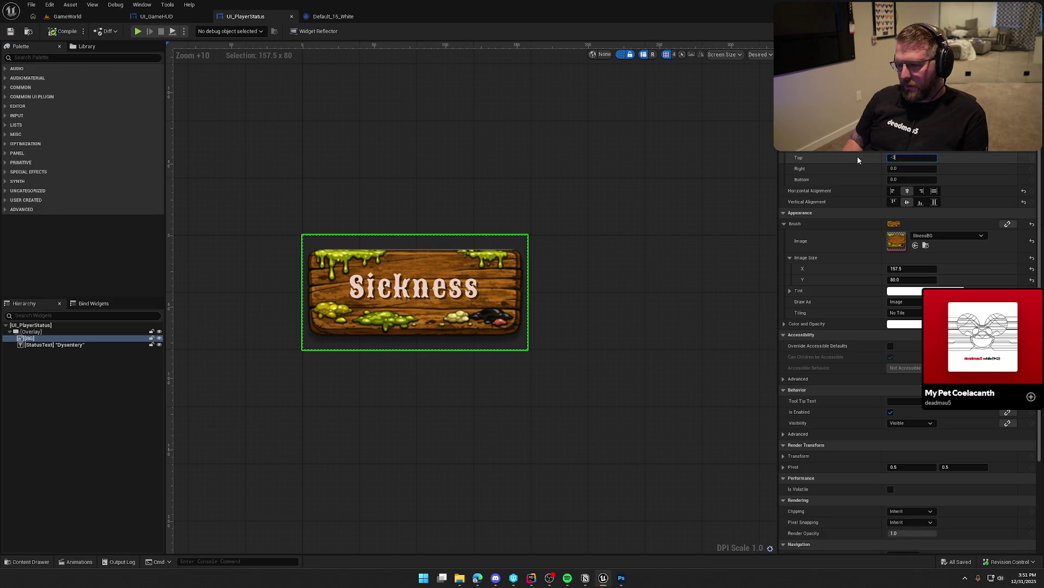
pyautogui.write('-3')
pyautogui.press('Return')
pyautogui.press('Tab')
pyautogui.press('Tab')
pyautogui.write('-3')
pyautogui.press('Return')
pyautogui.click(477, 396)
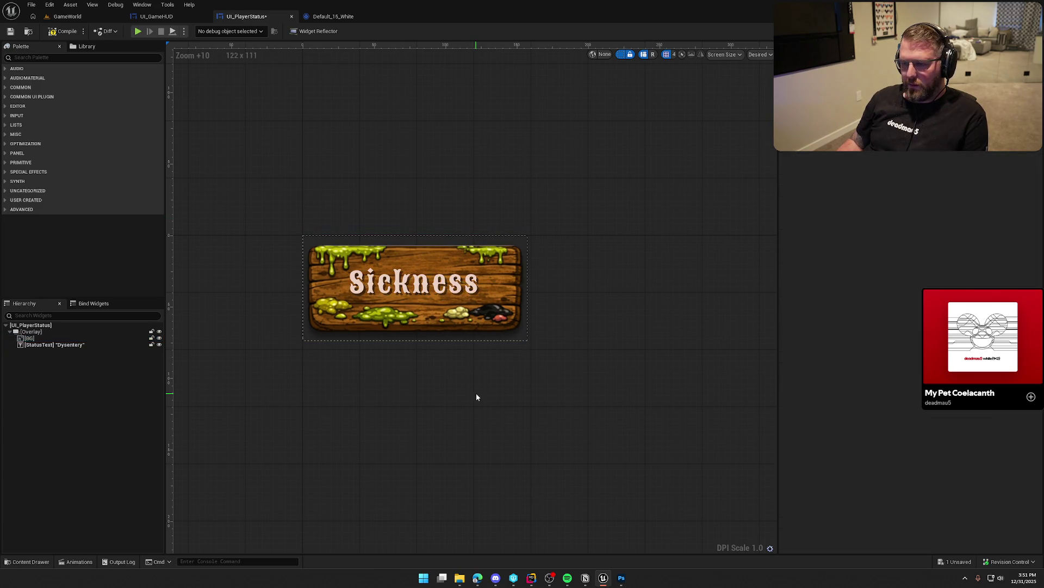
pyautogui.click(151, 17)
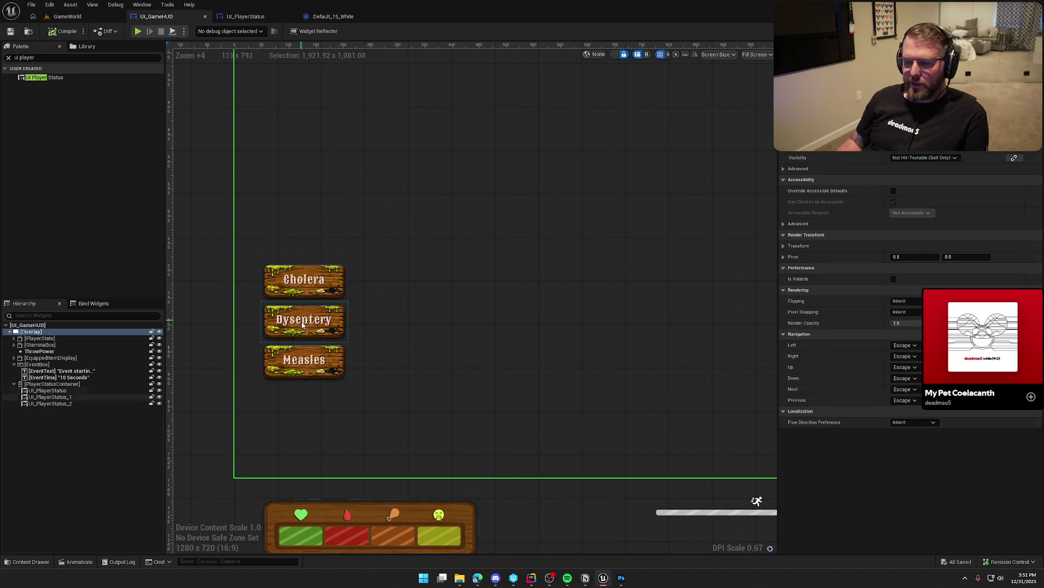
# - Play-test the GameWorld level to see the Cholera, Dysentery and Measles badges, then stop
pyautogui.click(74, 22)
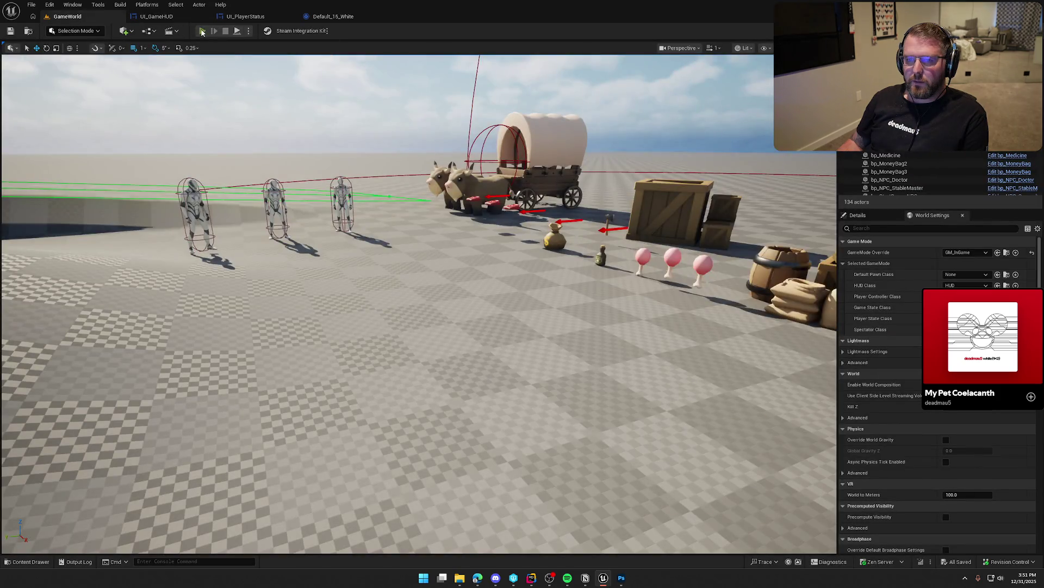
pyautogui.click(202, 31)
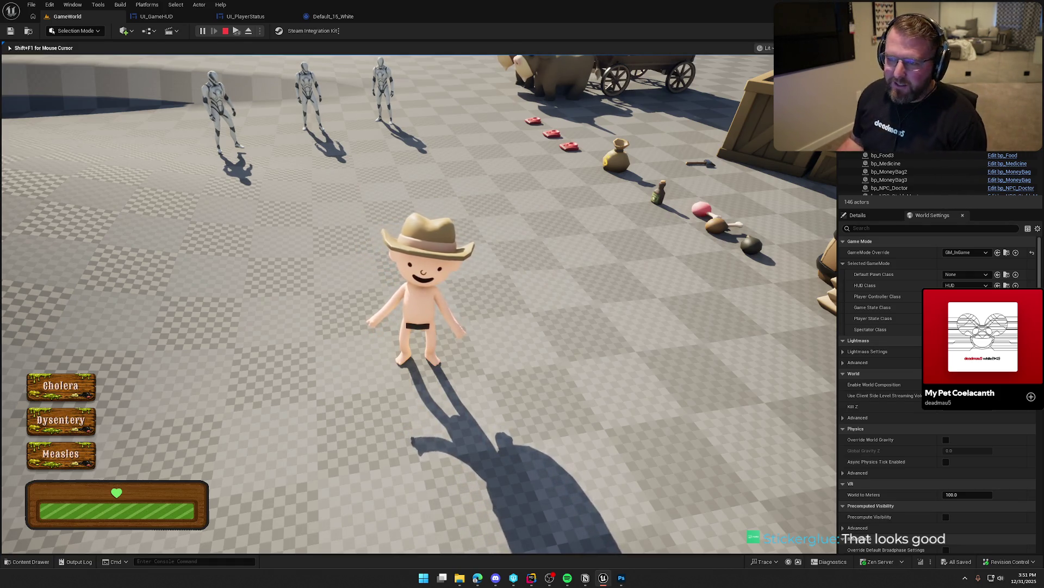
pyautogui.press('Escape')
pyautogui.click(243, 18)
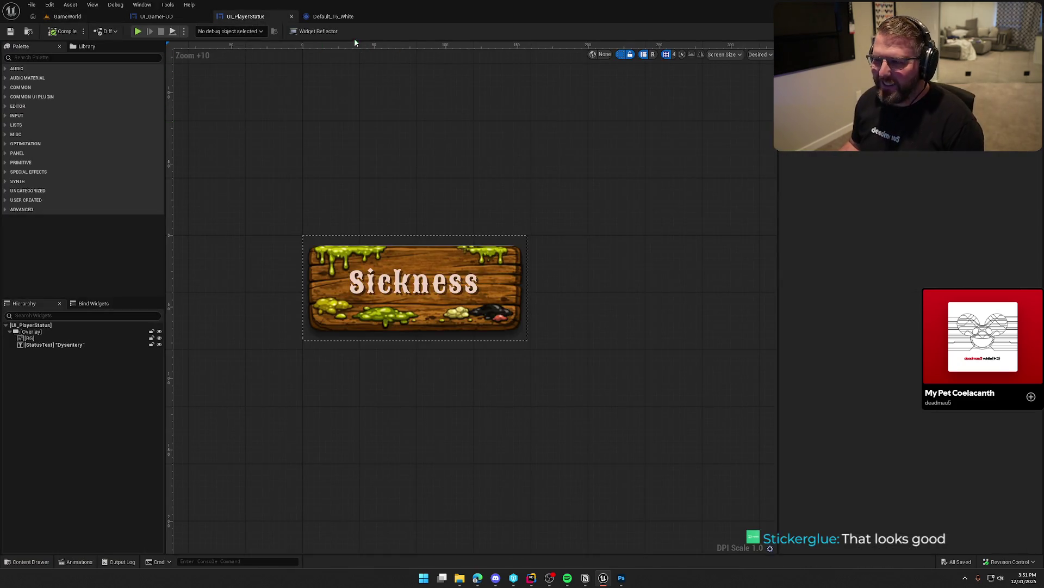
# - Float the Default_15_White style editor, check its text colour, compile, save and redock it
pyautogui.click(333, 16)
pyautogui.moveTo(333, 16)
pyautogui.mouseDown()
pyautogui.moveTo(387, 87)
pyautogui.moveTo(643, 90)
pyautogui.mouseUp()
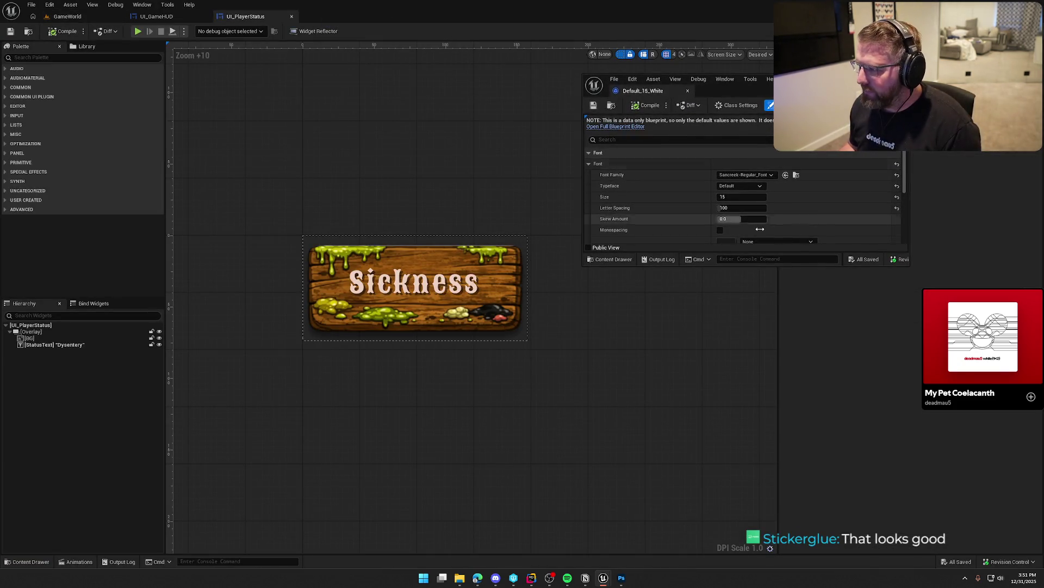
pyautogui.moveTo(781, 265); pyautogui.dragTo(783, 396)
pyautogui.click(754, 297)
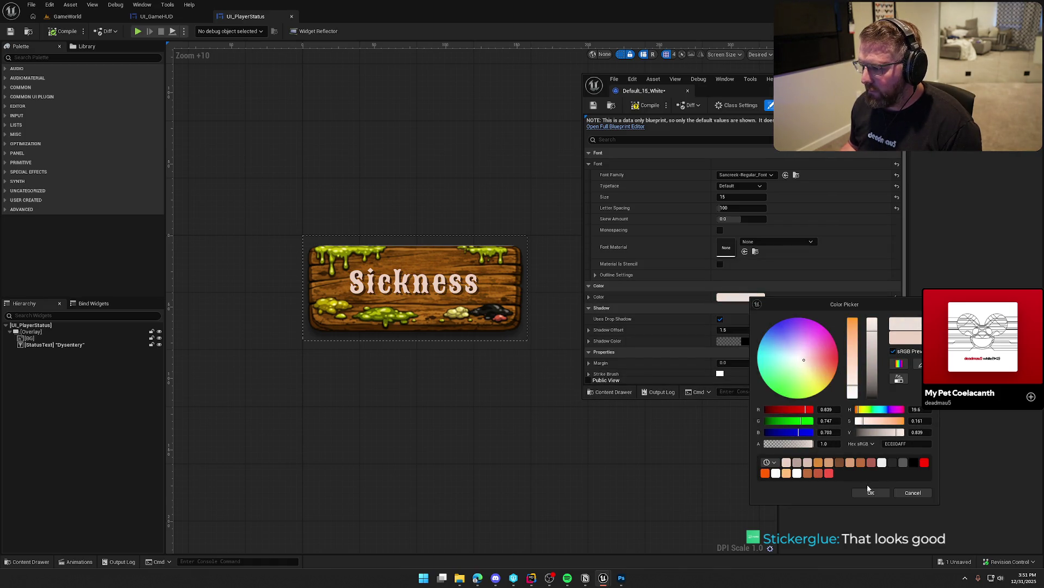
pyautogui.click(870, 492)
pyautogui.click(646, 106)
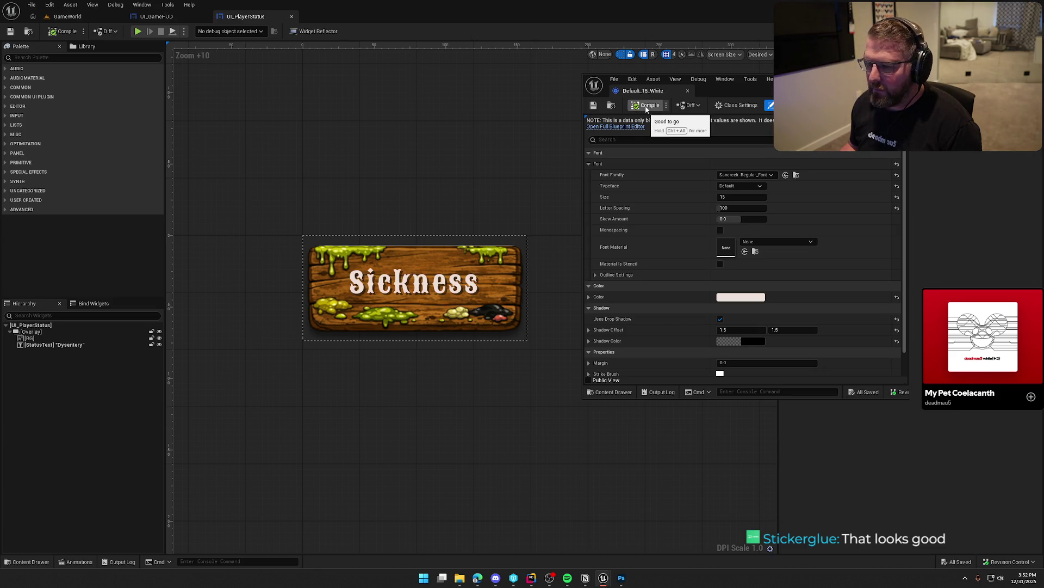
pyautogui.moveTo(665, 94); pyautogui.dragTo(430, 17)
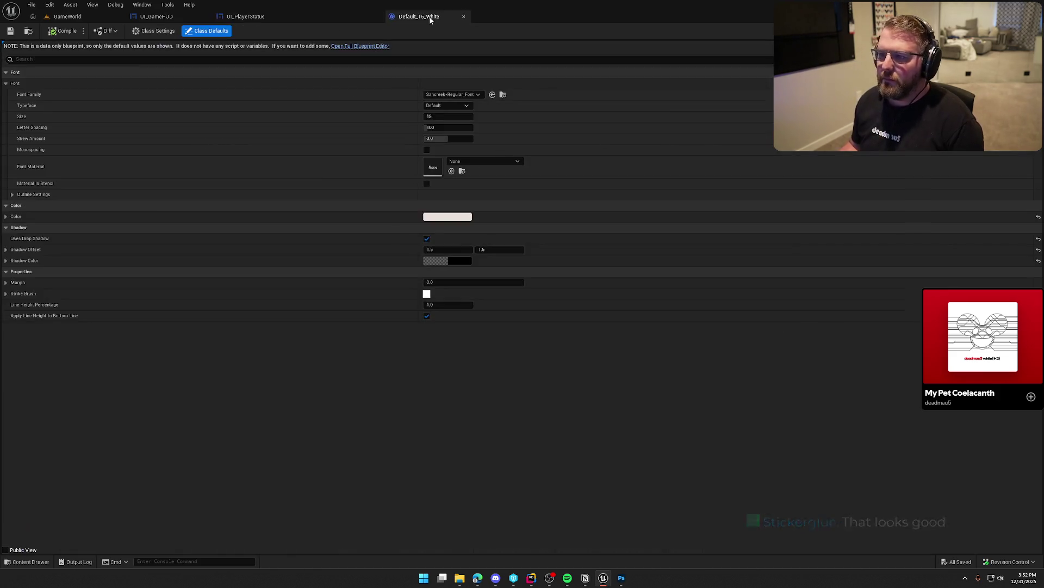
# - Play-test GameWorld briefly to check the badge text
pyautogui.click(68, 16)
pyautogui.hotkey('alt', 'p')
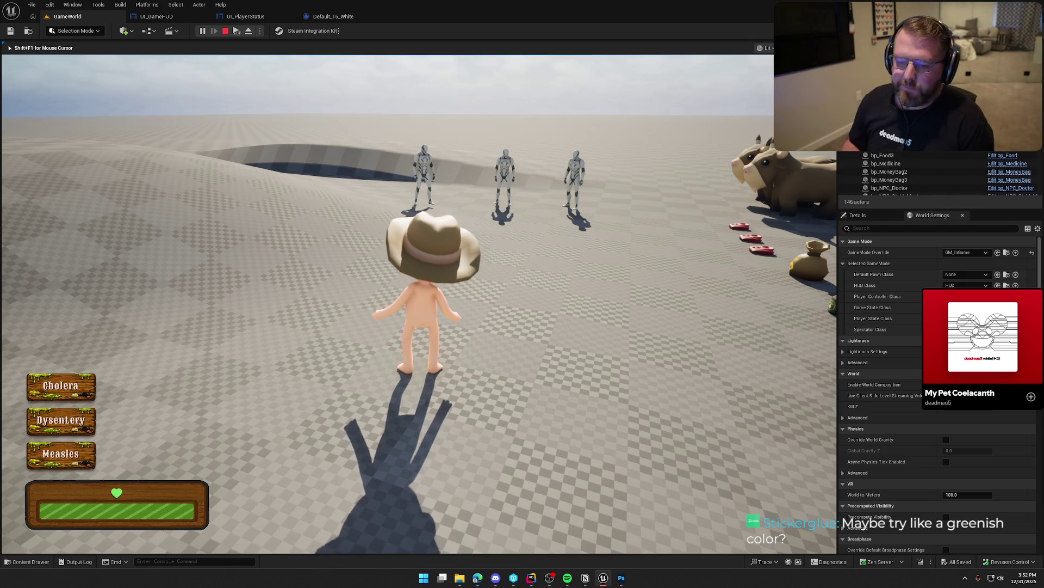
pyautogui.press('Escape')
# - Set Default_15_White's text colour to a yellow-green sampled from the sign's slime, then save and dock
pyautogui.click(341, 17)
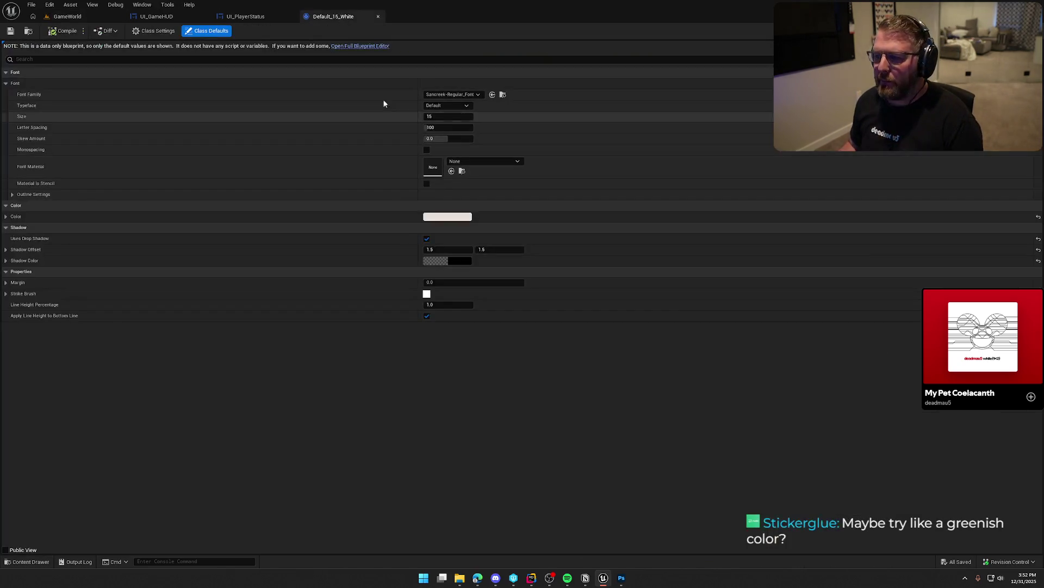
pyautogui.click(246, 16)
pyautogui.moveTo(343, 17)
pyautogui.mouseDown()
pyautogui.moveTo(713, 145)
pyautogui.moveTo(660, 96)
pyautogui.mouseUp()
pyautogui.moveTo(736, 272); pyautogui.dragTo(726, 420)
pyautogui.click(751, 303)
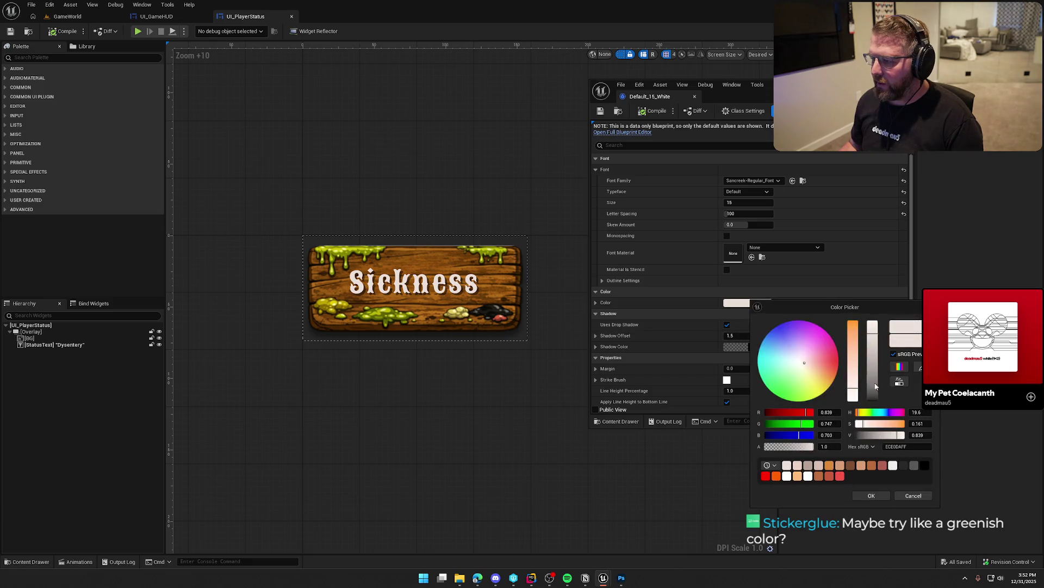
pyautogui.click(899, 381)
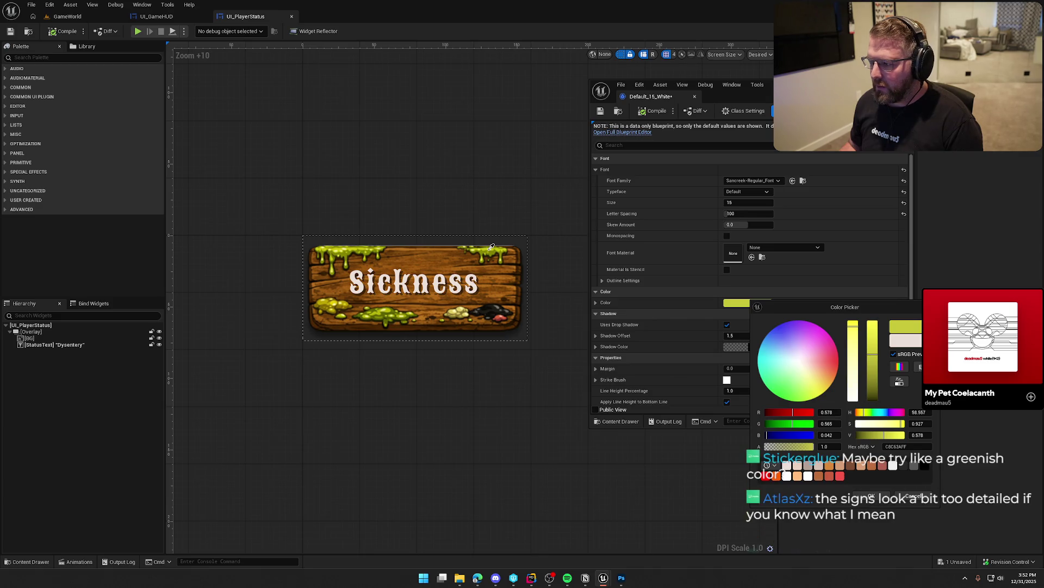
pyautogui.click(491, 246)
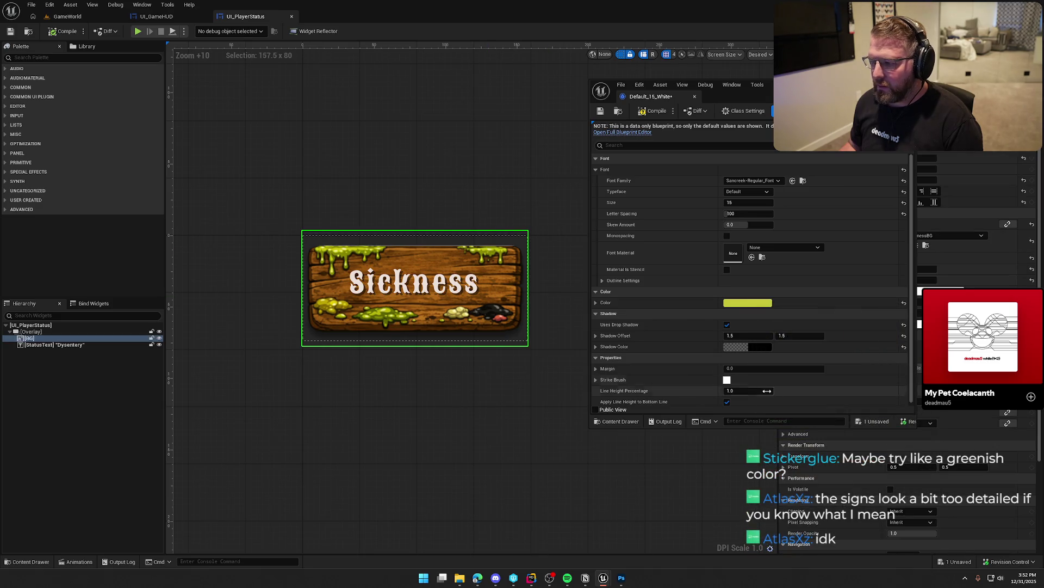
pyautogui.click(657, 112)
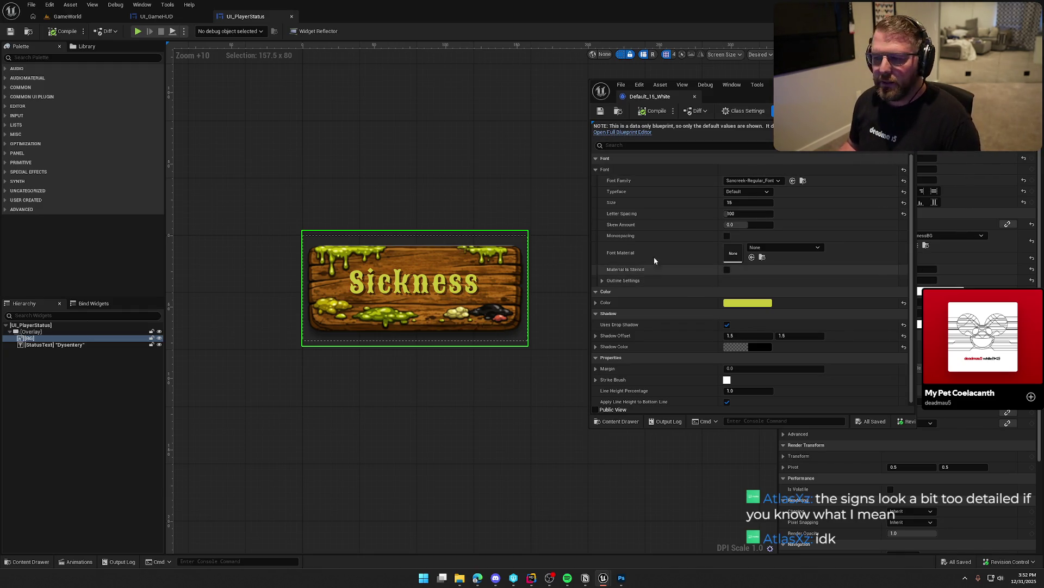
pyautogui.moveTo(648, 96); pyautogui.dragTo(396, 20)
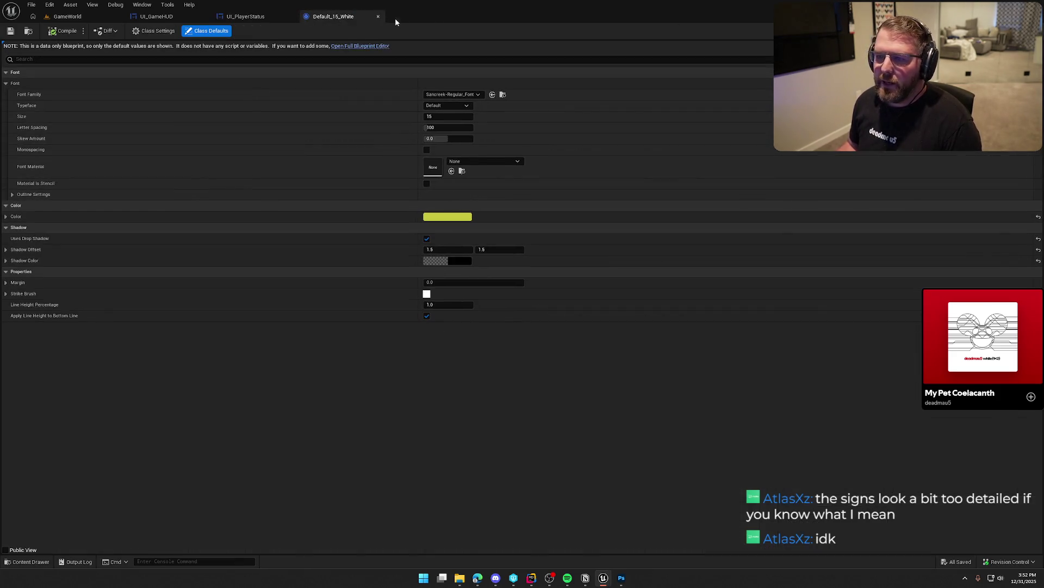
pyautogui.click(257, 18)
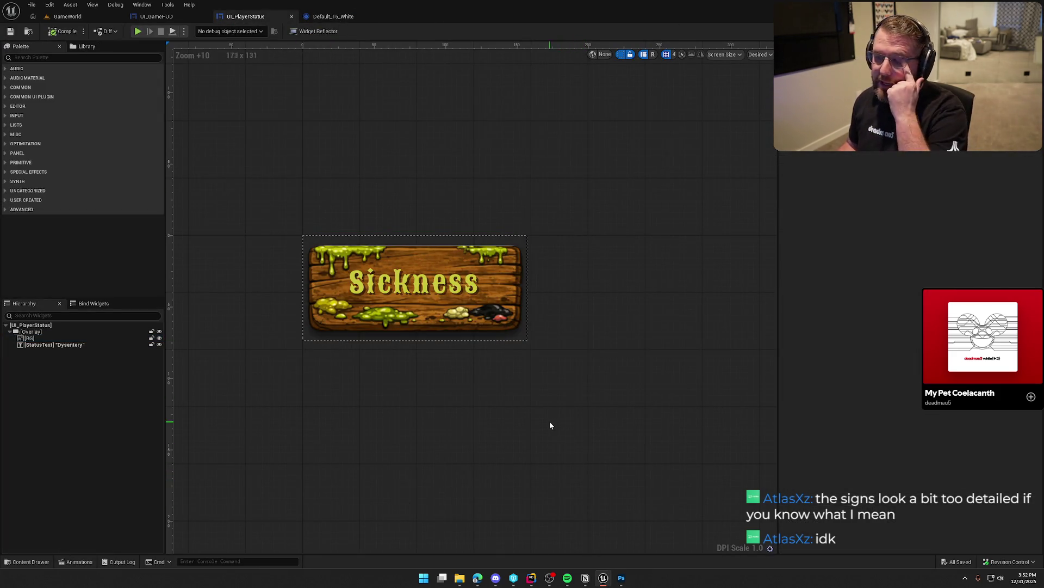
# - Select the Sickness status text, then play-test GameWorld, running the character around to view the badges
pyautogui.click(403, 294)
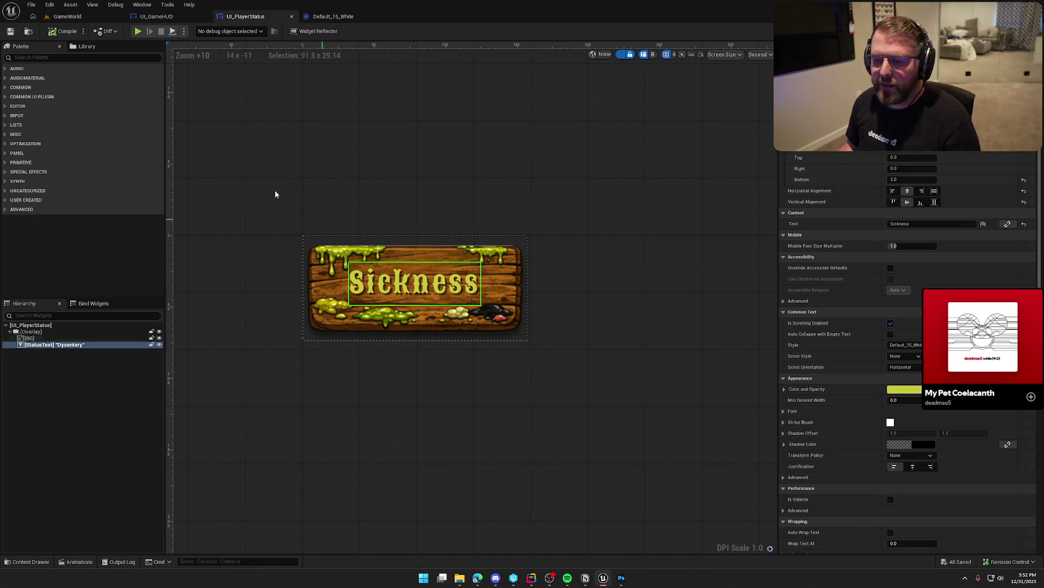
pyautogui.click(66, 17)
pyautogui.click(202, 31)
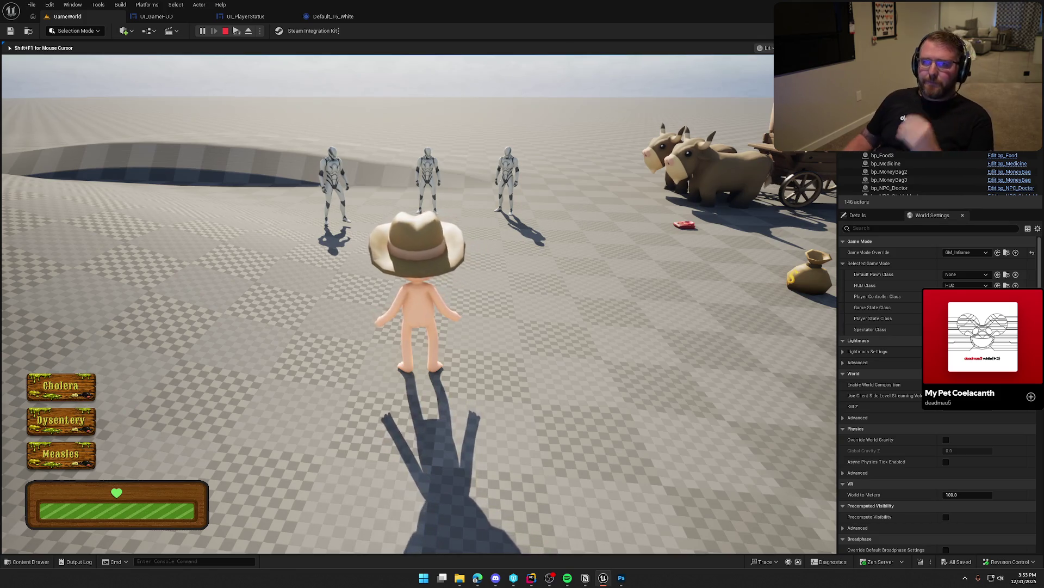
pyautogui.moveTo(388, 304)
pyautogui.press('w')
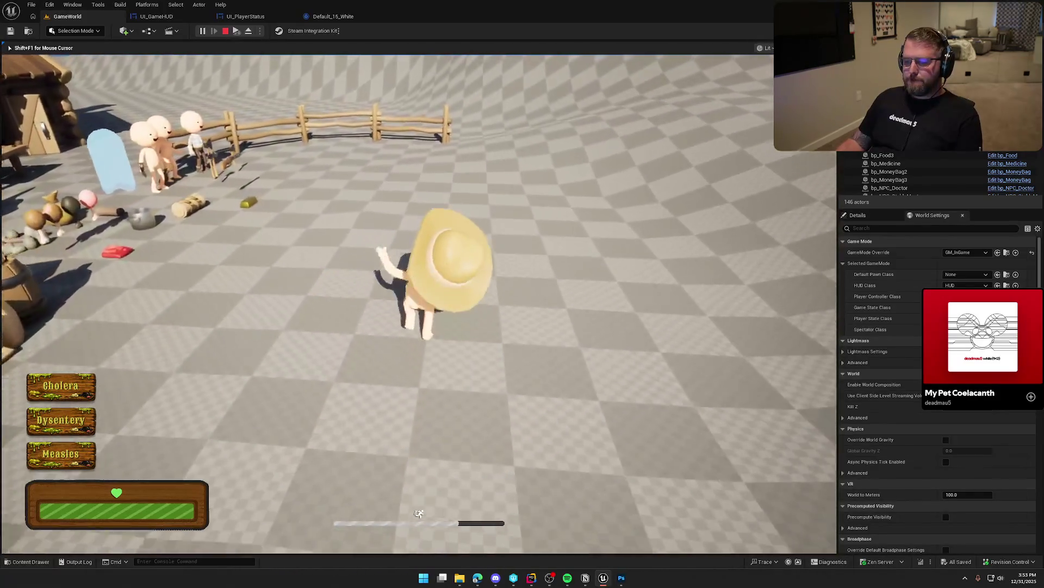
pyautogui.press('s')
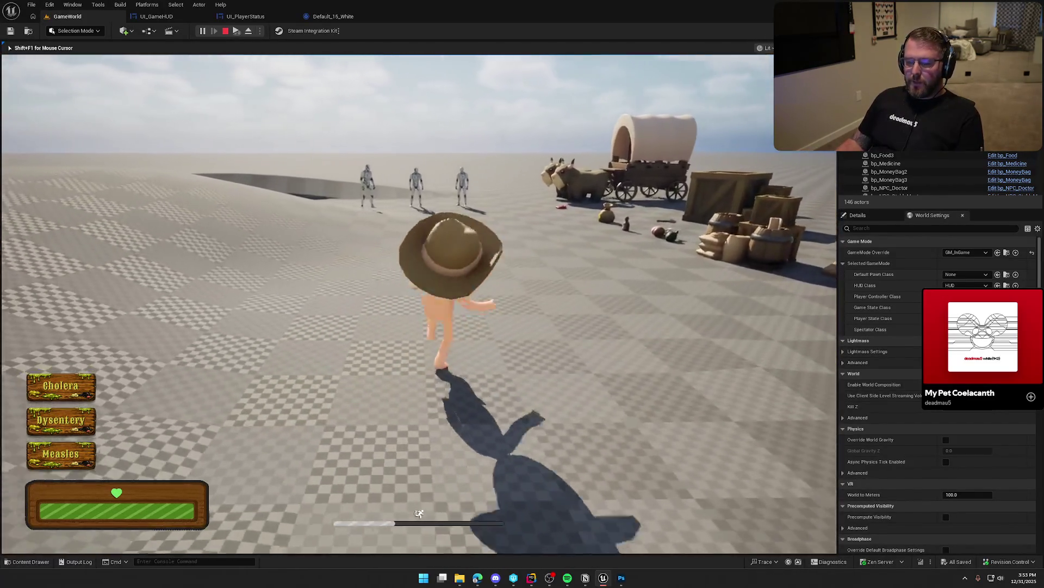
pyautogui.press('Escape')
pyautogui.click(333, 16)
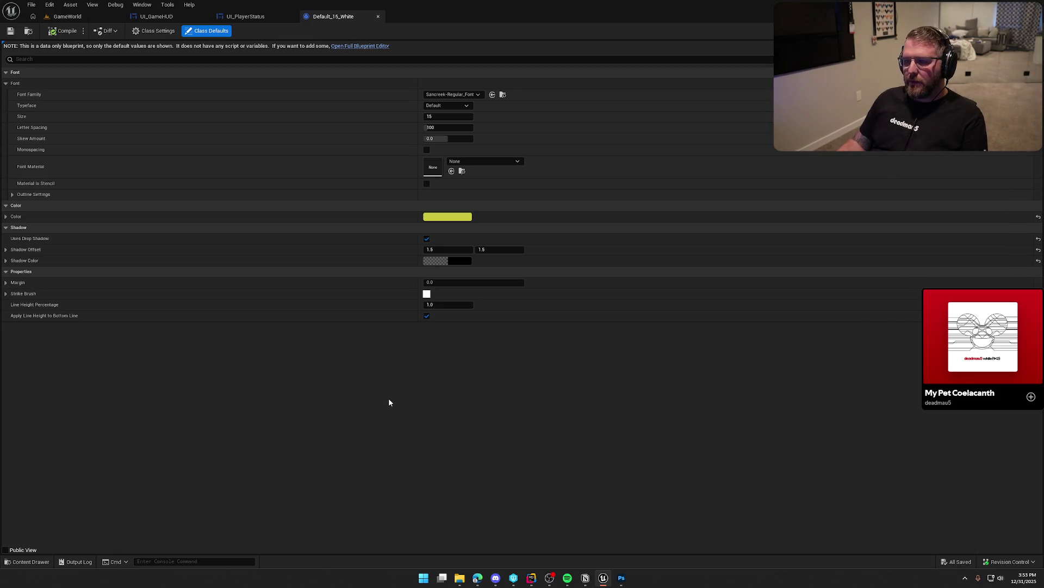
# - Create a new material named M_Illness in UI/Assets/Materials
pyautogui.hotkey('ctrl', 'space')
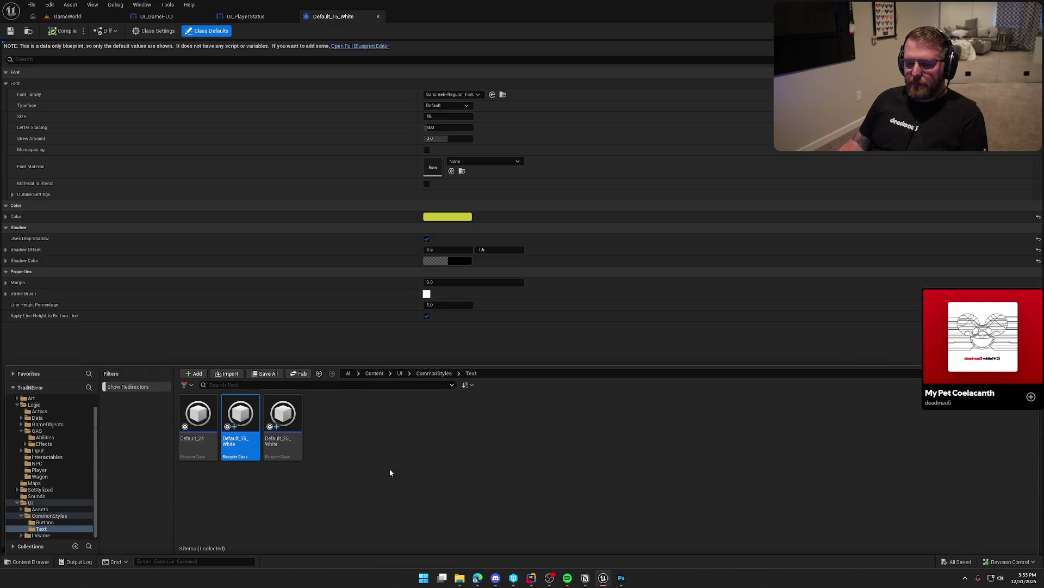
pyautogui.click(39, 509)
pyautogui.doubleClick(283, 424)
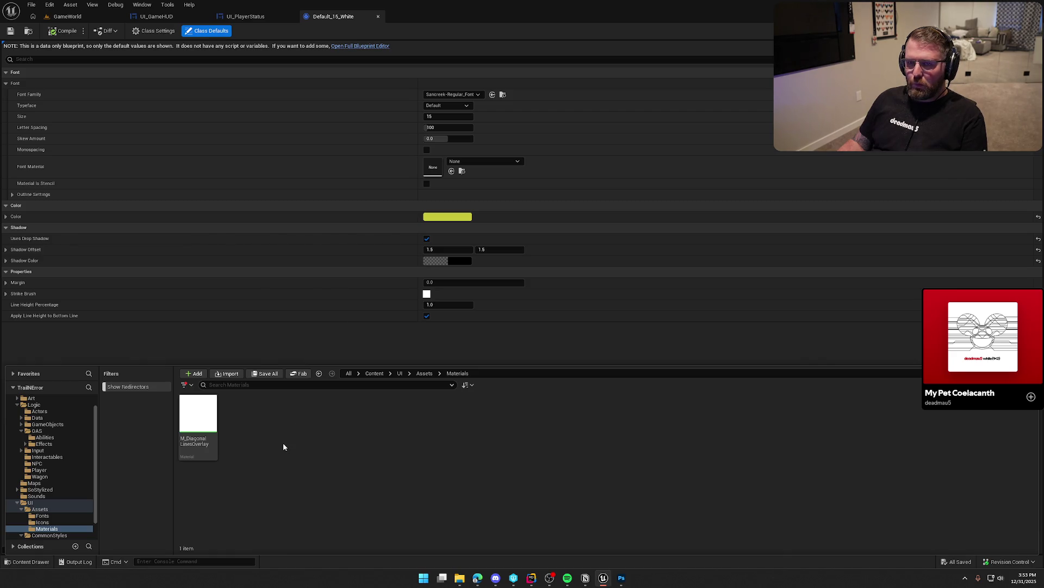
pyautogui.rightClick(283, 442)
pyautogui.click(321, 229)
pyautogui.write('M_Line')
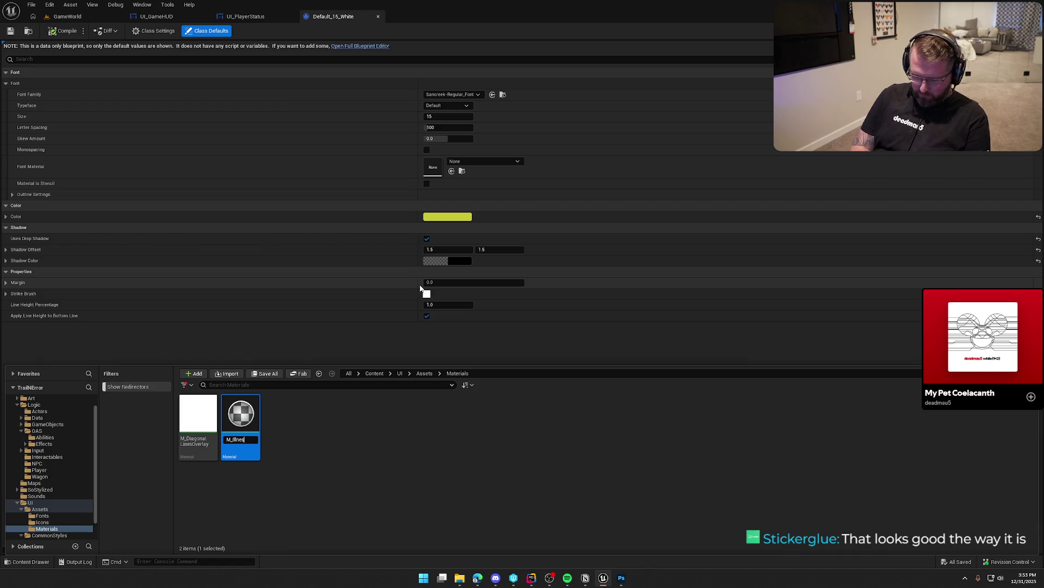
pyautogui.write('s')
pyautogui.press('Return')
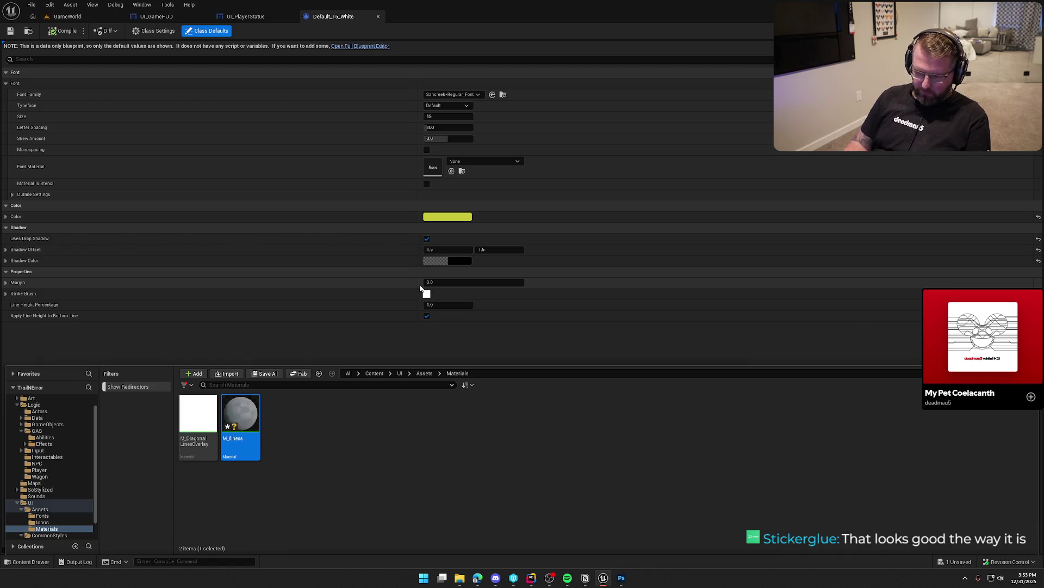
# - Open M_Illness and set its Material Domain to User Interface
pyautogui.doubleClick(241, 419)
pyautogui.click(112, 340)
pyautogui.click(124, 377)
# - Copy the yellow-green text colour value from Default_15_White's colour picker
pyautogui.moveTo(424, 324)
pyautogui.mouseDown()
pyautogui.moveTo(469, 301)
pyautogui.moveTo(433, 273)
pyautogui.moveTo(462, 262)
pyautogui.mouseUp()
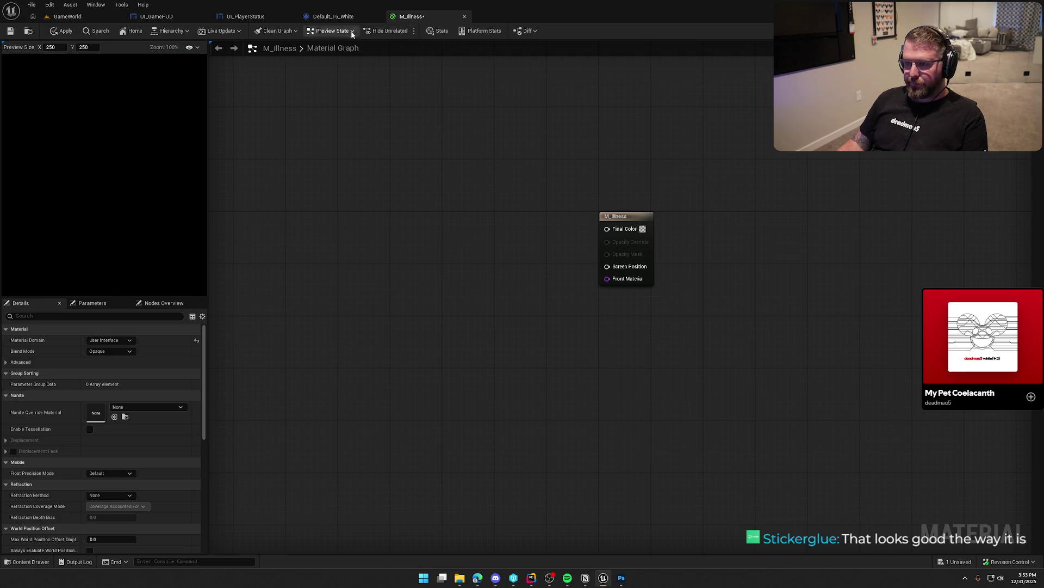
pyautogui.click(333, 16)
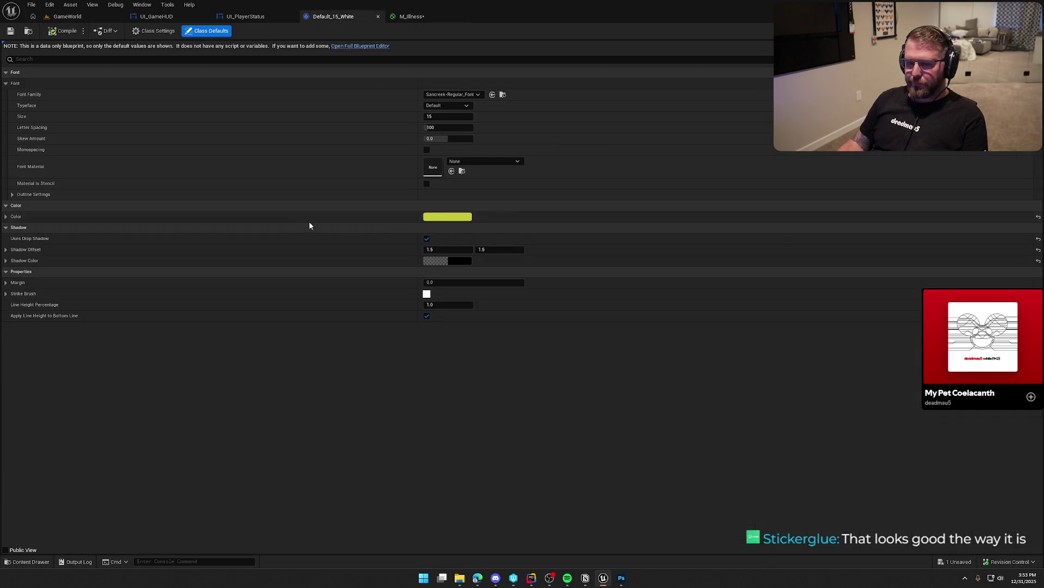
pyautogui.click(6, 216)
pyautogui.click(447, 217)
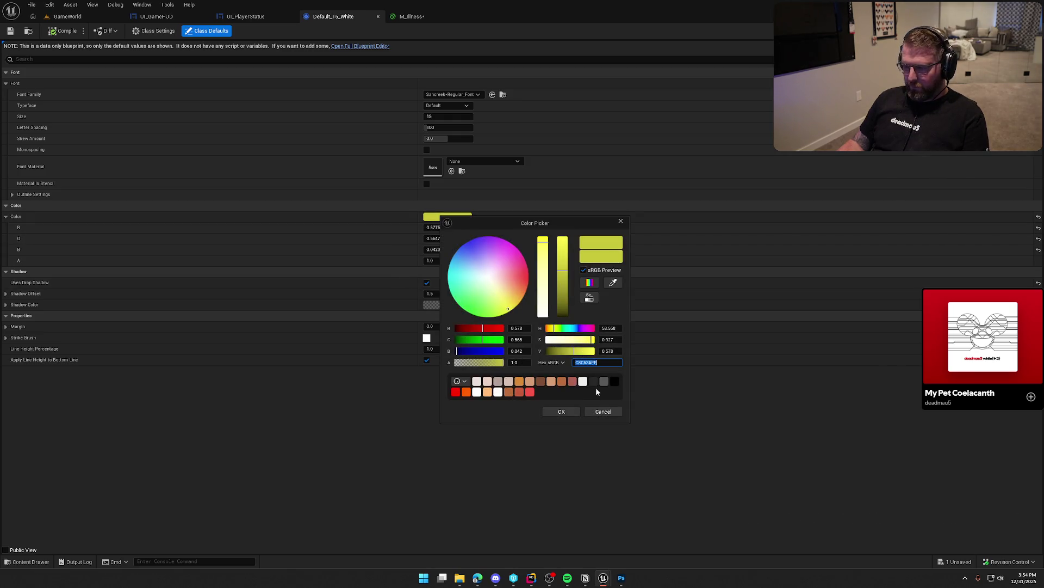
pyautogui.click(558, 413)
pyautogui.click(411, 16)
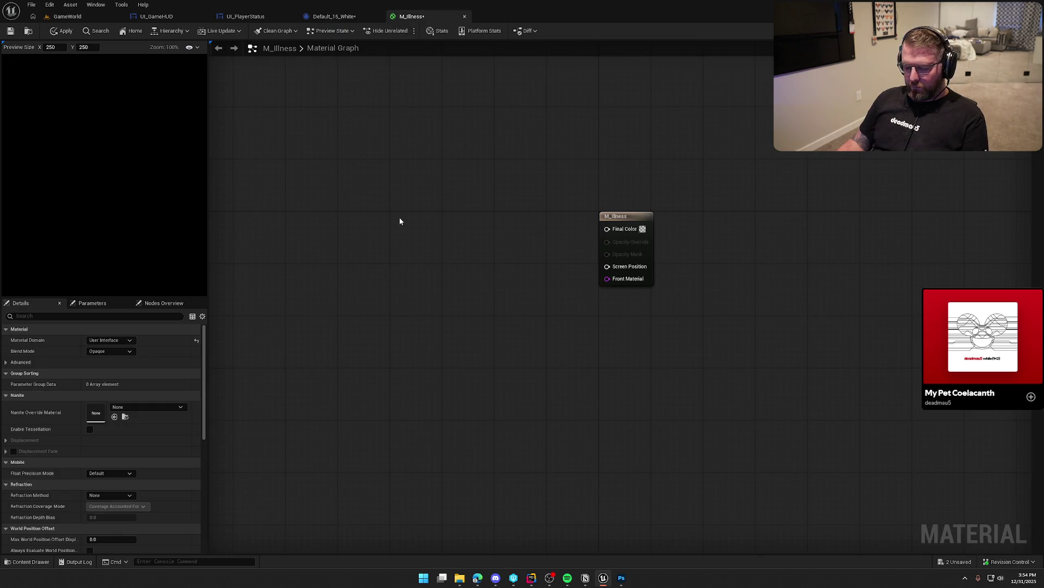
# - Add a Constant3Vector set to yellow C8C63AFF and wire it into Final Color
pyautogui.click(400, 217)
pyautogui.doubleClick(421, 258)
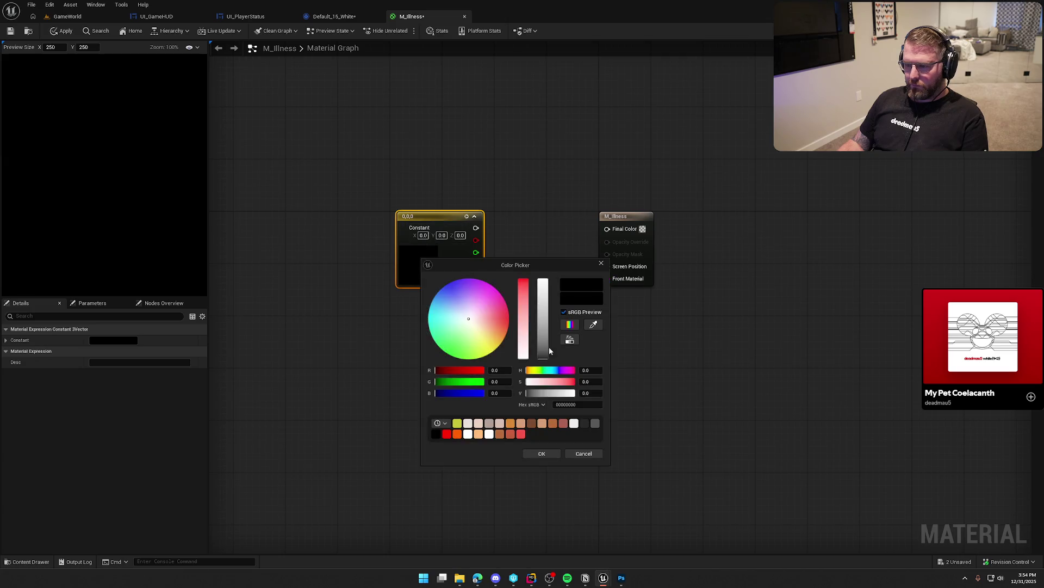
pyautogui.press('Return')
pyautogui.click(541, 454)
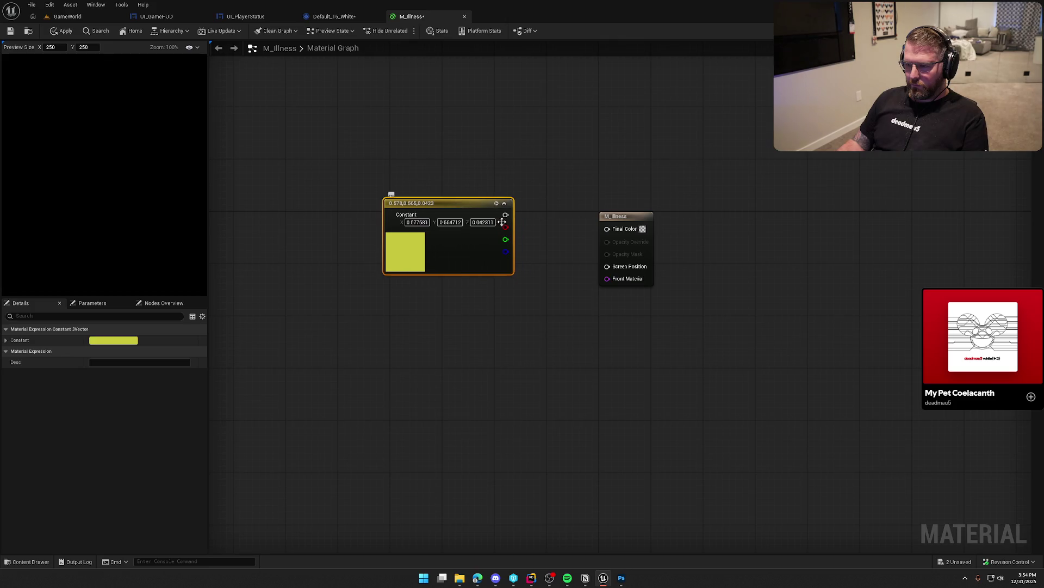
pyautogui.moveTo(594, 233); pyautogui.dragTo(607, 229)
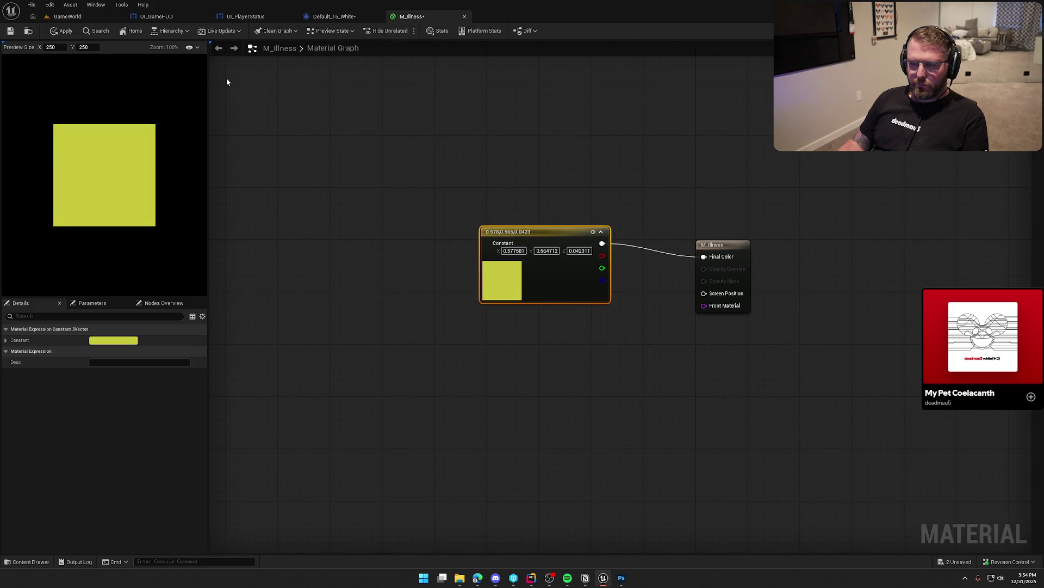
# - Adjust the preview display options and line the output node up with the constant
pyautogui.click(200, 51)
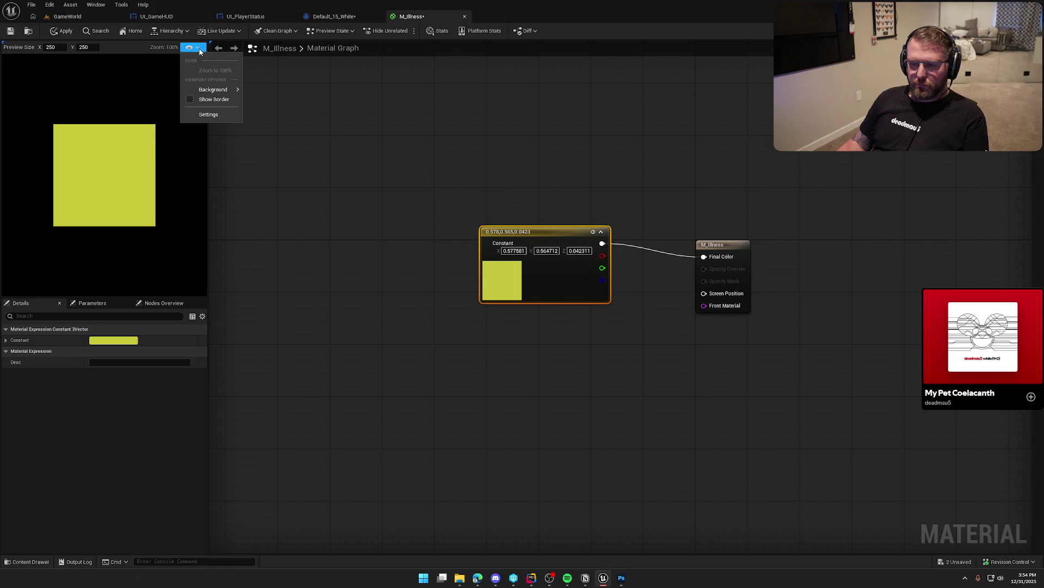
pyautogui.click(210, 99)
pyautogui.click(340, 136)
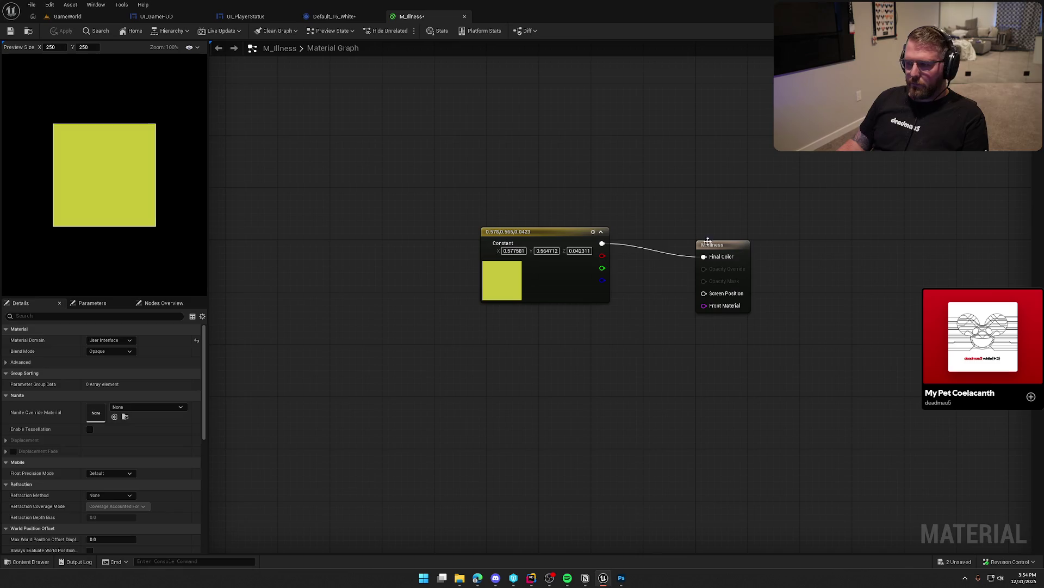
pyautogui.click(741, 244)
pyautogui.moveTo(743, 251)
pyautogui.mouseDown()
pyautogui.moveTo(743, 239)
pyautogui.moveTo(720, 238)
pyautogui.mouseUp()
pyautogui.click(581, 234)
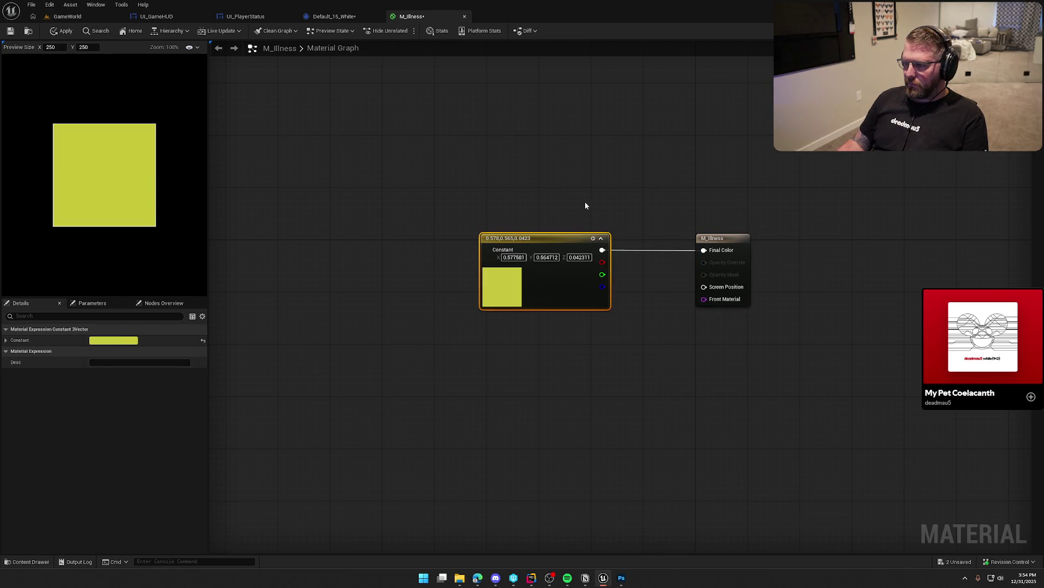
pyautogui.moveTo(586, 201); pyautogui.dragTo(461, 160)
pyautogui.click(348, 17)
pyautogui.click(448, 217)
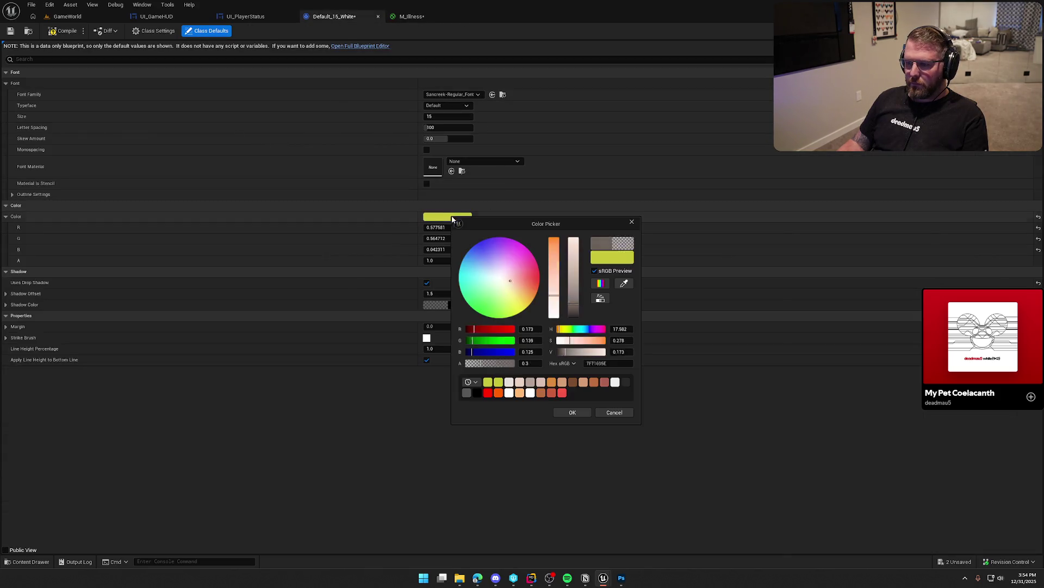
# - Set Default_15_White's colour to white, assign M_Illness as Font Material, and save
pyautogui.moveTo(556, 258); pyautogui.dragTo(554, 318)
pyautogui.click(572, 412)
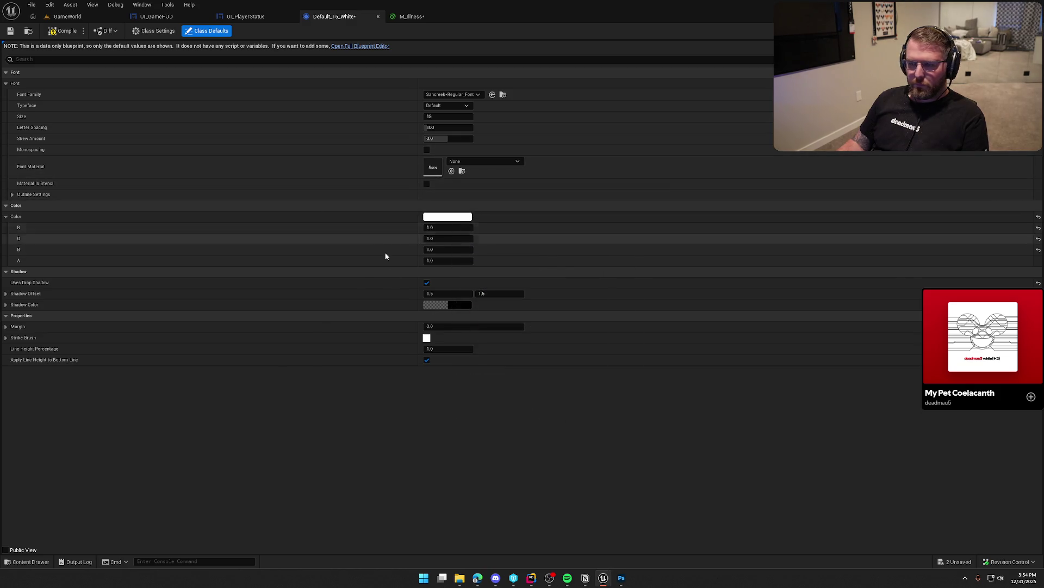
pyautogui.hotkey('ctrl', 'space')
pyautogui.moveTo(242, 425); pyautogui.dragTo(463, 170)
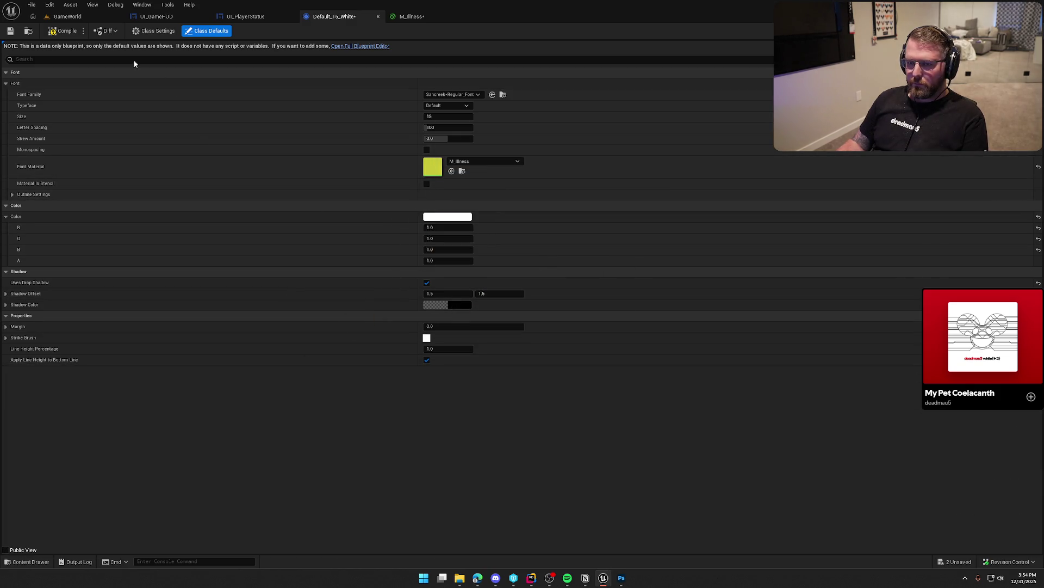
pyautogui.hotkey('ctrl', 's')
# - Rearrange the editor tabs so M_Illness sits before the text style, and recentre its graph
pyautogui.moveTo(340, 18); pyautogui.dragTo(507, 55)
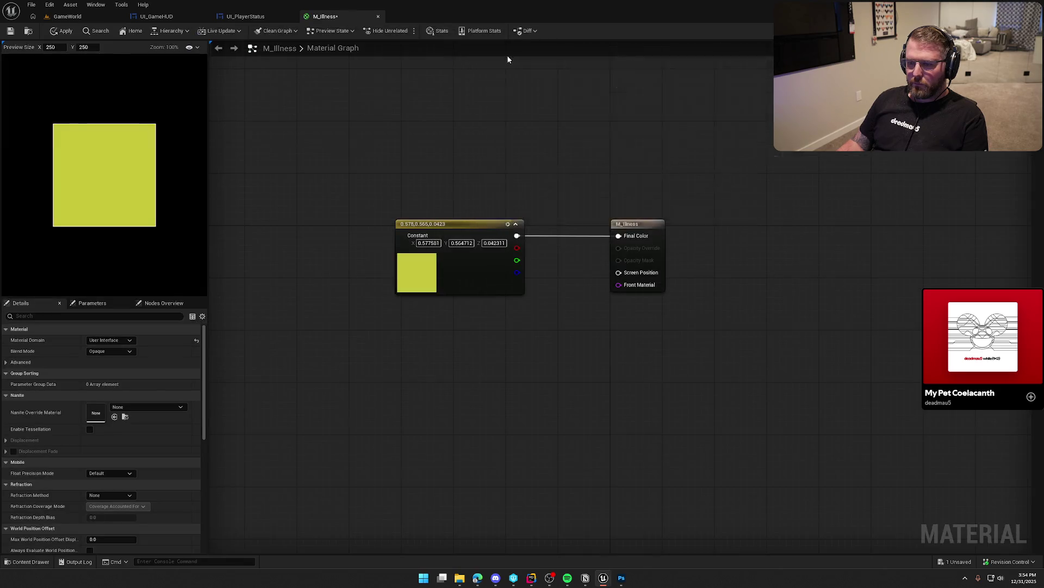
pyautogui.click(246, 16)
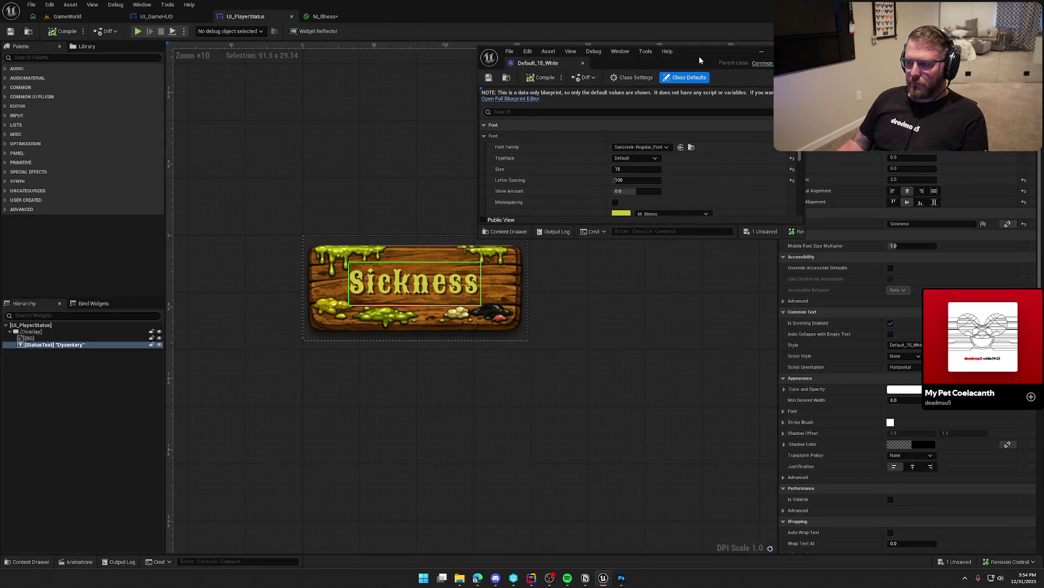
pyautogui.moveTo(538, 63); pyautogui.dragTo(354, 15)
pyautogui.moveTo(425, 16)
pyautogui.mouseDown()
pyautogui.moveTo(527, 86)
pyautogui.moveTo(481, 80)
pyautogui.moveTo(327, 17)
pyautogui.mouseUp()
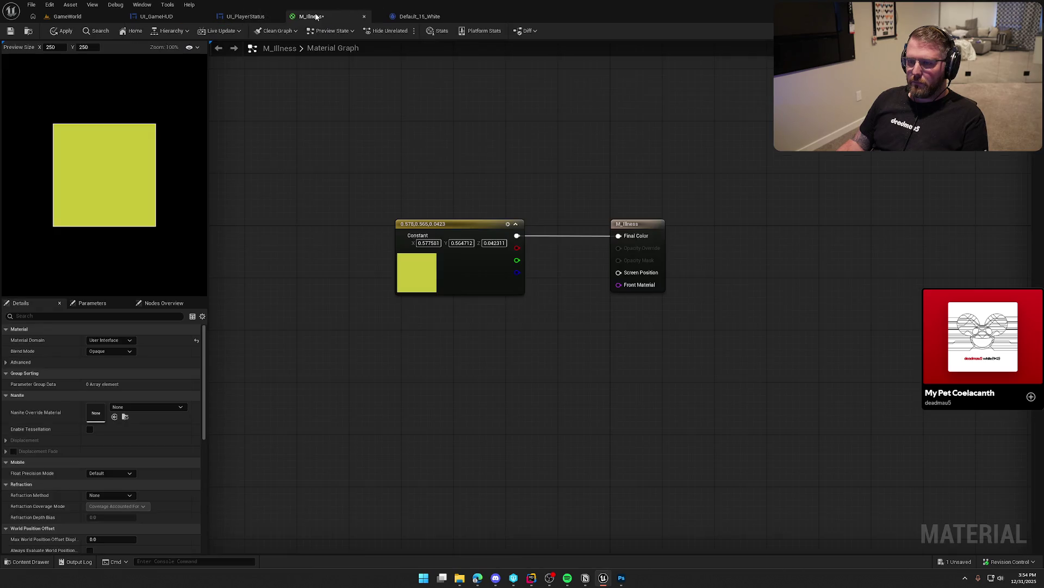
pyautogui.moveTo(555, 207); pyautogui.dragTo(478, 193)
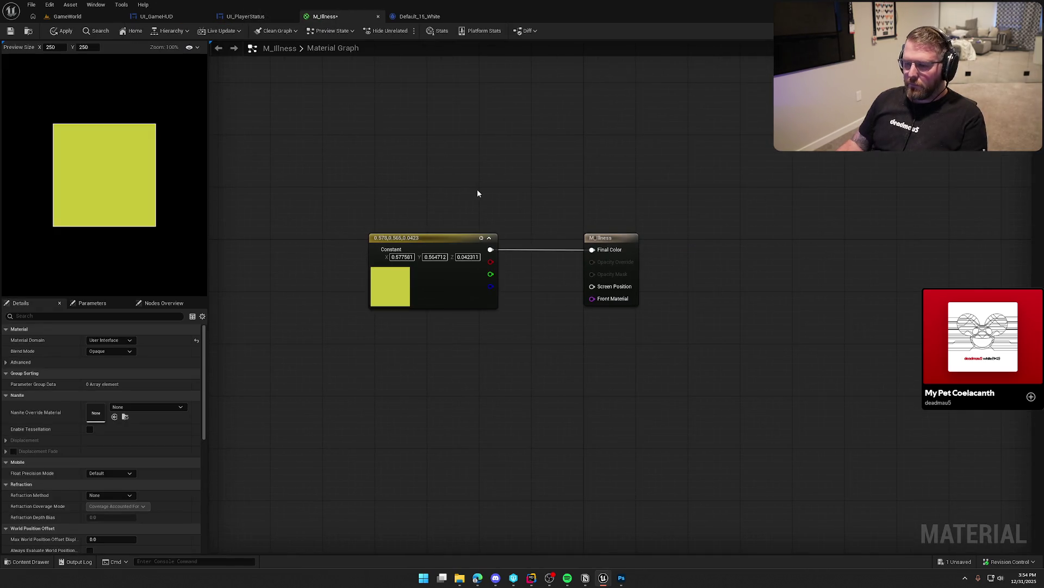
pyautogui.moveTo(520, 368); pyautogui.dragTo(543, 330)
pyautogui.click(447, 212)
pyautogui.click(443, 338)
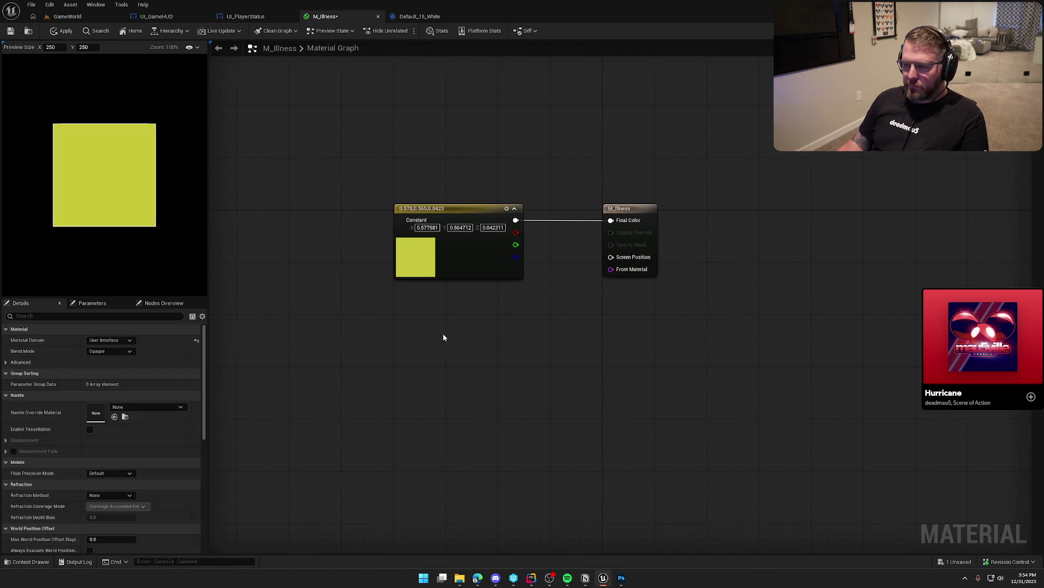
# - Add a Texture Sample node using the T_NoisePuddles texture below the yellow Constant
pyautogui.rightClick(414, 321)
pyautogui.click(364, 324)
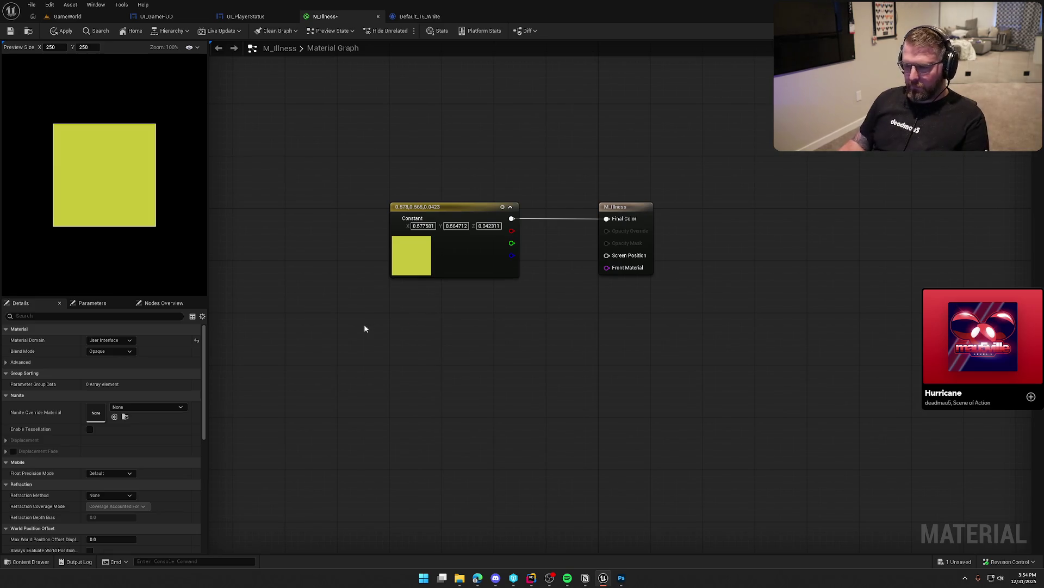
pyautogui.click(403, 333)
pyautogui.click(149, 439)
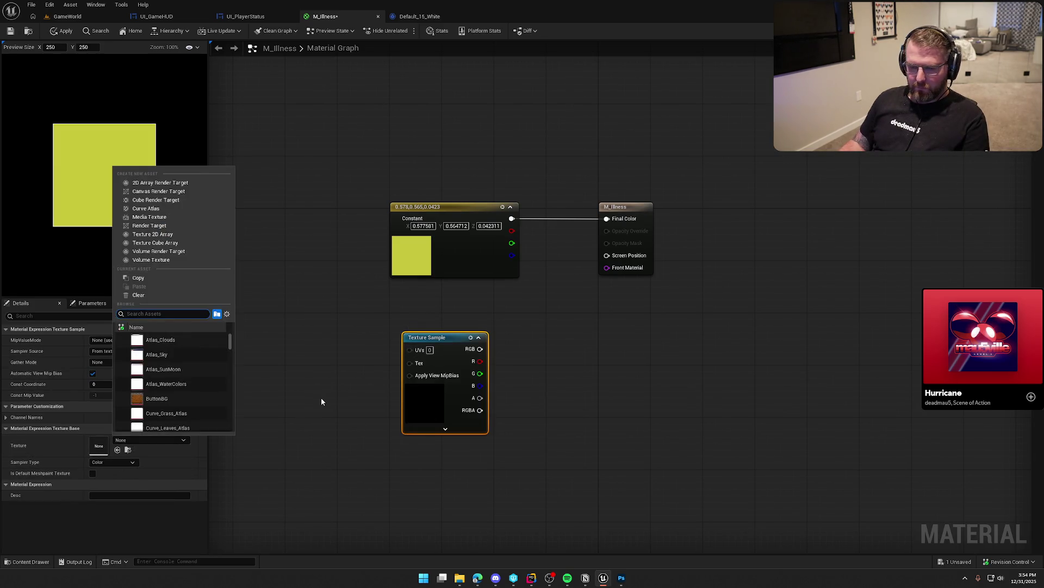
pyautogui.write('noise')
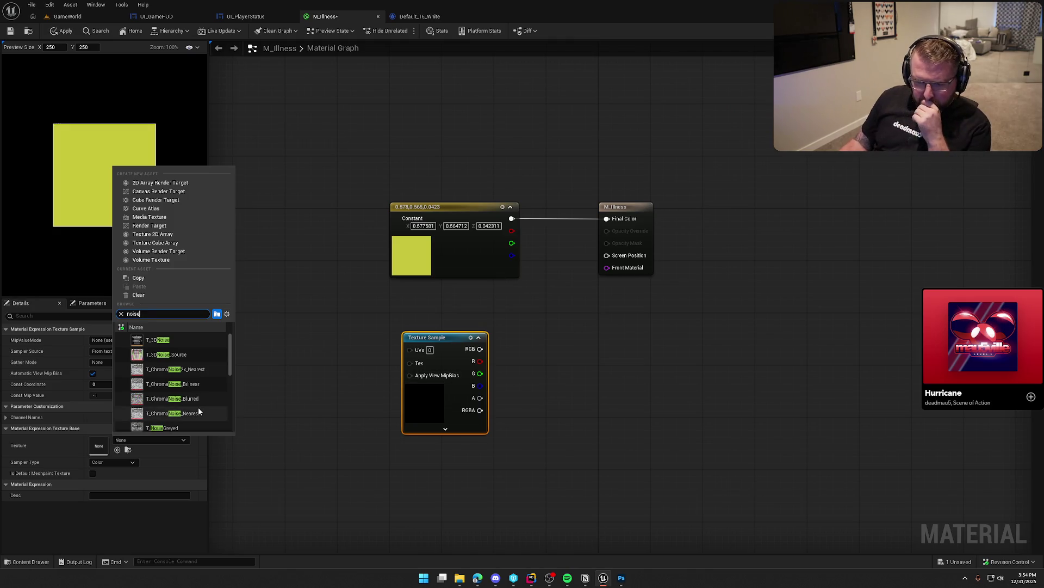
pyautogui.click(137, 372)
pyautogui.moveTo(338, 415); pyautogui.dragTo(360, 314)
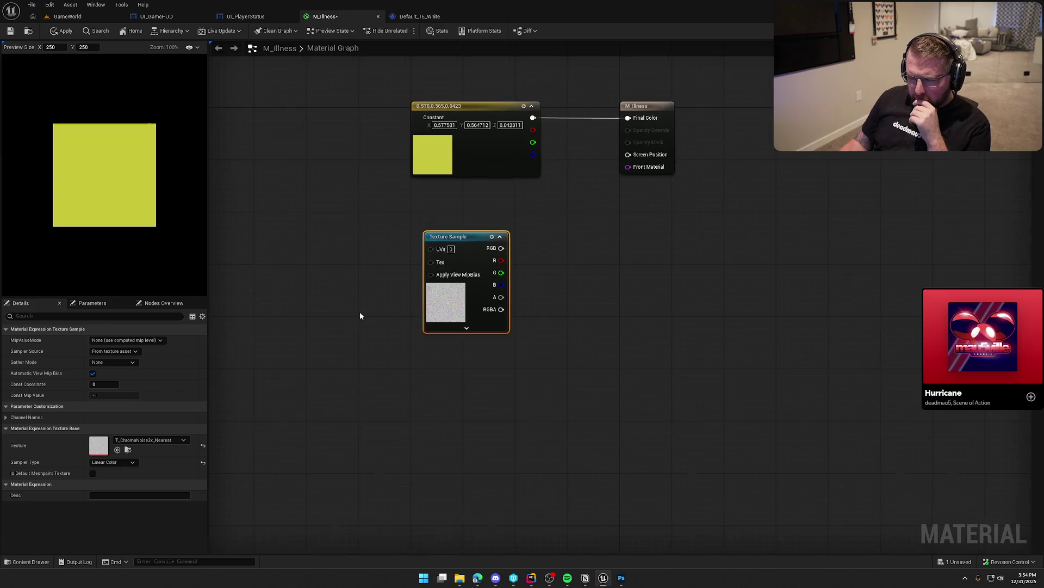
pyautogui.click(142, 440)
pyautogui.write('oise')
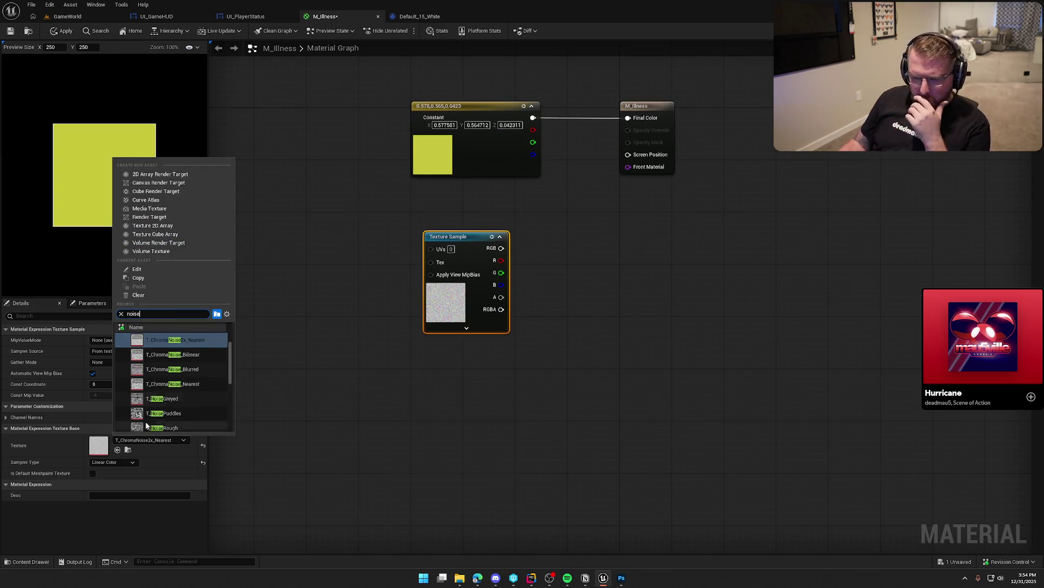
pyautogui.scroll(-2, 176, 377)
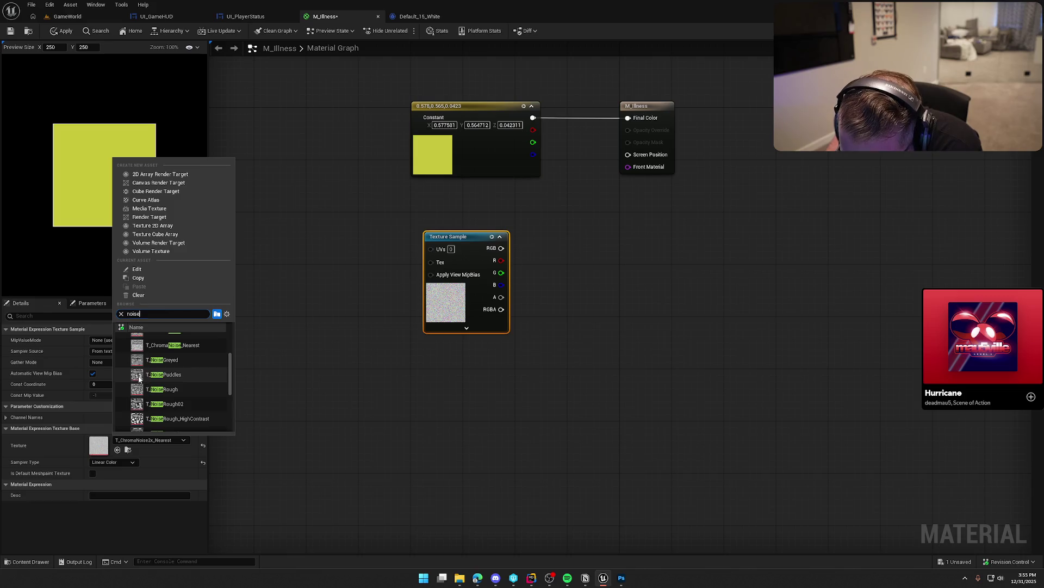
pyautogui.click(142, 376)
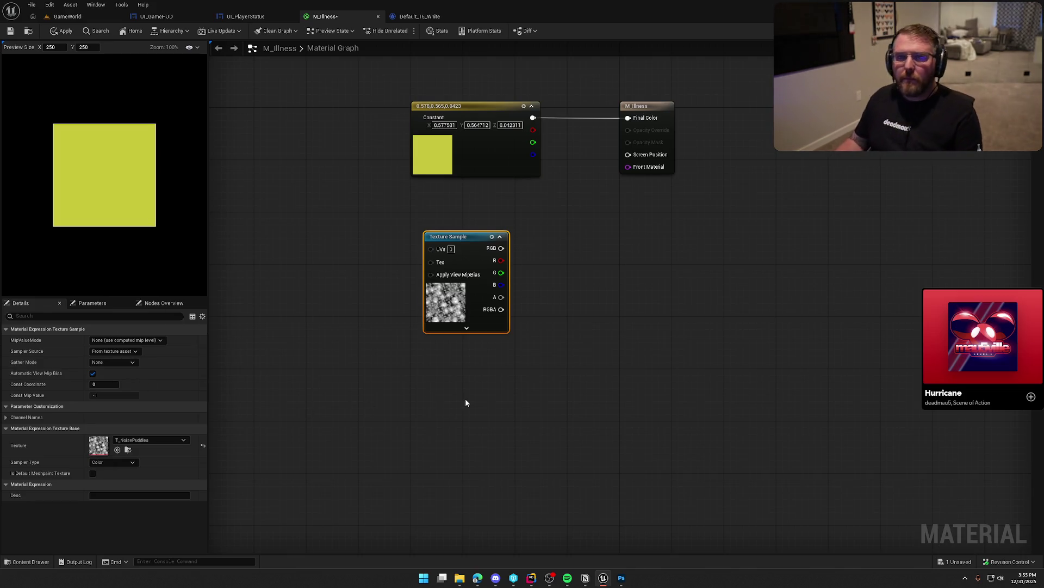
pyautogui.moveTo(461, 237); pyautogui.dragTo(450, 218)
pyautogui.click(348, 234)
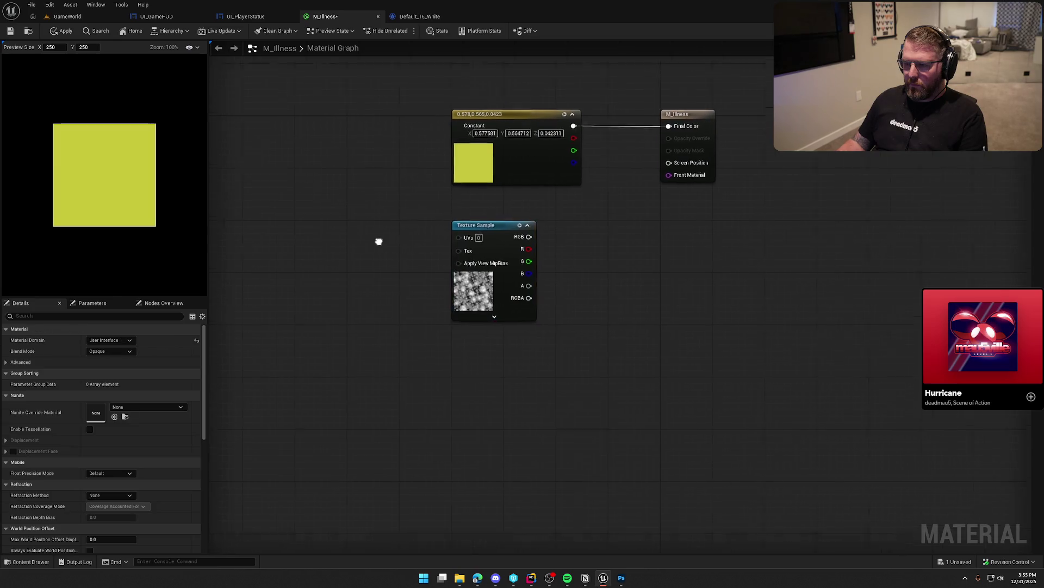
# - Drive the texture UVs with a Panner at speed 0.0, 0.1, and wire the Constant into a Multiply
pyautogui.rightClick(372, 226)
pyautogui.write('panner')
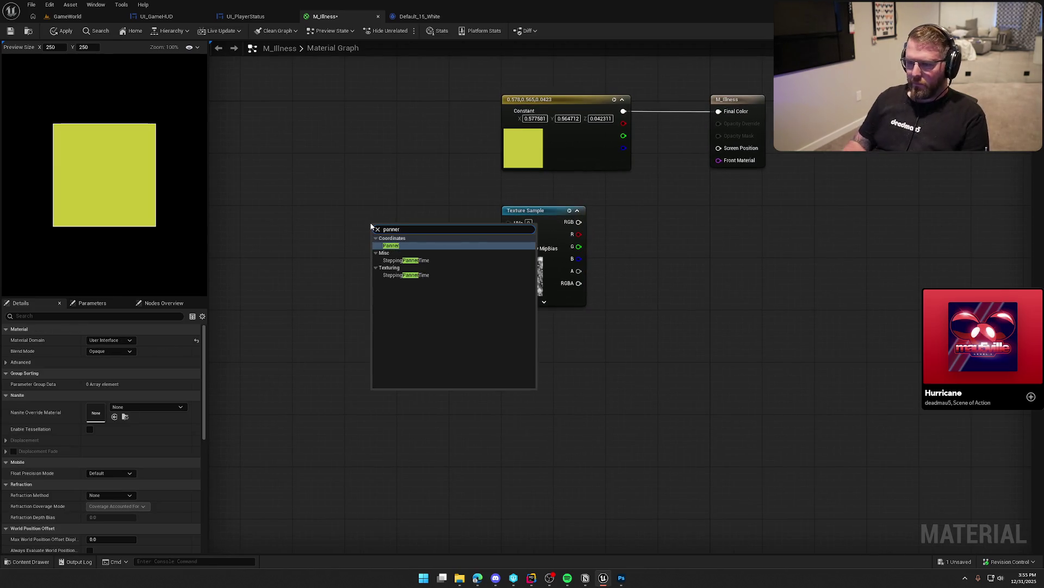
pyautogui.click(413, 246)
pyautogui.moveTo(474, 238); pyautogui.dragTo(509, 222)
pyautogui.moveTo(413, 223); pyautogui.dragTo(441, 210)
pyautogui.click(324, 239)
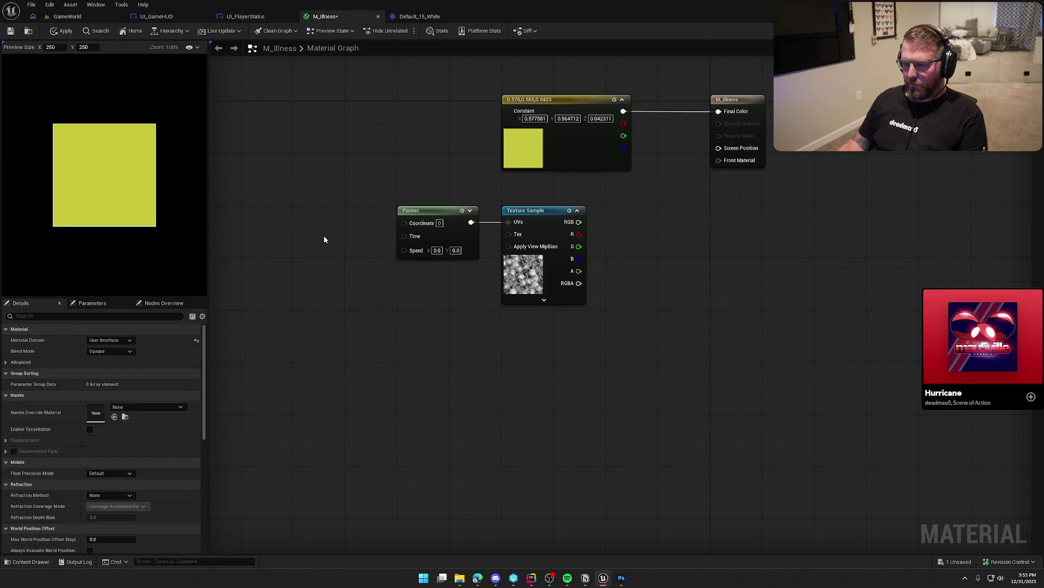
pyautogui.moveTo(406, 256); pyautogui.dragTo(424, 245)
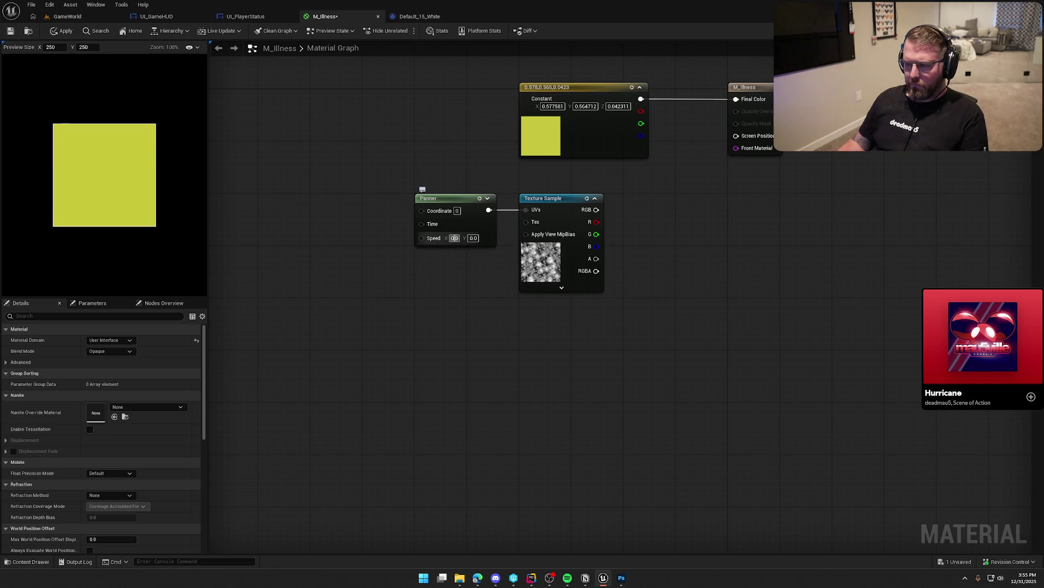
pyautogui.click(455, 238)
pyautogui.press('Tab')
pyautogui.write('0.1')
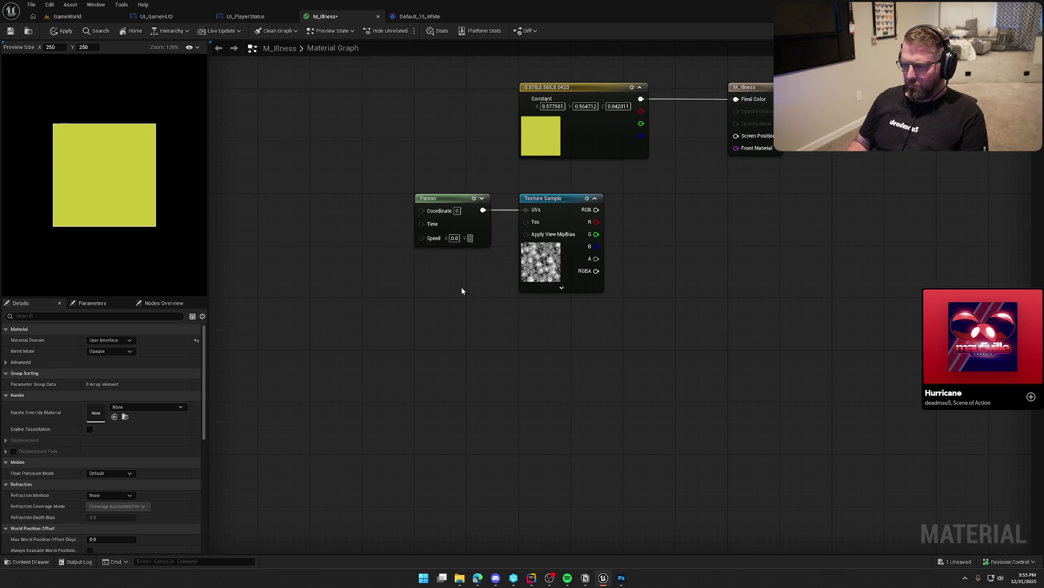
pyautogui.press('Return')
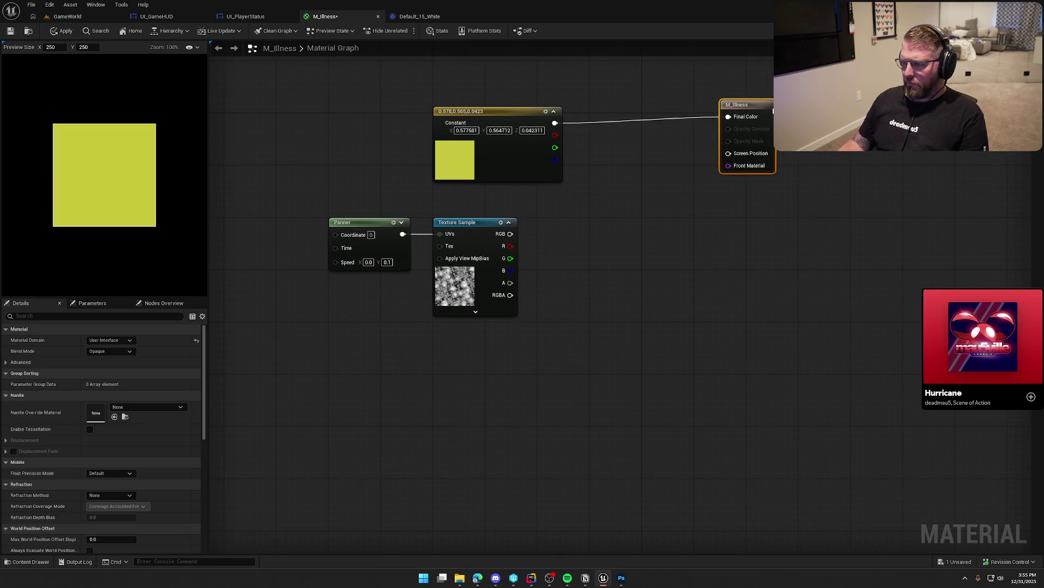
pyautogui.click(623, 174)
pyautogui.moveTo(555, 123)
pyautogui.mouseDown()
pyautogui.moveTo(629, 189)
pyautogui.moveTo(511, 234)
pyautogui.mouseUp()
# - Multiply the yellow Constant by the noise RGB and feed the result into Final Color
pyautogui.moveTo(660, 189); pyautogui.dragTo(754, 123)
pyautogui.moveTo(652, 179); pyautogui.dragTo(663, 115)
pyautogui.click(673, 212)
pyautogui.moveTo(674, 212)
pyautogui.mouseDown()
pyautogui.moveTo(573, 338)
pyautogui.moveTo(592, 351)
pyautogui.mouseUp()
# - Set Blend Mode to Masked, wire the noise RGB into Opacity Mask, apply, and view UI_PlayerStatus
pyautogui.click(108, 351)
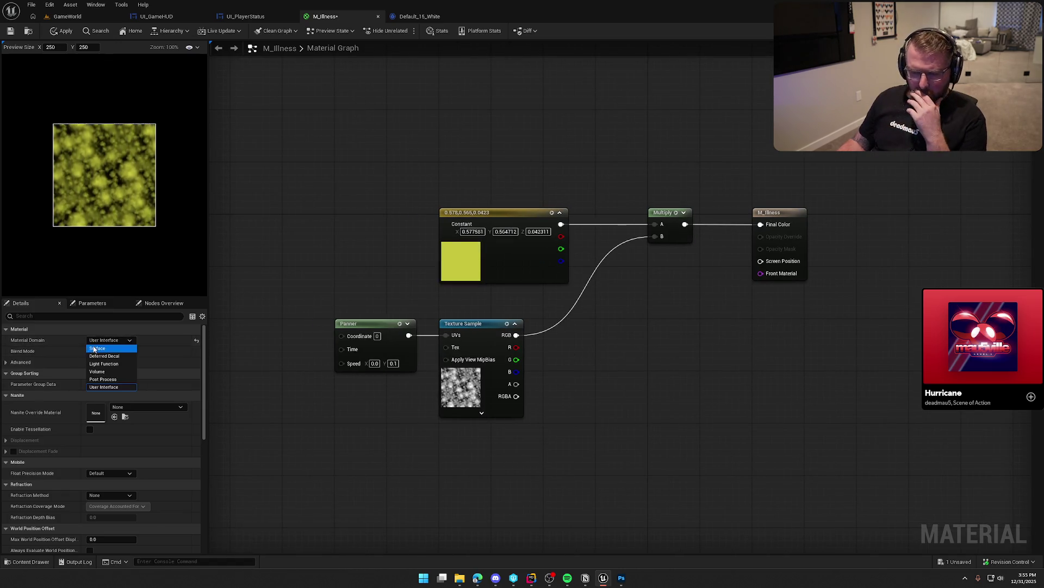
pyautogui.click(108, 359)
pyautogui.click(109, 351)
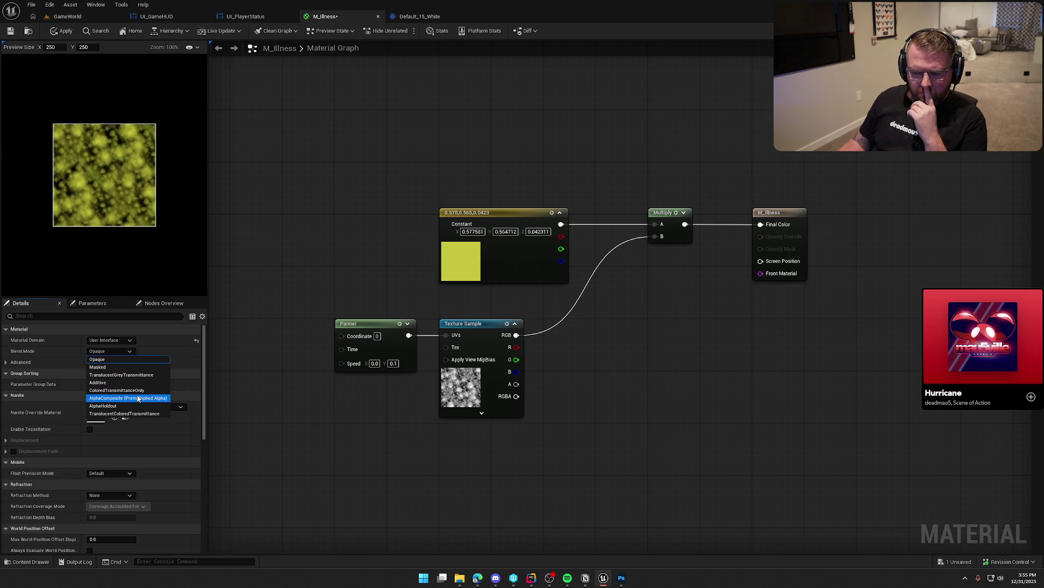
pyautogui.click(133, 369)
pyautogui.moveTo(528, 389)
pyautogui.mouseDown()
pyautogui.moveTo(634, 315)
pyautogui.moveTo(513, 303)
pyautogui.moveTo(593, 299)
pyautogui.moveTo(777, 212)
pyautogui.mouseUp()
pyautogui.click(62, 30)
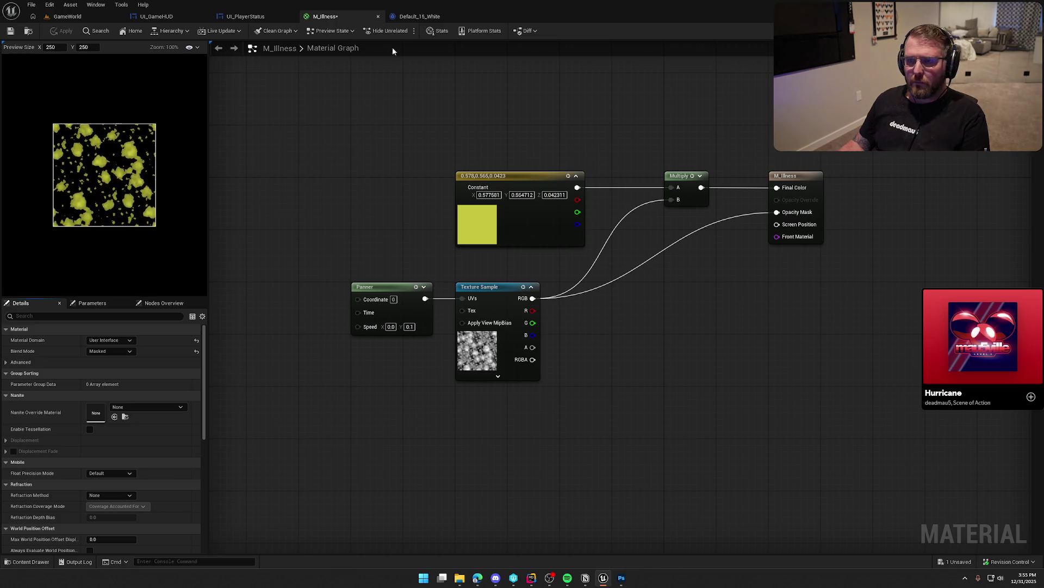
pyautogui.click(242, 16)
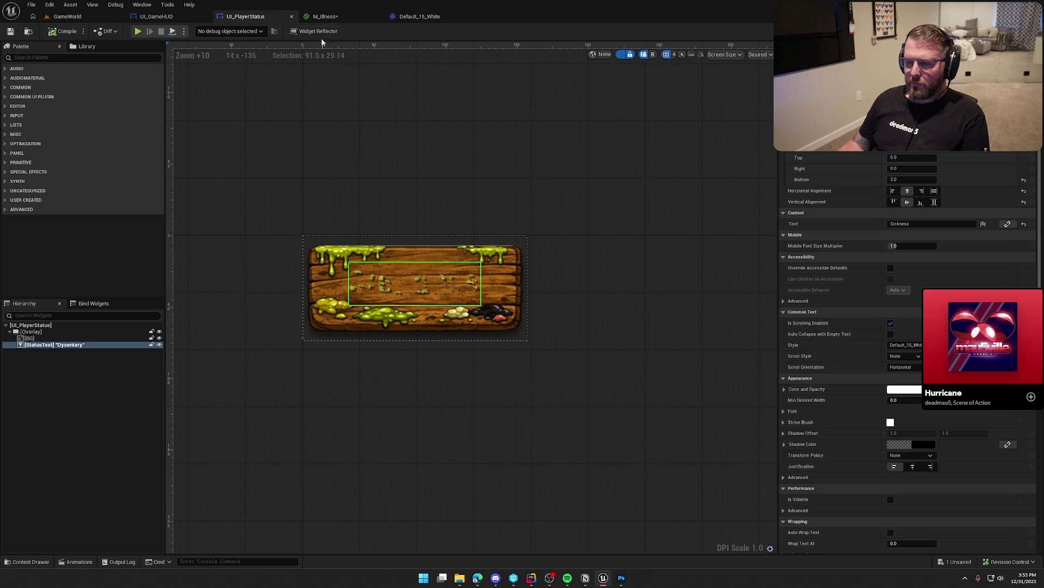
# - Route the noise RGB through a OneMinus (1-x) node into Opacity Mask
pyautogui.click(325, 16)
pyautogui.moveTo(316, 216); pyautogui.dragTo(292, 190)
pyautogui.moveTo(505, 271); pyautogui.dragTo(573, 275)
pyautogui.write('oneminus')
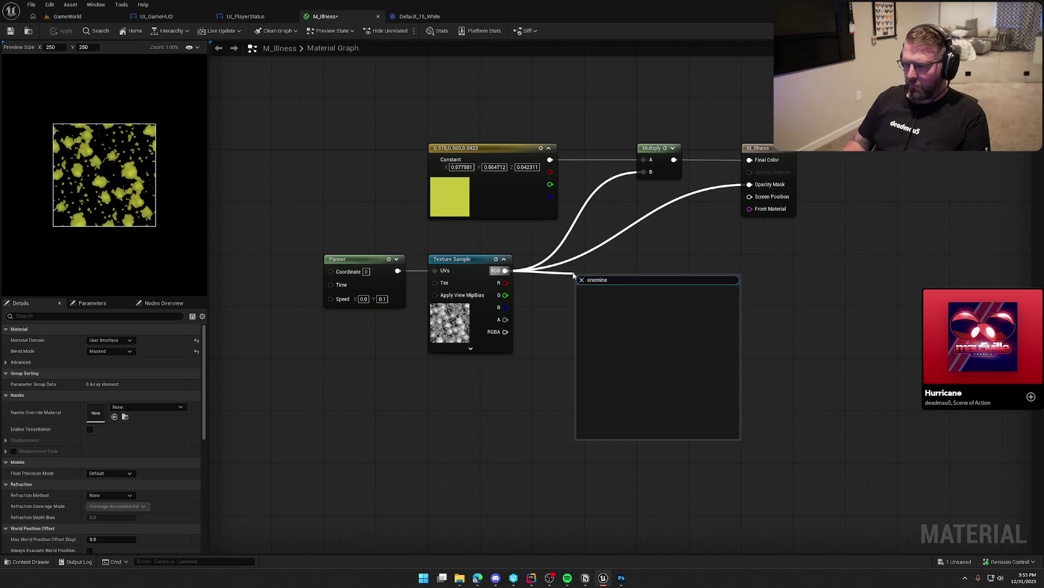
pyautogui.press('Return')
pyautogui.moveTo(598, 284); pyautogui.dragTo(751, 184)
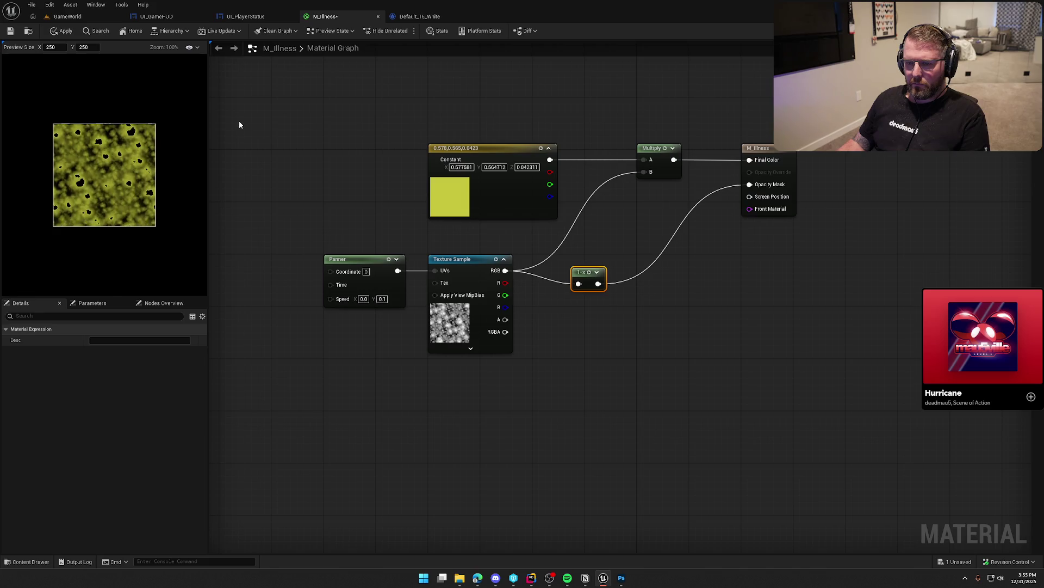
pyautogui.moveTo(591, 272); pyautogui.dragTo(603, 259)
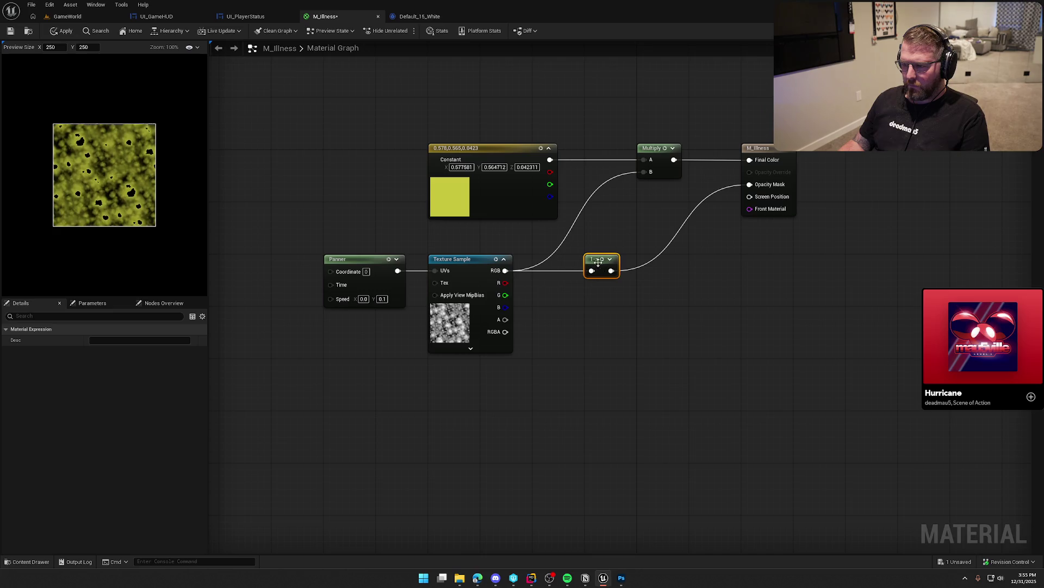
pyautogui.moveTo(597, 263); pyautogui.dragTo(649, 263)
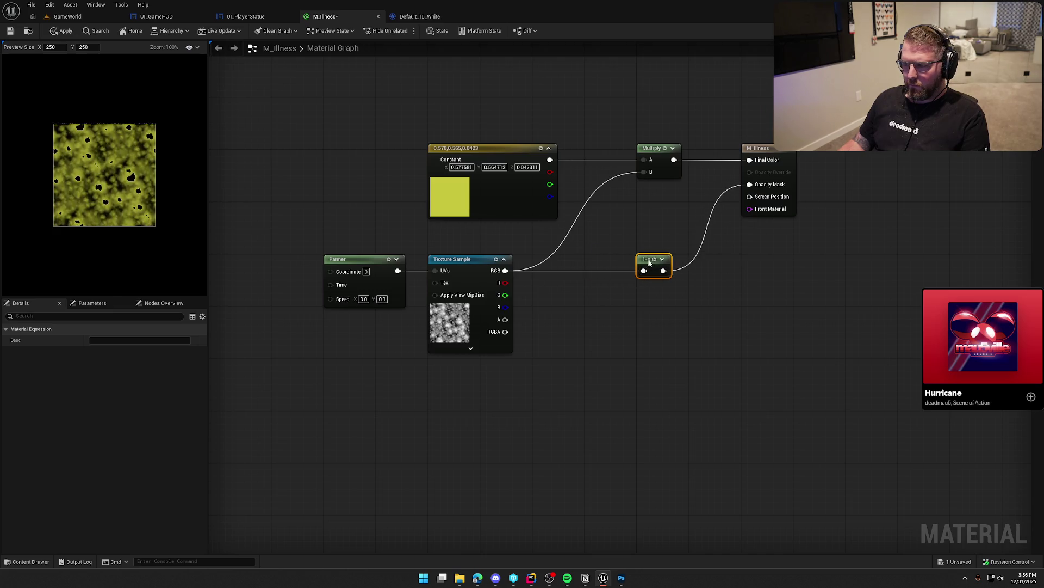
pyautogui.click(571, 338)
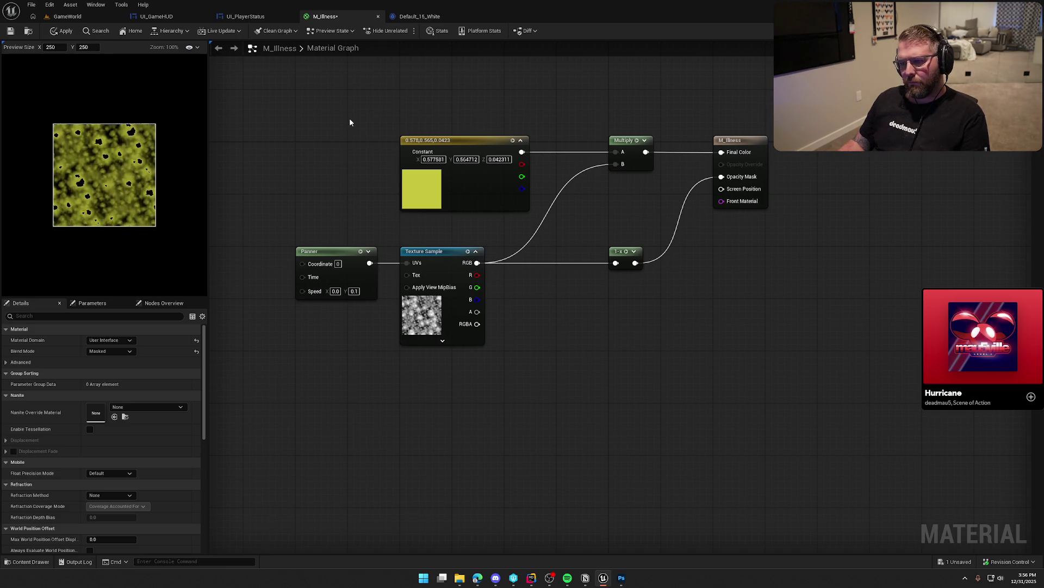
# - Apply the material and check the inverted mask on UI_PlayerStatus before returning to M_Illness
pyautogui.click(62, 31)
pyautogui.click(223, 18)
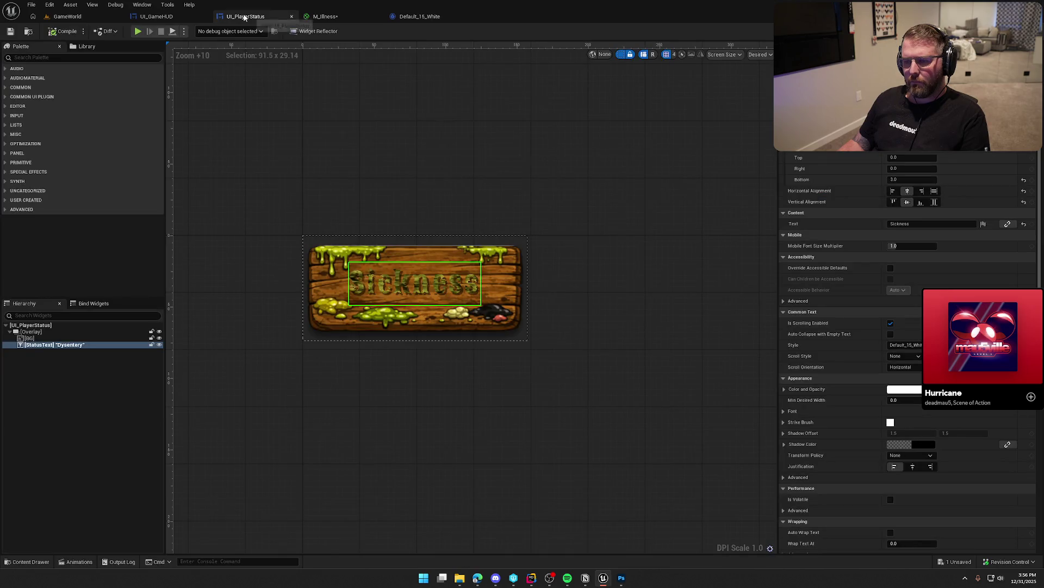
pyautogui.click(326, 16)
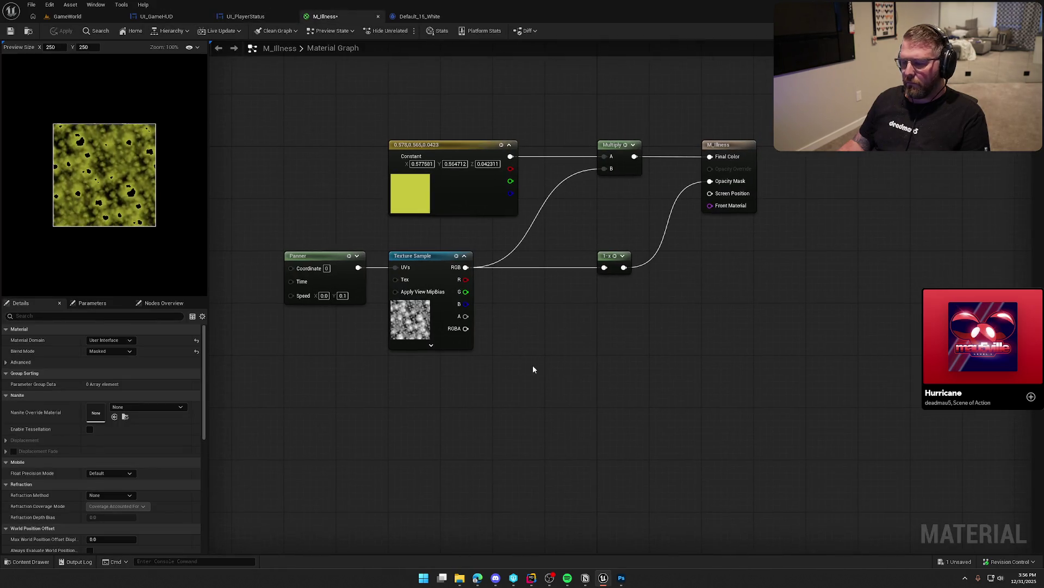
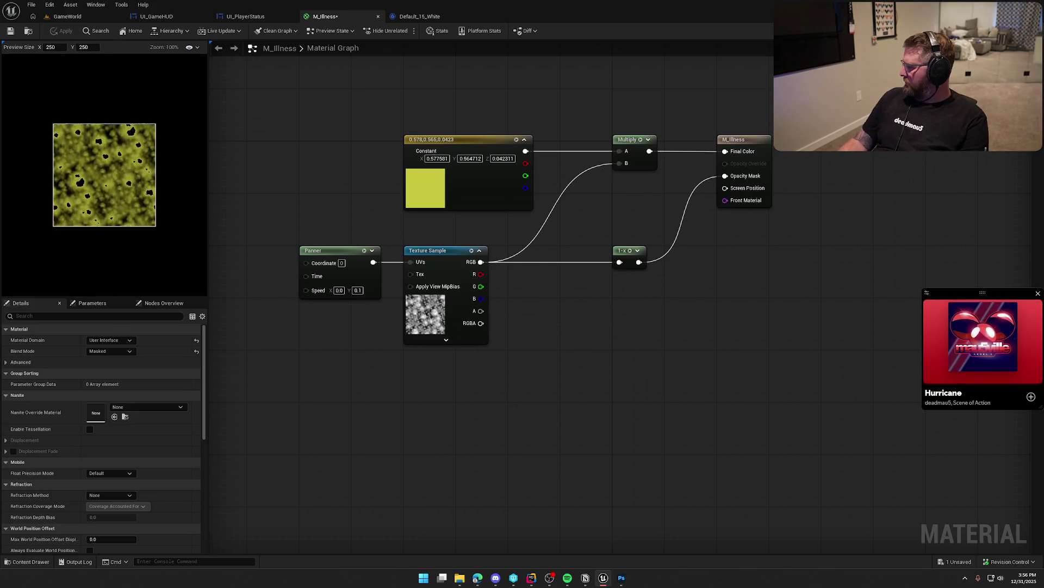
# - Duplicate the Panner and Texture Sample nodes and place the copies below the originals
pyautogui.click(1001, 337)
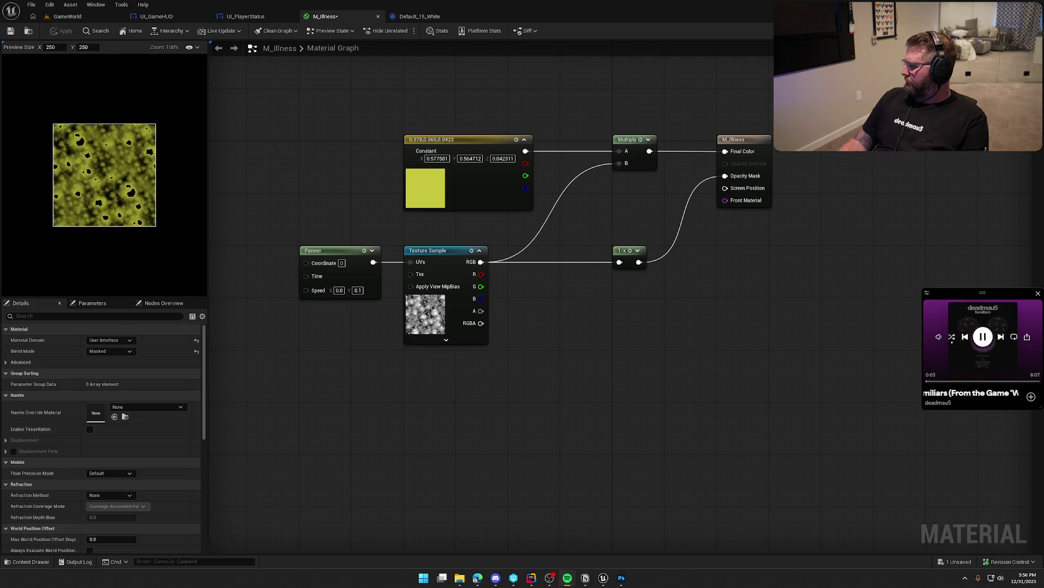
pyautogui.click(1001, 337)
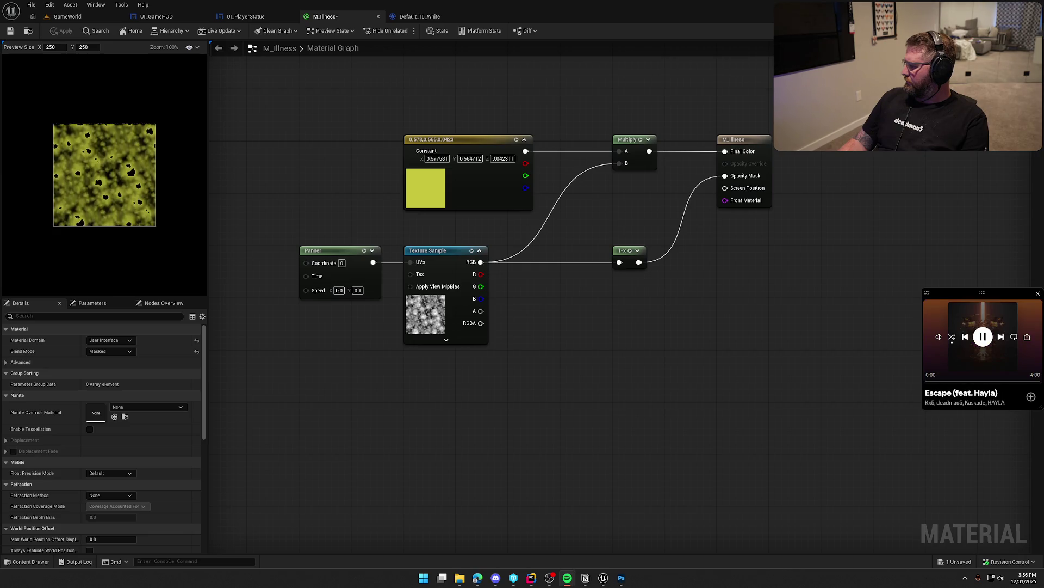
pyautogui.moveTo(662, 350); pyautogui.dragTo(588, 335)
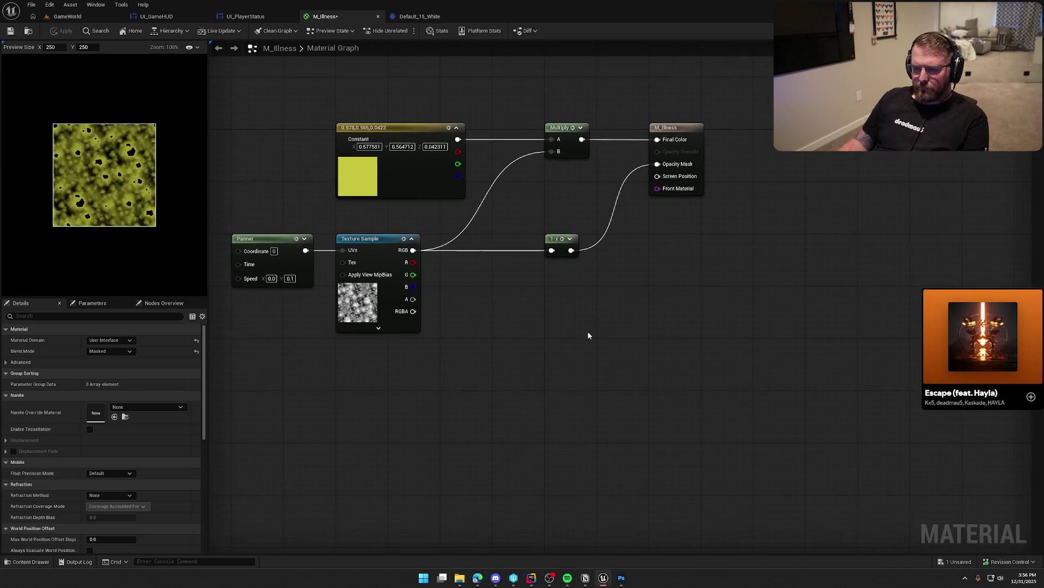
pyautogui.moveTo(518, 333); pyautogui.dragTo(536, 325)
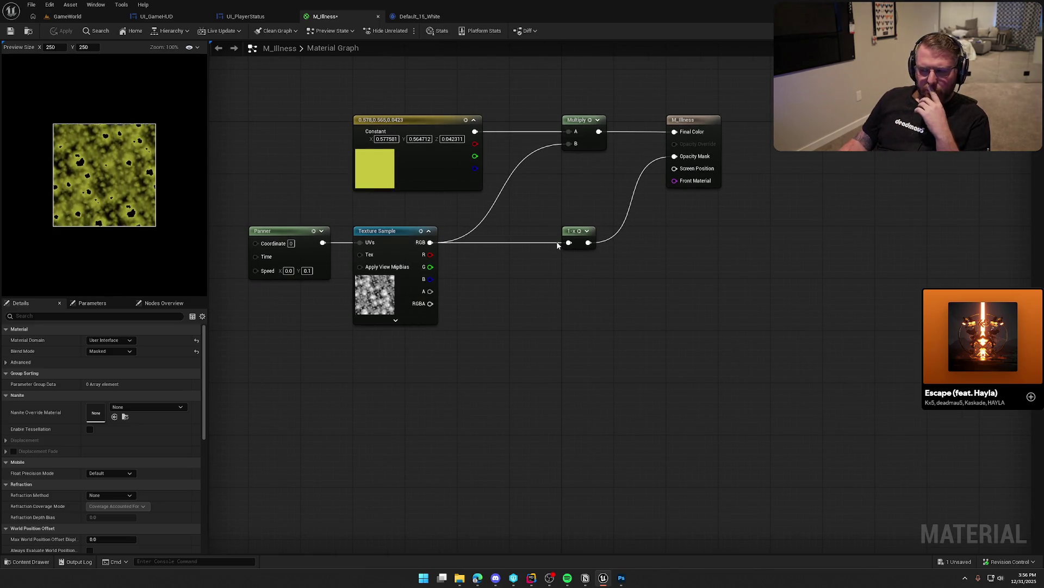
pyautogui.moveTo(508, 306); pyautogui.dragTo(552, 307)
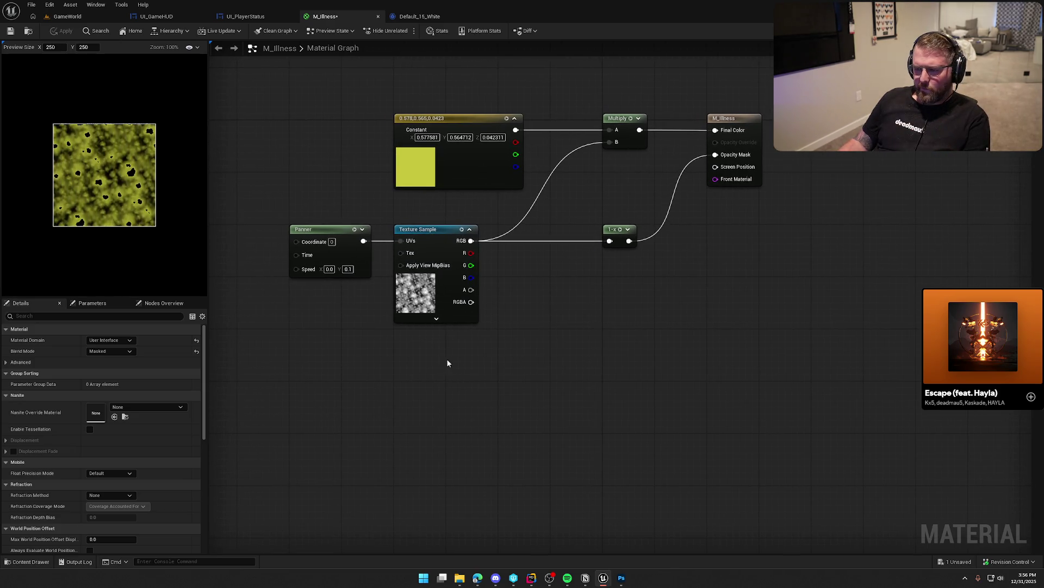
pyautogui.moveTo(447, 363); pyautogui.dragTo(353, 269)
pyautogui.hotkey('ctrl', 'd')
pyautogui.moveTo(420, 351); pyautogui.dragTo(420, 334)
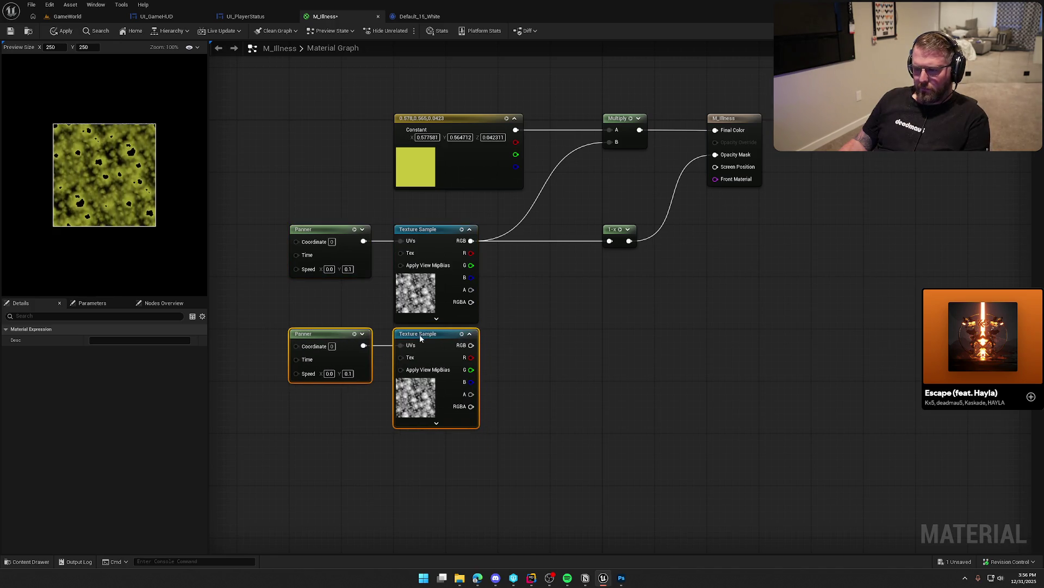
pyautogui.click(503, 348)
# - Set the duplicated Panner's Speed to X 0.1, Y 0.0
pyautogui.click(348, 373)
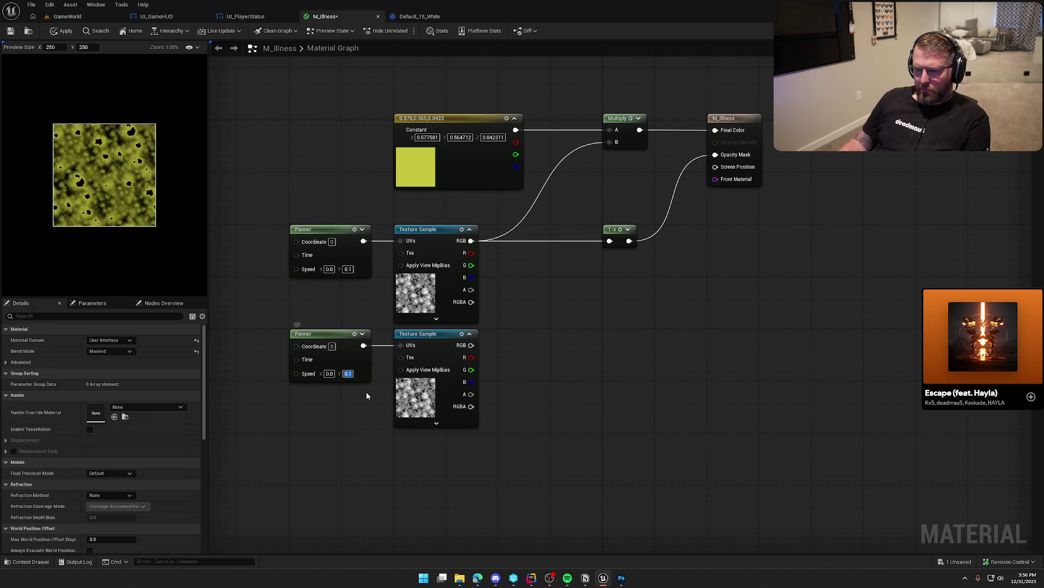
pyautogui.write('0')
pyautogui.press('Return')
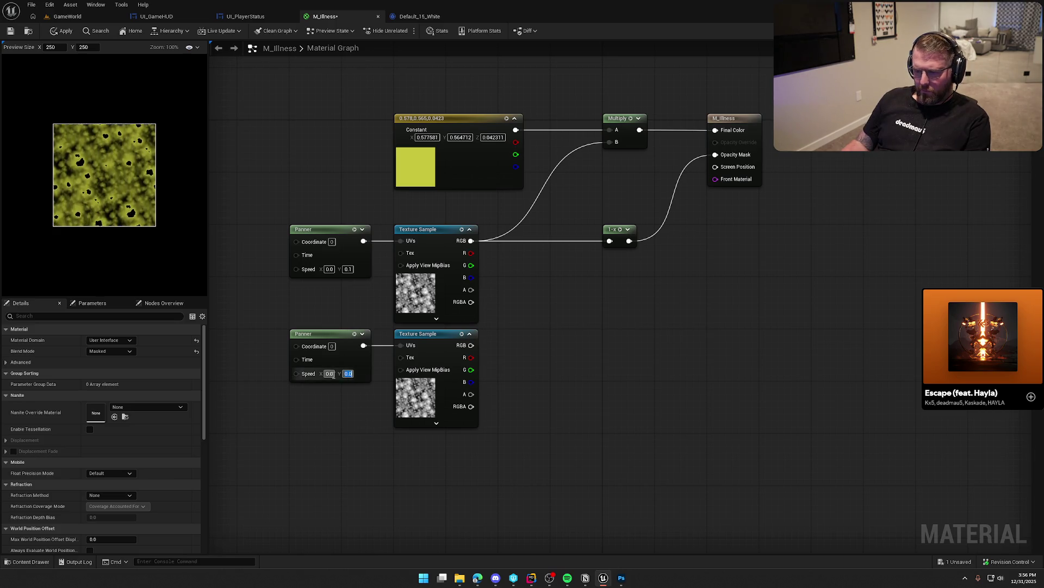
pyautogui.write('0.1')
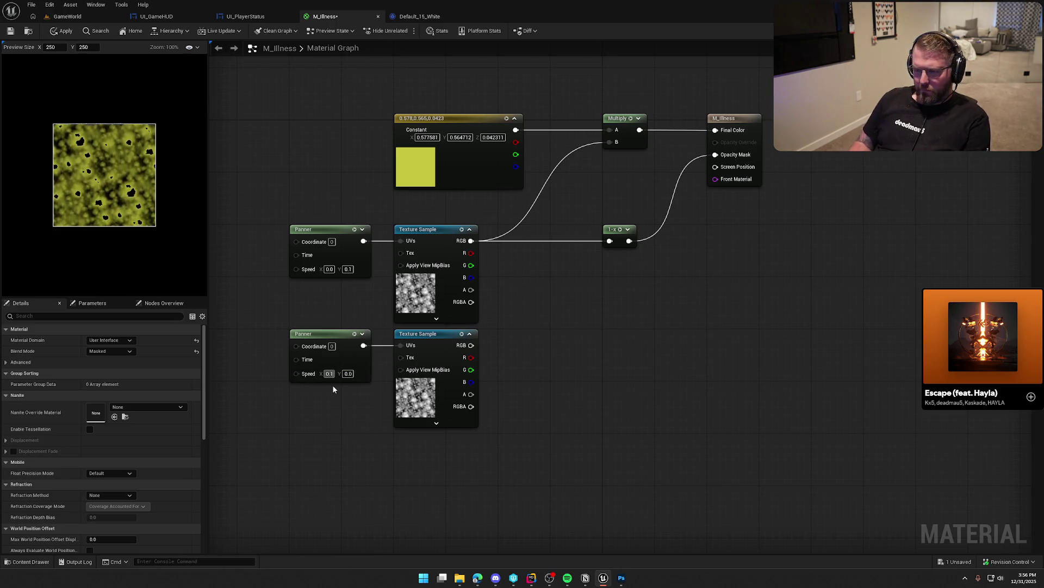
pyautogui.press('Return')
# - Multiply the two texture outputs and route the result through the 1-x node into Opacity Mask
pyautogui.click(538, 305)
pyautogui.moveTo(544, 313)
pyautogui.mouseDown()
pyautogui.moveTo(471, 240)
pyautogui.moveTo(471, 345)
pyautogui.mouseUp()
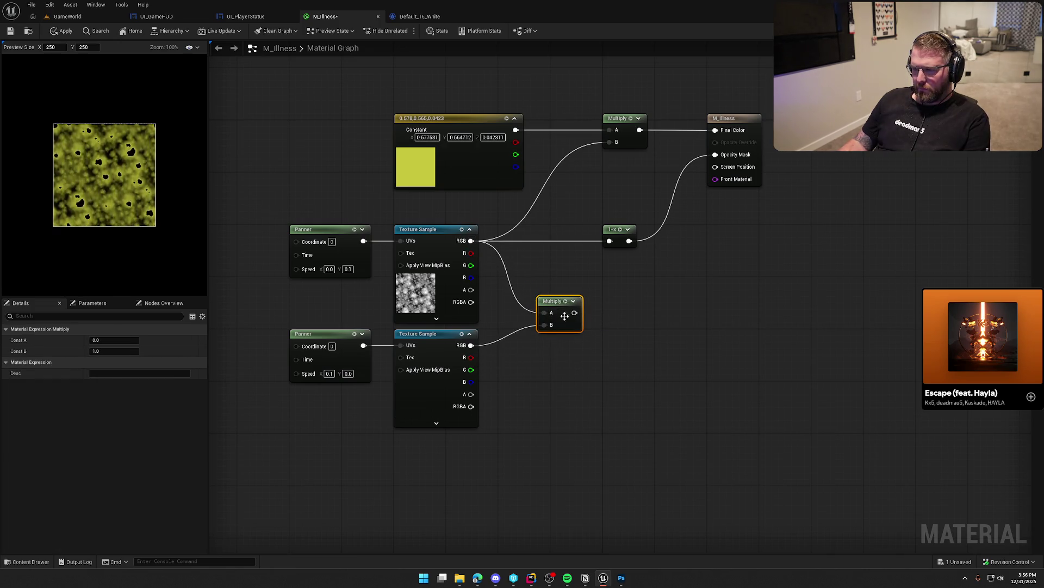
pyautogui.moveTo(574, 313)
pyautogui.mouseDown()
pyautogui.moveTo(606, 249)
pyautogui.moveTo(631, 242)
pyautogui.moveTo(716, 154)
pyautogui.mouseUp()
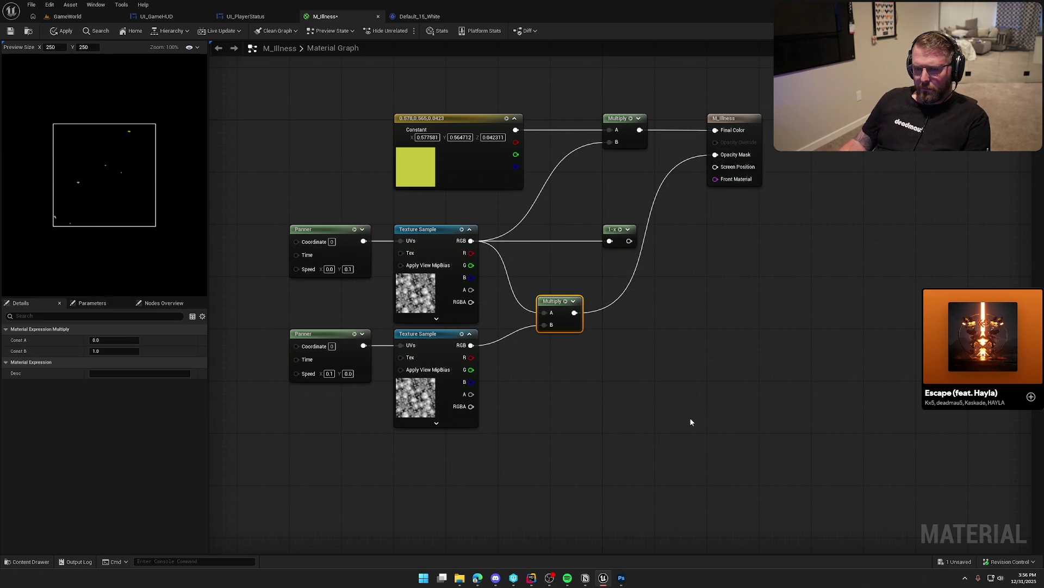
pyautogui.moveTo(574, 312); pyautogui.dragTo(609, 241)
pyautogui.moveTo(629, 241)
pyautogui.mouseDown()
pyautogui.moveTo(701, 252)
pyautogui.moveTo(715, 155)
pyautogui.mouseUp()
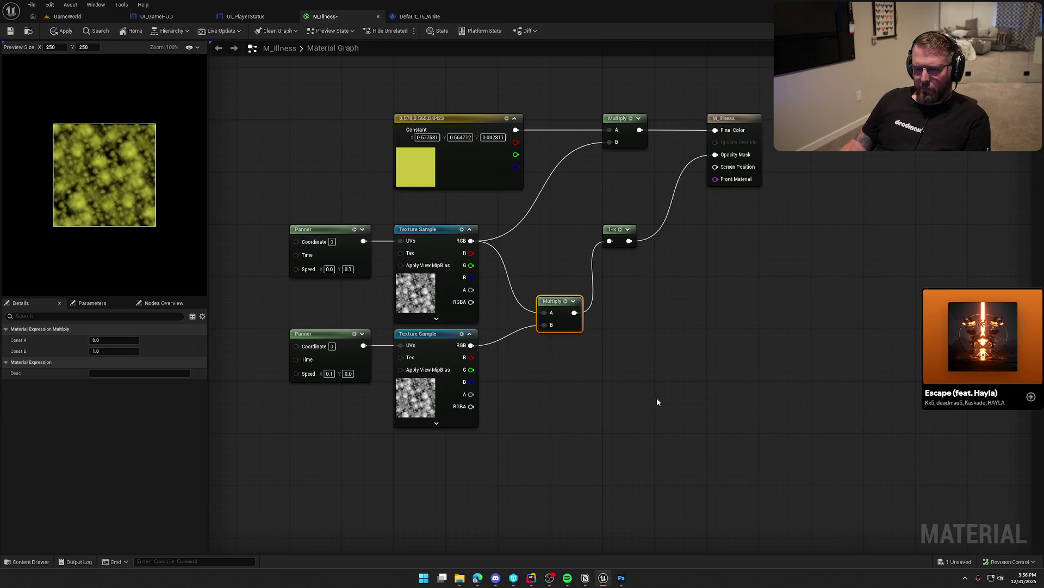
# - Apply the material and check its effect on the UI_PlayerStatus widget
pyautogui.click(58, 33)
pyautogui.click(231, 18)
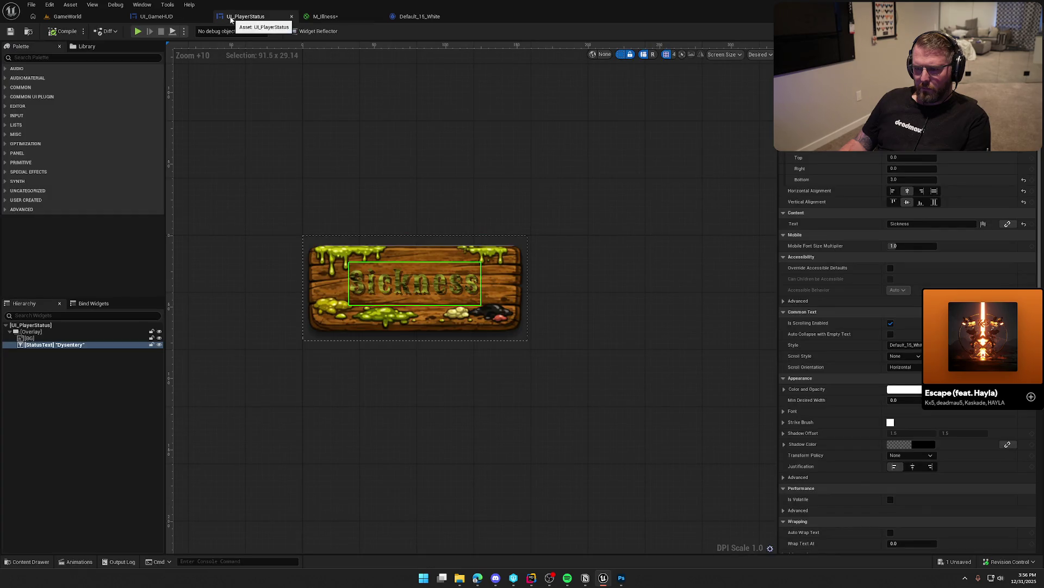
pyautogui.click(324, 16)
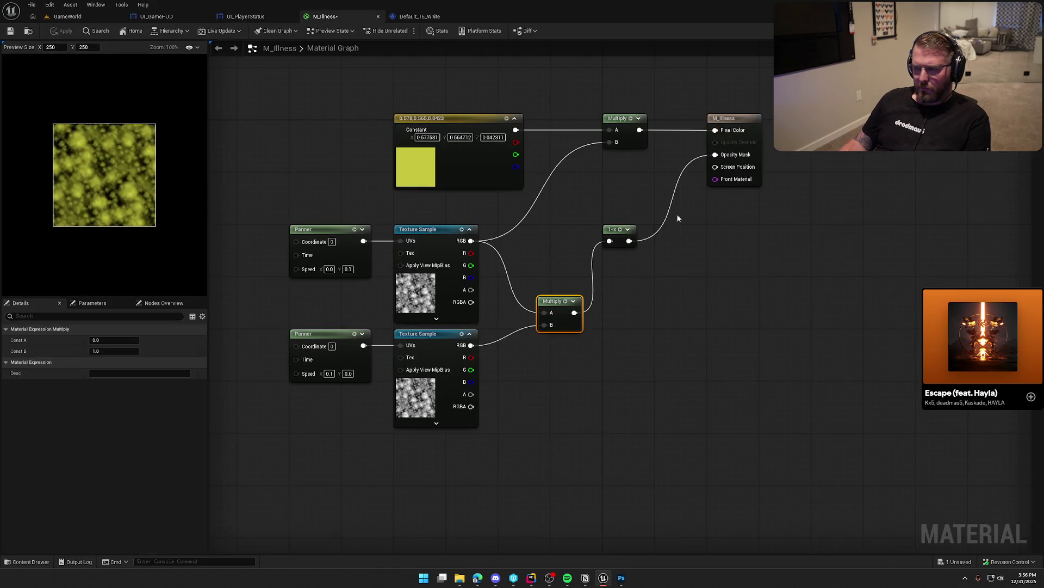
# - Wire the Constant straight into Final Color and rearrange the Multiply nodes
pyautogui.moveTo(678, 218); pyautogui.dragTo(657, 258)
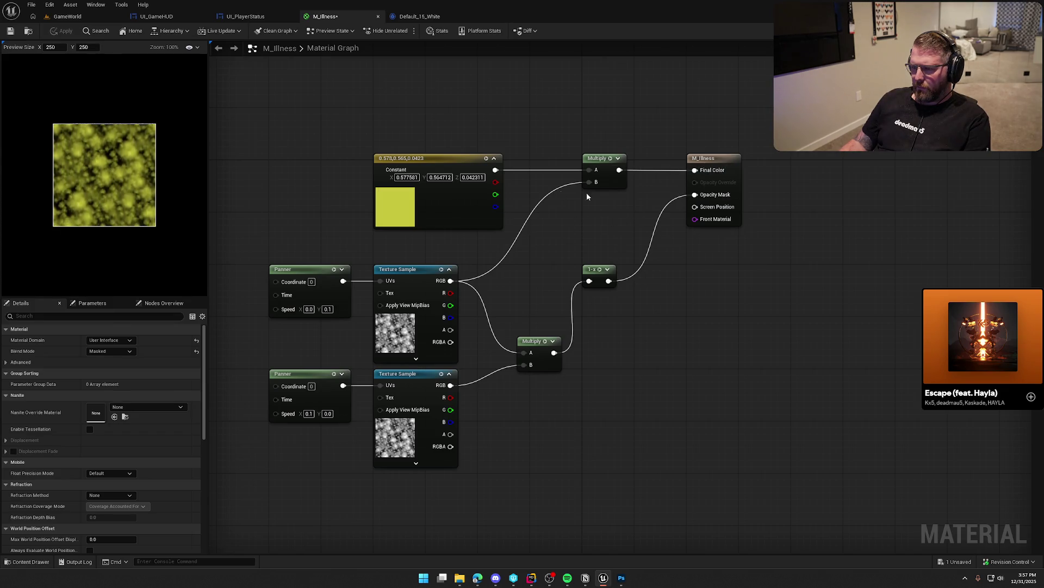
pyautogui.moveTo(601, 161); pyautogui.dragTo(601, 200)
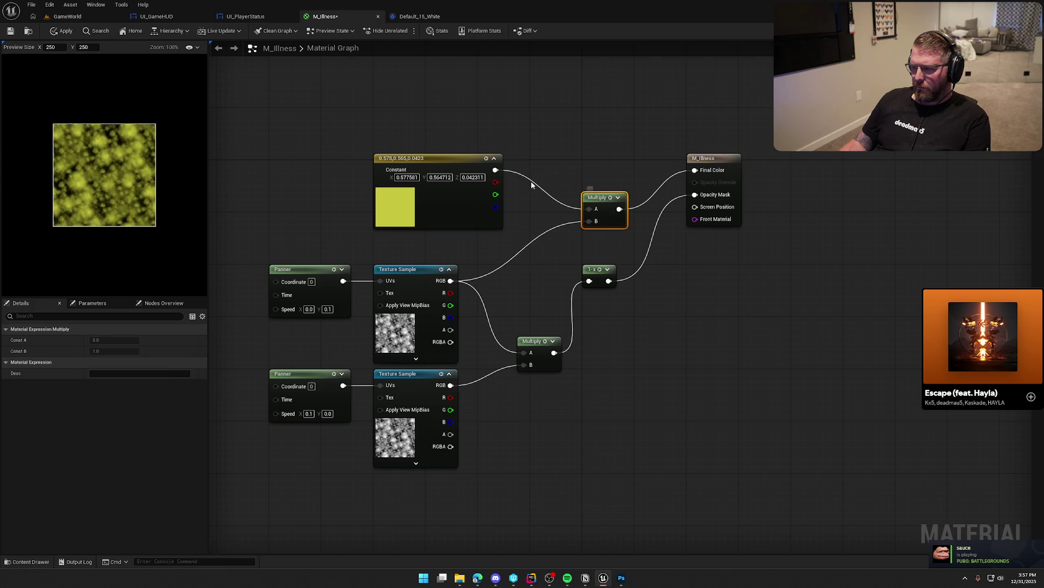
pyautogui.moveTo(495, 169); pyautogui.dragTo(695, 170)
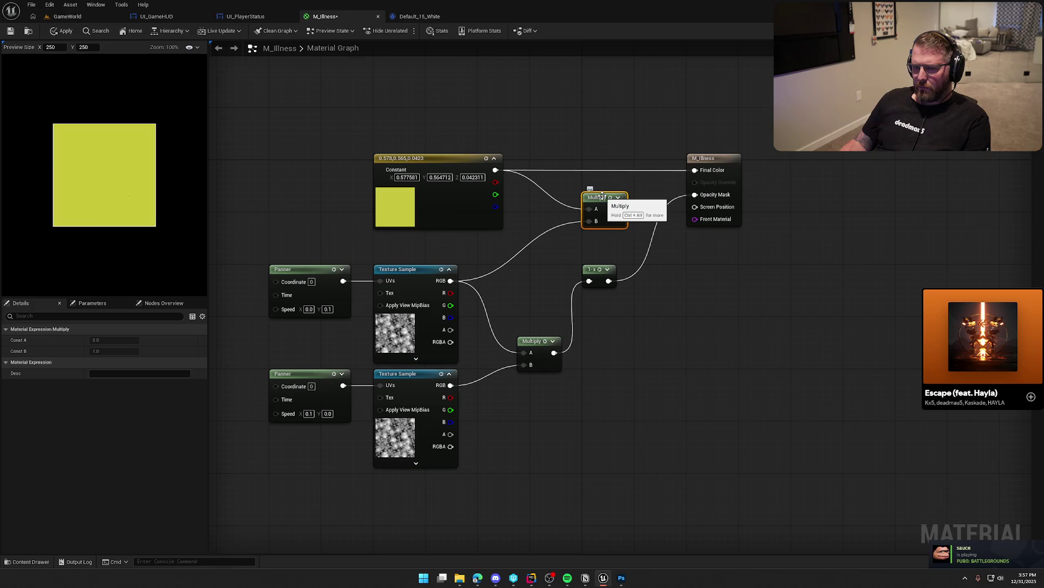
pyautogui.moveTo(602, 197); pyautogui.dragTo(546, 181)
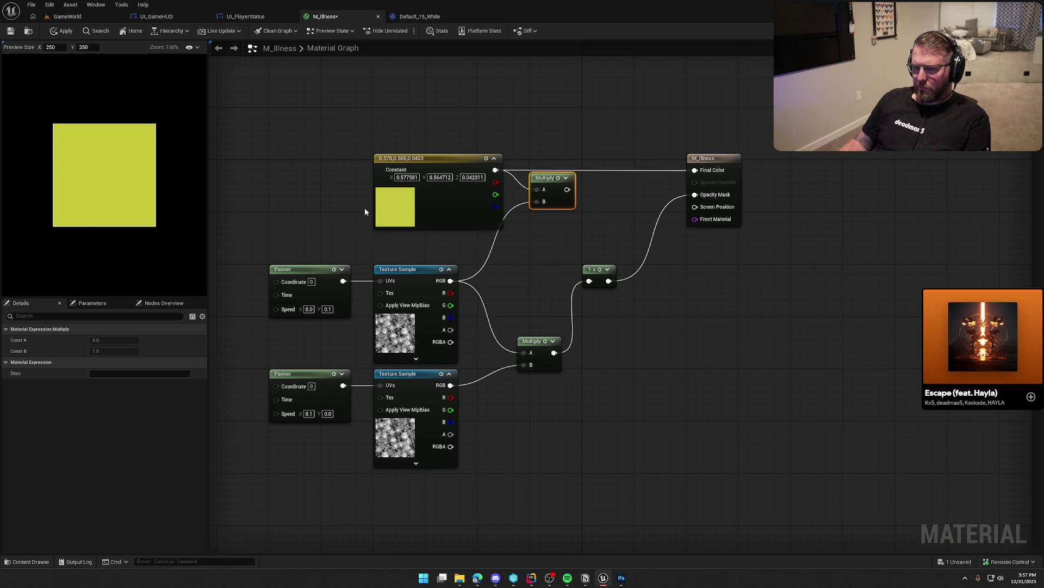
pyautogui.moveTo(541, 341)
pyautogui.mouseDown()
pyautogui.moveTo(519, 304)
pyautogui.moveTo(501, 315)
pyautogui.moveTo(694, 194)
pyautogui.mouseUp()
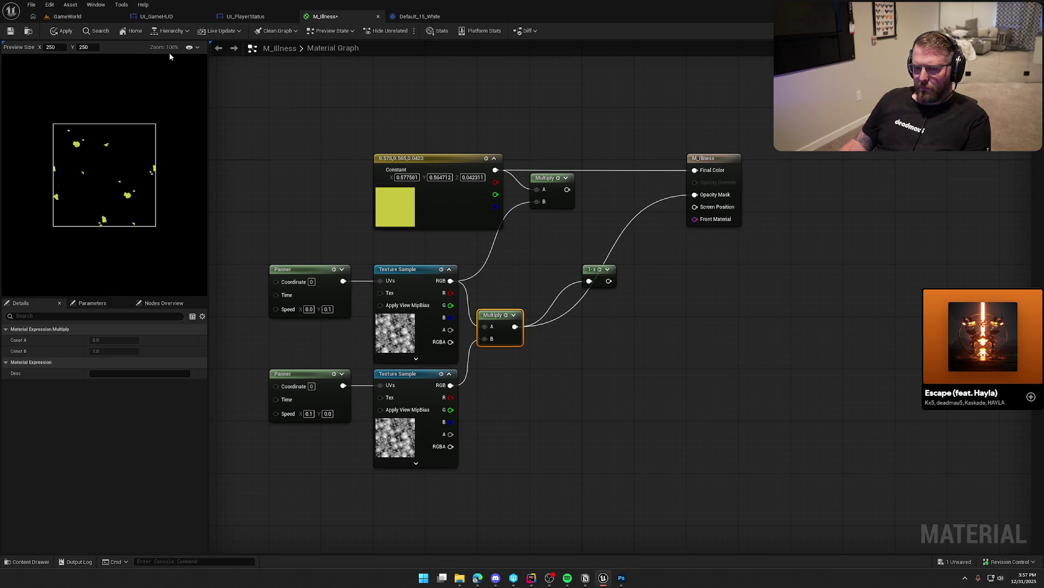
# - Apply the updated M_Illness material and preview it again on UI_PlayerStatus
pyautogui.click(63, 31)
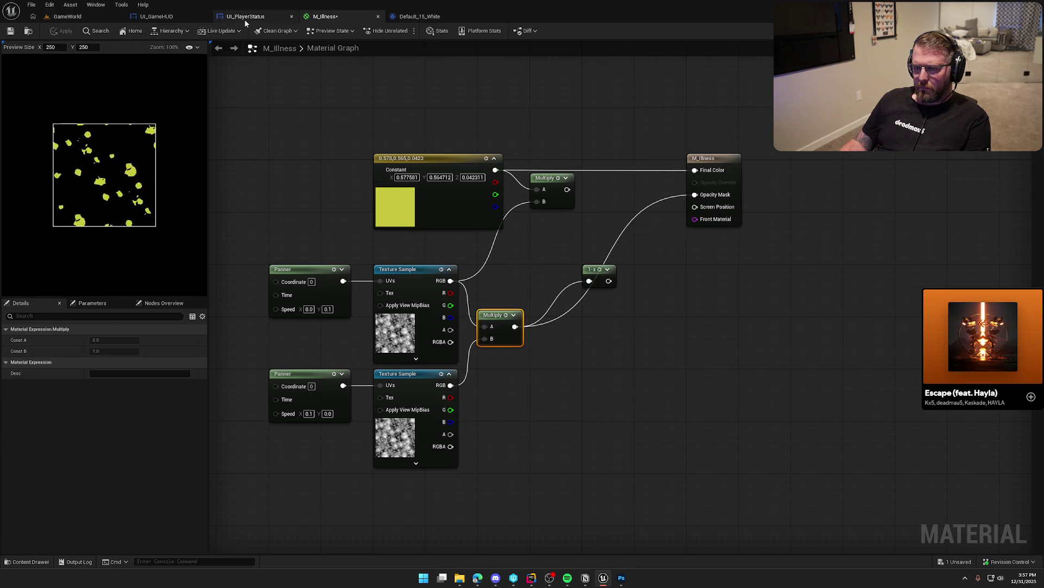
pyautogui.click(246, 17)
pyautogui.click(327, 16)
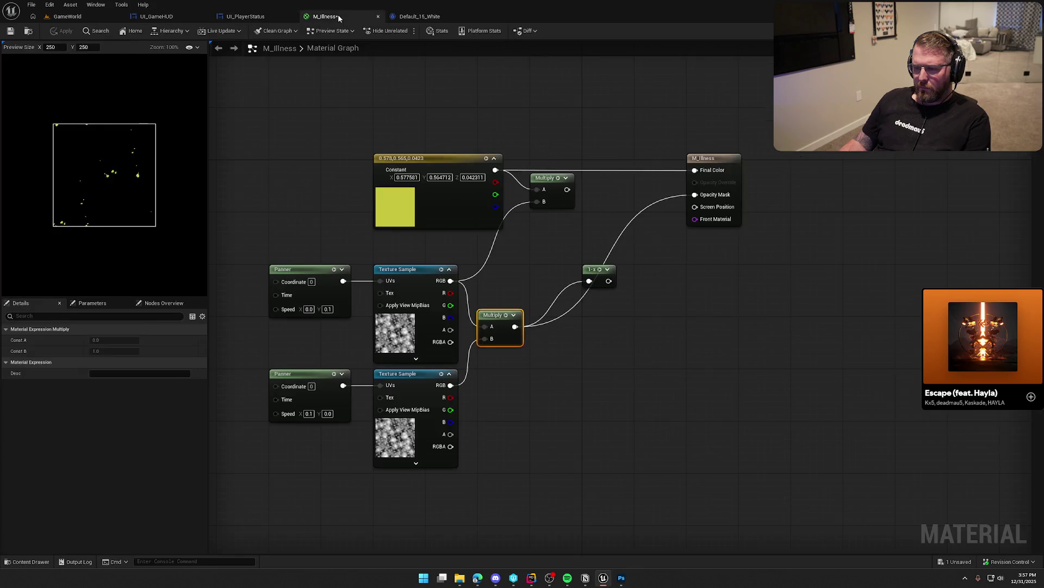
pyautogui.click(548, 275)
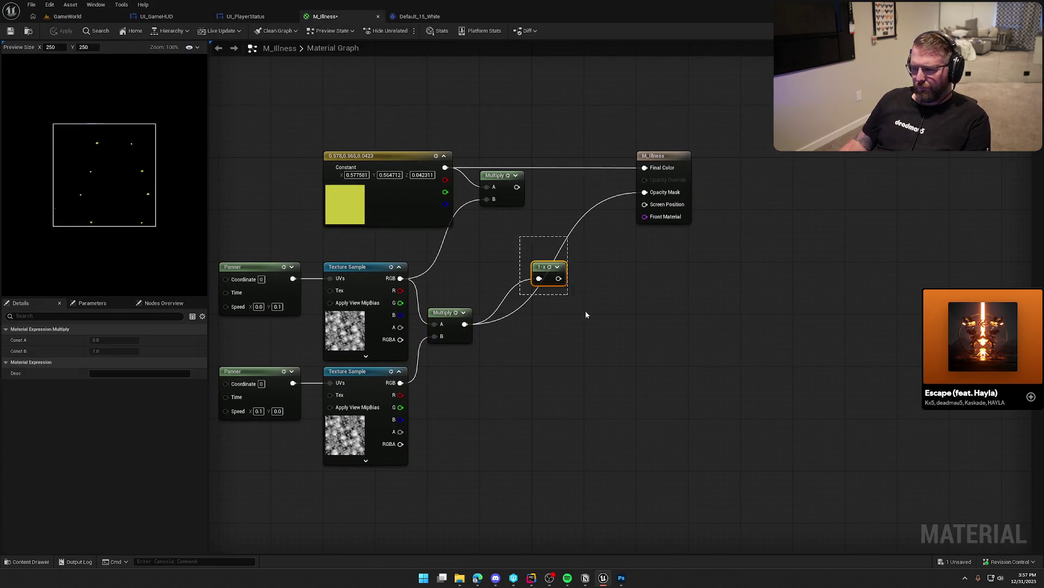
# - Replace the 1-x node with an Add node fed by the Multiply result
pyautogui.moveTo(548, 275); pyautogui.dragTo(585, 319)
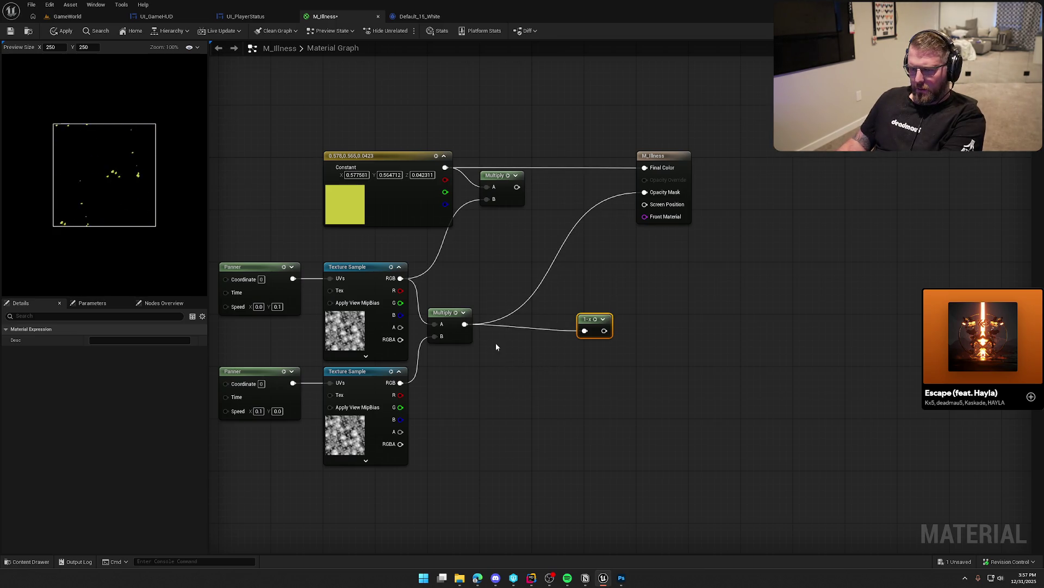
pyautogui.press('Delete')
pyautogui.click(547, 295)
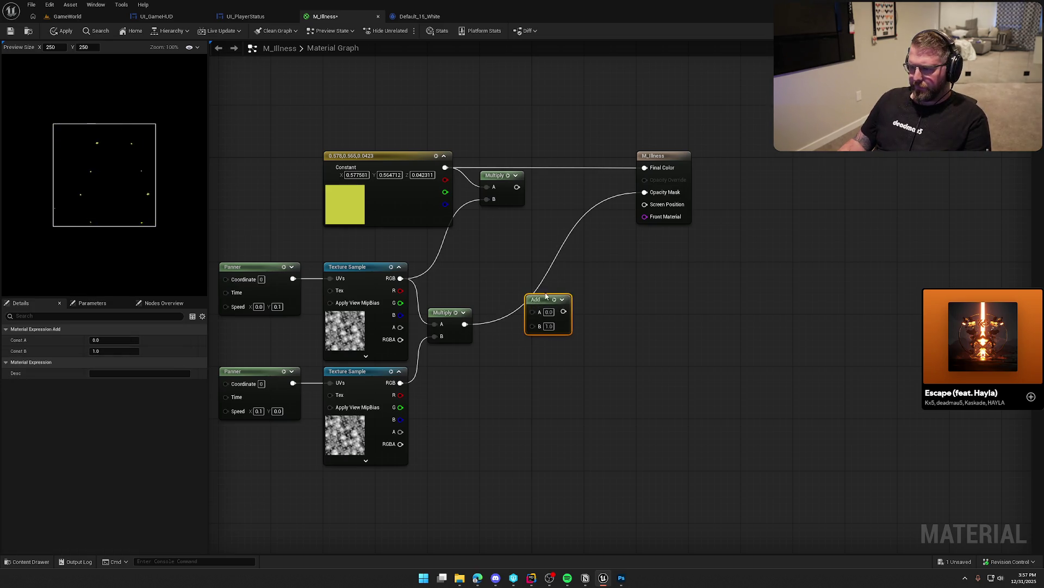
pyautogui.moveTo(546, 295); pyautogui.dragTo(571, 296)
pyautogui.moveTo(465, 323)
pyautogui.mouseDown()
pyautogui.moveTo(558, 312)
pyautogui.moveTo(540, 248)
pyautogui.mouseUp()
pyautogui.moveTo(401, 280); pyautogui.dragTo(538, 276)
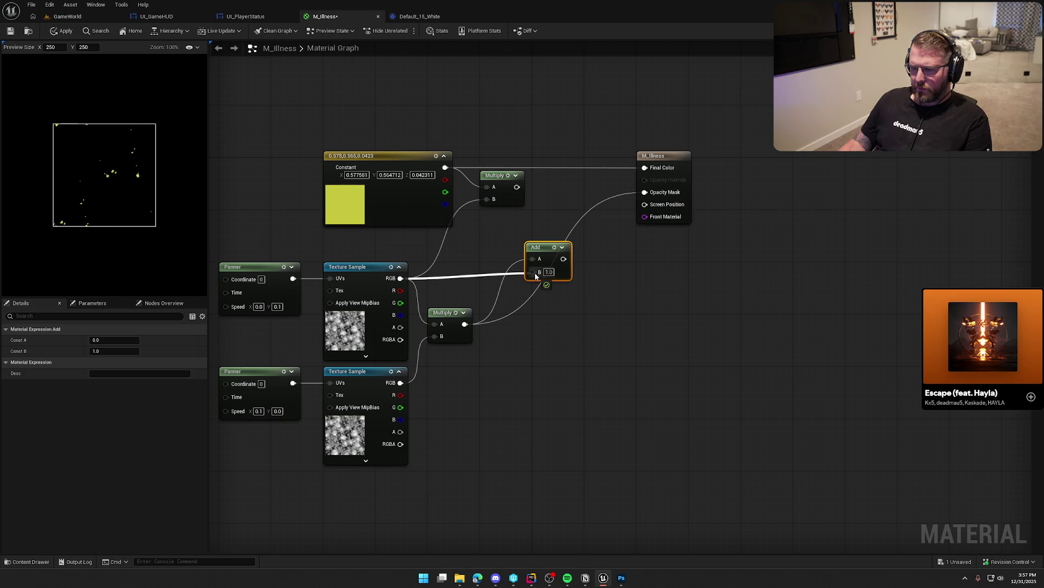
pyautogui.moveTo(536, 276); pyautogui.dragTo(492, 284)
pyautogui.click(359, 267)
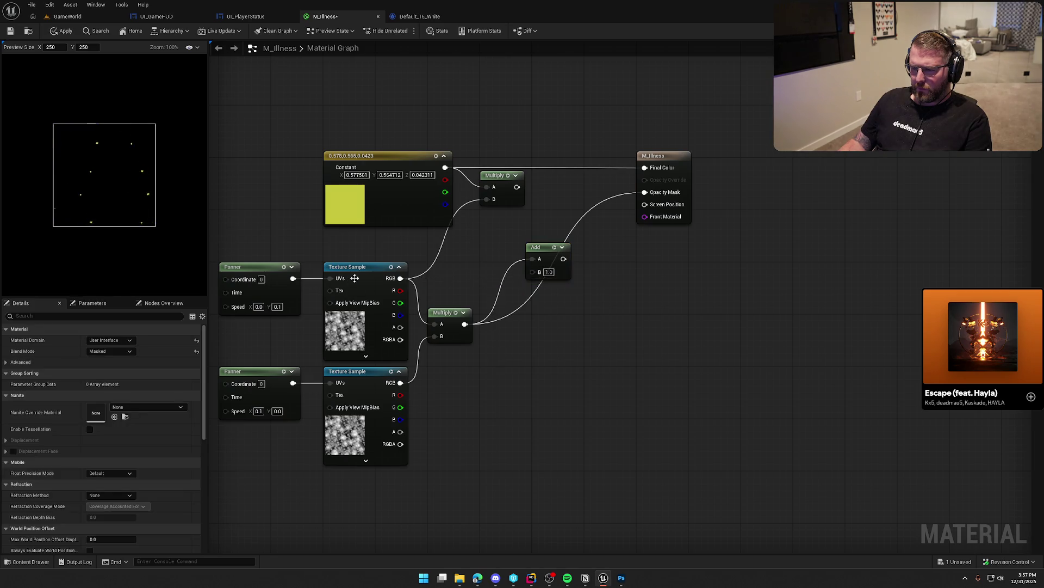
# - Paste a copy of the Texture Sample and wire it into the Add's B input
pyautogui.hotkey('ctrl', 'c')
pyautogui.hotkey('ctrl', 'v')
pyautogui.moveTo(609, 356)
pyautogui.mouseDown()
pyautogui.moveTo(500, 294)
pyautogui.moveTo(645, 192)
pyautogui.mouseUp()
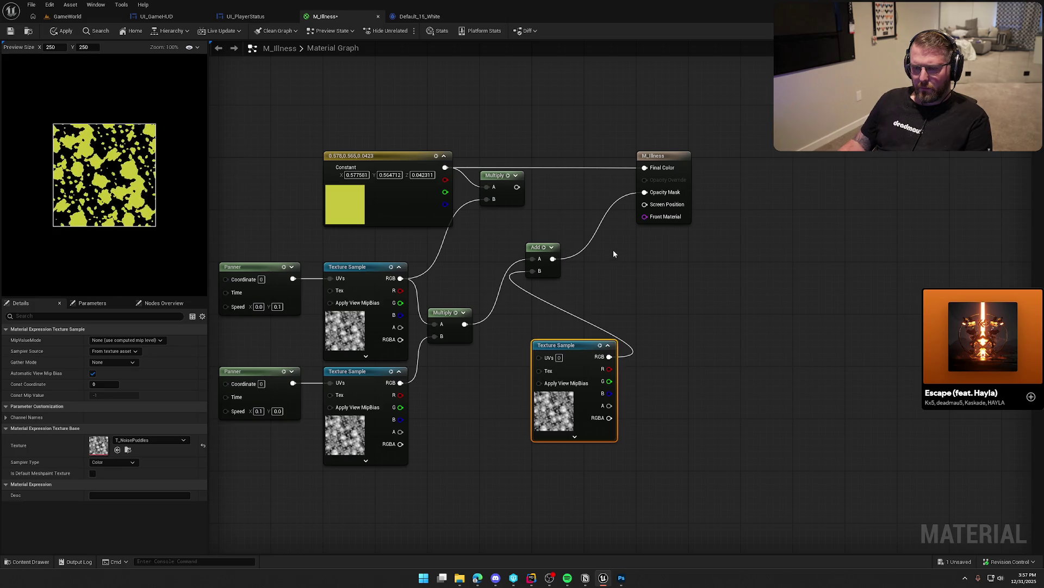
pyautogui.moveTo(536, 247); pyautogui.dragTo(614, 247)
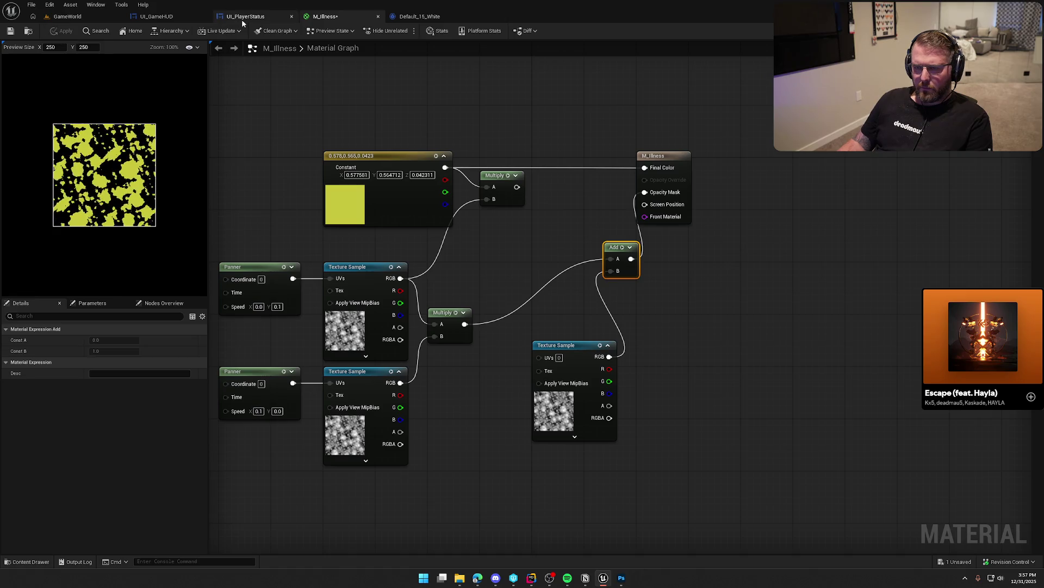
# - Rearrange the Texture Sample and Add nodes and delete the extra upper Multiply node
pyautogui.click(243, 17)
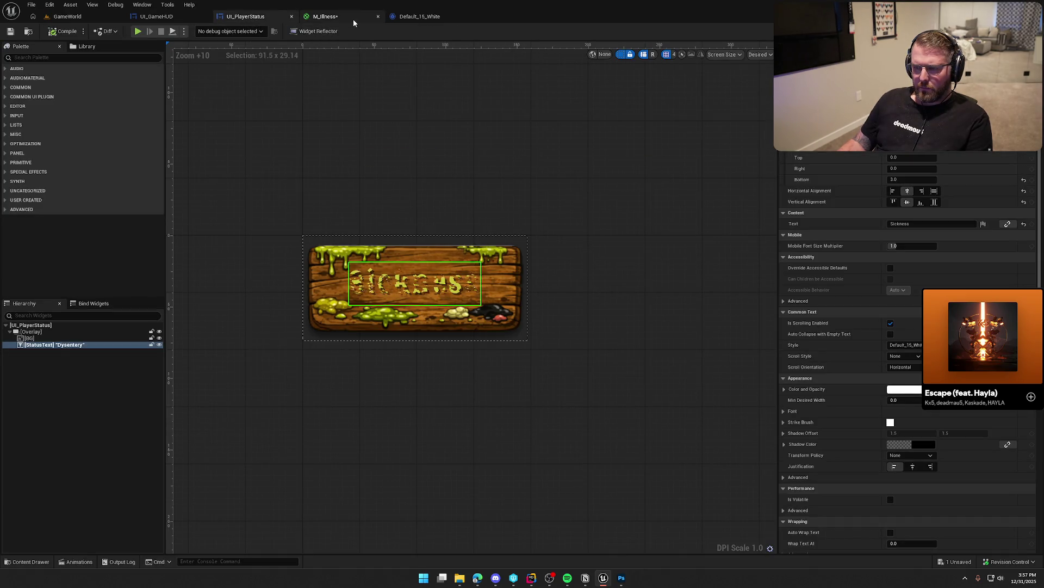
pyautogui.click(353, 18)
pyautogui.moveTo(560, 344)
pyautogui.mouseDown()
pyautogui.moveTo(446, 350)
pyautogui.moveTo(461, 353)
pyautogui.mouseUp()
pyautogui.moveTo(619, 250)
pyautogui.mouseDown()
pyautogui.moveTo(542, 311)
pyautogui.moveTo(577, 246)
pyautogui.moveTo(518, 245)
pyautogui.mouseUp()
pyautogui.click(546, 295)
pyautogui.moveTo(481, 157)
pyautogui.mouseDown()
pyautogui.moveTo(492, 198)
pyautogui.moveTo(511, 196)
pyautogui.mouseUp()
pyautogui.press('Delete')
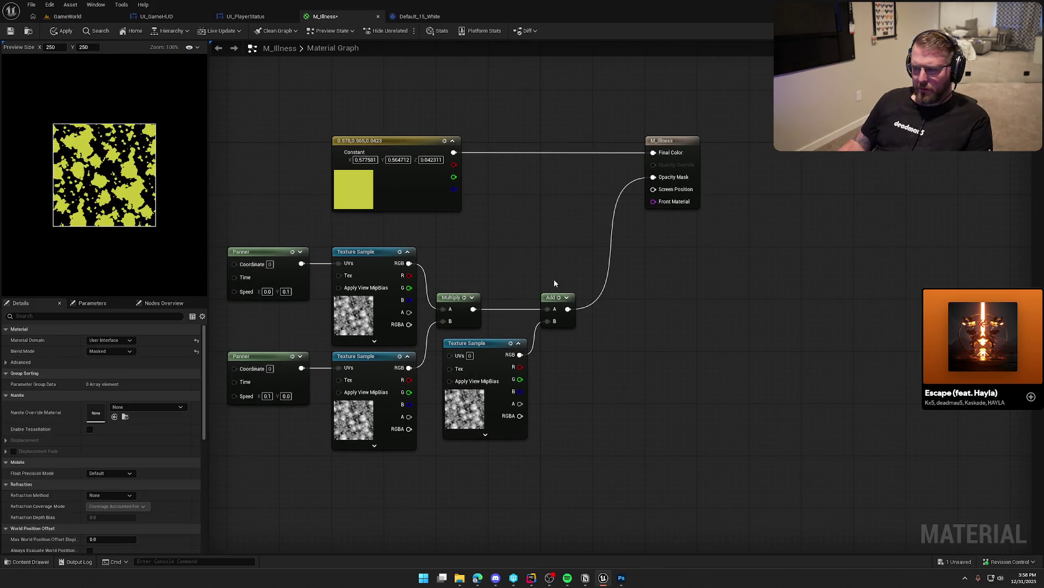
# - Insert a CheapContrast node between the Add output and Opacity Mask
pyautogui.moveTo(481, 343); pyautogui.dragTo(474, 343)
pyautogui.rightClick(566, 226)
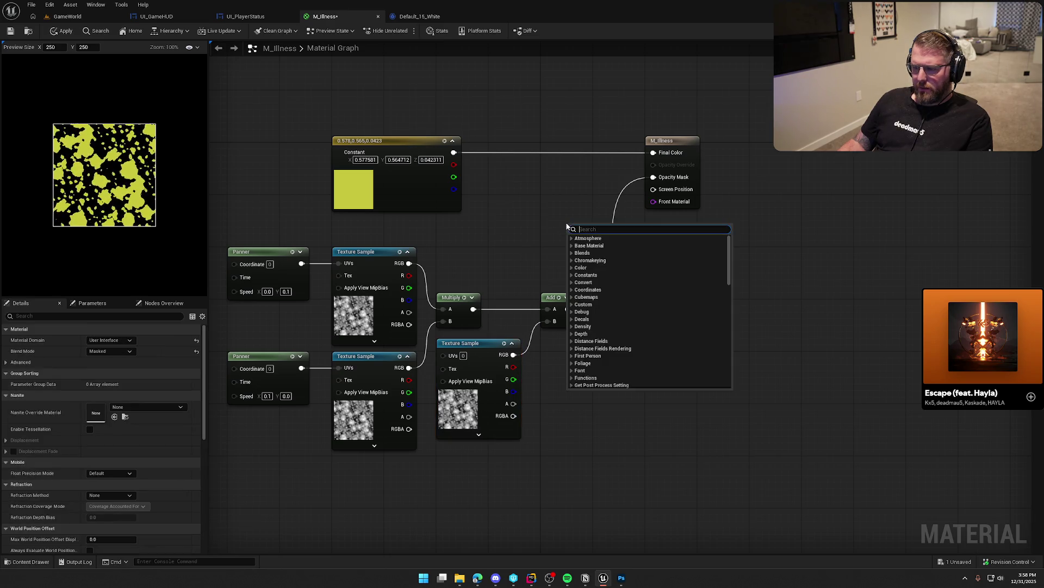
pyautogui.write('contras')
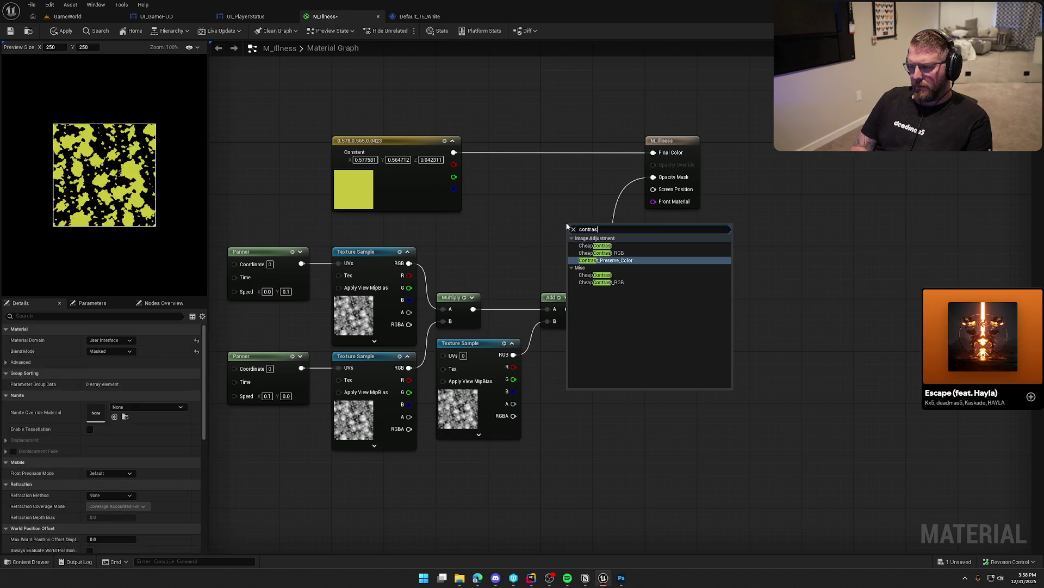
pyautogui.click(601, 276)
pyautogui.moveTo(567, 238); pyautogui.dragTo(569, 309)
pyautogui.moveTo(621, 237)
pyautogui.mouseDown()
pyautogui.moveTo(657, 188)
pyautogui.moveTo(654, 177)
pyautogui.mouseUp()
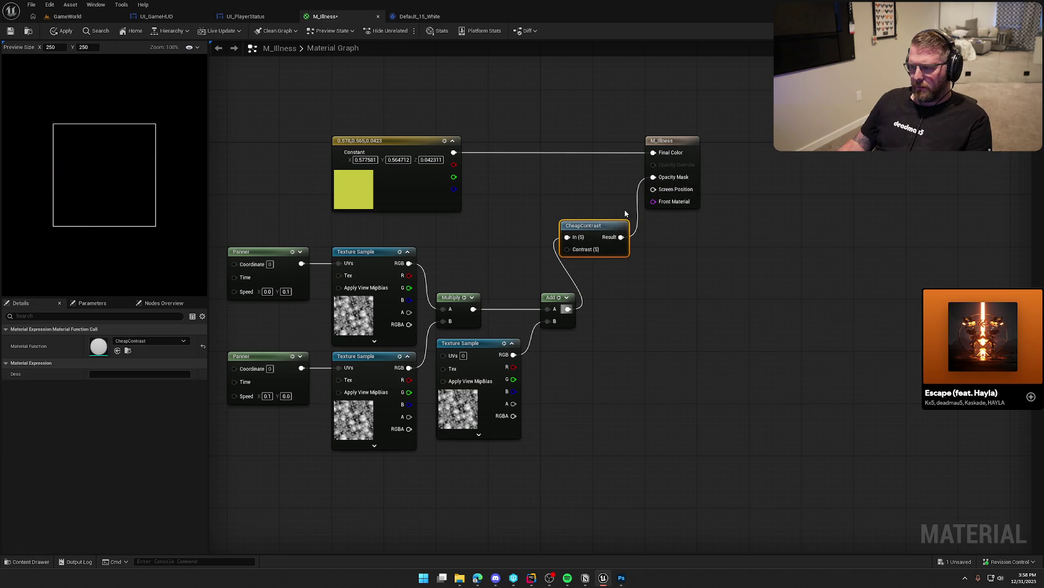
# - Connect a Constant to CheapContrast's Contrast input and set it to -1
pyautogui.click(521, 244)
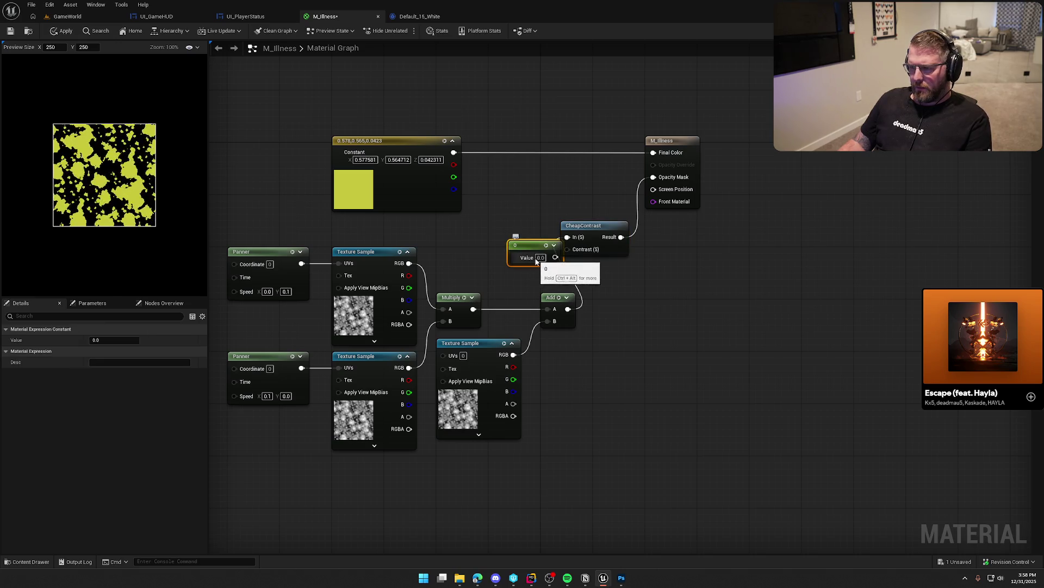
pyautogui.moveTo(537, 253)
pyautogui.mouseDown()
pyautogui.moveTo(509, 246)
pyautogui.moveTo(567, 249)
pyautogui.mouseUp()
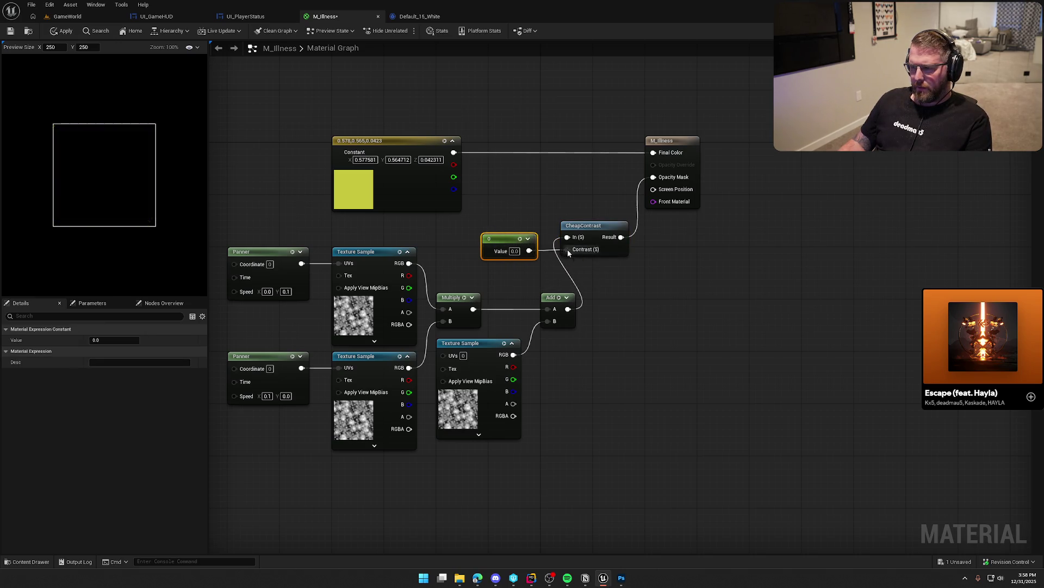
pyautogui.rightClick(508, 240)
pyautogui.click(514, 252)
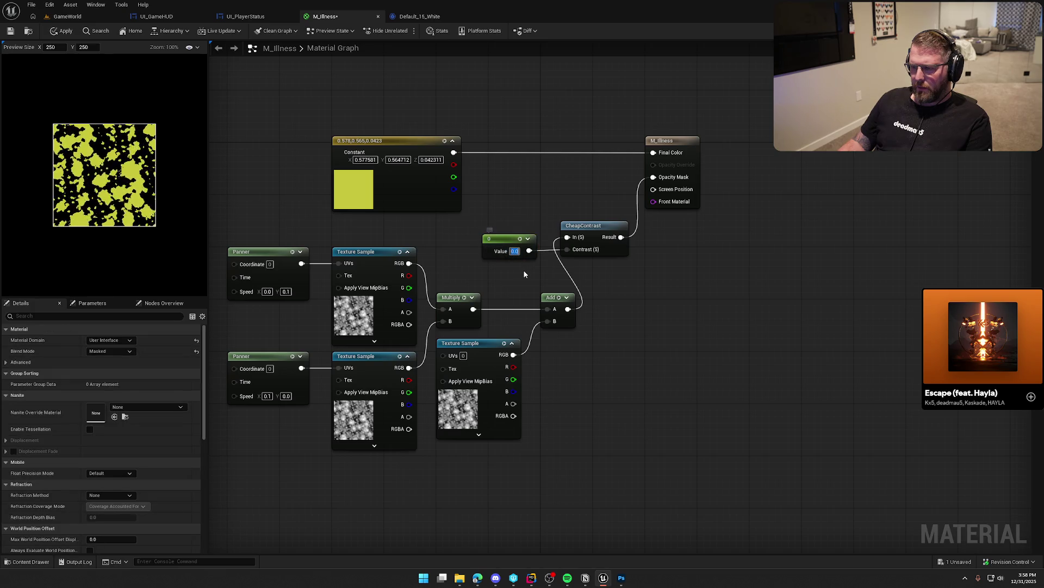
pyautogui.write('210')
pyautogui.press('Return')
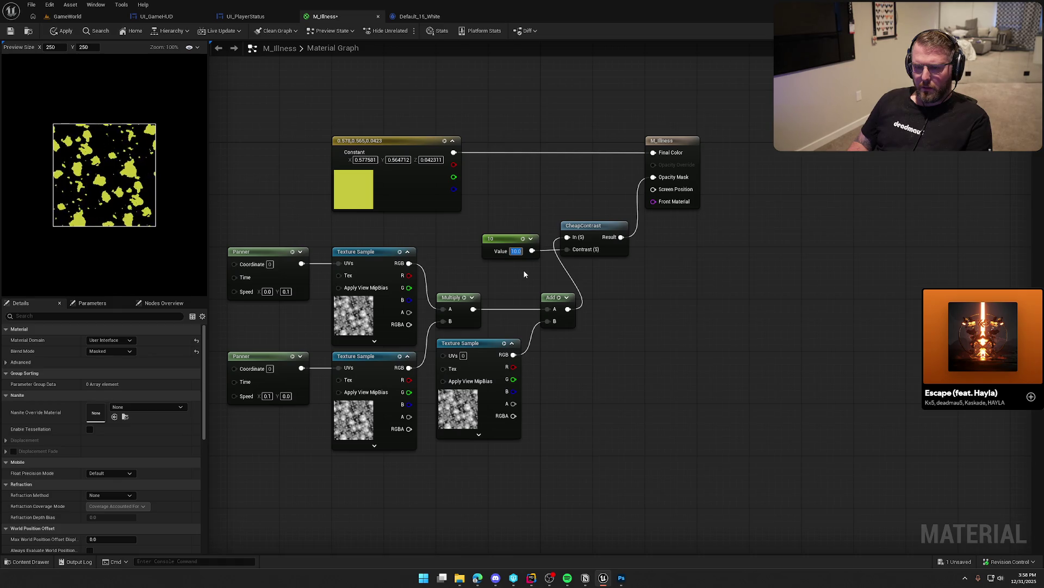
pyautogui.write('5-1')
pyautogui.press('Return')
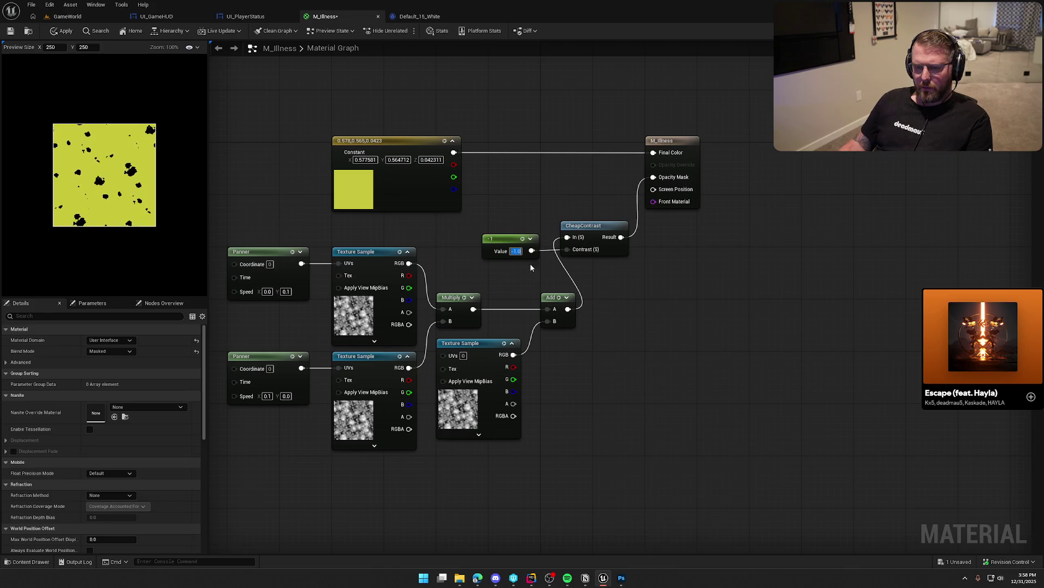
# - Search the node list for a twist or rotate node and add a RotateAboutAxis node
pyautogui.rightClick(609, 303)
pyautogui.write('twis')
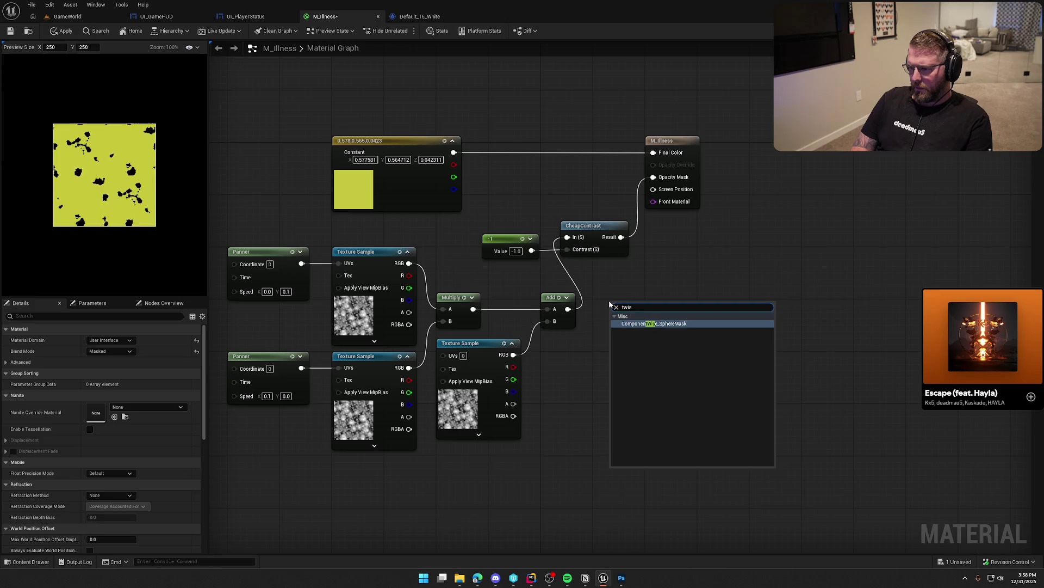
pyautogui.press('BackSpace')
pyautogui.press('BackSpace')
pyautogui.press('BackSpace')
pyautogui.write('swir')
pyautogui.press('BackSpace')
pyautogui.press('BackSpace')
pyautogui.press('BackSpace')
pyautogui.write('twi')
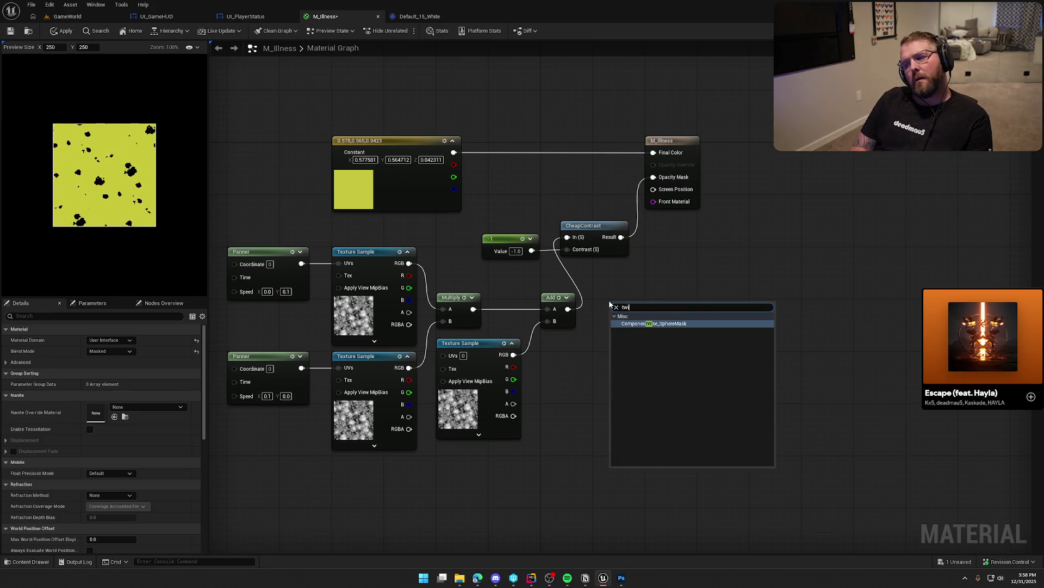
pyautogui.press('BackSpace')
pyautogui.press('BackSpace')
pyautogui.press('BackSpace')
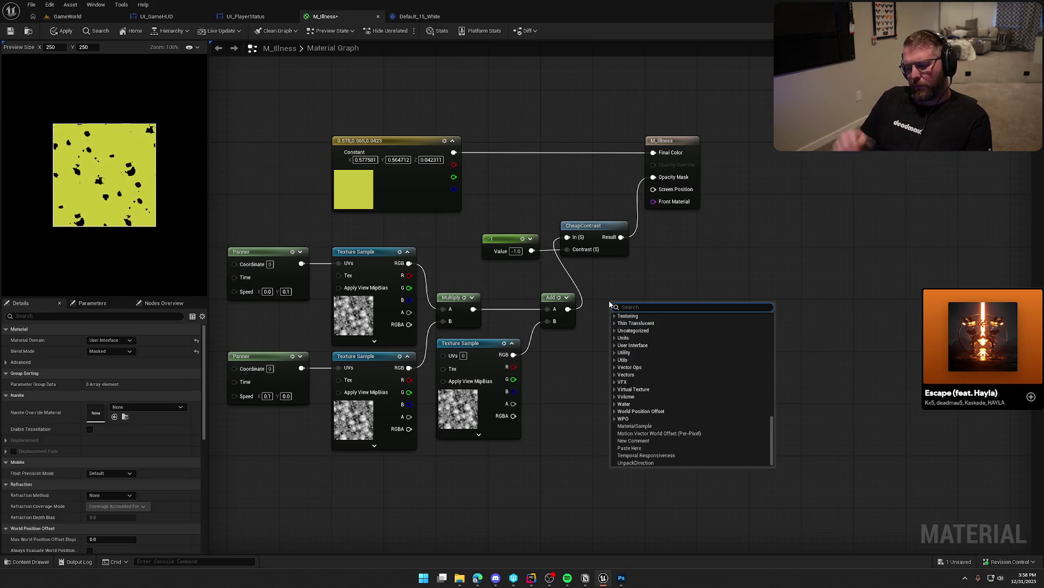
pyautogui.write('rotat')
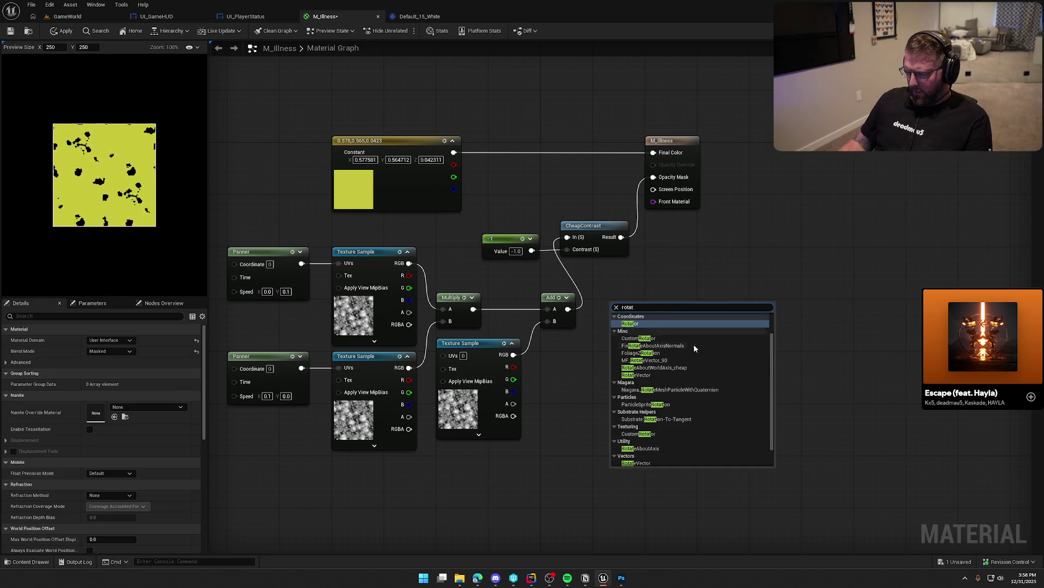
pyautogui.scroll(2, 714, 368)
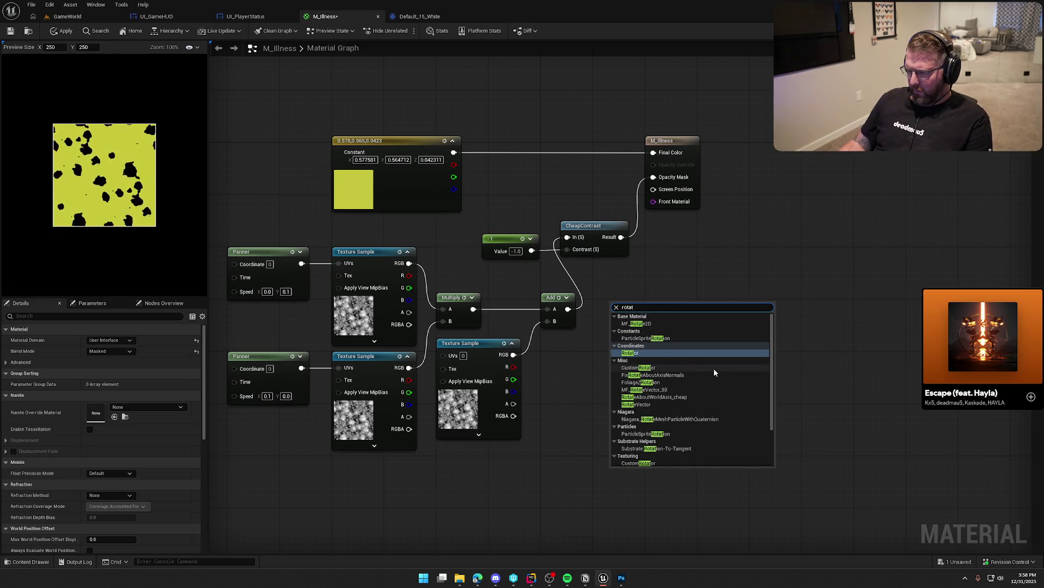
pyautogui.scroll(-2, 714, 368)
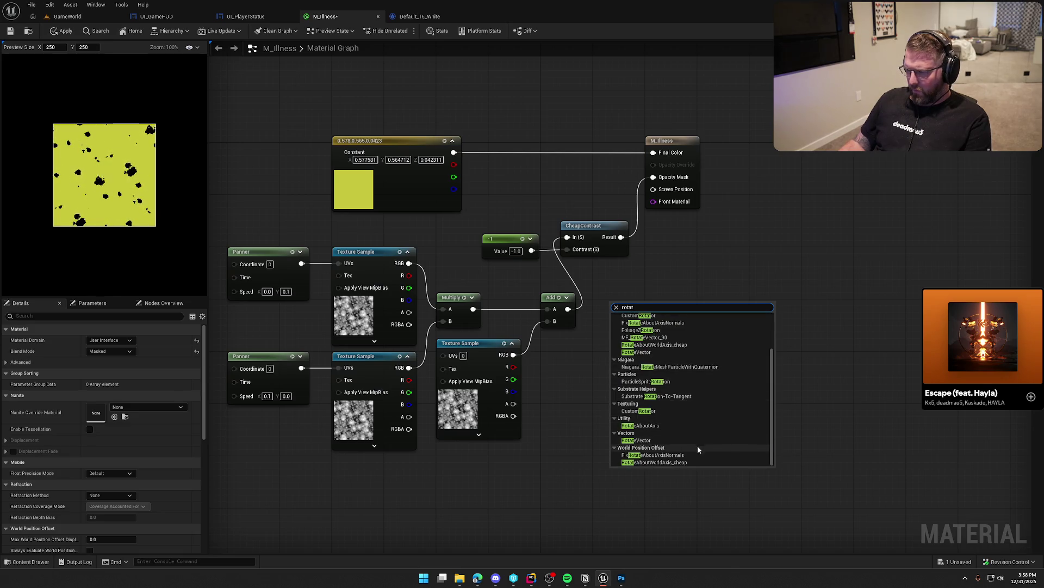
pyautogui.click(651, 426)
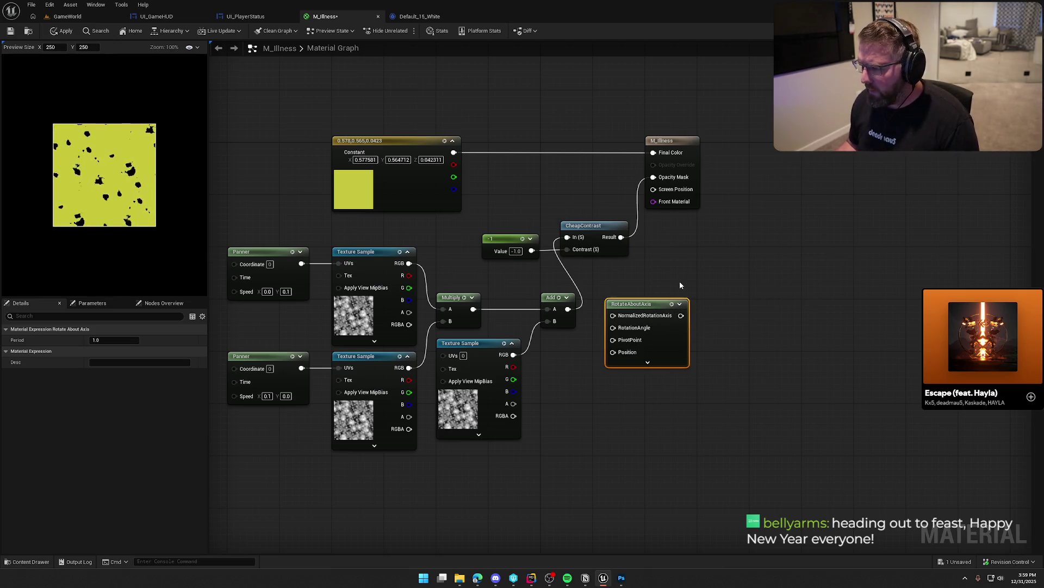
# - Reposition the RotateAboutAxis node, then delete it and search 'rotate' again without adding anything
pyautogui.moveTo(670, 310)
pyautogui.mouseDown()
pyautogui.moveTo(312, 459)
pyautogui.moveTo(299, 447)
pyautogui.mouseUp()
pyautogui.moveTo(352, 475); pyautogui.dragTo(504, 249)
pyautogui.moveTo(339, 338); pyautogui.dragTo(437, 357)
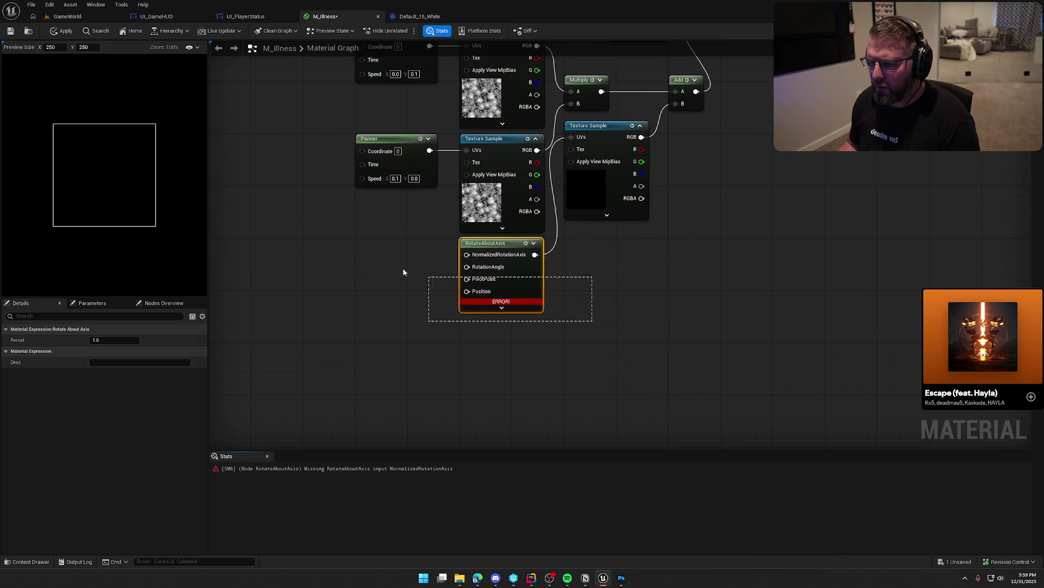
pyautogui.press('Delete')
pyautogui.rightClick(507, 261)
pyautogui.write('rotate')
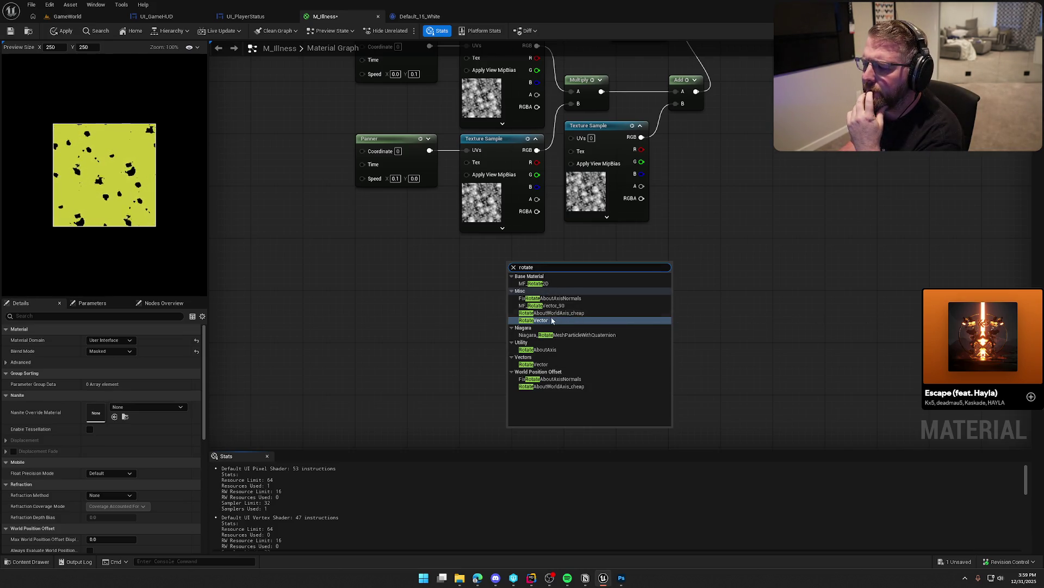
pyautogui.click(475, 275)
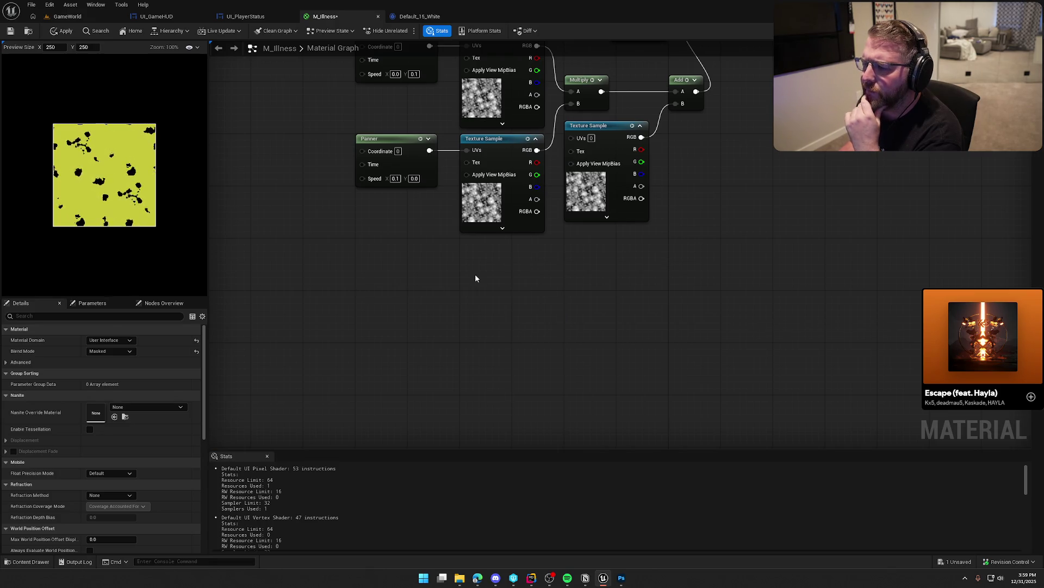
# - Hide the shader statistics, frame the whole graph and apply the material
pyautogui.moveTo(517, 270); pyautogui.dragTo(511, 296)
pyautogui.click(267, 455)
pyautogui.moveTo(510, 354)
pyautogui.mouseDown()
pyautogui.moveTo(464, 421)
pyautogui.moveTo(475, 413)
pyautogui.mouseUp()
pyautogui.click(555, 234)
pyautogui.moveTo(618, 337); pyautogui.dragTo(539, 334)
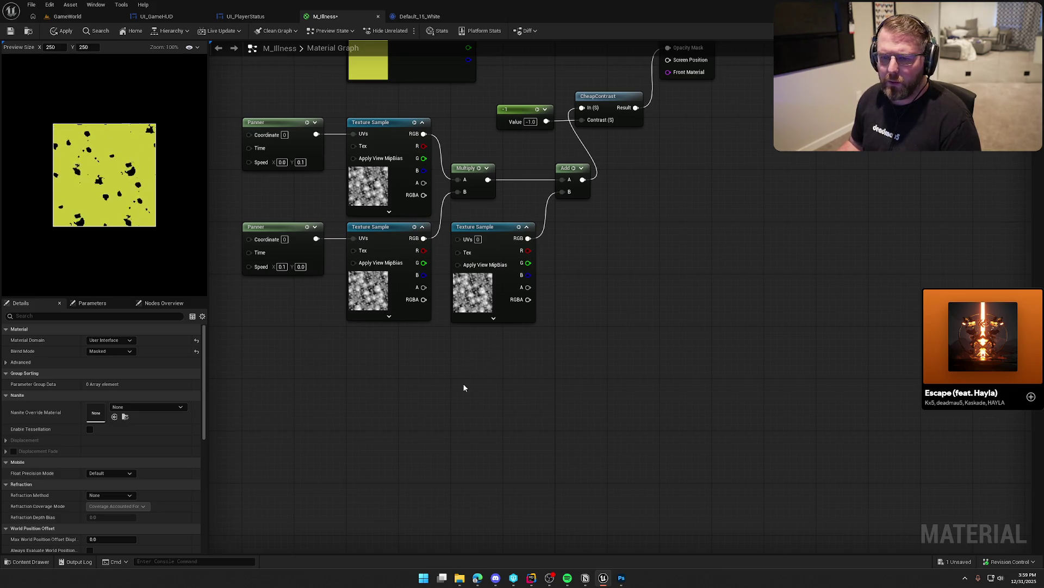
pyautogui.press('Home')
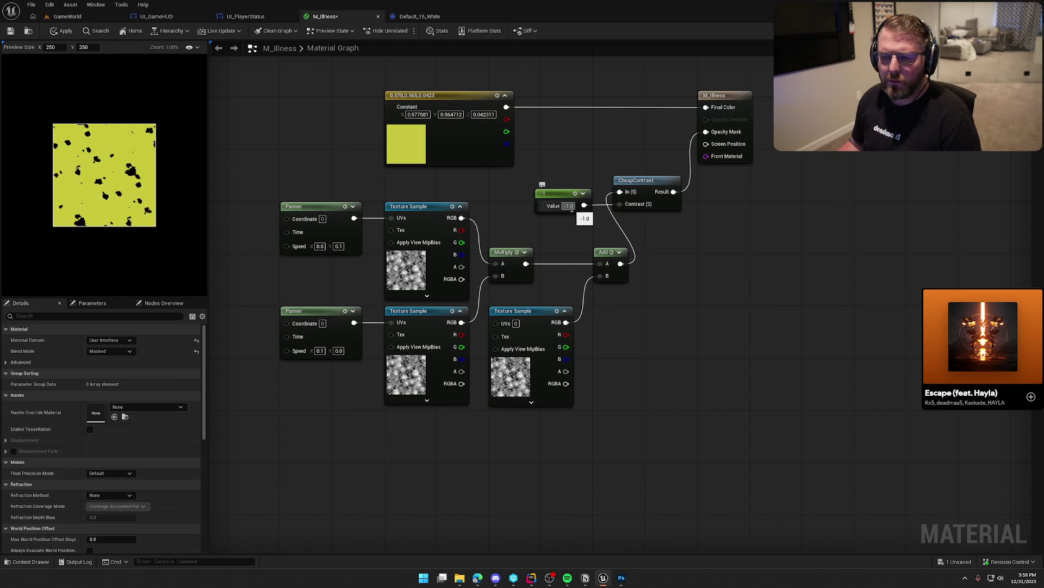
pyautogui.click(62, 31)
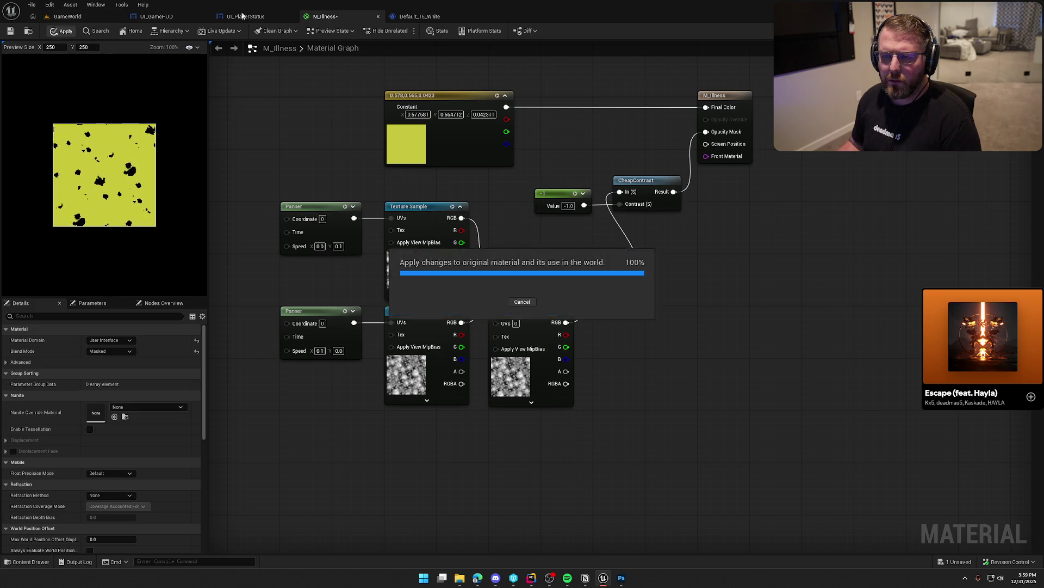
pyautogui.click(249, 16)
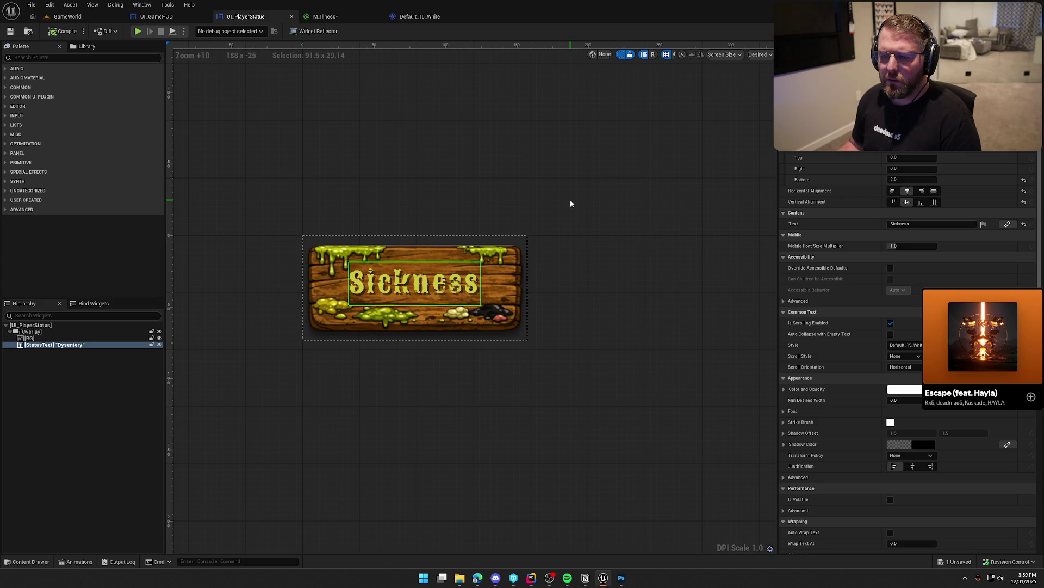
pyautogui.click(67, 16)
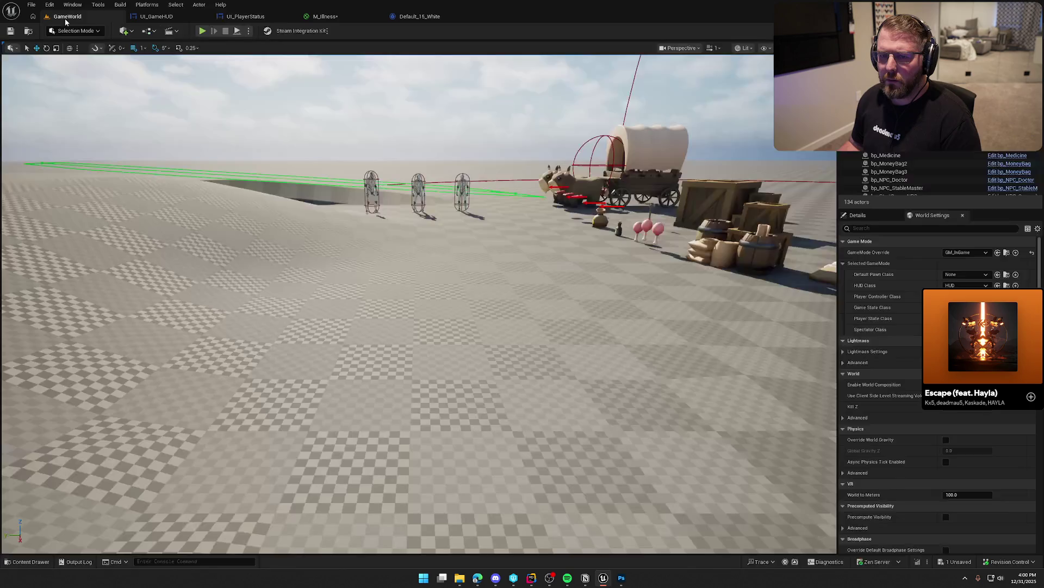
pyautogui.click(203, 32)
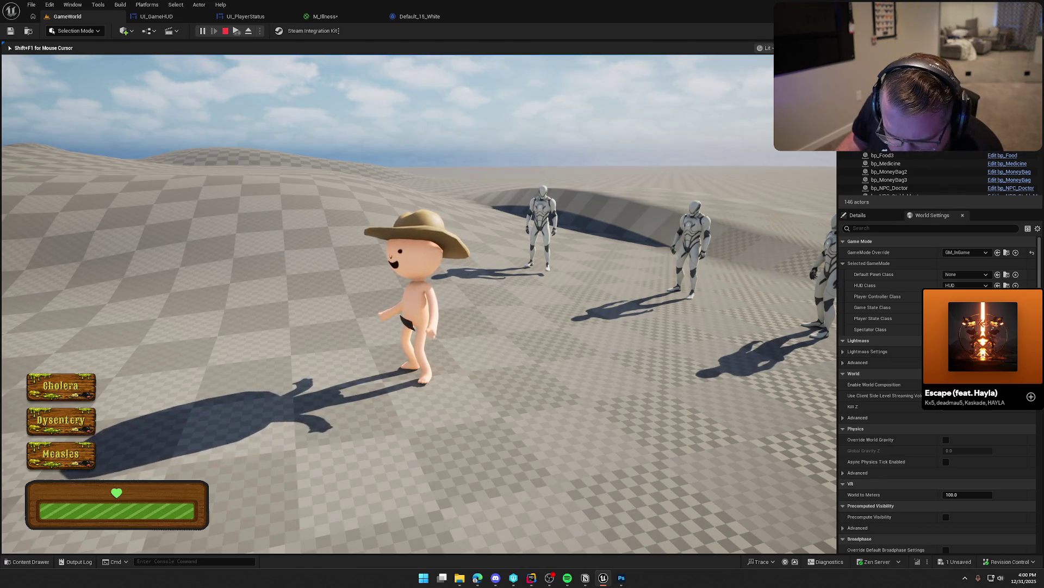
pyautogui.press('Escape')
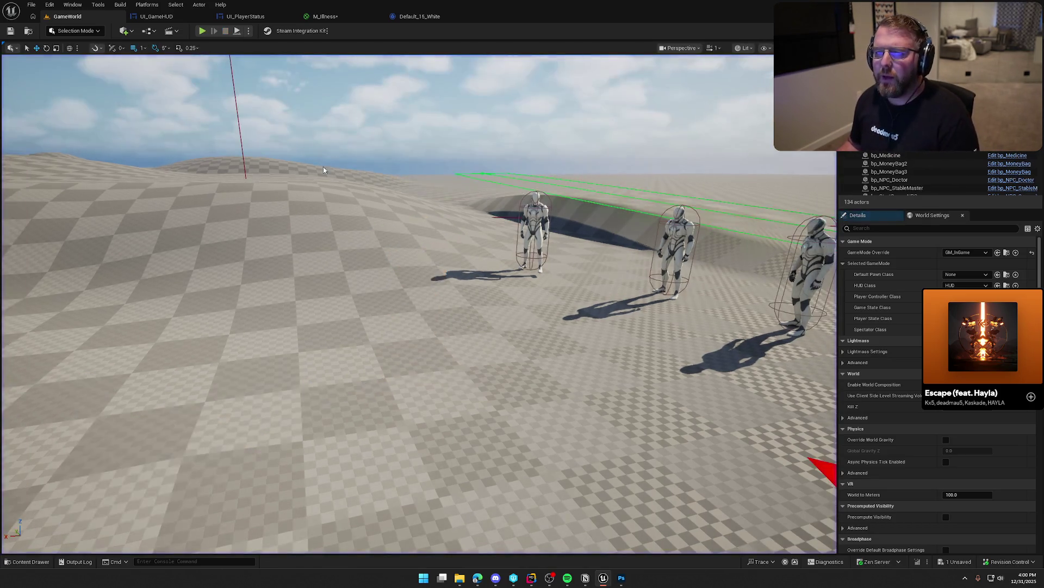
pyautogui.click(331, 22)
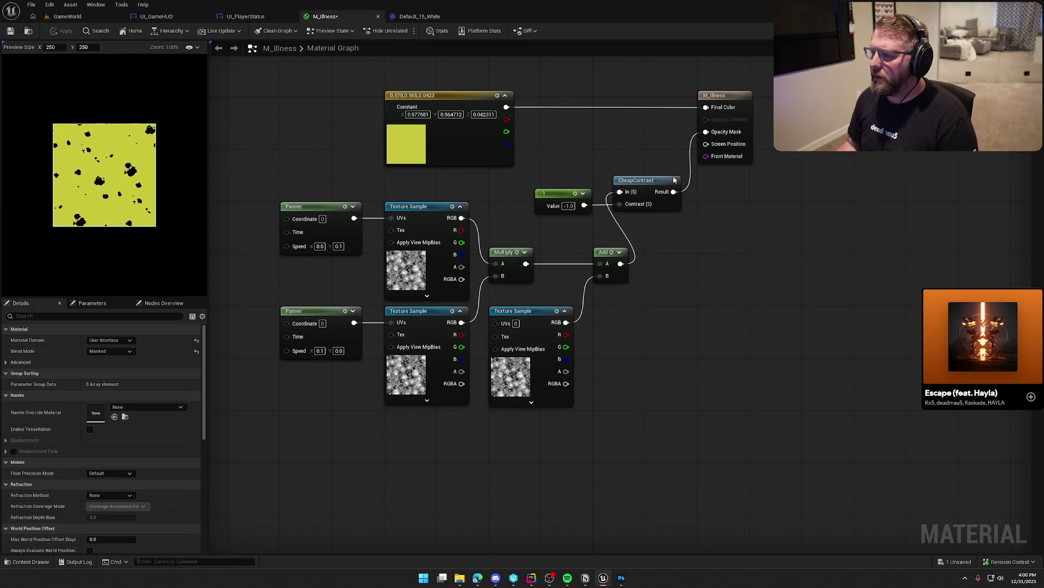
# - Disconnect CheapContrast and reconnect the Multiply result directly to Opacity Mask
pyautogui.moveTo(674, 191); pyautogui.dragTo(706, 144)
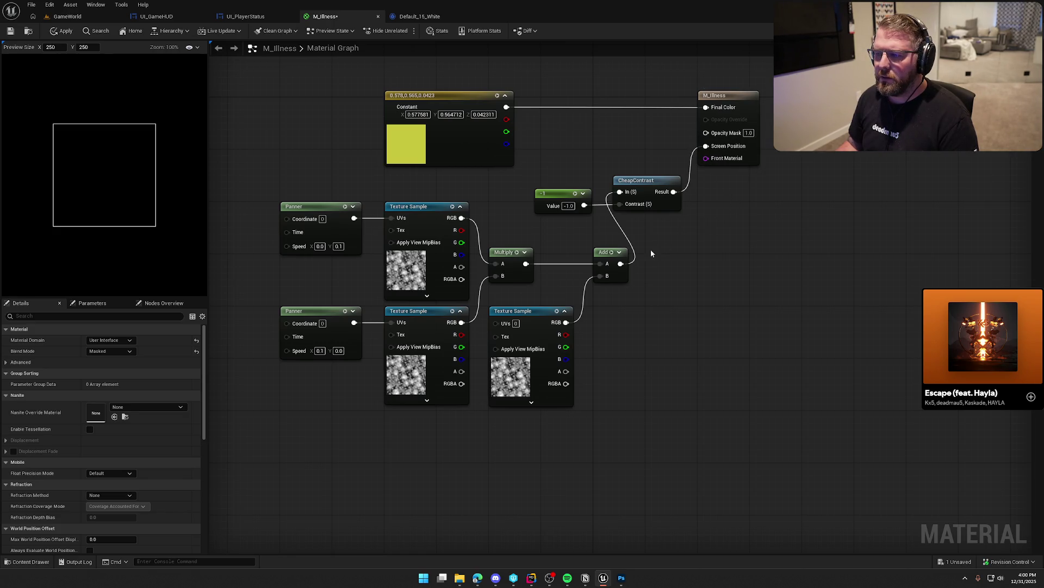
pyautogui.moveTo(621, 263); pyautogui.dragTo(707, 146)
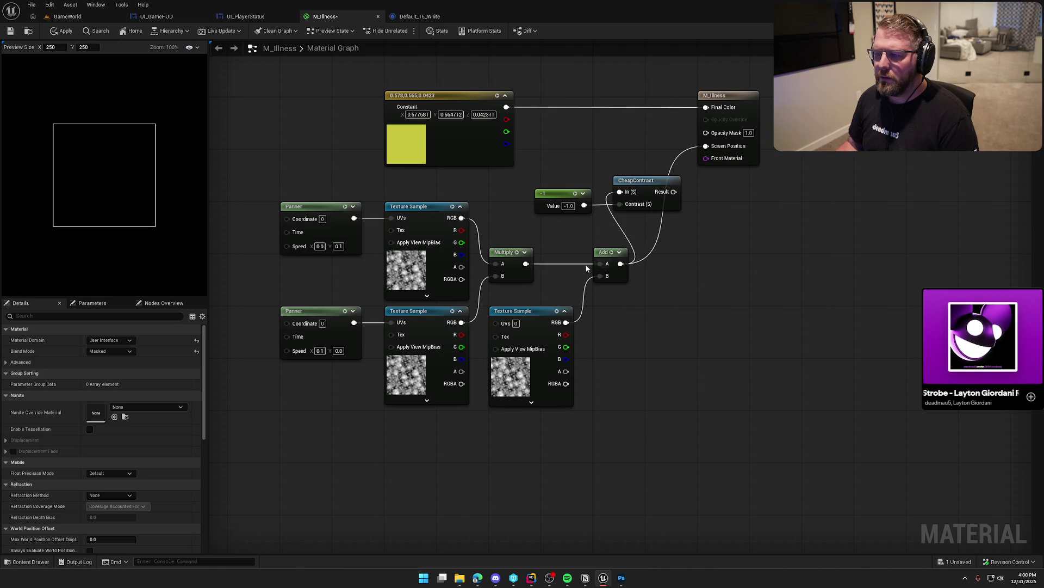
pyautogui.moveTo(525, 263); pyautogui.dragTo(706, 146)
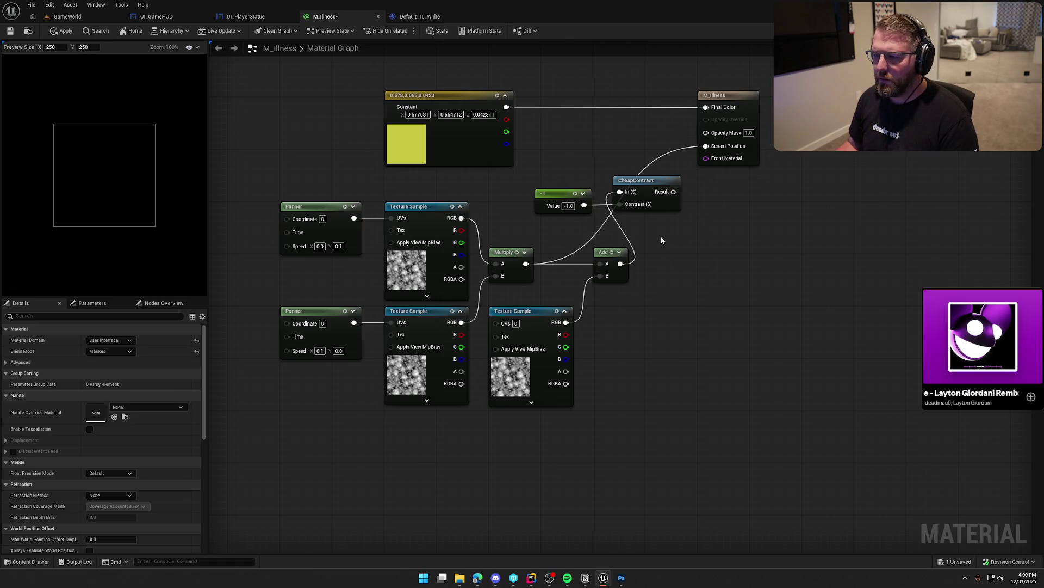
pyautogui.rightClick(684, 224)
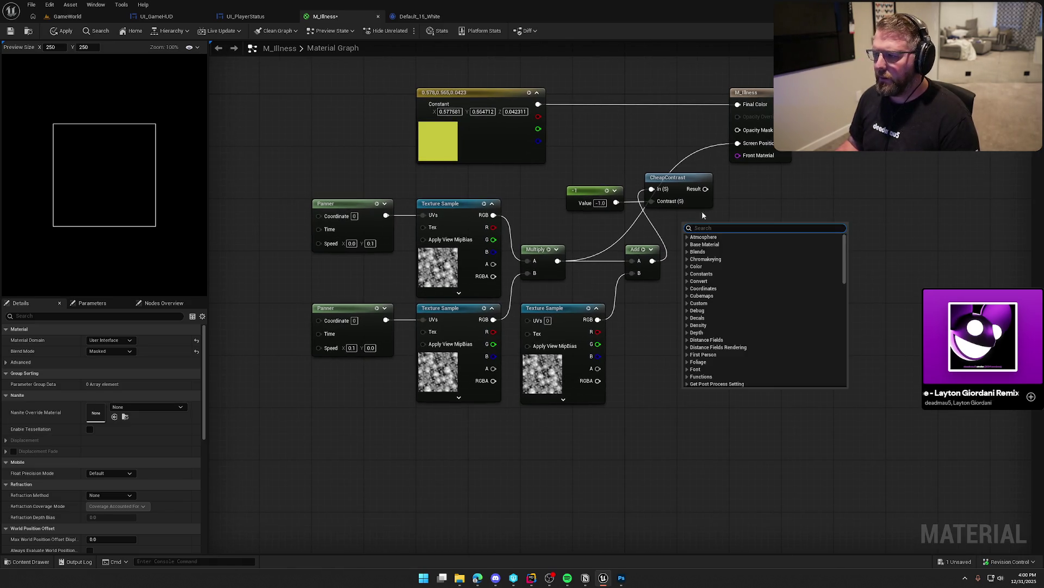
pyautogui.click(768, 204)
pyautogui.moveTo(737, 143); pyautogui.dragTo(738, 130)
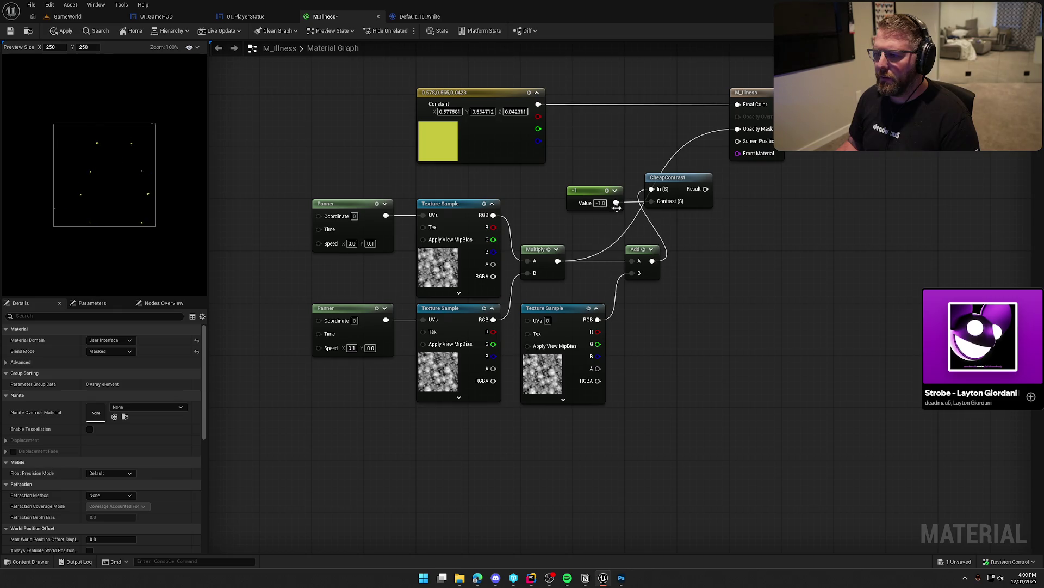
# - Delete the -1 constant, CheapContrast, Add and third Texture Sample nodes
pyautogui.moveTo(575, 162); pyautogui.dragTo(702, 217)
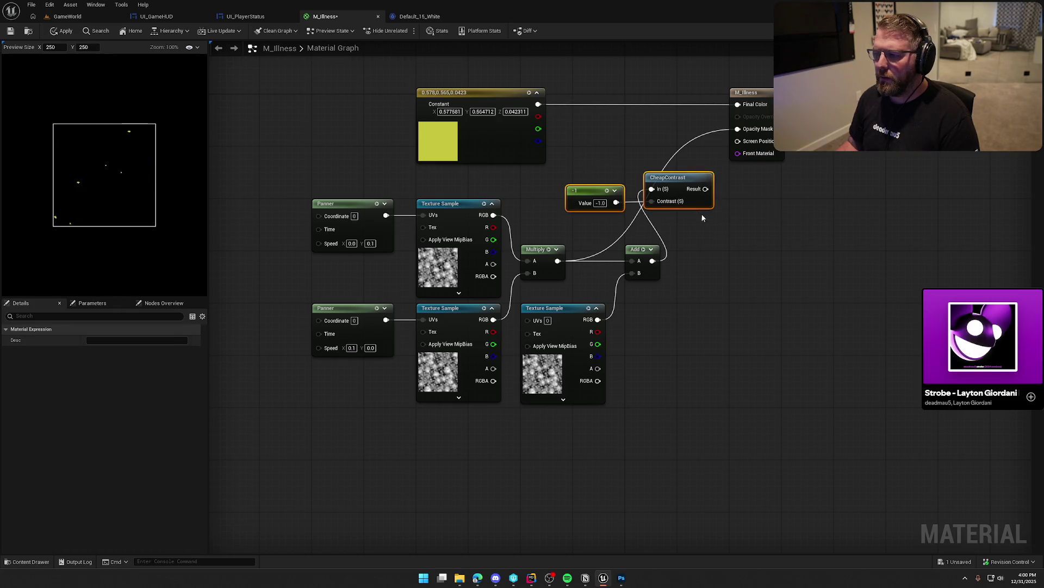
pyautogui.press('Delete')
pyautogui.moveTo(574, 237); pyautogui.dragTo(688, 359)
pyautogui.press('Delete')
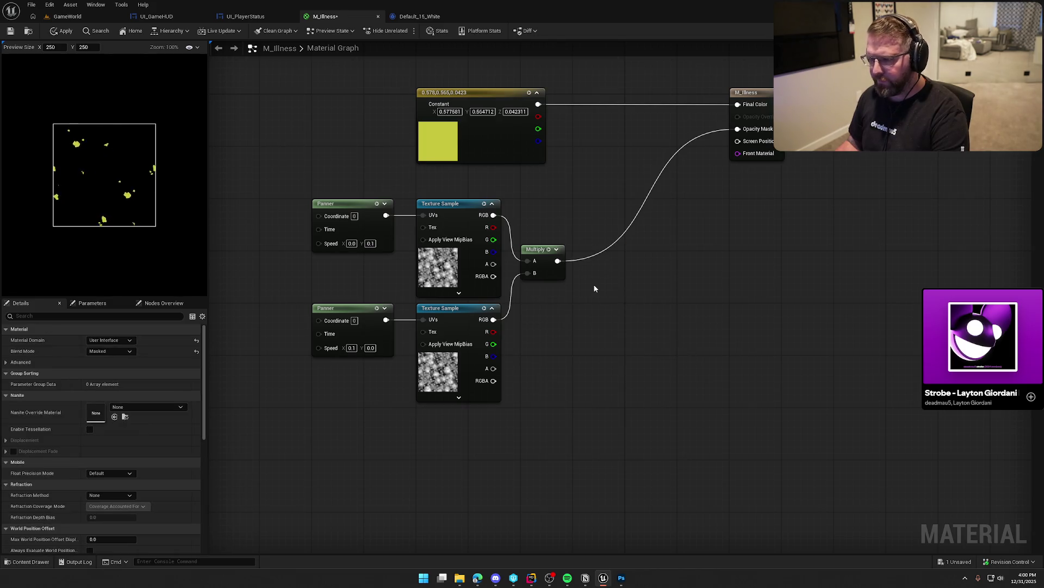
# - Feed Multiply through a new OneMinus node into Opacity Mask and add a Rotator node
pyautogui.moveTo(558, 260)
pyautogui.mouseDown()
pyautogui.moveTo(626, 235)
pyautogui.moveTo(616, 227)
pyautogui.mouseUp()
pyautogui.write('onemin')
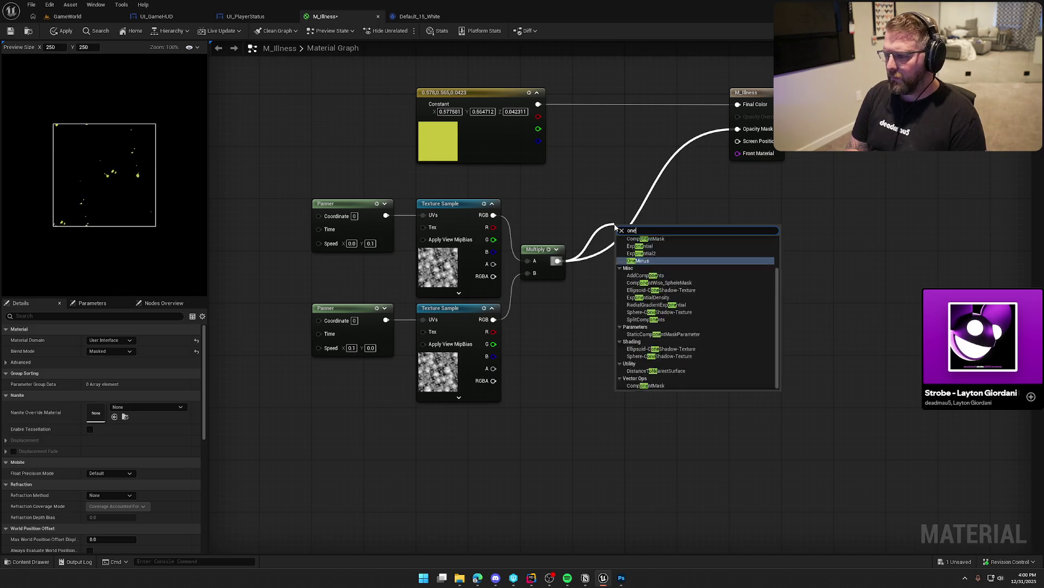
pyautogui.press('Return')
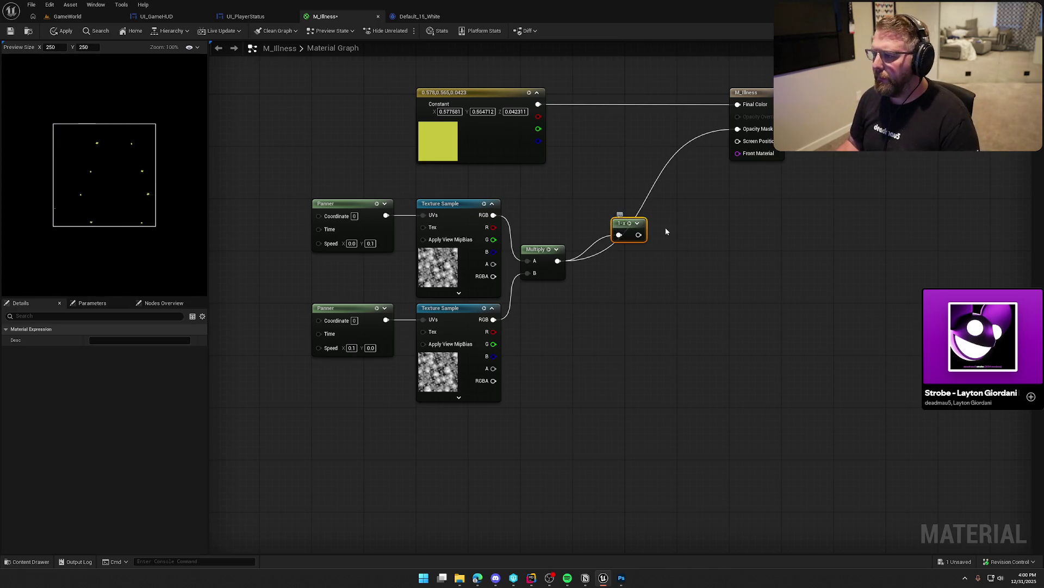
pyautogui.moveTo(639, 234); pyautogui.dragTo(737, 129)
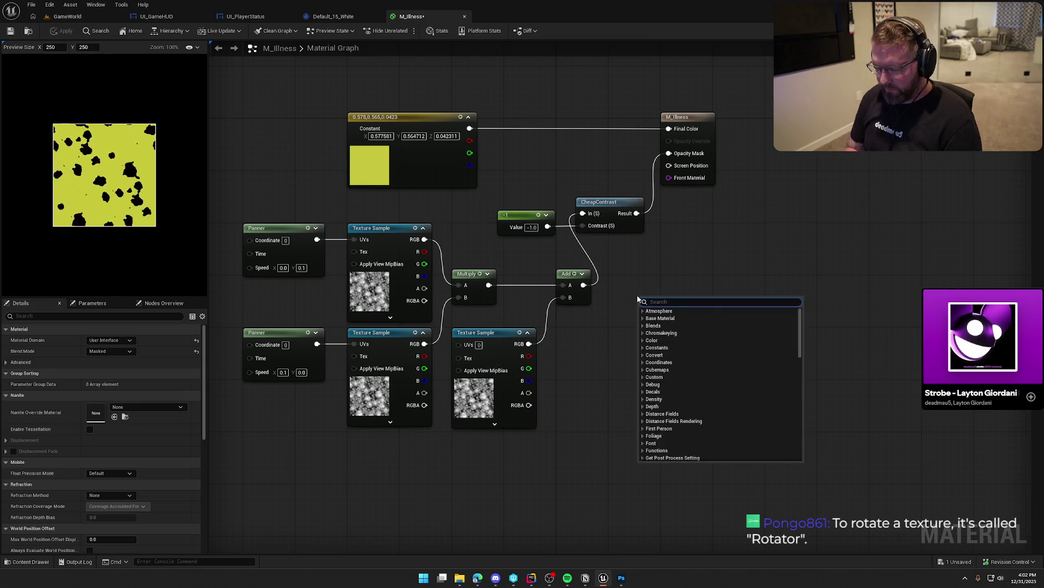
pyautogui.write('rotator')
pyautogui.press('Return')
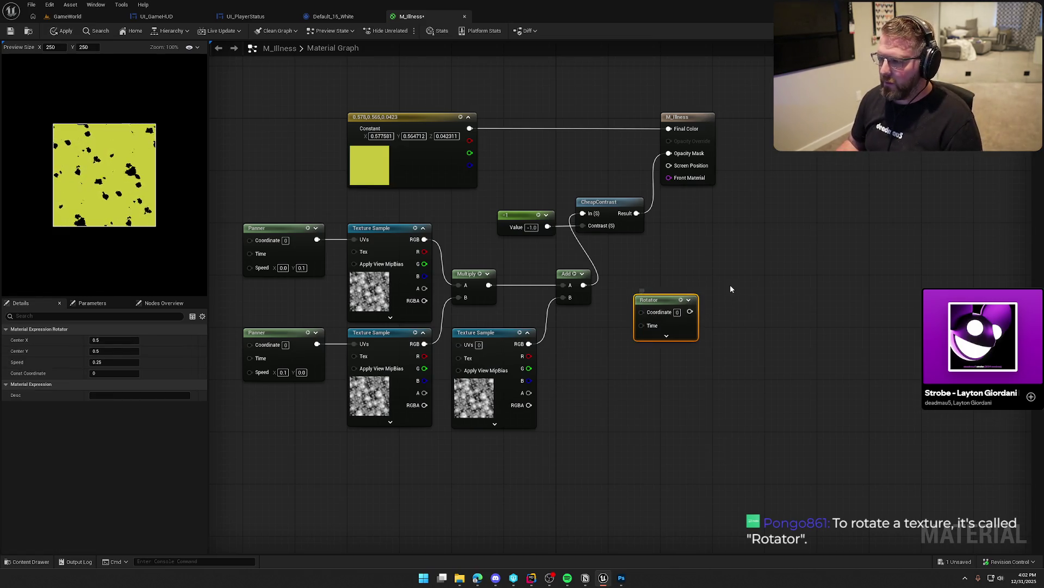
# - Place the Rotator beside the lower Panner and wire it into the third Texture Sample's UVs
pyautogui.moveTo(659, 305)
pyautogui.mouseDown()
pyautogui.moveTo(267, 448)
pyautogui.moveTo(346, 455)
pyautogui.mouseUp()
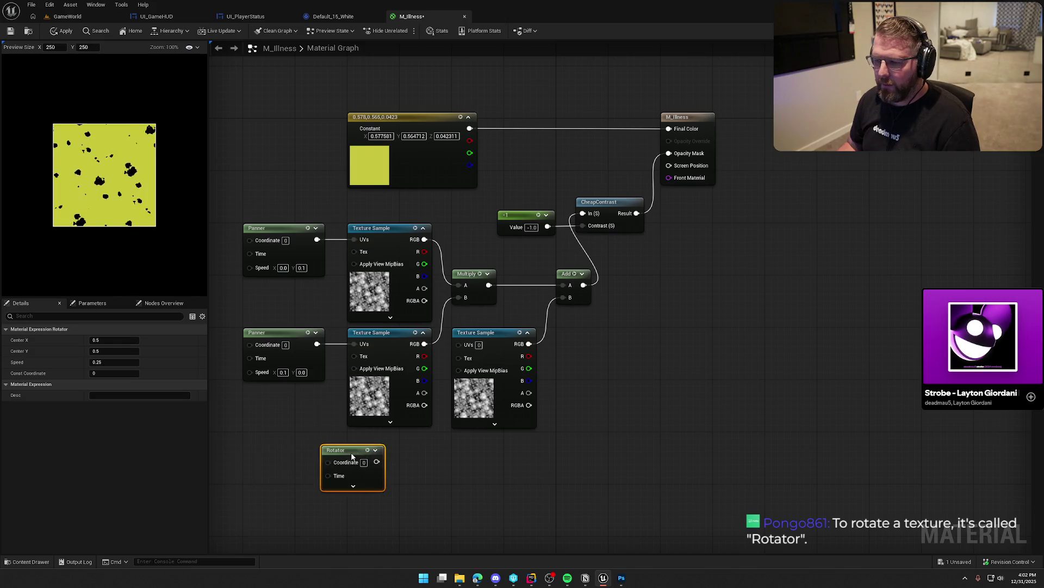
pyautogui.moveTo(468, 488); pyautogui.dragTo(491, 375)
pyautogui.moveTo(382, 339)
pyautogui.mouseDown()
pyautogui.moveTo(406, 326)
pyautogui.moveTo(482, 231)
pyautogui.mouseUp()
pyautogui.moveTo(401, 343); pyautogui.dragTo(414, 343)
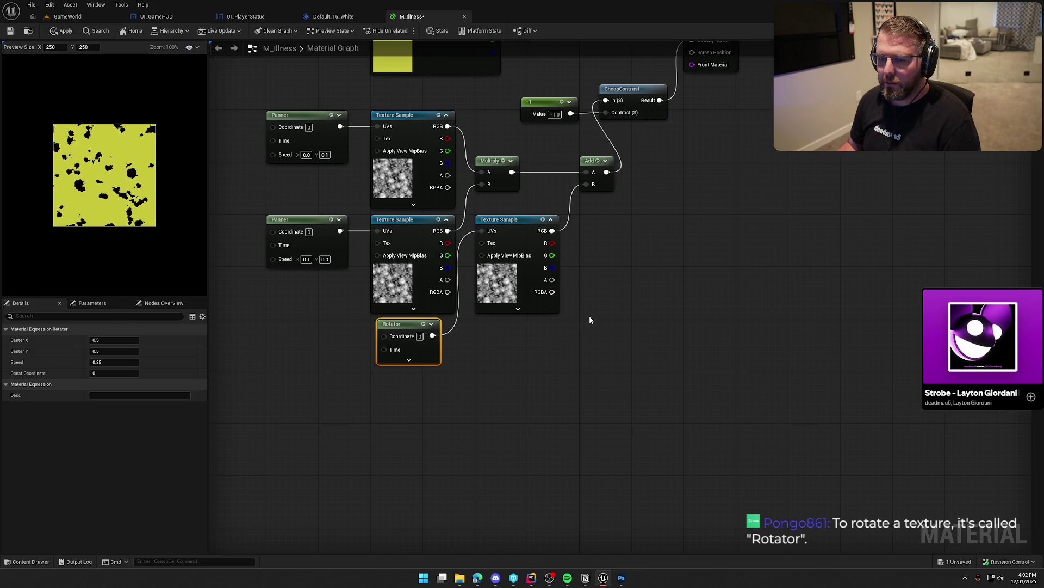
pyautogui.moveTo(618, 289); pyautogui.dragTo(645, 382)
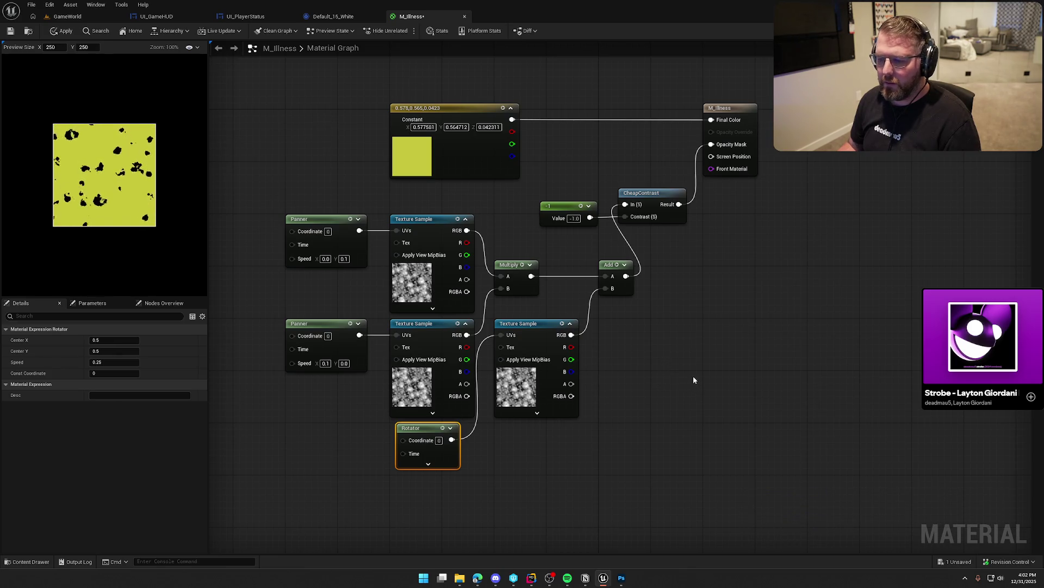
# - Tidy the Rotator node's position and apply the material changes
pyautogui.click(428, 464)
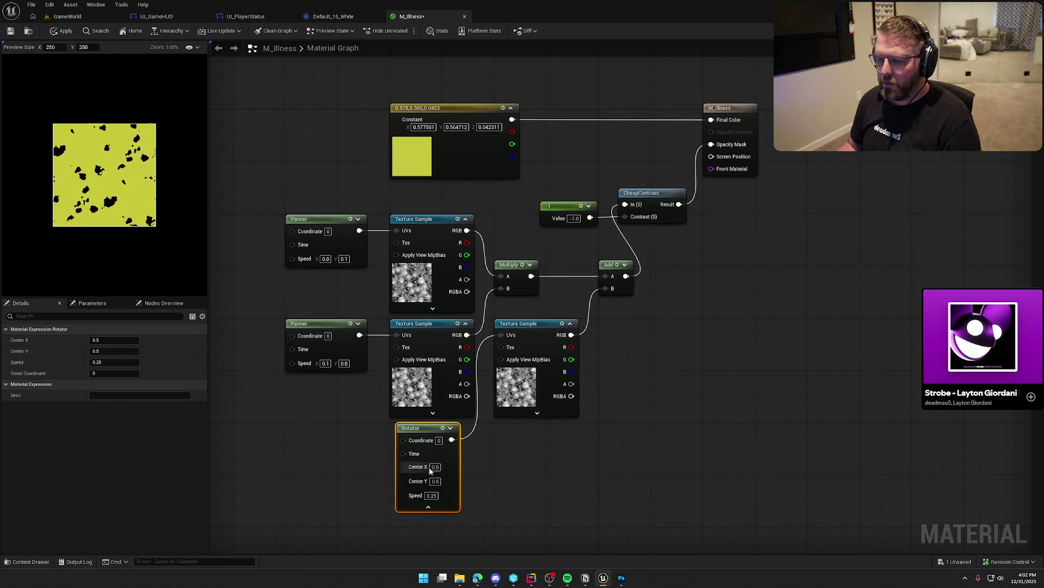
pyautogui.click(428, 507)
pyautogui.moveTo(419, 428); pyautogui.dragTo(413, 428)
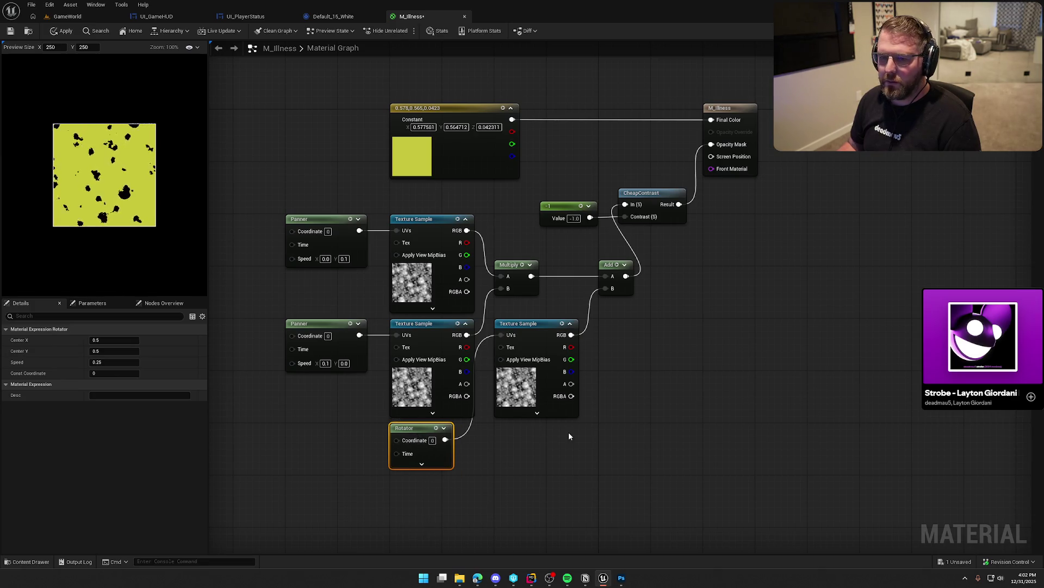
pyautogui.click(569, 432)
pyautogui.click(63, 31)
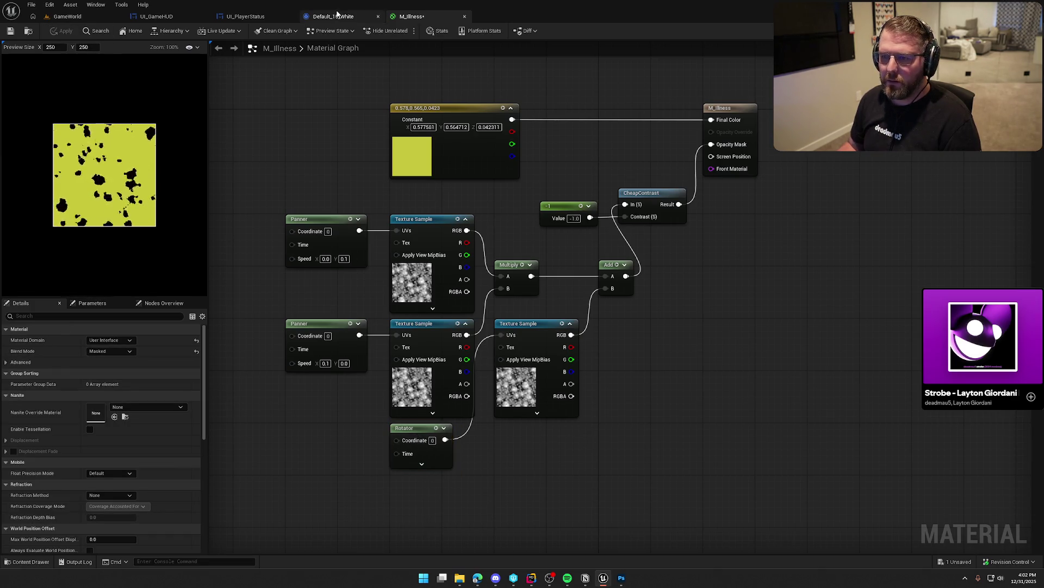
# - Set the Default_15_White text style's colour to pure white
pyautogui.click(333, 16)
pyautogui.click(447, 216)
pyautogui.moveTo(597, 337)
pyautogui.mouseDown()
pyautogui.moveTo(555, 350)
pyautogui.moveTo(601, 350)
pyautogui.mouseUp()
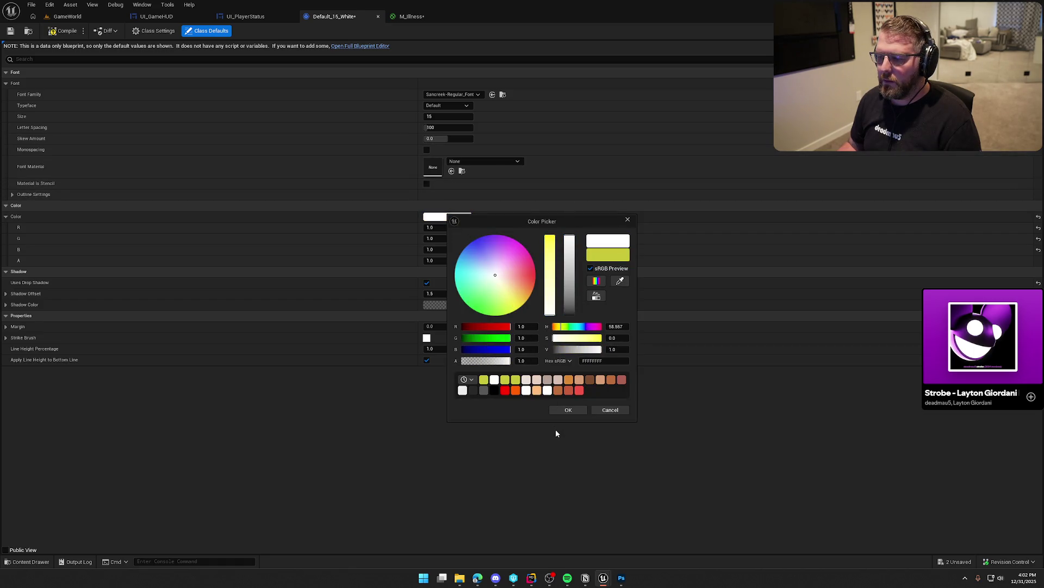
pyautogui.click(568, 410)
# - Assign M_Illness as the text style's Font Material from the content drawer
pyautogui.click(484, 161)
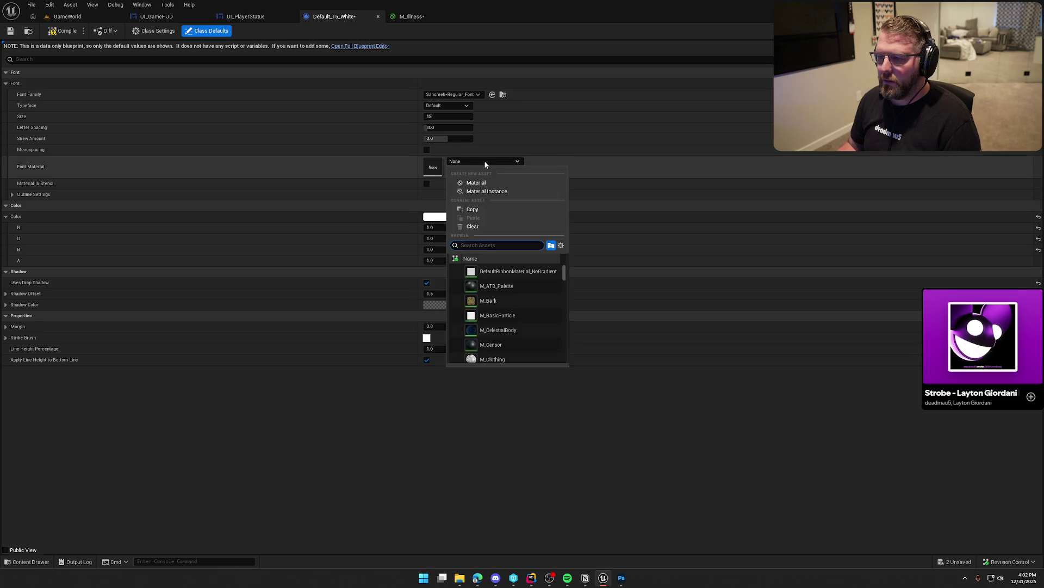
pyautogui.click(486, 162)
pyautogui.hotkey('ctrl', 'space')
pyautogui.moveTo(240, 425)
pyautogui.mouseDown()
pyautogui.moveTo(430, 235)
pyautogui.moveTo(433, 166)
pyautogui.mouseUp()
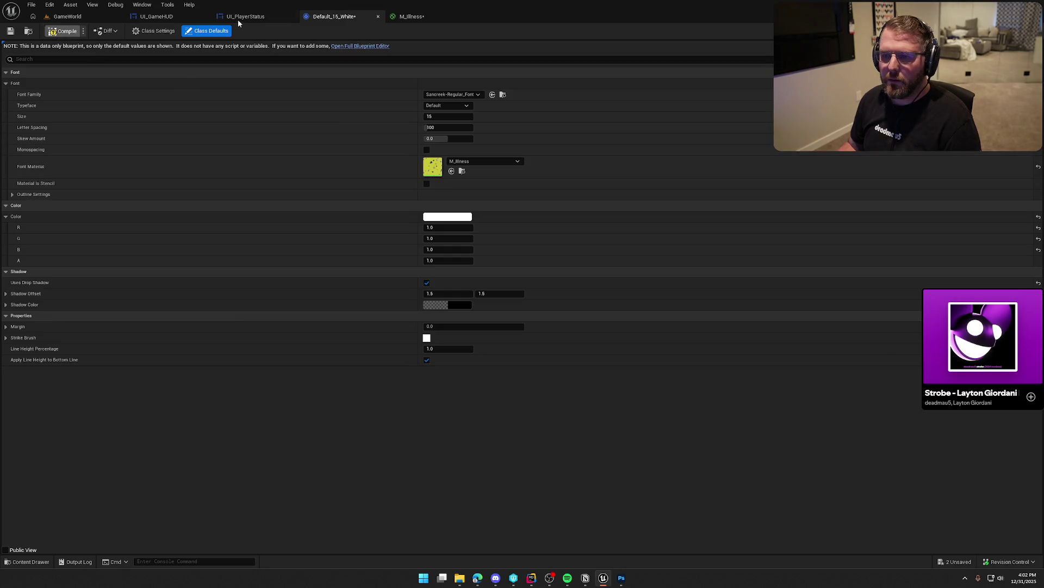
# - Check the Sickness text on UI_PlayerStatus, then save all changes from M_Illness
pyautogui.click(247, 19)
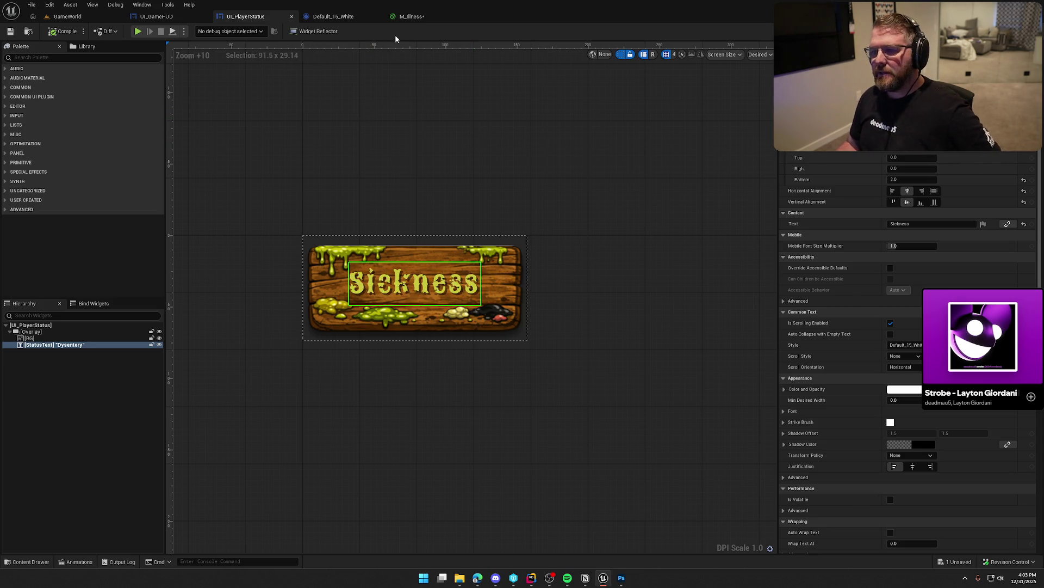
pyautogui.click(405, 17)
pyautogui.hotkey('ctrl', 'space')
pyautogui.click(11, 31)
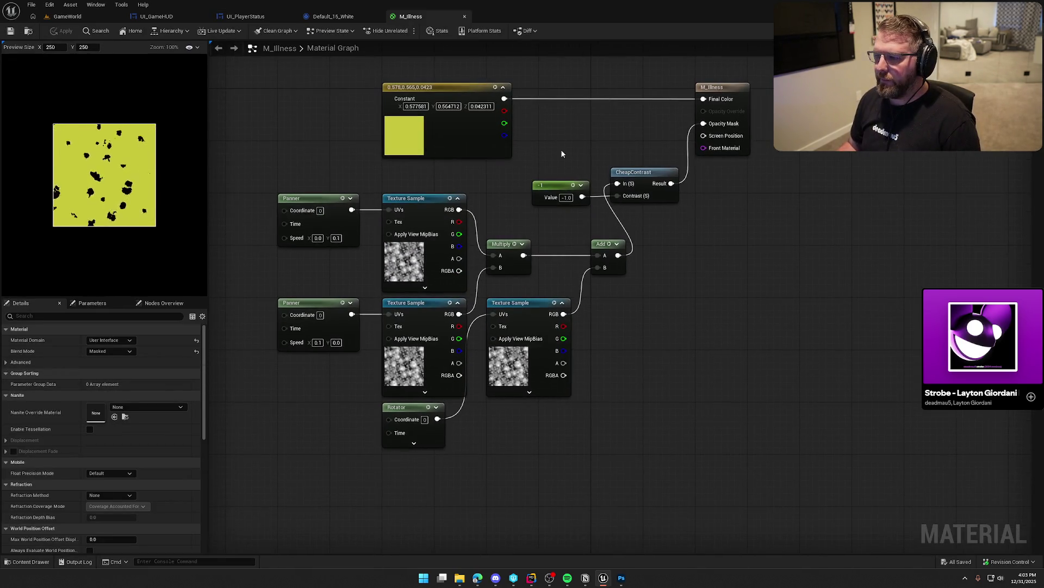
# - Reposition the -1 constant and CheapContrast nodes and wire Add straight into Opacity Mask
pyautogui.moveTo(557, 186)
pyautogui.mouseDown()
pyautogui.moveTo(569, 200)
pyautogui.moveTo(634, 213)
pyautogui.moveTo(550, 185)
pyautogui.moveTo(559, 182)
pyautogui.mouseUp()
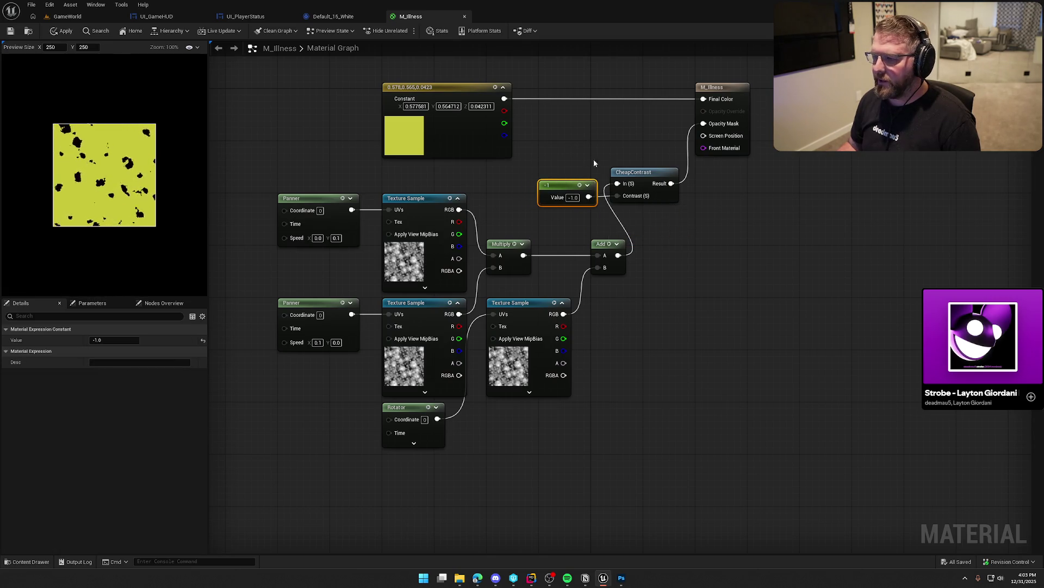
pyautogui.moveTo(645, 181); pyautogui.dragTo(676, 220)
pyautogui.click(652, 289)
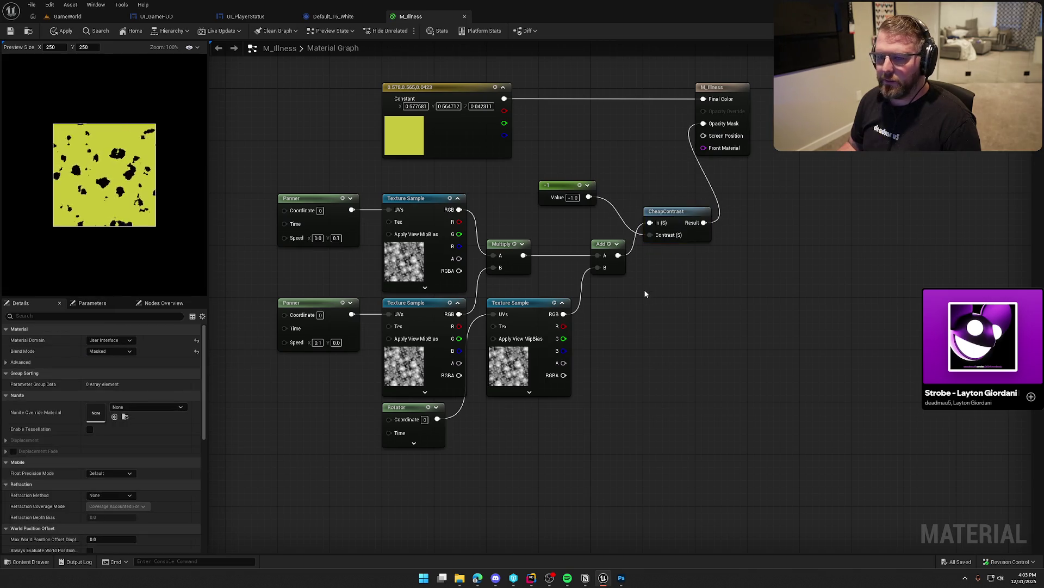
pyautogui.moveTo(618, 256)
pyautogui.mouseDown()
pyautogui.moveTo(670, 158)
pyautogui.moveTo(703, 124)
pyautogui.mouseUp()
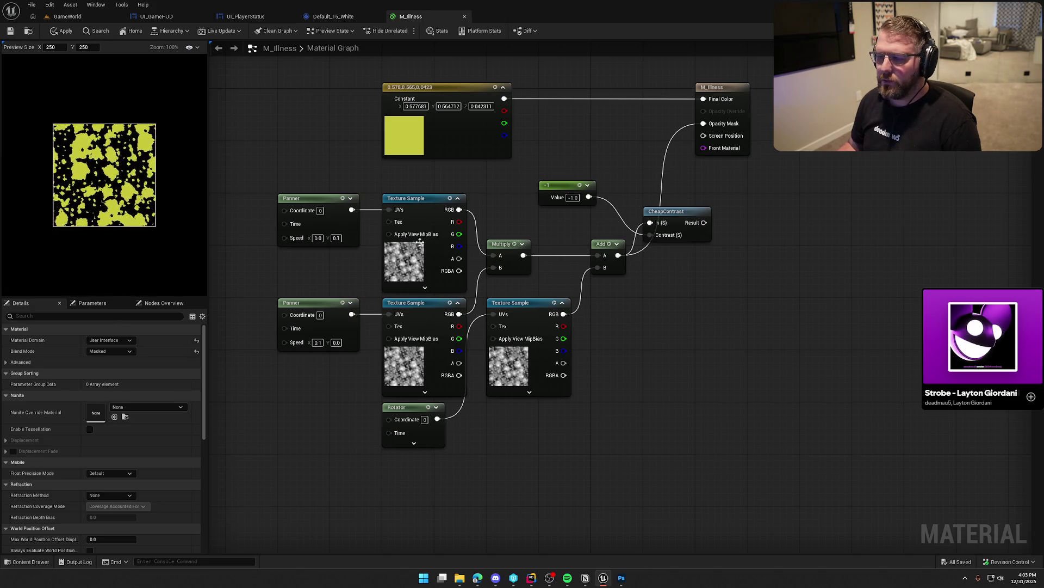
# - Swap the third Texture Sample to T_NoiseSmooth and feed CheapContrast back into Opacity Mask
pyautogui.click(512, 370)
pyautogui.click(162, 440)
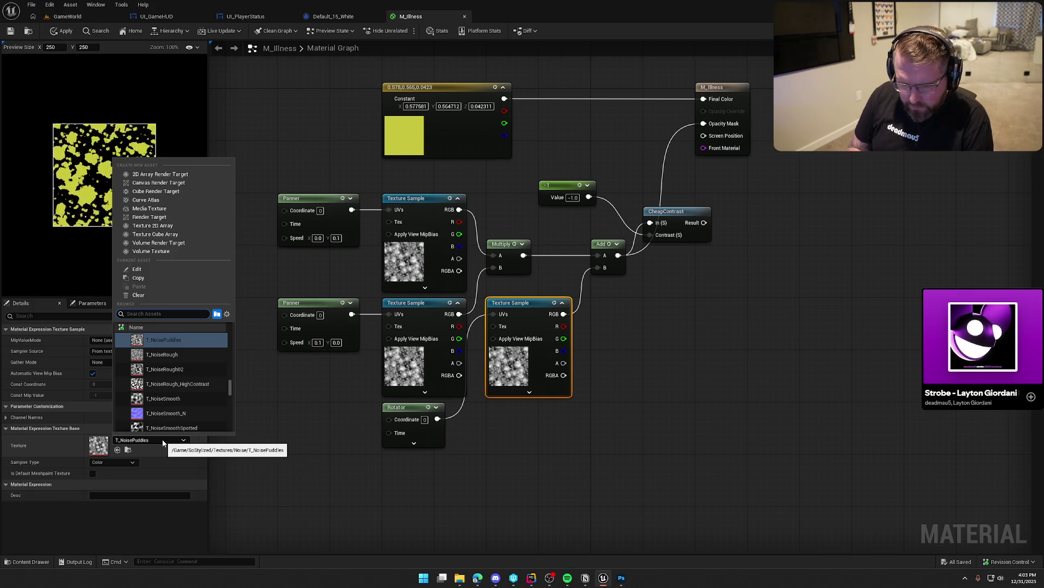
pyautogui.click(139, 398)
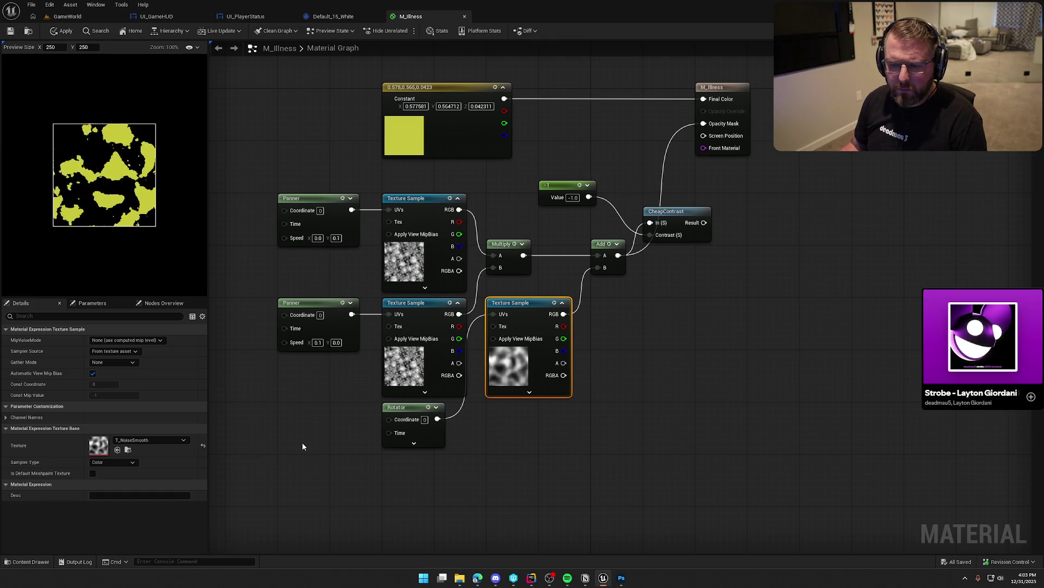
pyautogui.moveTo(704, 222)
pyautogui.mouseDown()
pyautogui.moveTo(703, 123)
pyautogui.moveTo(662, 184)
pyautogui.moveTo(648, 186)
pyautogui.mouseUp()
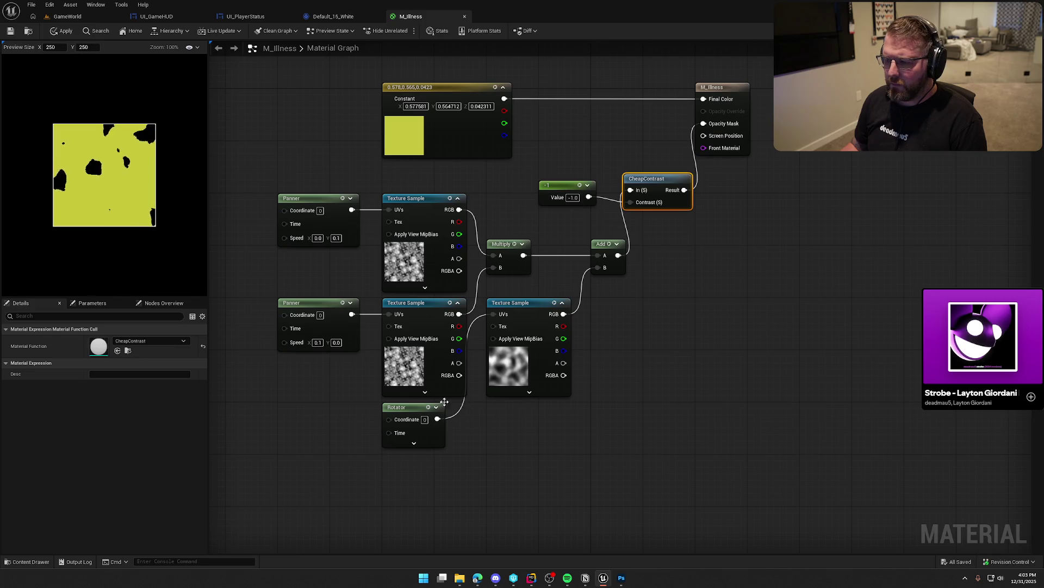
# - Set the top Texture Sample's texture to T_NoiseSmoothSpotted
pyautogui.click(420, 260)
pyautogui.click(131, 440)
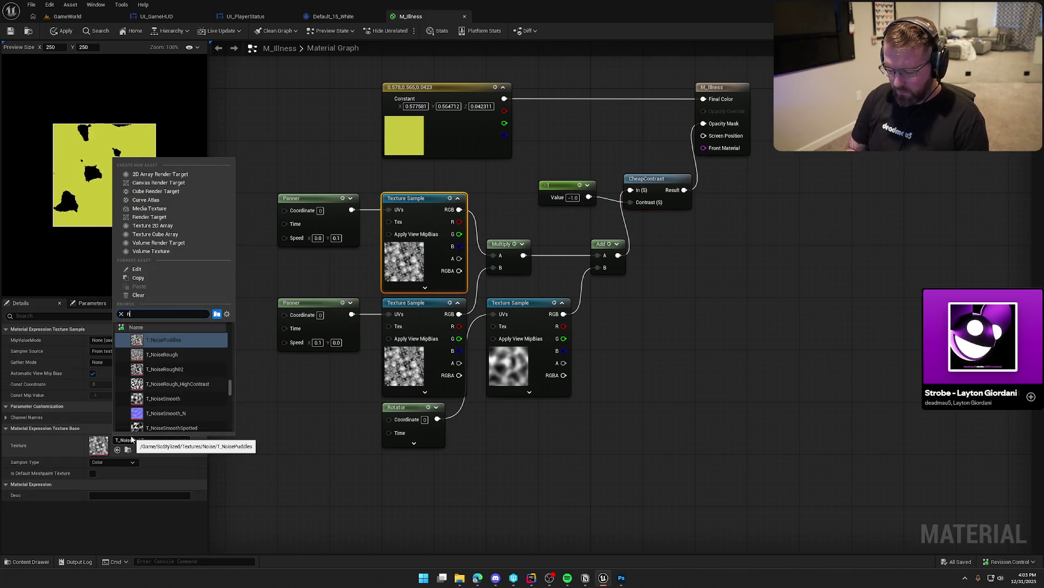
pyautogui.scroll(-2, 174, 402)
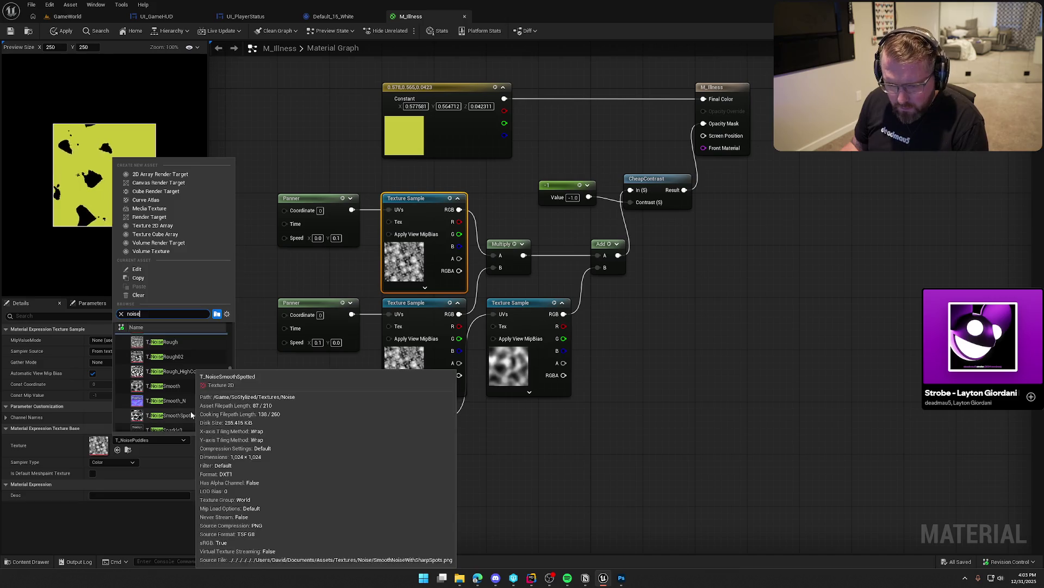
pyautogui.click(177, 402)
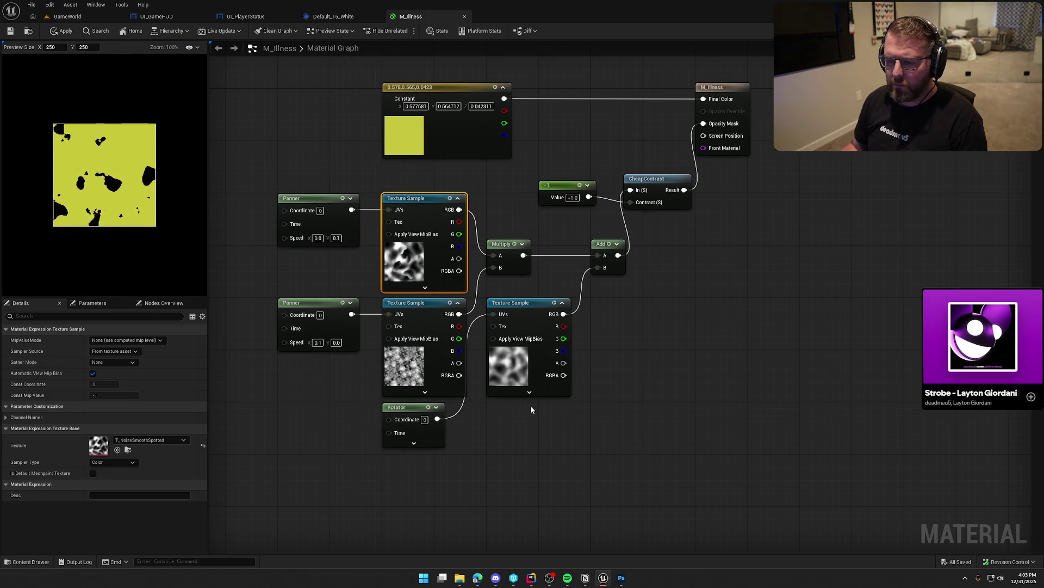
# - Search 'noise' and set the right-hand Texture Sample to T_NoisePuddles
pyautogui.click(517, 367)
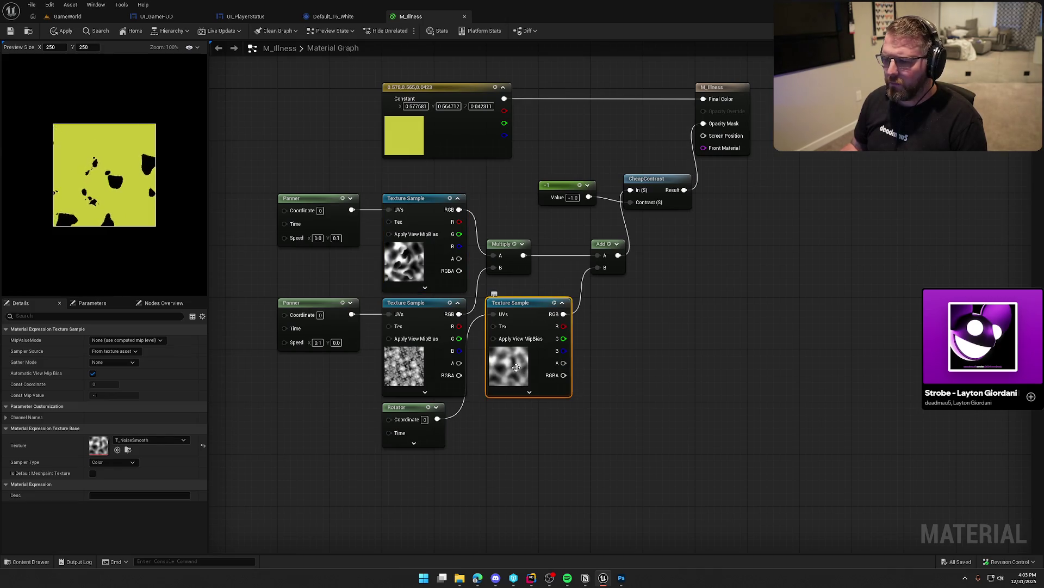
pyautogui.click(161, 440)
pyautogui.write('no')
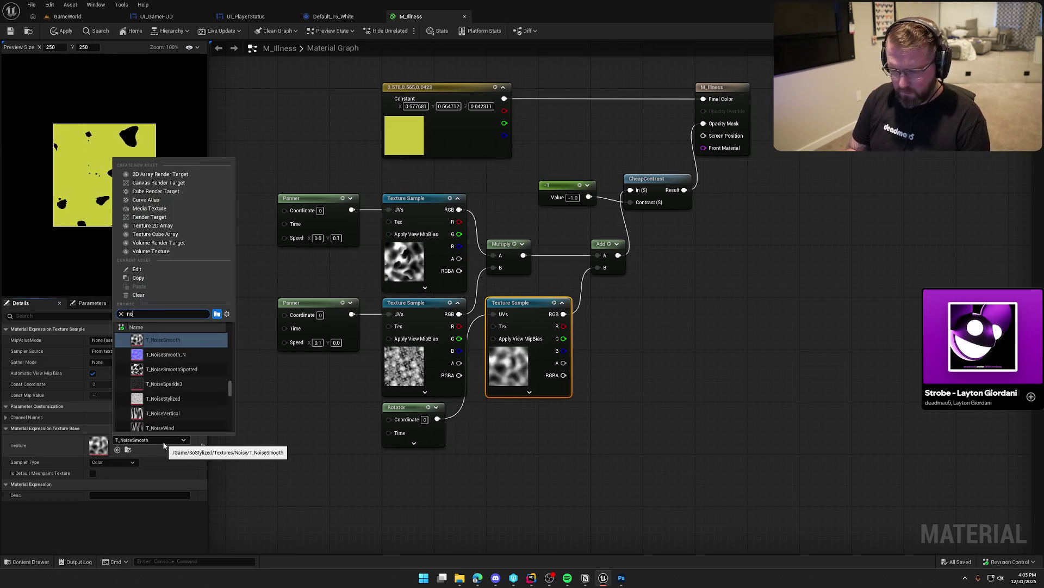
pyautogui.write('ise')
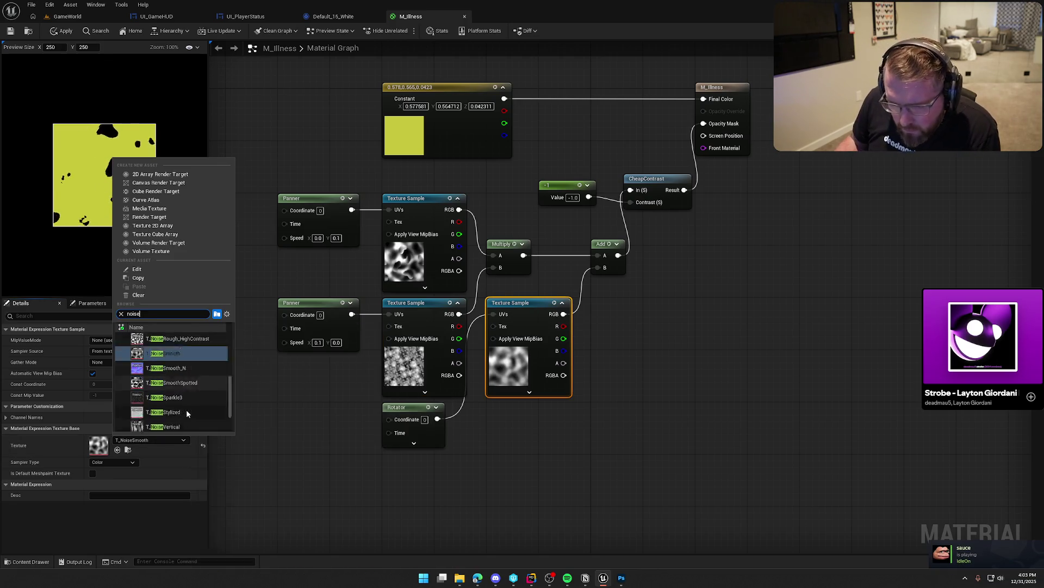
pyautogui.scroll(-2, 179, 391)
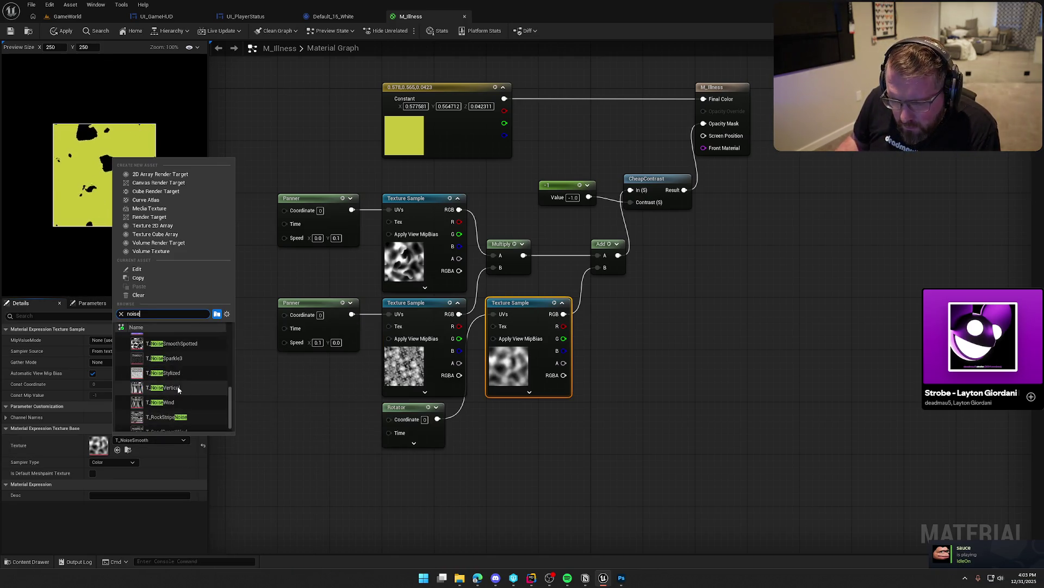
pyautogui.moveTo(179, 389)
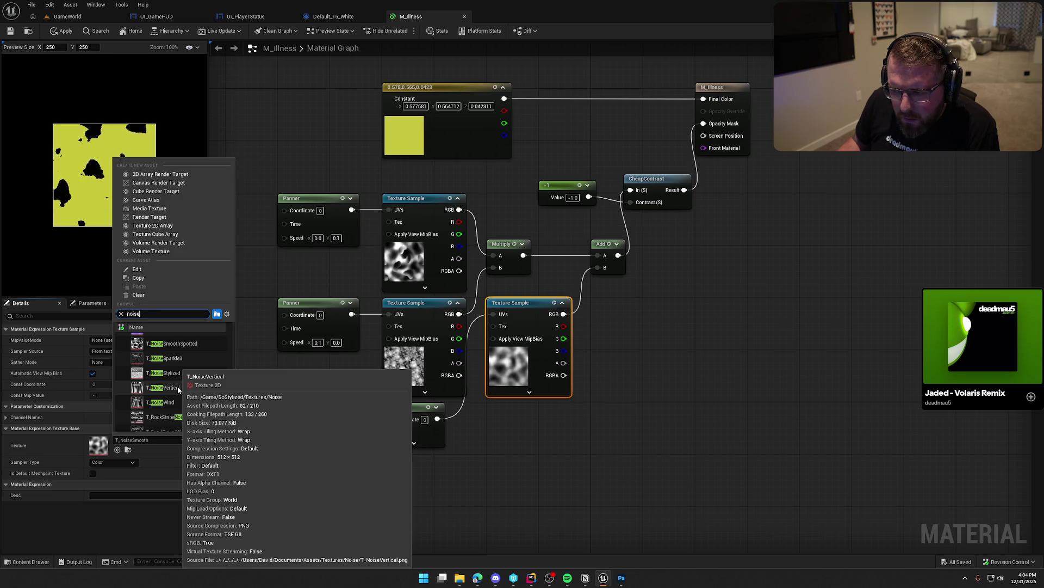
pyautogui.scroll(4, 180, 395)
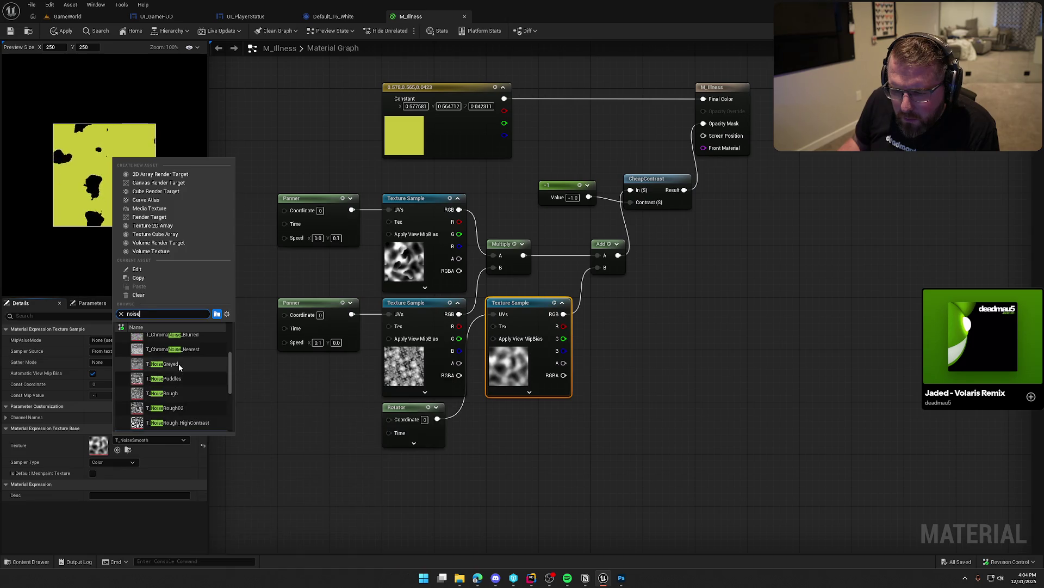
pyautogui.click(181, 377)
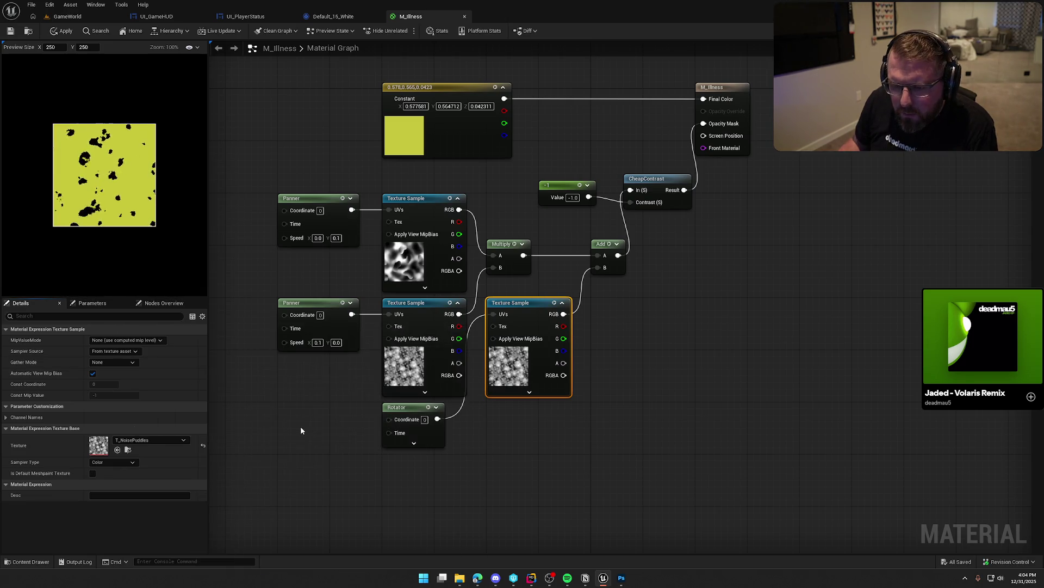
# - Set the top Texture Sample to T_NoiseVertical and the lower-left one to T_NoiseWind
pyautogui.click(426, 274)
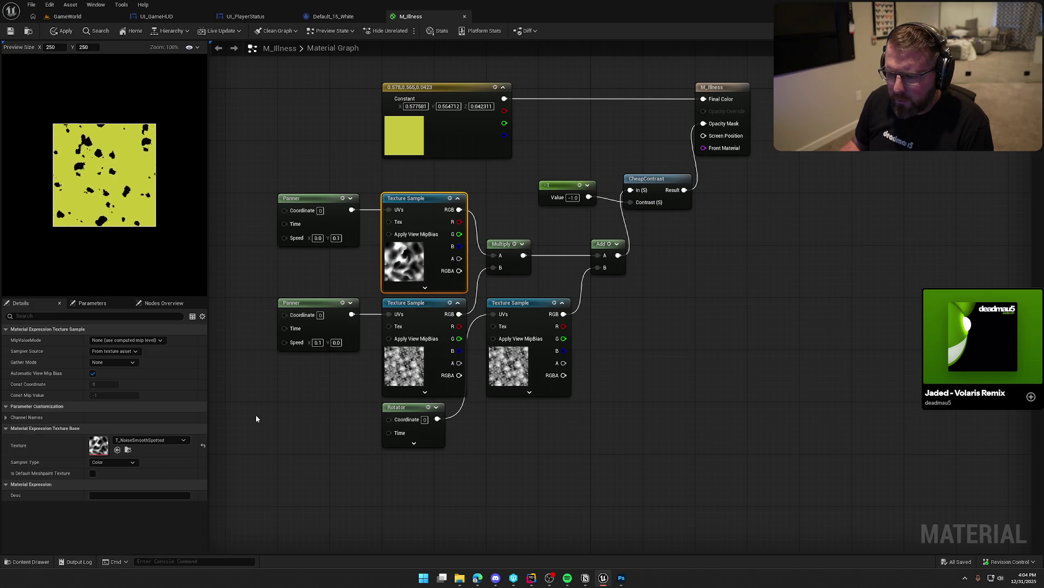
pyautogui.click(139, 441)
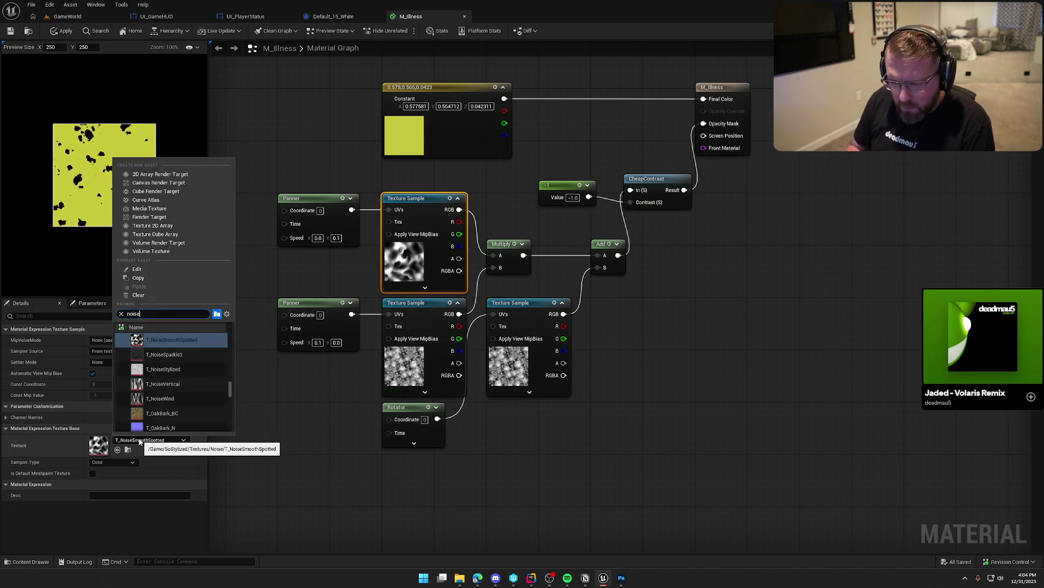
pyautogui.click(182, 384)
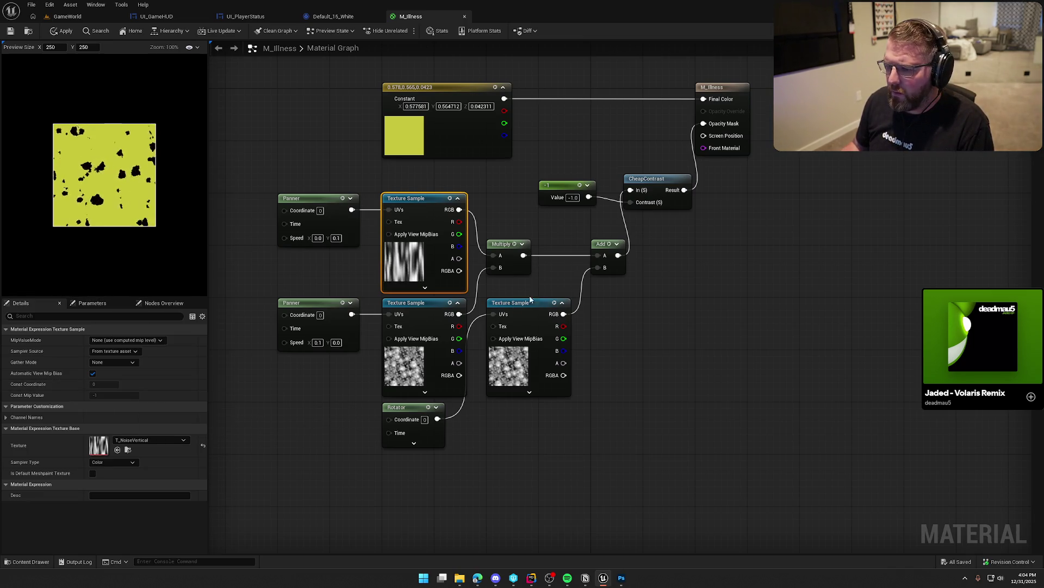
pyautogui.click(424, 358)
pyautogui.click(136, 441)
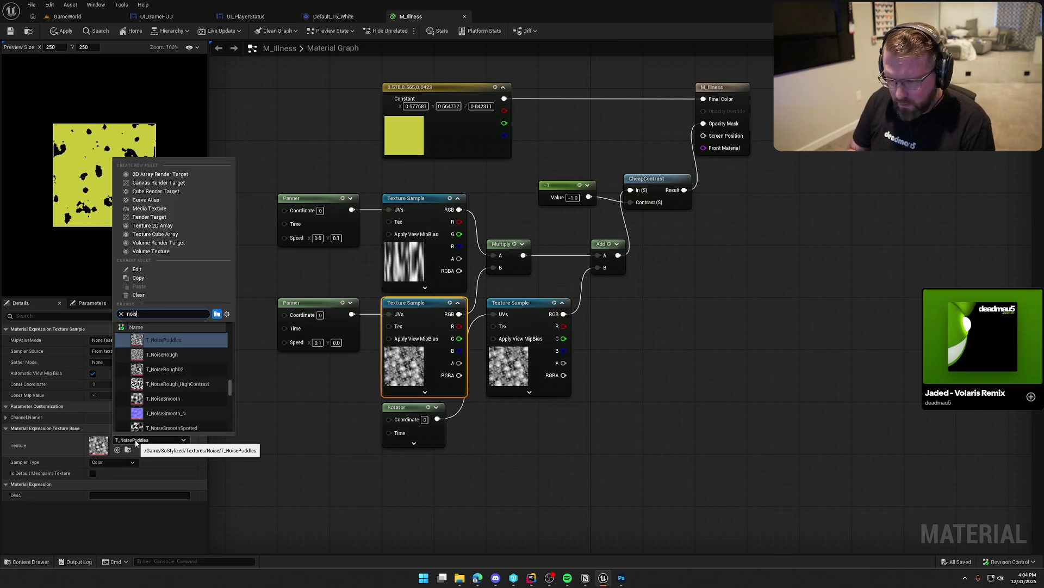
pyautogui.scroll(-5, 204, 390)
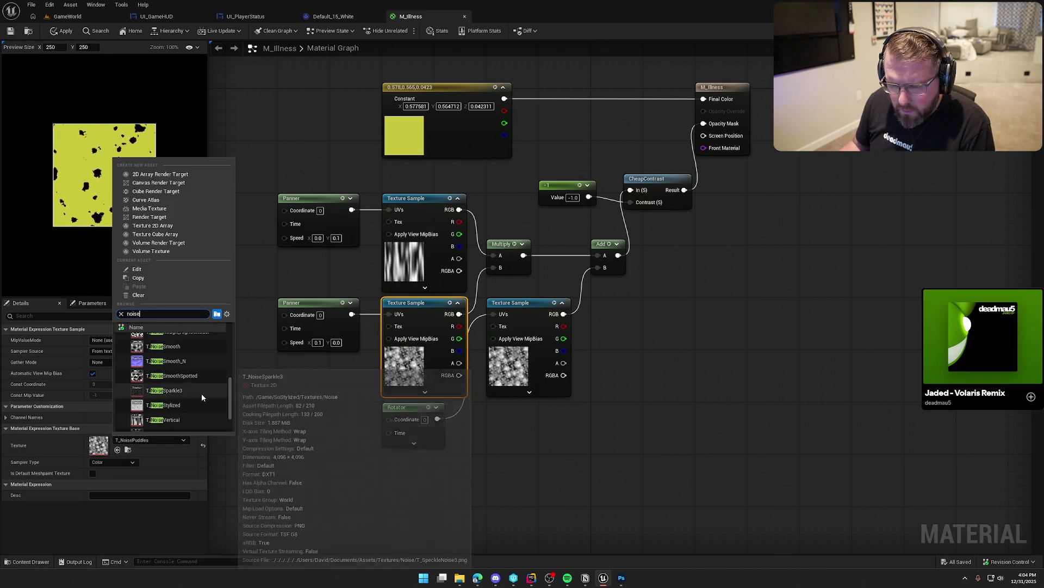
pyautogui.click(174, 414)
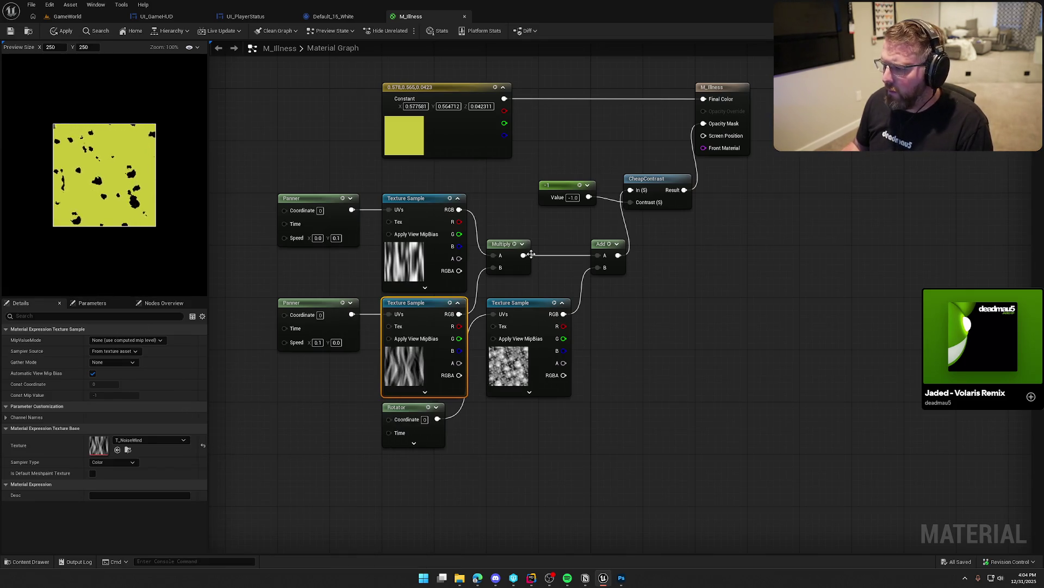
# - Try wiring Multiply into CheapContrast and Opacity Mask via a 1-x node, then delete it
pyautogui.moveTo(523, 255)
pyautogui.mouseDown()
pyautogui.moveTo(620, 223)
pyautogui.moveTo(631, 190)
pyautogui.mouseUp()
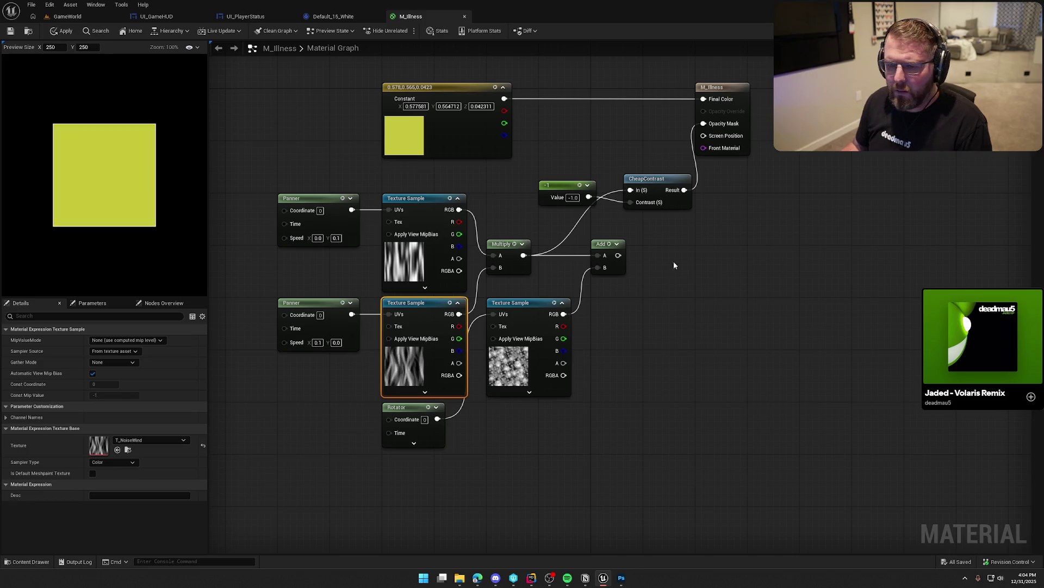
pyautogui.moveTo(523, 255); pyautogui.dragTo(704, 124)
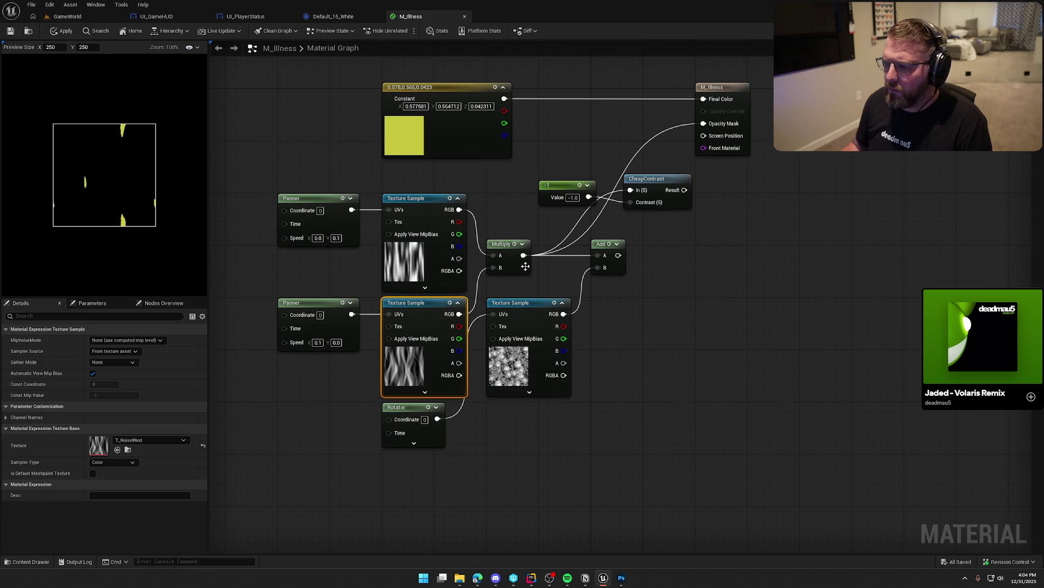
pyautogui.moveTo(524, 255); pyautogui.dragTo(556, 232)
pyautogui.write('1-x')
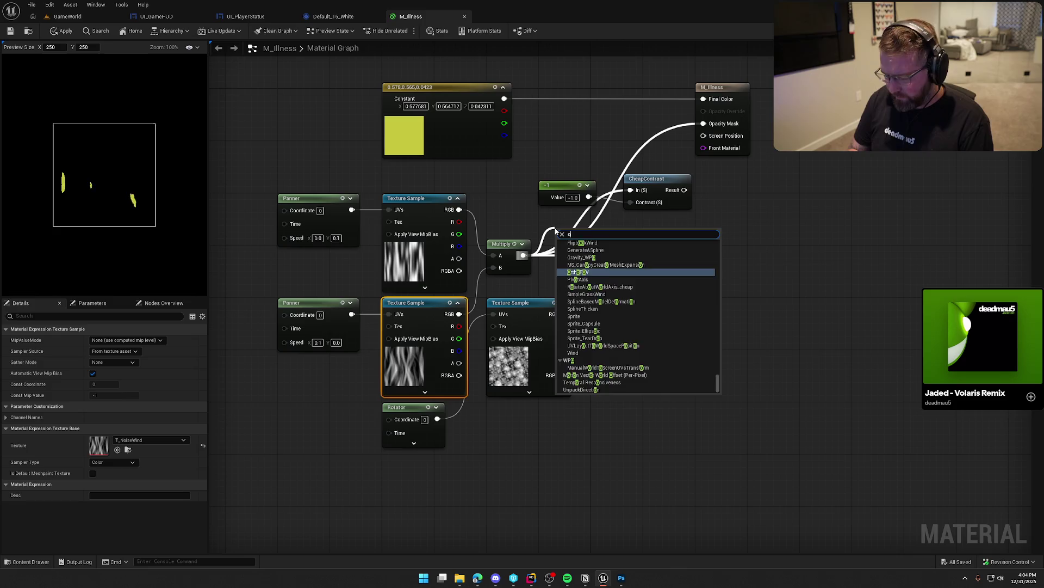
pyautogui.press('Return')
pyautogui.moveTo(579, 242); pyautogui.dragTo(704, 125)
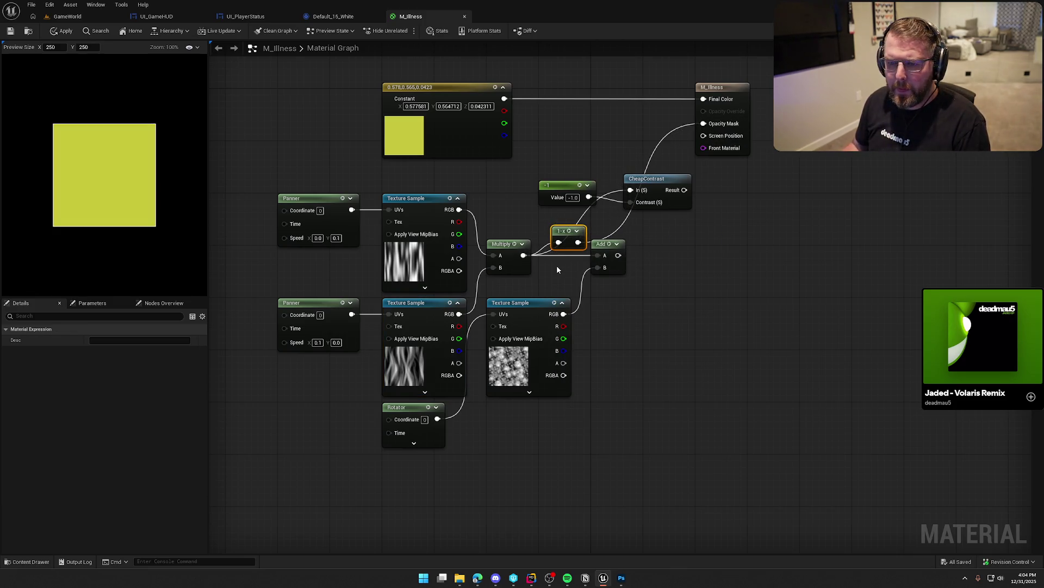
pyautogui.moveTo(556, 232); pyautogui.dragTo(544, 225)
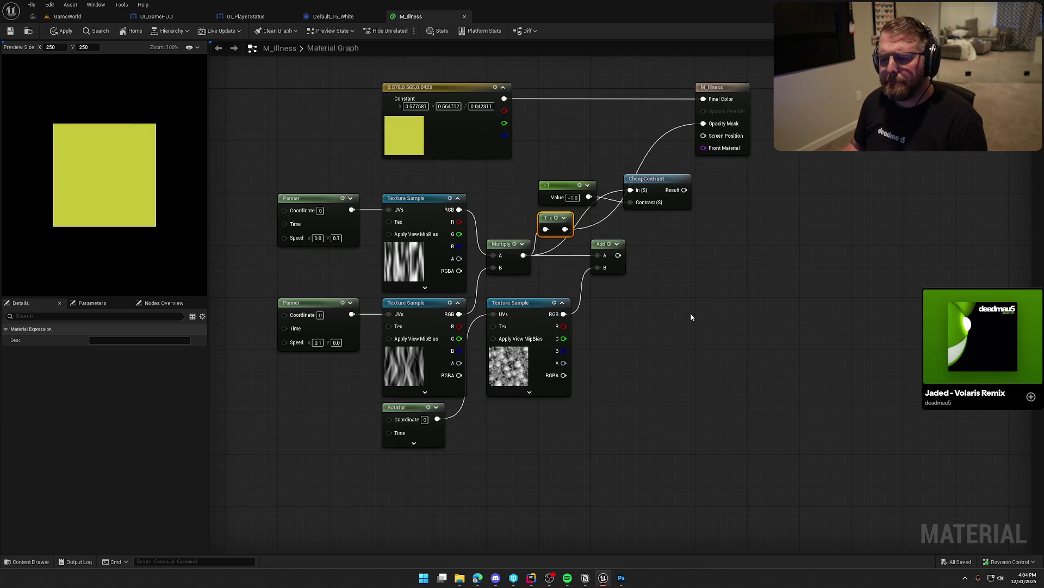
pyautogui.press('Delete')
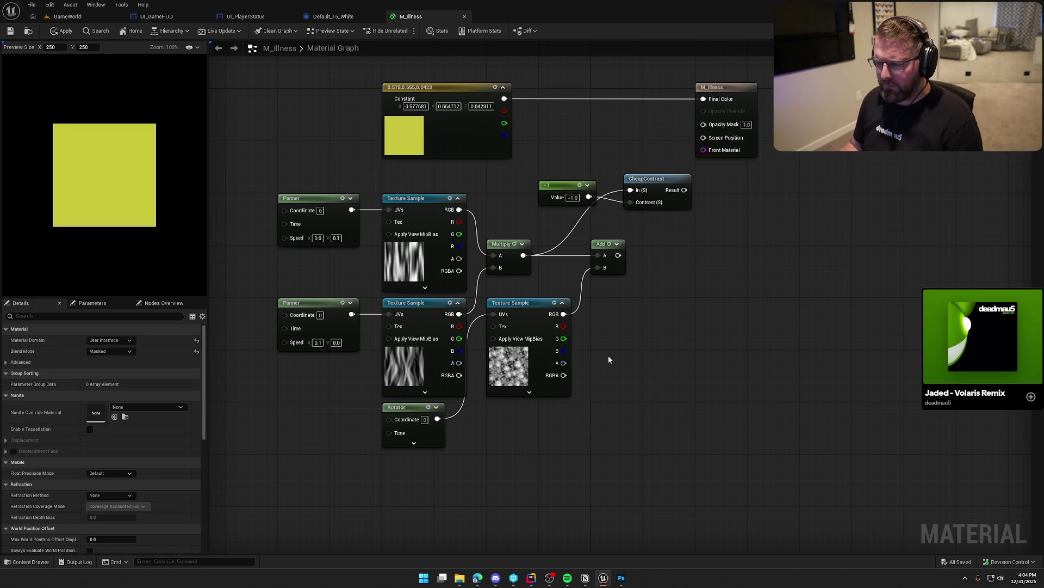
# - Move the rotated Texture Sample lower, route Add back through CheapContrast, and apply
pyautogui.moveTo(534, 315)
pyautogui.mouseDown()
pyautogui.moveTo(547, 365)
pyautogui.moveTo(532, 418)
pyautogui.mouseUp()
pyautogui.click(586, 302)
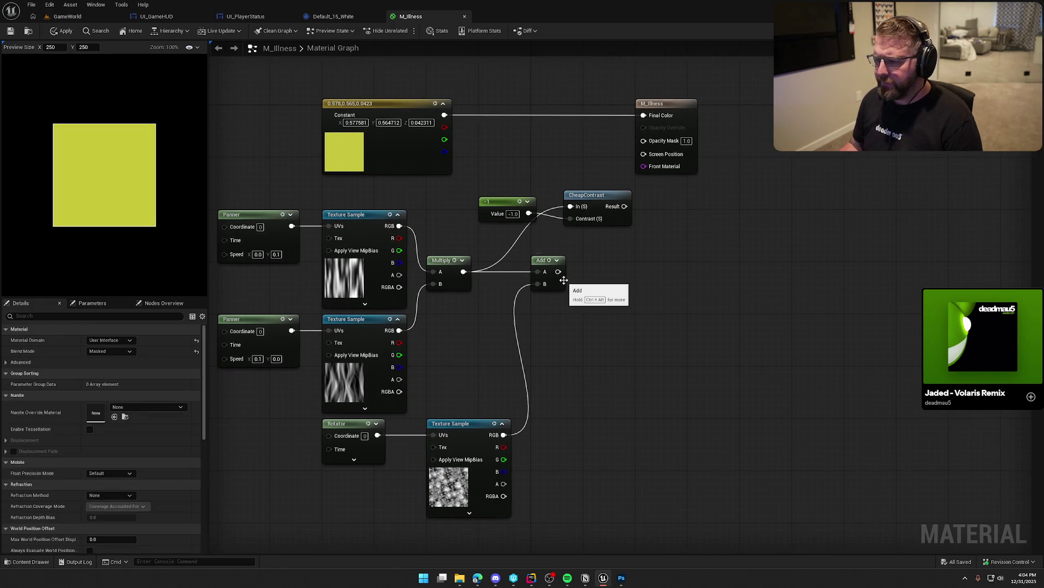
pyautogui.moveTo(558, 271); pyautogui.dragTo(643, 140)
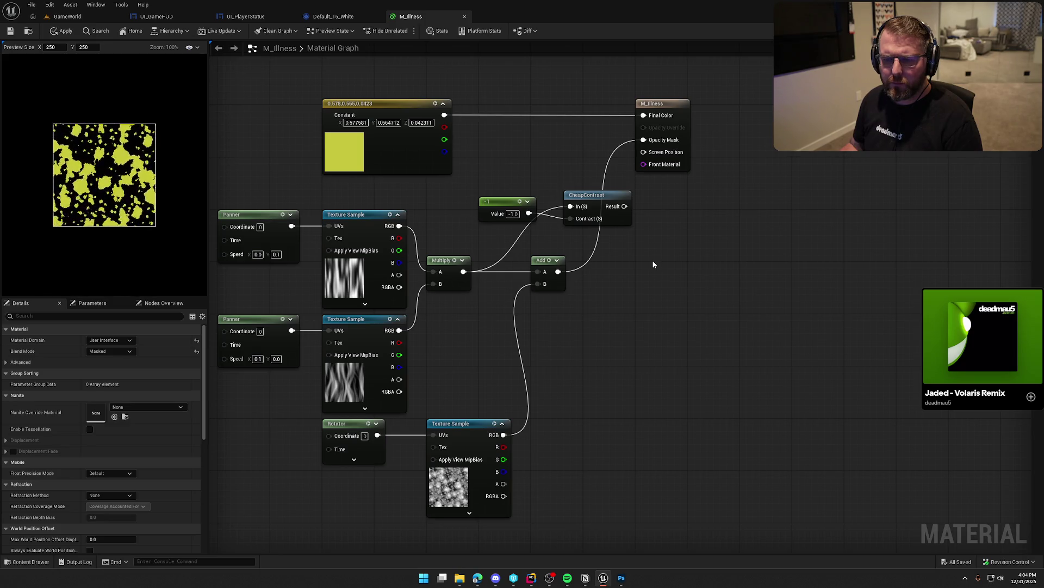
pyautogui.moveTo(558, 272)
pyautogui.mouseDown()
pyautogui.moveTo(564, 278)
pyautogui.moveTo(570, 218)
pyautogui.moveTo(631, 210)
pyautogui.moveTo(644, 140)
pyautogui.mouseUp()
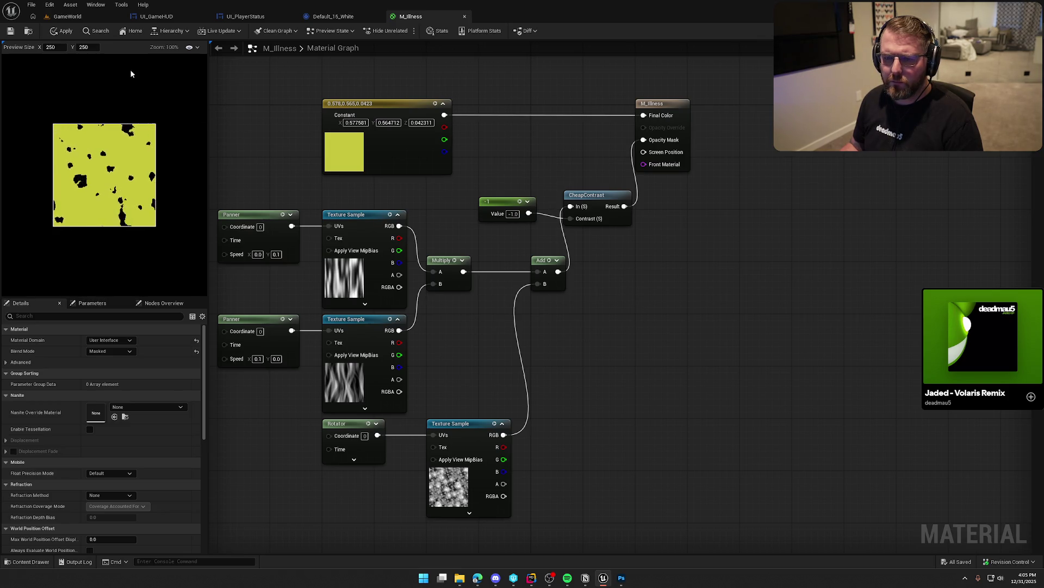
pyautogui.click(63, 31)
# - Check the Sickness banner, insert a Multiply after the Constant colour, unlink Opacity Mask, add a constant
pyautogui.click(247, 16)
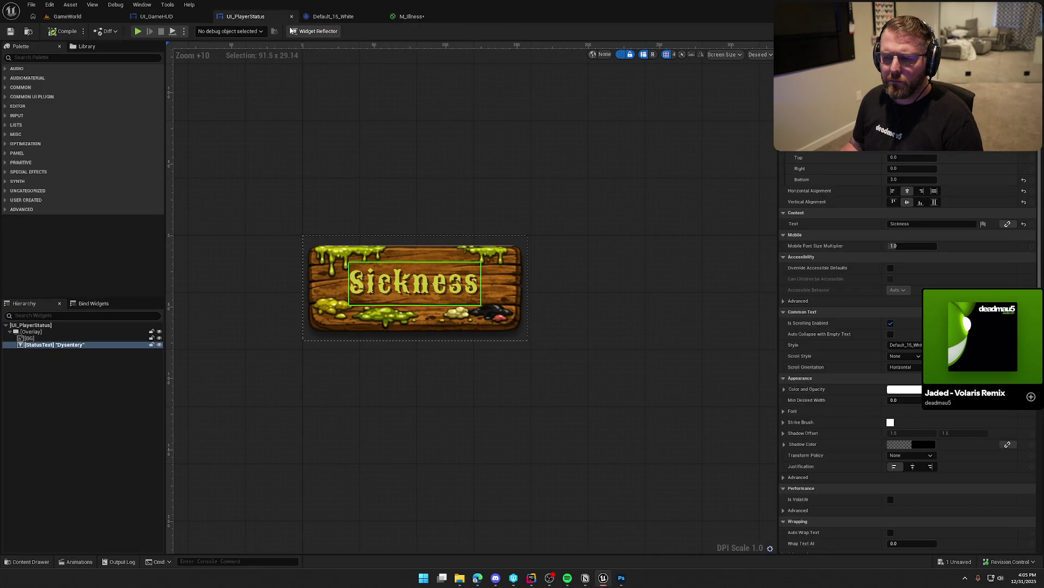
pyautogui.click(410, 16)
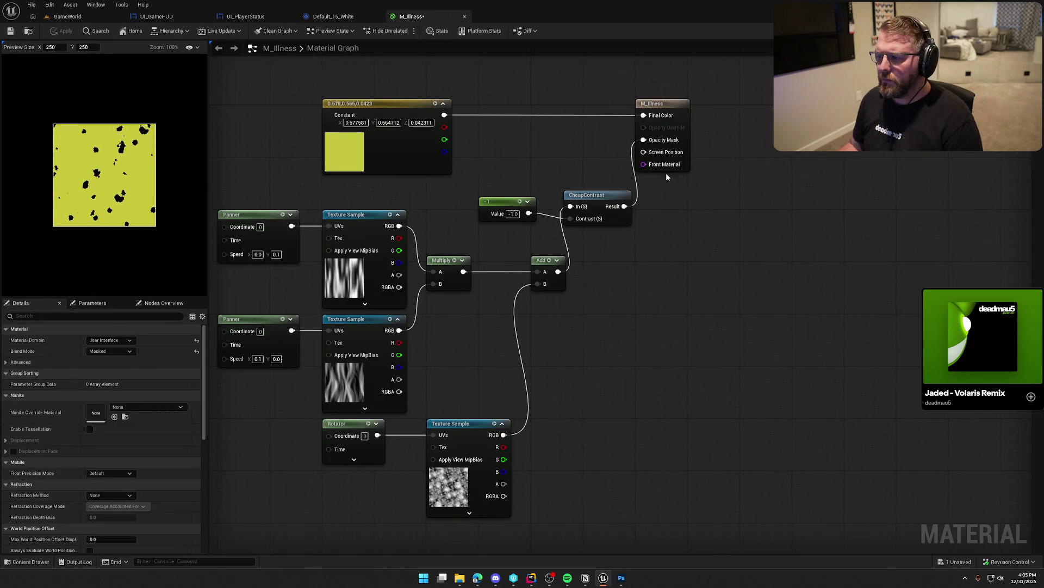
pyautogui.moveTo(675, 104); pyautogui.dragTo(779, 104)
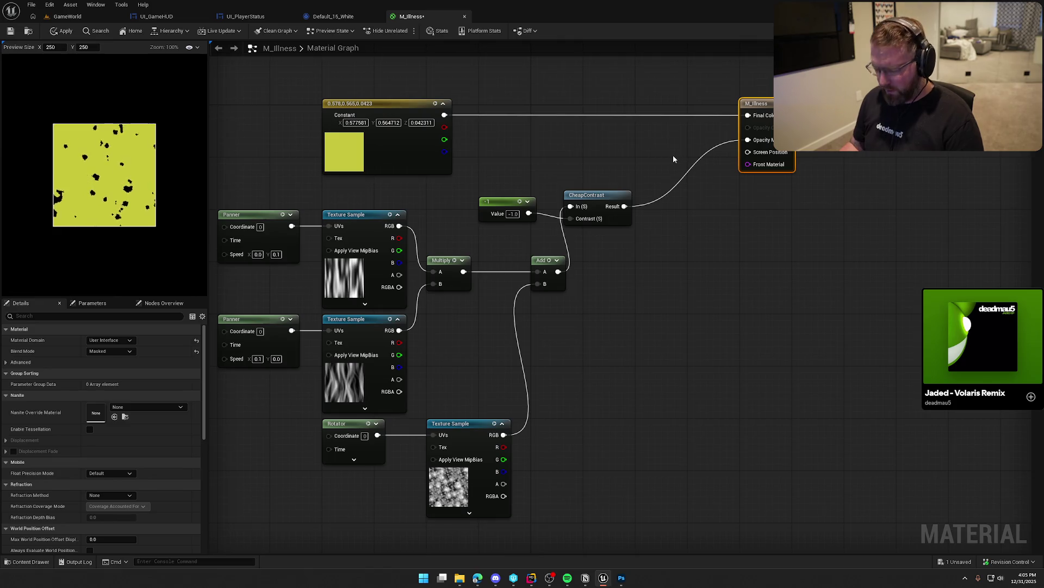
pyautogui.click(648, 139)
pyautogui.moveTo(648, 147); pyautogui.dragTo(444, 114)
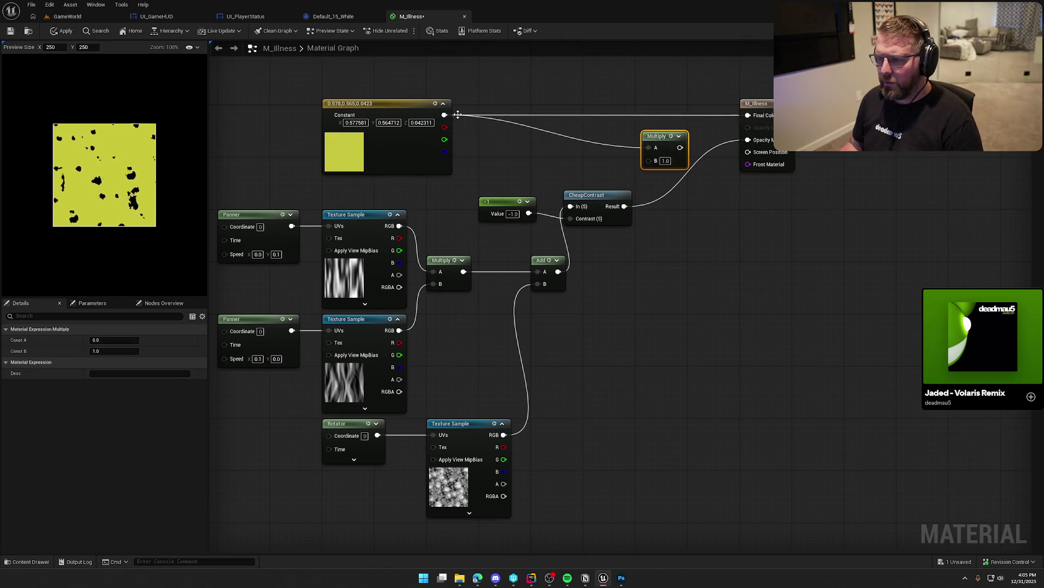
pyautogui.moveTo(655, 137); pyautogui.dragTo(661, 103)
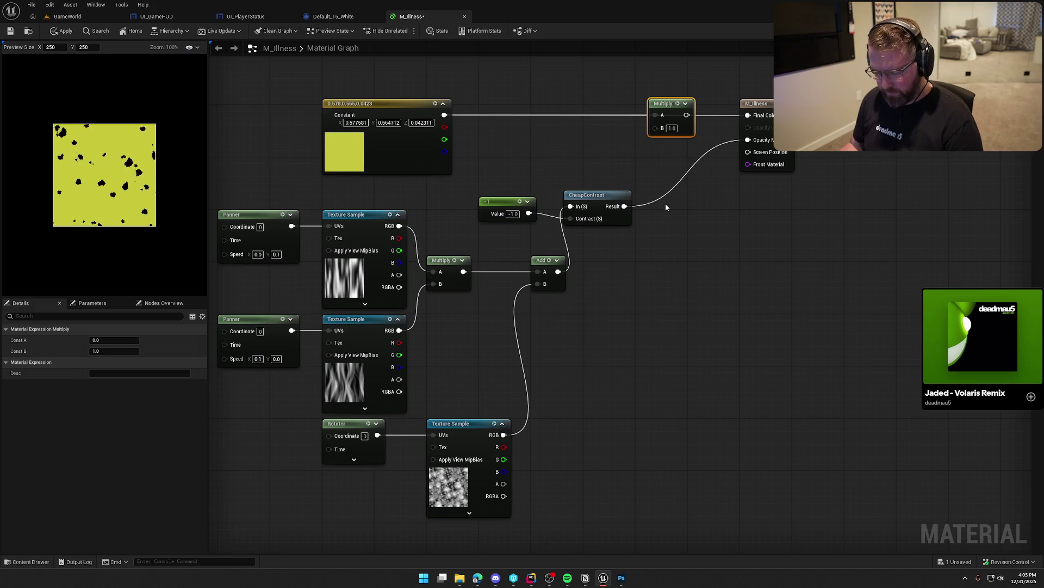
pyautogui.keyDown('alt'); pyautogui.click(748, 140); pyautogui.keyUp('alt')
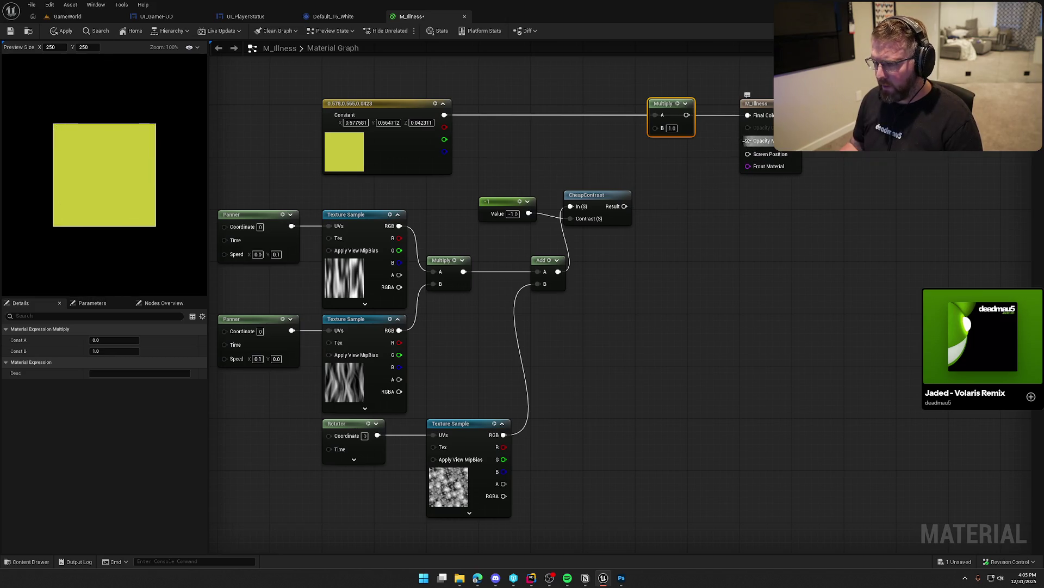
pyautogui.click(664, 233)
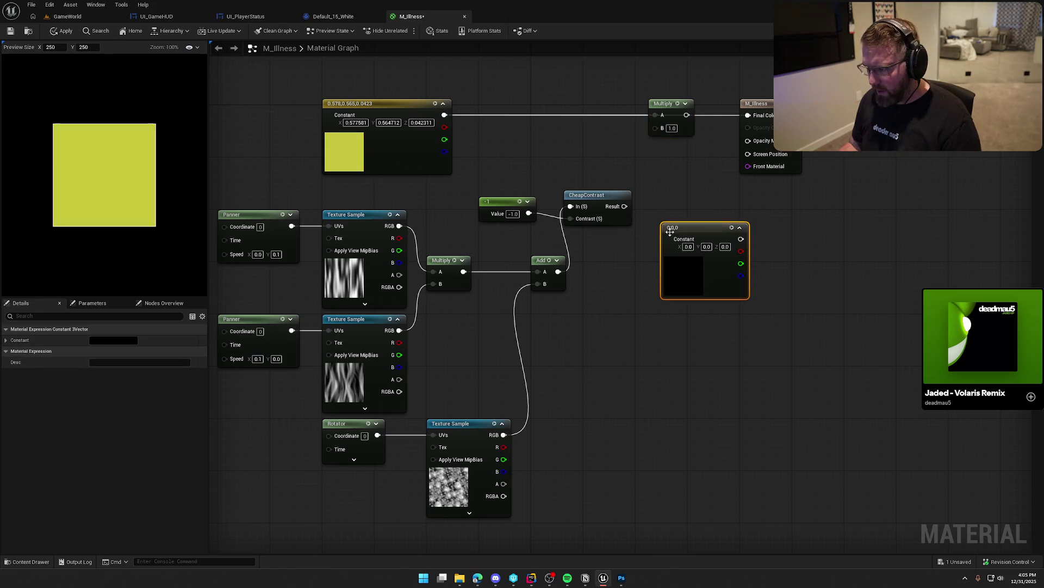
# - Make the new constant orange-yellow and multiply it into the contrast feeding the final Multiply
pyautogui.doubleClick(687, 277)
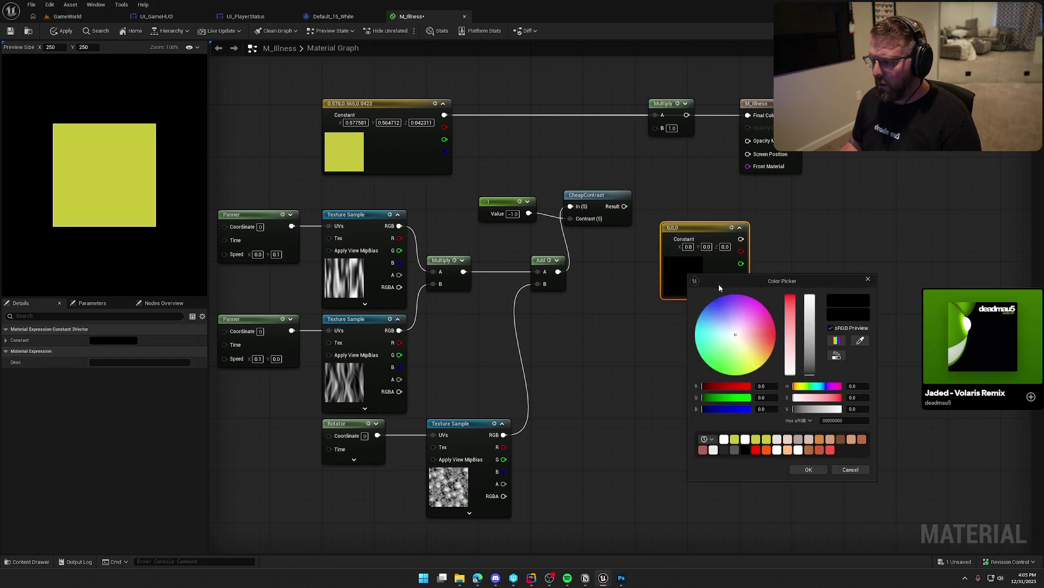
pyautogui.click(764, 359)
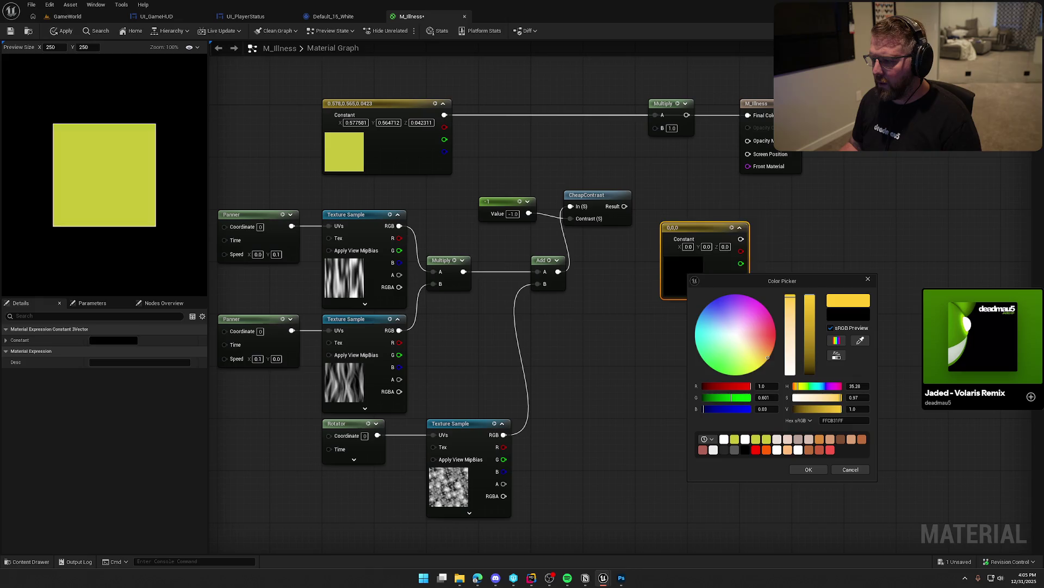
pyautogui.click(808, 470)
pyautogui.moveTo(717, 233)
pyautogui.mouseDown()
pyautogui.moveTo(572, 127)
pyautogui.moveTo(534, 129)
pyautogui.mouseUp()
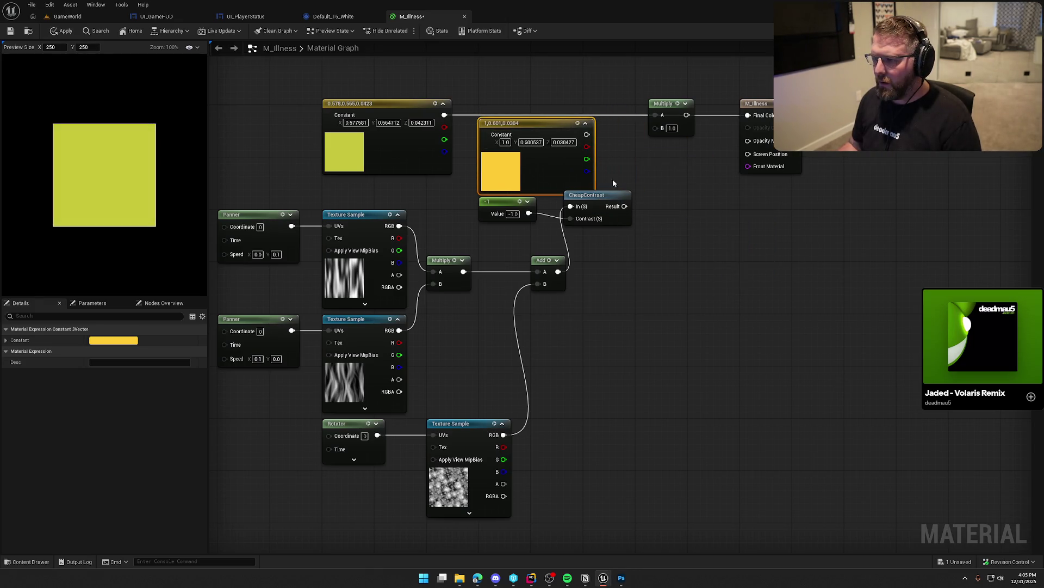
pyautogui.click(628, 187)
pyautogui.moveTo(636, 191)
pyautogui.mouseDown()
pyautogui.moveTo(658, 170)
pyautogui.moveTo(587, 135)
pyautogui.moveTo(624, 206)
pyautogui.mouseUp()
pyautogui.moveTo(686, 180); pyautogui.dragTo(657, 127)
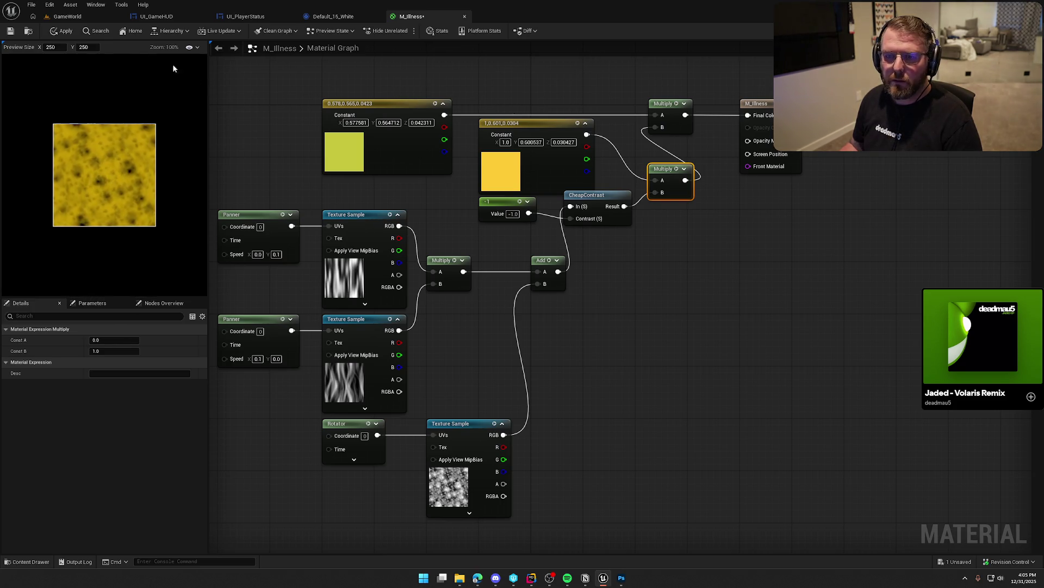
# - Check the banner, then rearrange the -1, CheapContrast, Add, constant and Multiply nodes for room
pyautogui.click(275, 17)
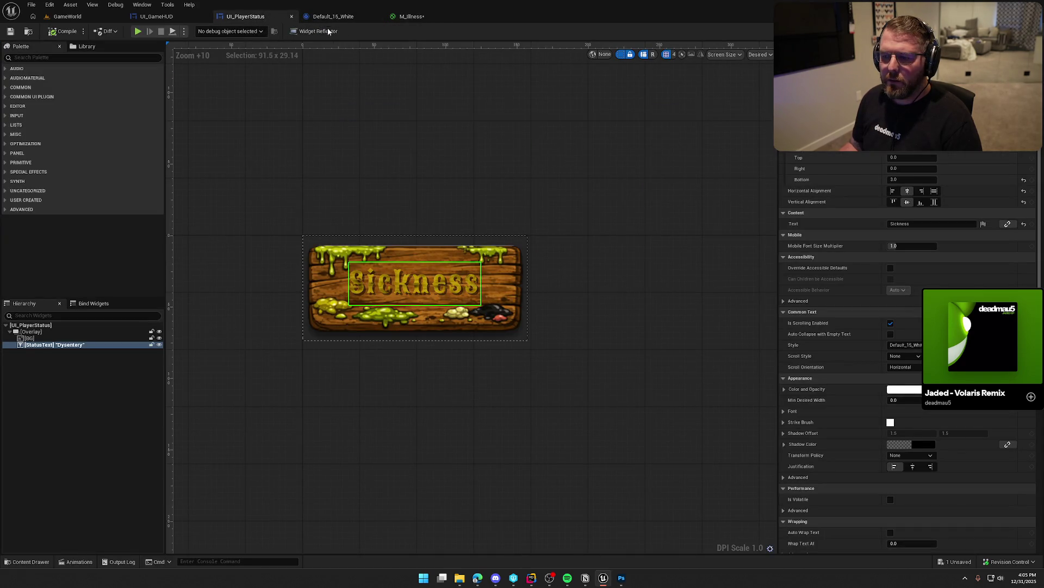
pyautogui.click(405, 18)
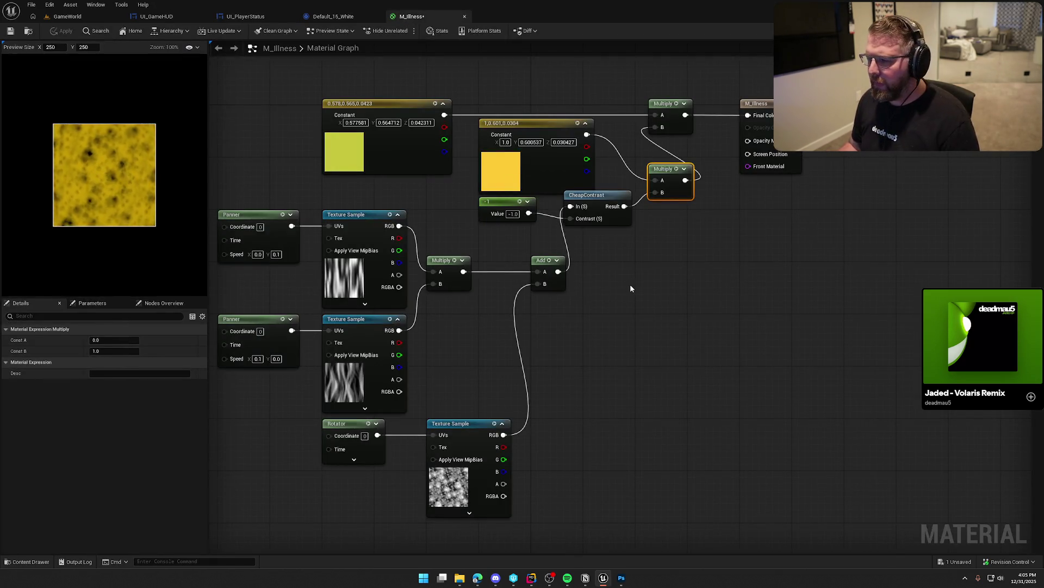
pyautogui.moveTo(631, 289); pyautogui.dragTo(497, 205)
pyautogui.moveTo(599, 201); pyautogui.dragTo(599, 238)
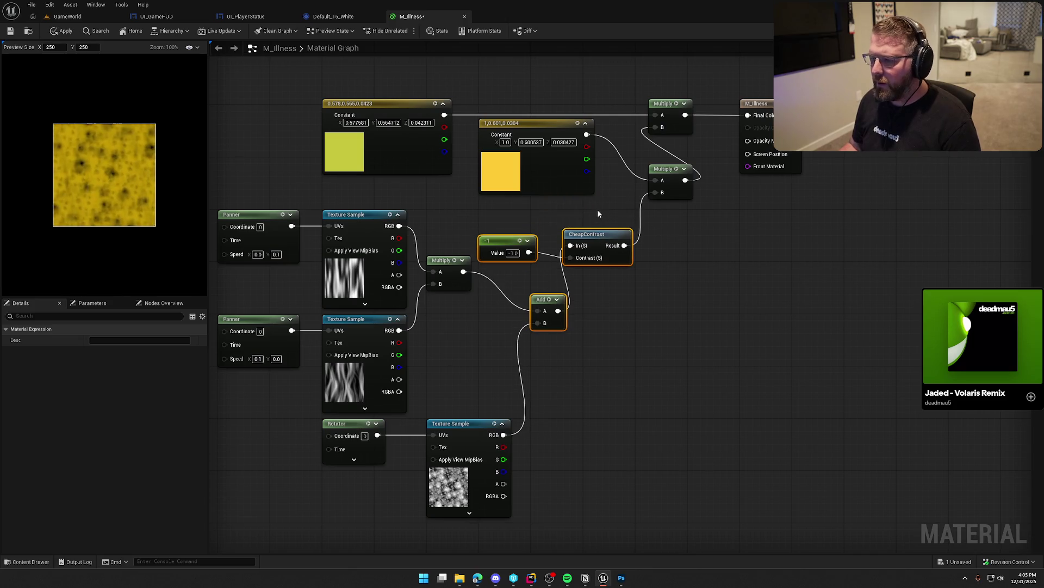
pyautogui.click(596, 208)
pyautogui.moveTo(541, 126); pyautogui.dragTo(541, 158)
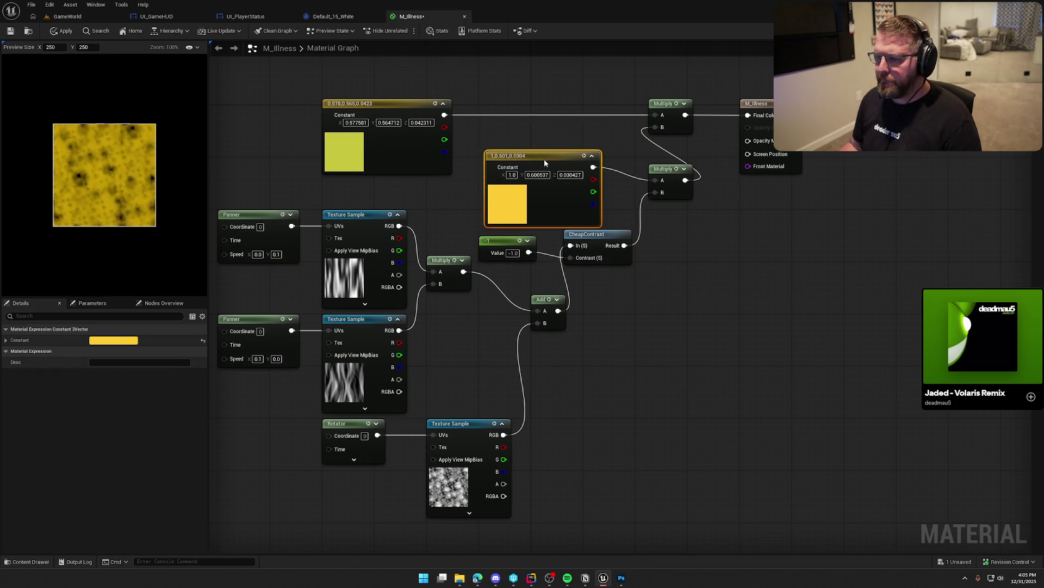
pyautogui.click(556, 136)
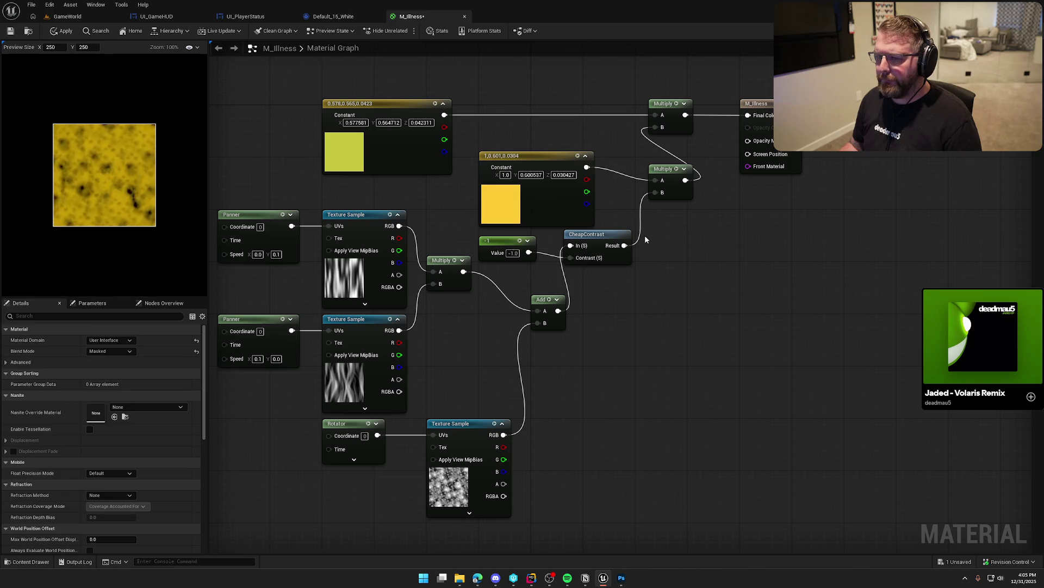
pyautogui.moveTo(666, 169); pyautogui.dragTo(653, 155)
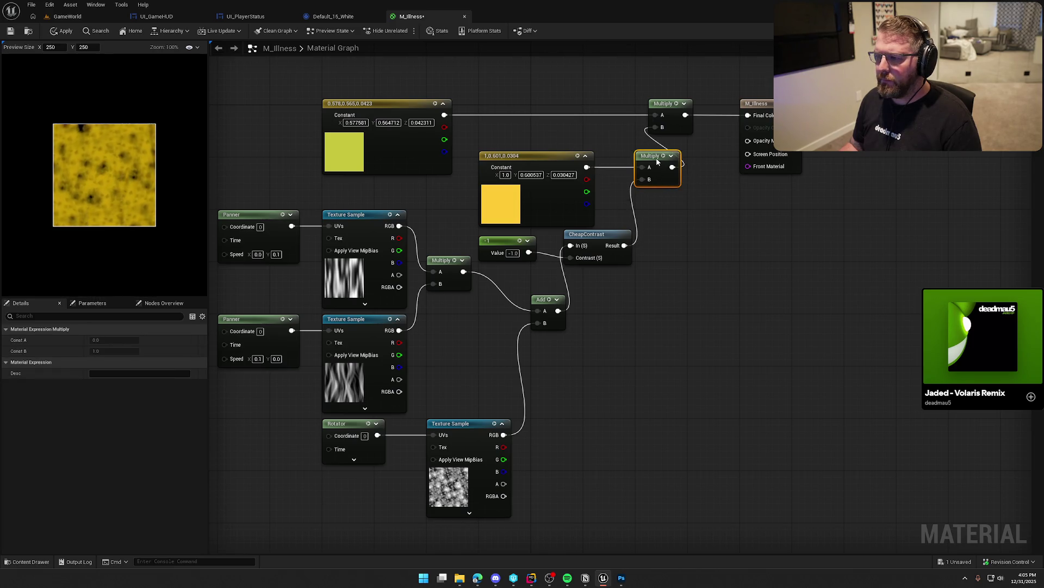
pyautogui.click(683, 235)
# - Route the constant through a new Add into Multiply B and recolour it bright green
pyautogui.click(645, 195)
pyautogui.moveTo(649, 208); pyautogui.dragTo(586, 168)
pyautogui.moveTo(670, 206); pyautogui.dragTo(655, 127)
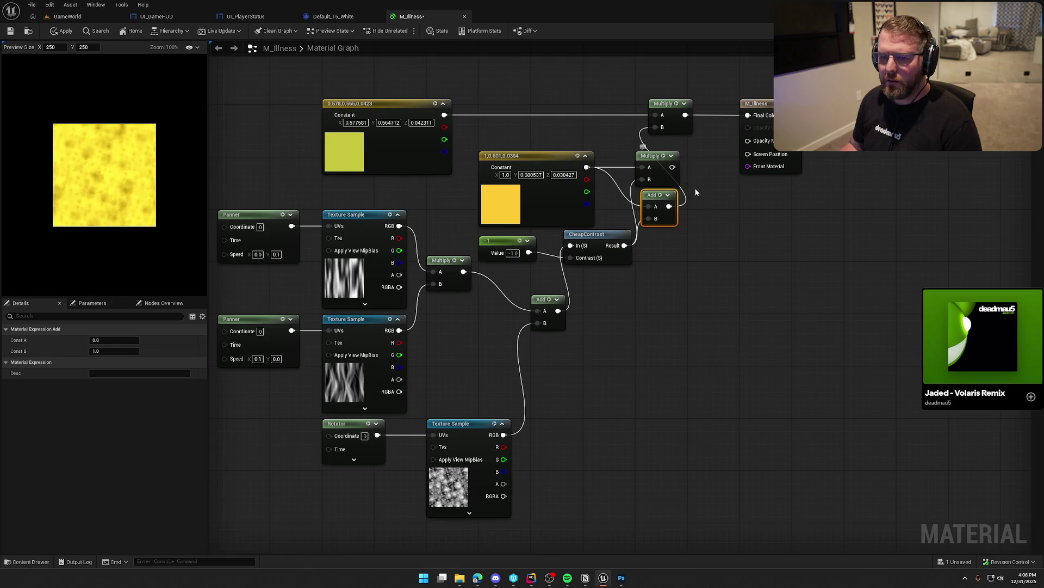
pyautogui.doubleClick(500, 204)
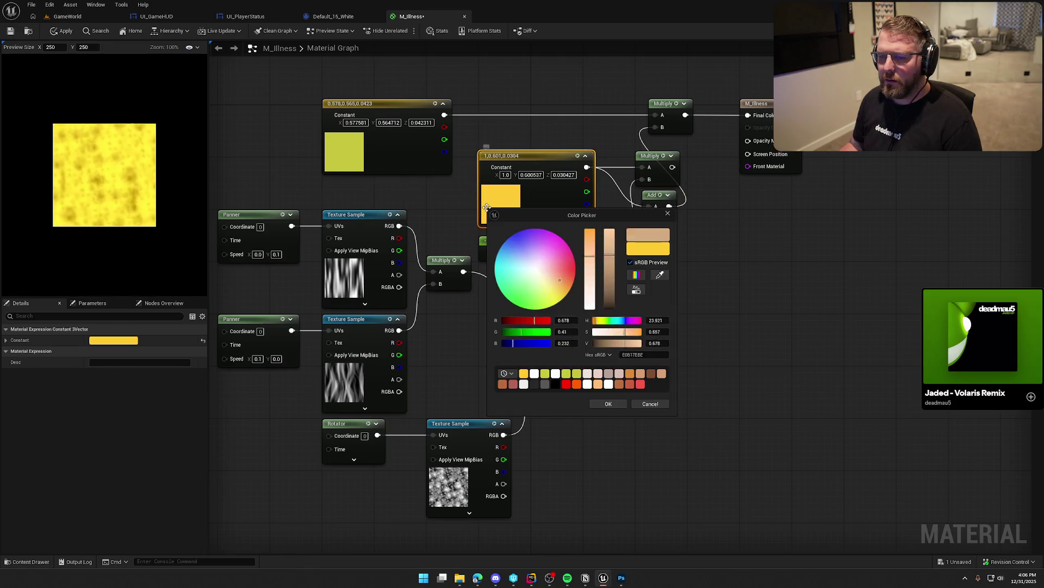
pyautogui.click(519, 306)
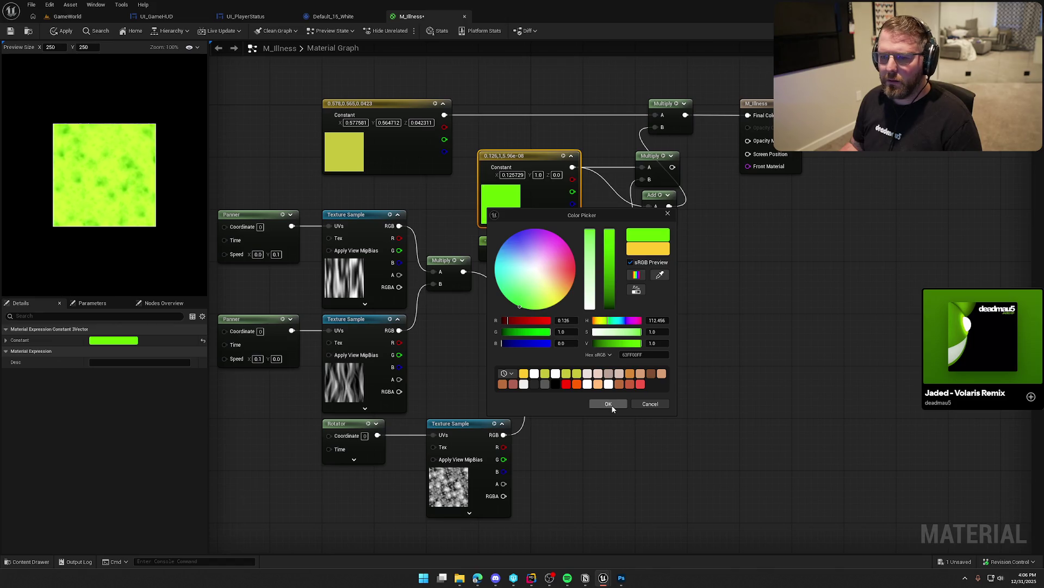
pyautogui.click(608, 404)
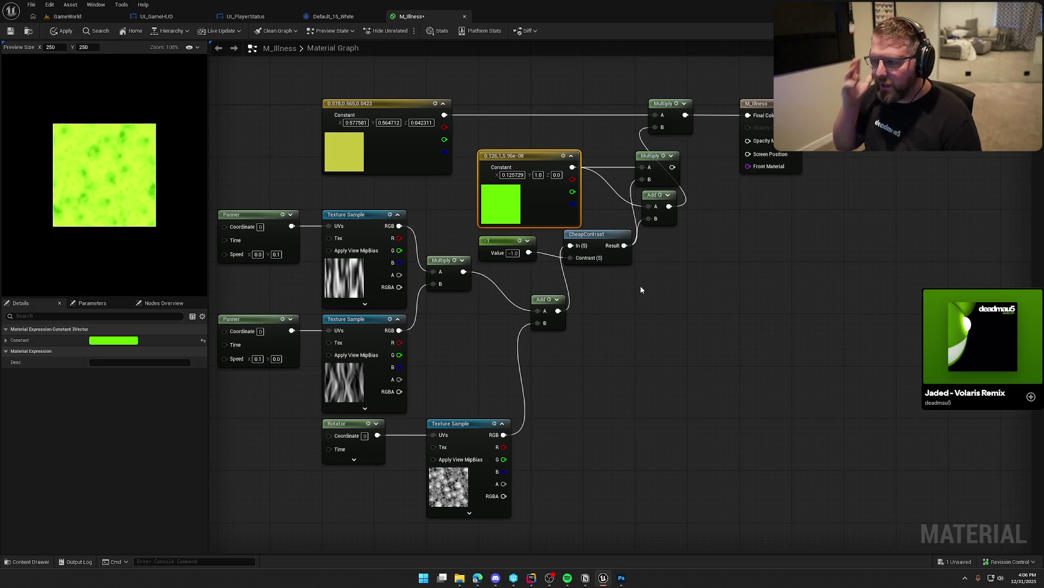
# - Apply the M_Illness changes and view the green Sickness text in UI_PlayerStatus
pyautogui.click(255, 17)
pyautogui.click(425, 15)
pyautogui.click(60, 31)
pyautogui.click(239, 17)
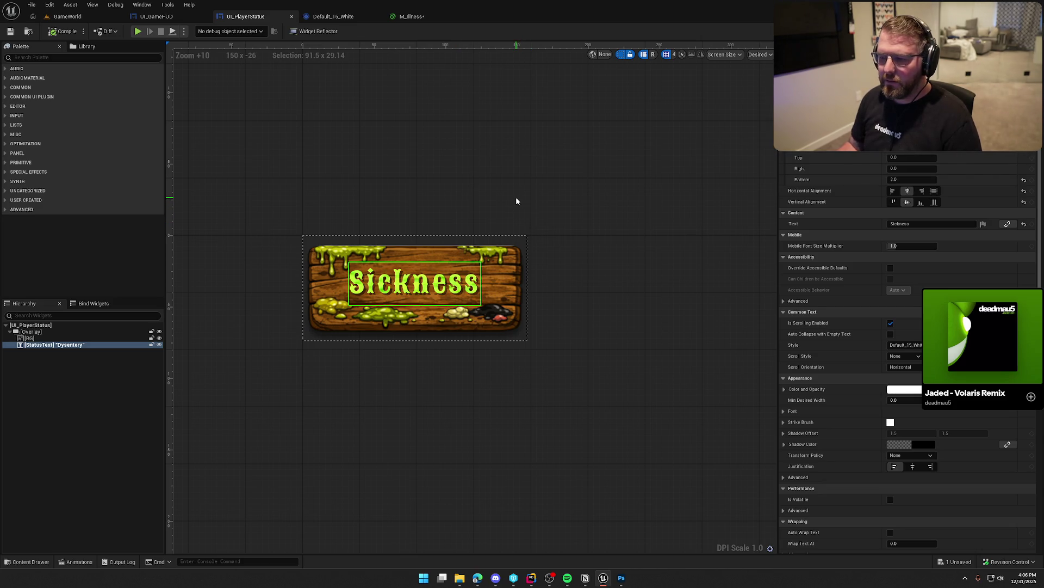
# - Play the GameWorld level in the editor, run the character toward the wagons, then stop
pyautogui.click(67, 17)
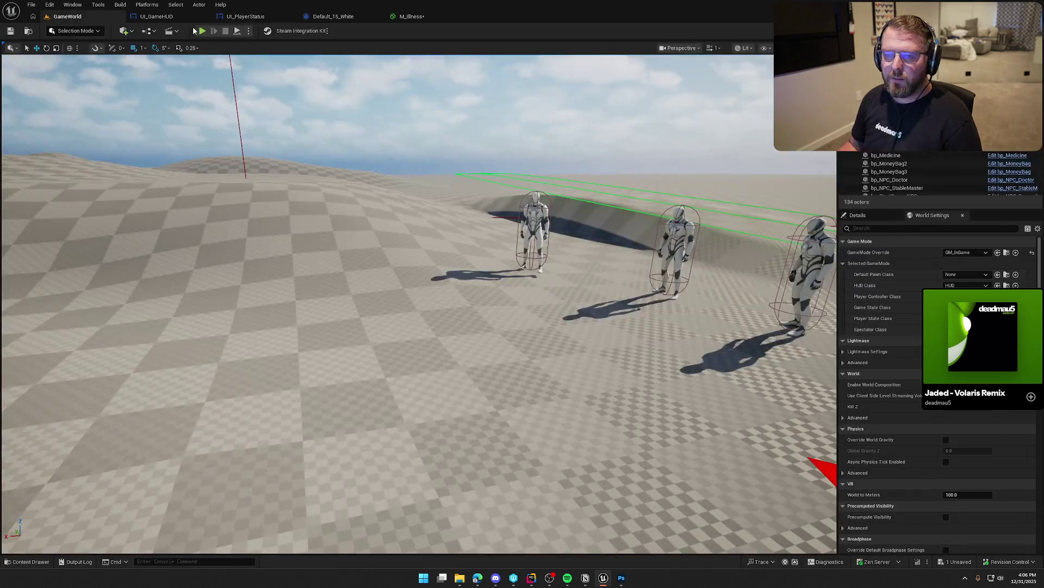
pyautogui.click(202, 31)
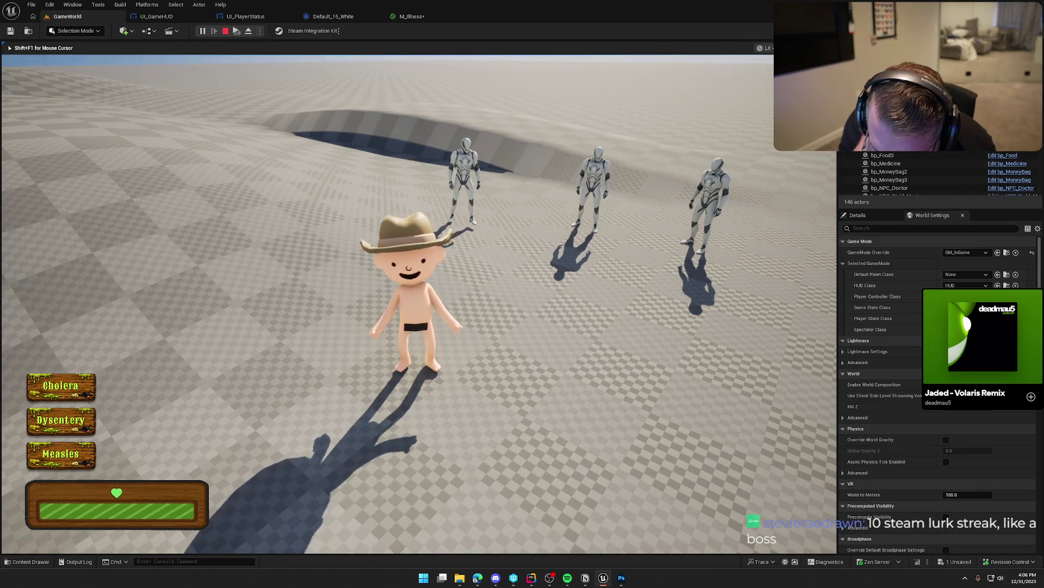
pyautogui.press('F11')
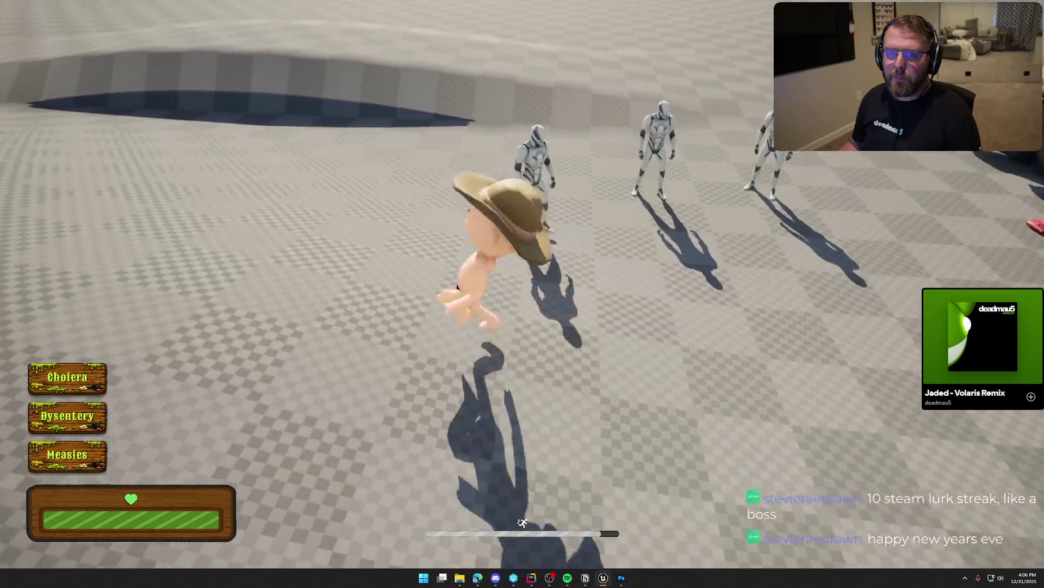
pyautogui.press('w')
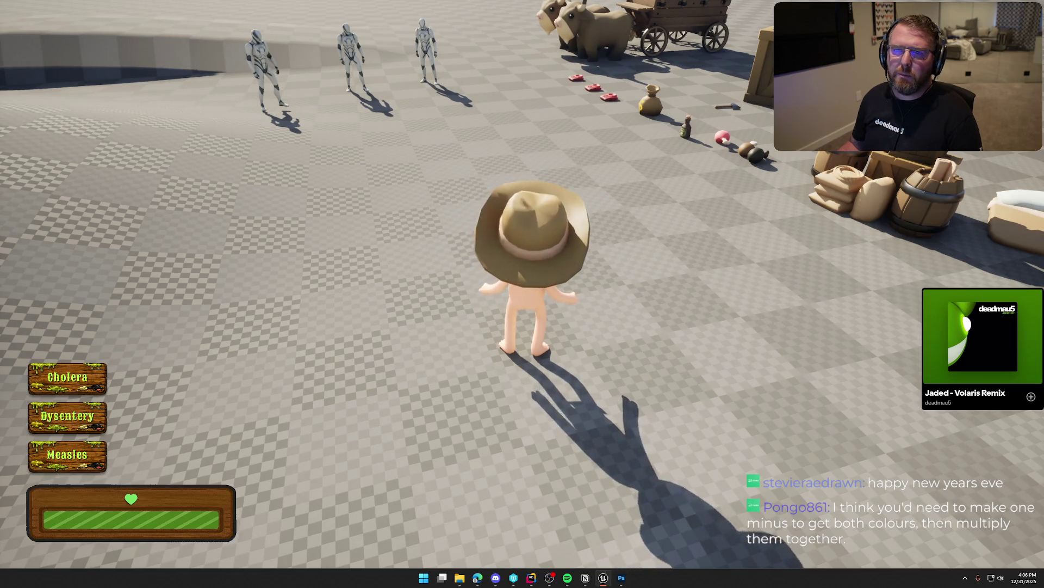
pyautogui.press('Escape')
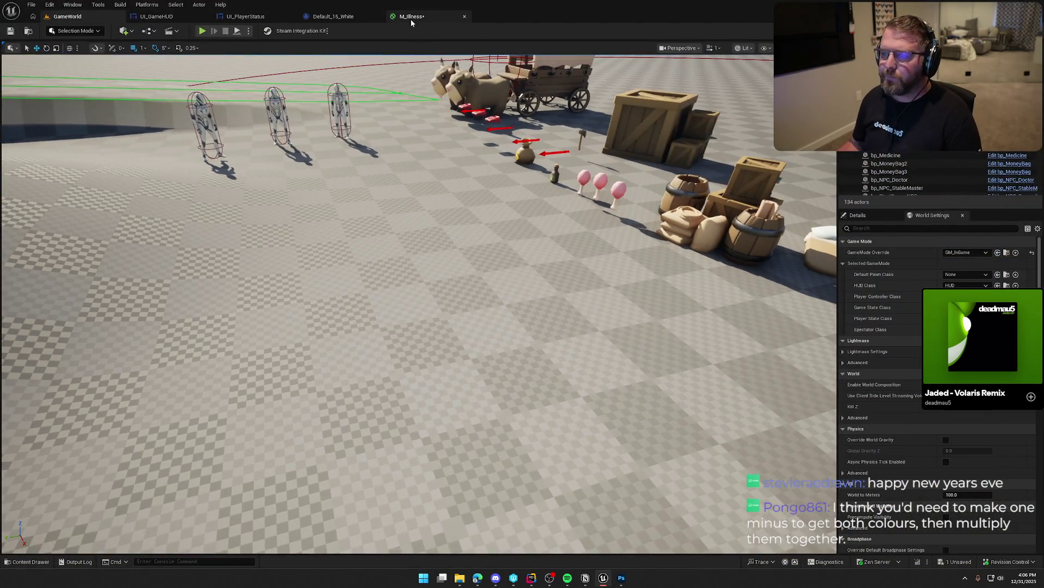
# - Spread out the M_Illness nodes and connect the CheapContrast result to Add's B input
pyautogui.click(412, 16)
pyautogui.moveTo(578, 158)
pyautogui.mouseDown()
pyautogui.moveTo(706, 340)
pyautogui.moveTo(707, 315)
pyautogui.mouseUp()
pyautogui.moveTo(700, 111); pyautogui.dragTo(805, 111)
pyautogui.moveTo(603, 108); pyautogui.dragTo(707, 111)
pyautogui.moveTo(581, 198); pyautogui.dragTo(660, 185)
pyautogui.moveTo(552, 248); pyautogui.dragTo(616, 236)
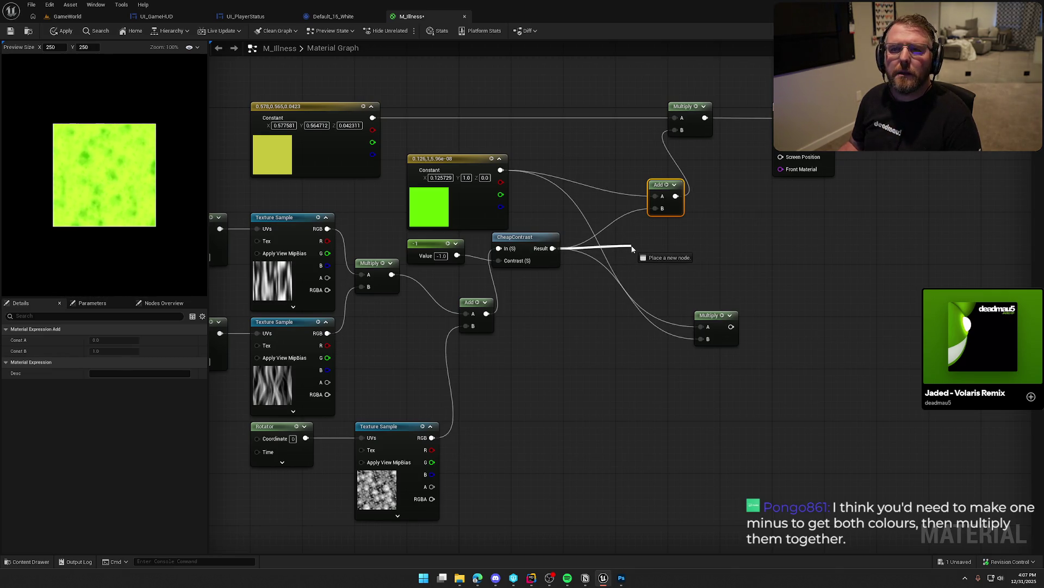
pyautogui.moveTo(632, 249); pyautogui.dragTo(655, 208)
pyautogui.click(556, 333)
pyautogui.moveTo(523, 237); pyautogui.dragTo(542, 270)
pyautogui.click(621, 255)
pyautogui.moveTo(707, 315); pyautogui.dragTo(707, 244)
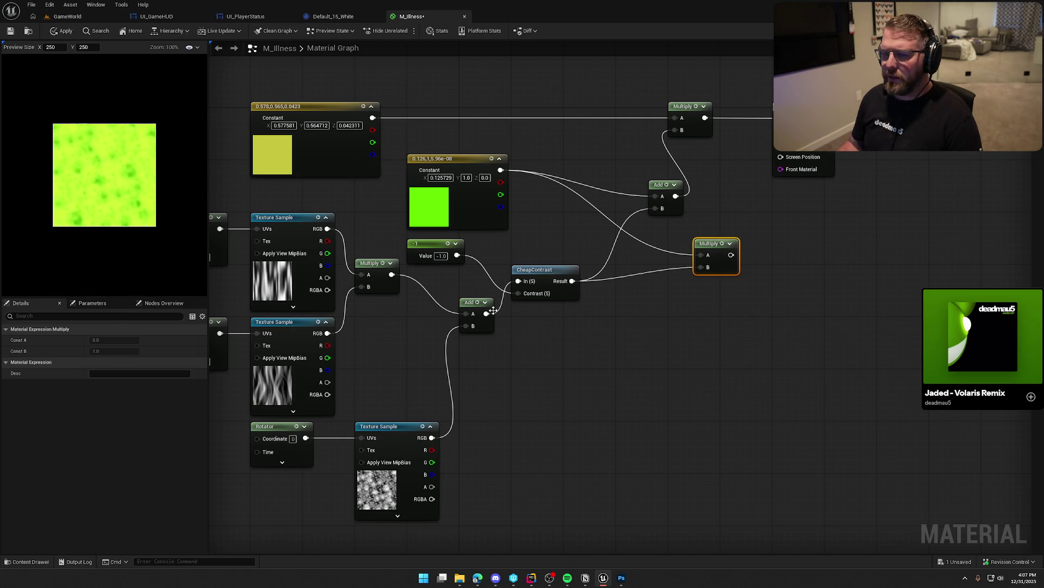
# - Feed the top Texture Sample into Add A; delete the lower Panner, Texture Sample and unused Multiply
pyautogui.moveTo(581, 375)
pyautogui.mouseDown()
pyautogui.moveTo(700, 320)
pyautogui.moveTo(706, 331)
pyautogui.moveTo(673, 335)
pyautogui.mouseUp()
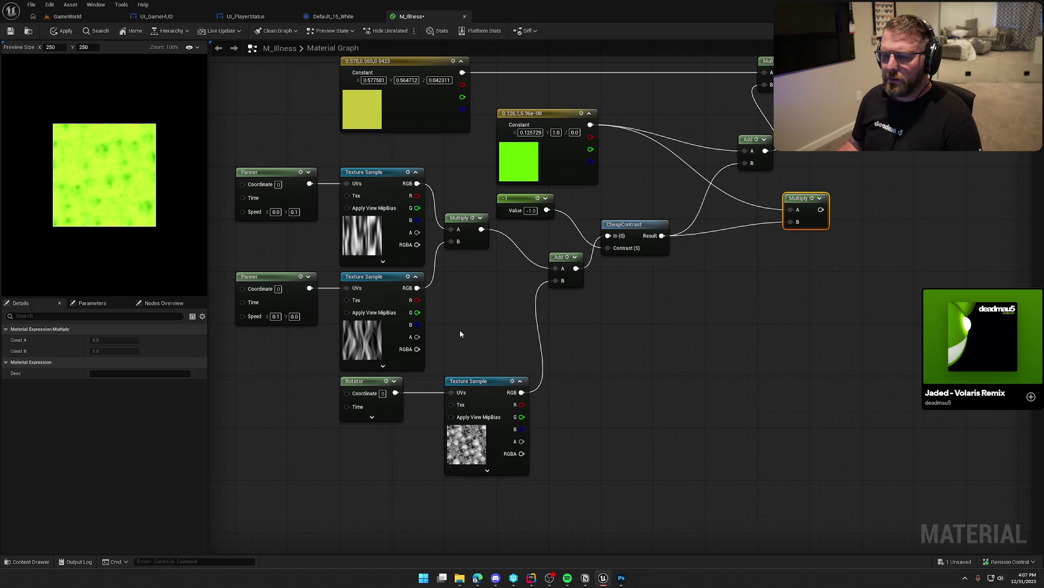
pyautogui.moveTo(417, 183); pyautogui.dragTo(555, 268)
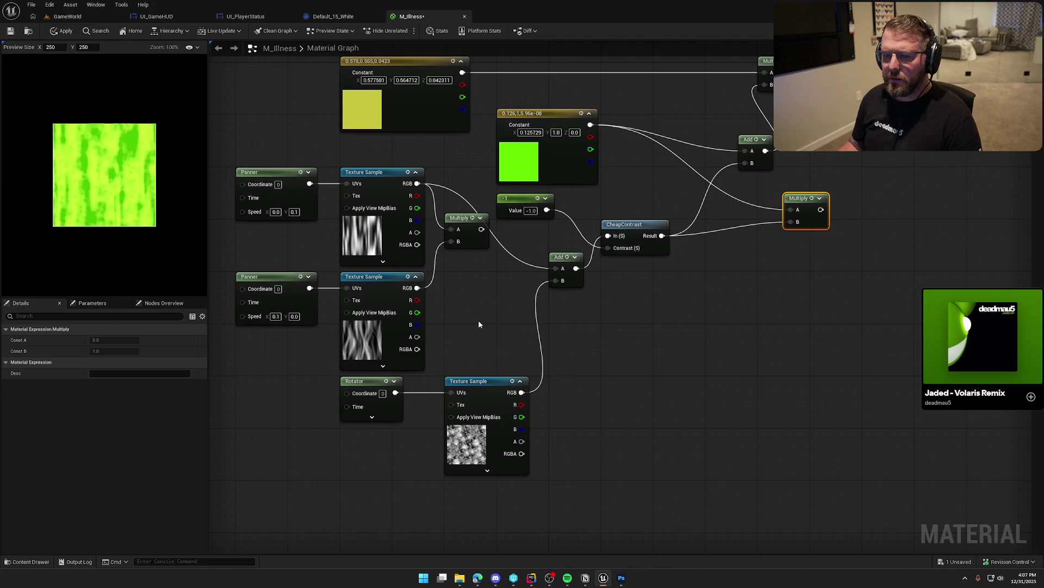
pyautogui.moveTo(478, 325); pyautogui.dragTo(305, 305)
pyautogui.press('Delete')
pyautogui.click(466, 239)
pyautogui.press('Delete')
# - Tuck the -1 constant under CheapContrast, move both down, and go to UI_GameHUD
pyautogui.moveTo(305, 163)
pyautogui.mouseDown()
pyautogui.moveTo(377, 183)
pyautogui.moveTo(406, 234)
pyautogui.moveTo(465, 272)
pyautogui.moveTo(485, 266)
pyautogui.mouseUp()
pyautogui.click(631, 405)
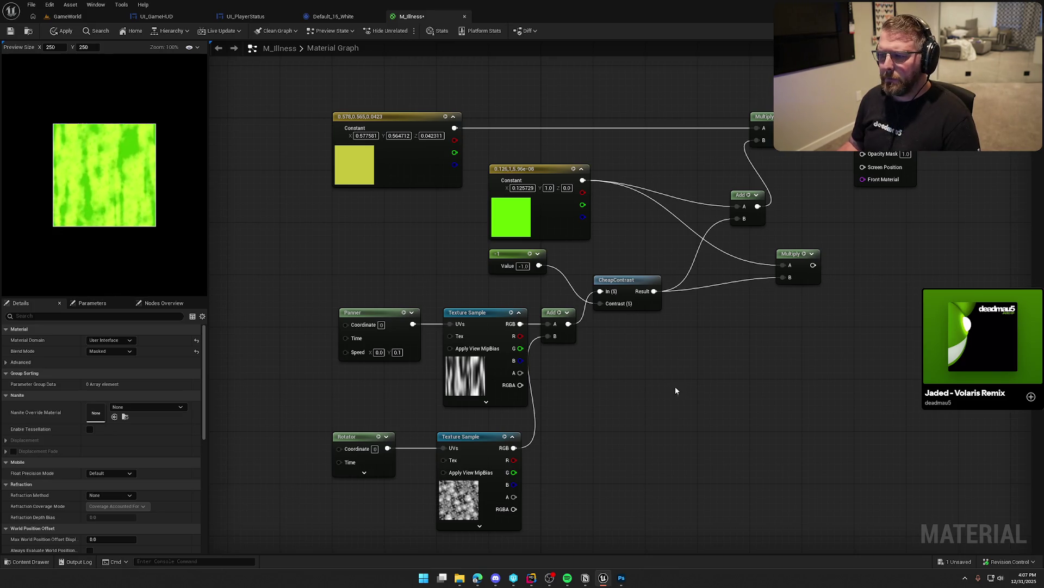
pyautogui.moveTo(503, 253)
pyautogui.mouseDown()
pyautogui.moveTo(620, 337)
pyautogui.moveTo(609, 322)
pyautogui.mouseUp()
pyautogui.moveTo(622, 283); pyautogui.dragTo(620, 316)
pyautogui.click(619, 289)
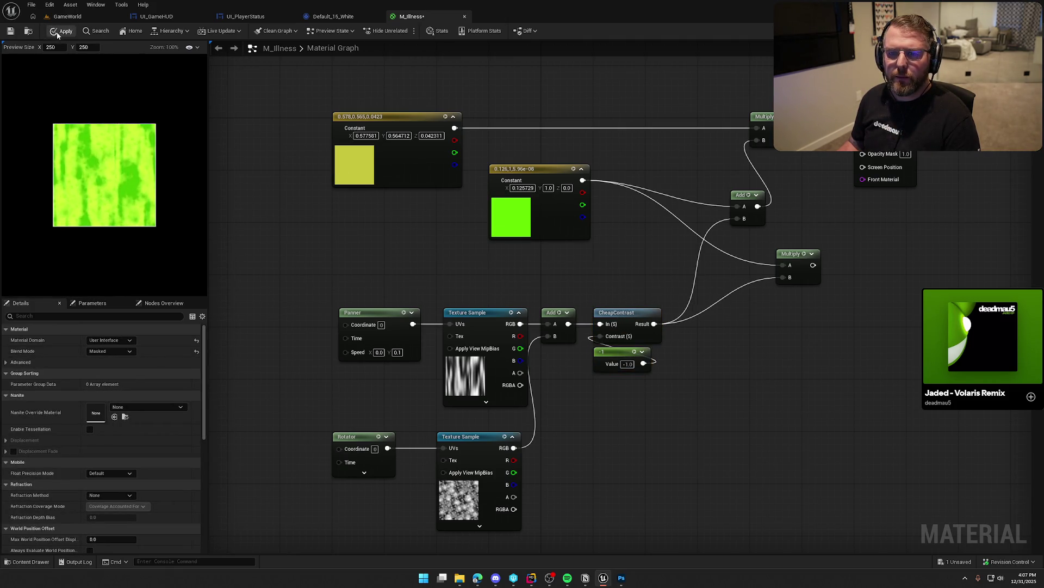
pyautogui.click(170, 16)
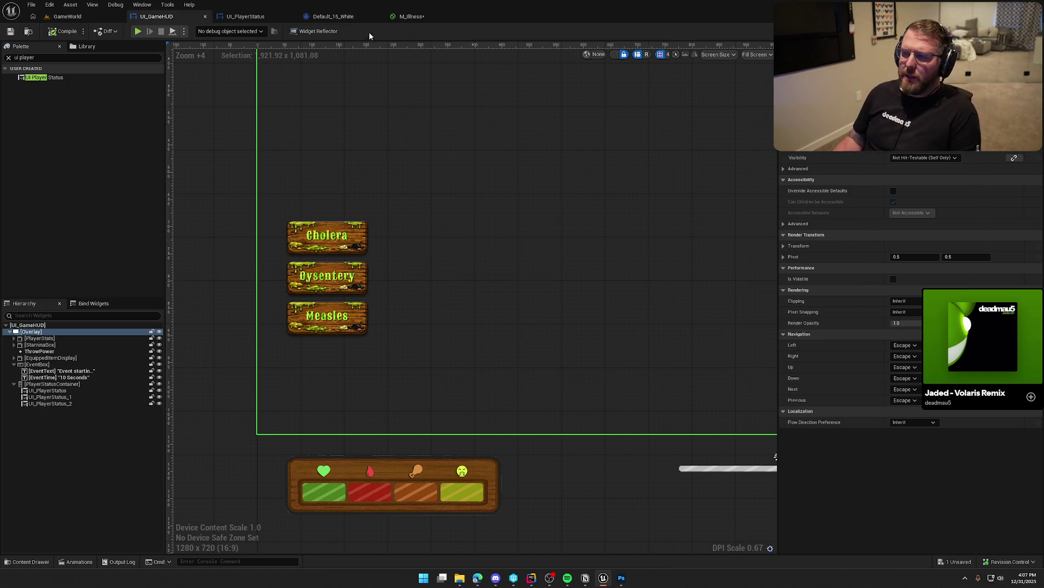
# - Rename the Default_15_White text style to Default_15_Illness and return to UI_PlayerStatus
pyautogui.click(356, 15)
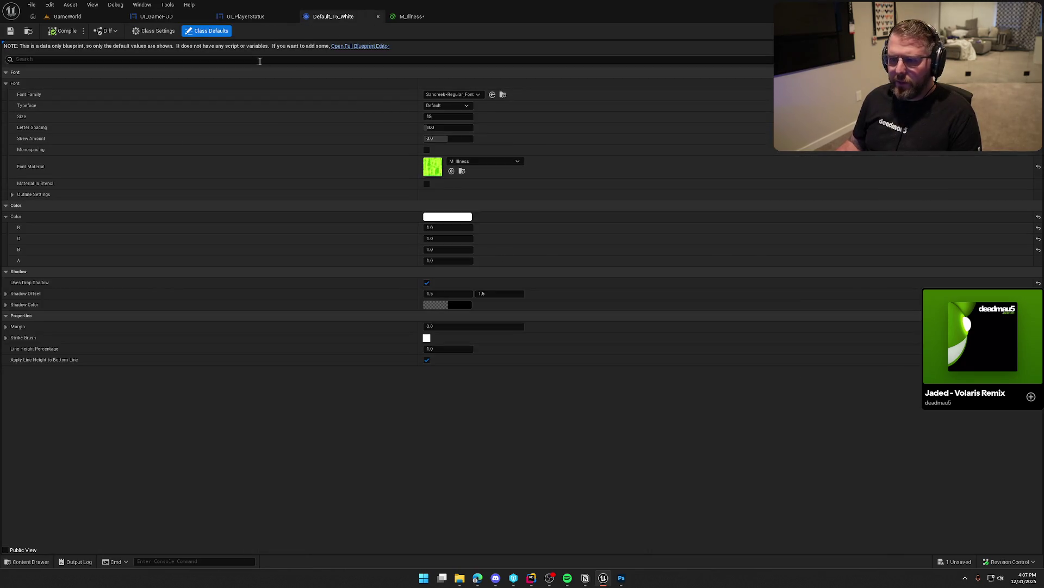
pyautogui.hotkey('ctrl', 'space')
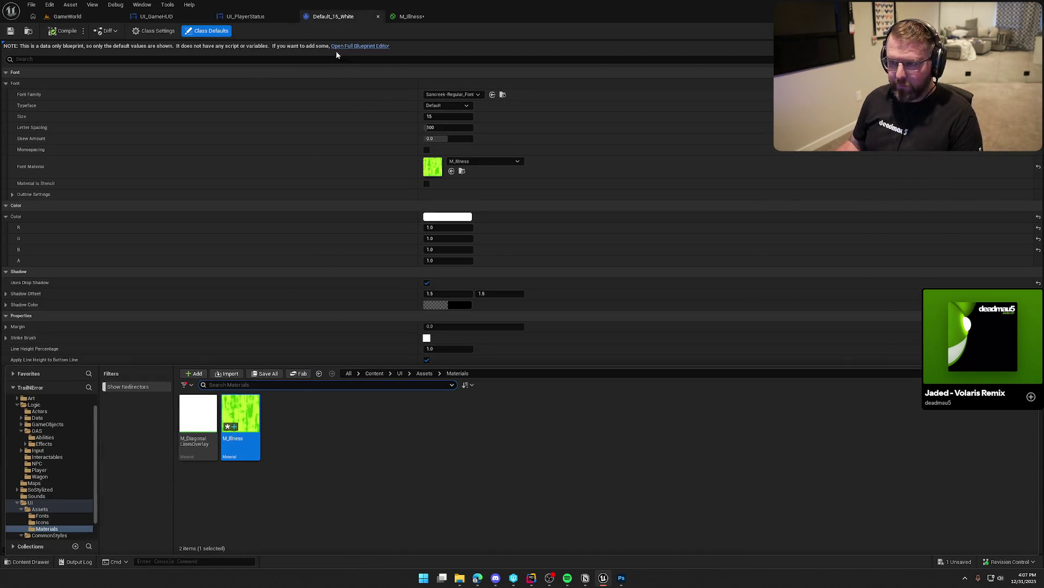
pyautogui.click(29, 31)
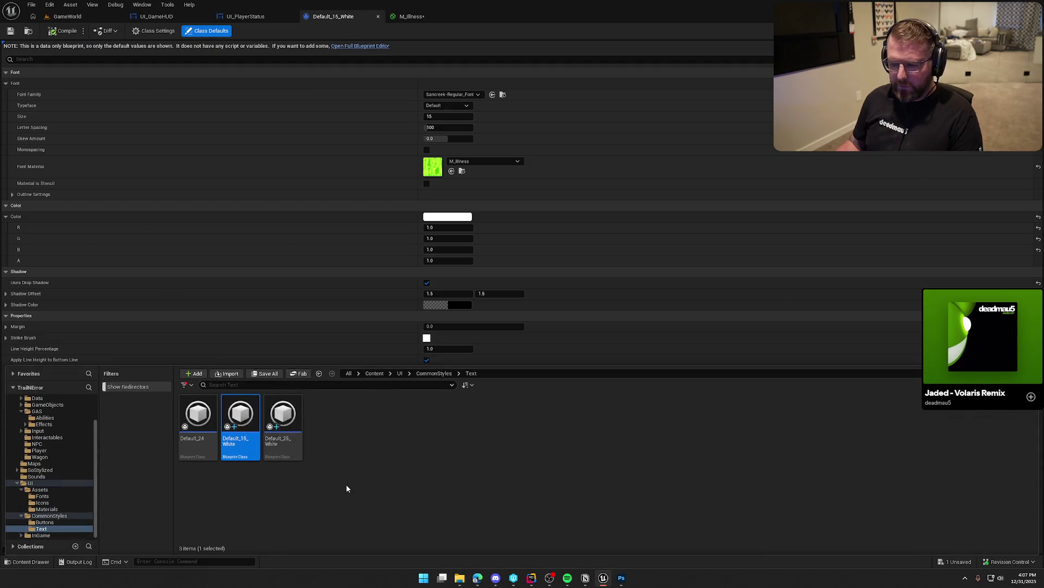
pyautogui.press('F2')
pyautogui.write('Default_15_')
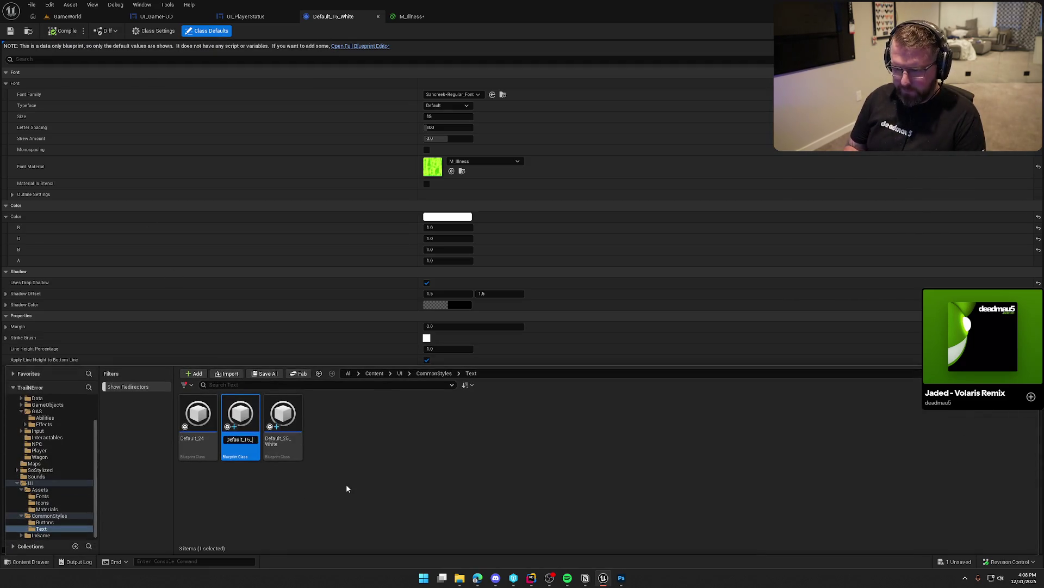
pyautogui.write('Illness')
pyautogui.press('Return')
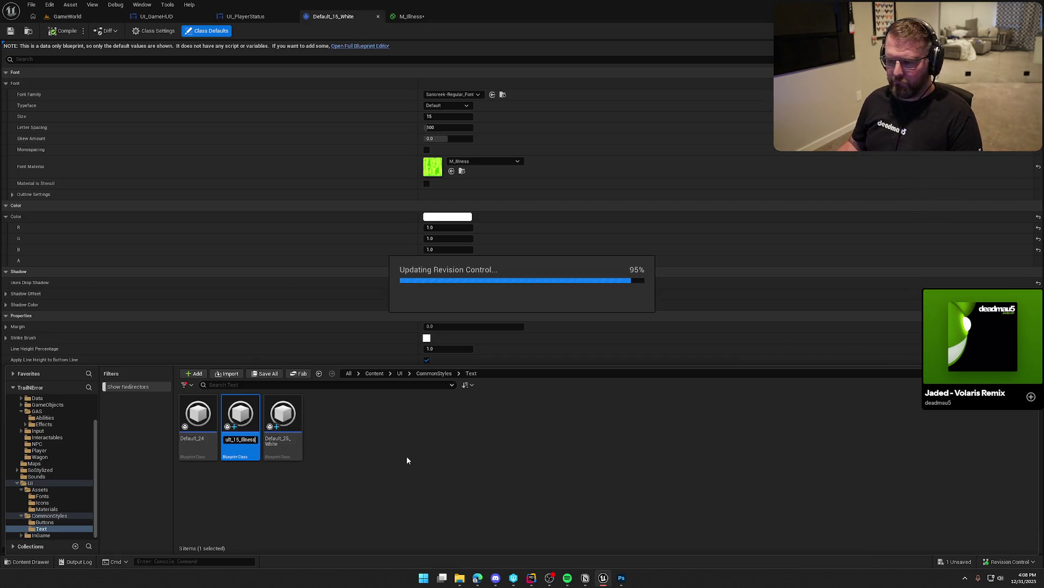
pyautogui.click(412, 19)
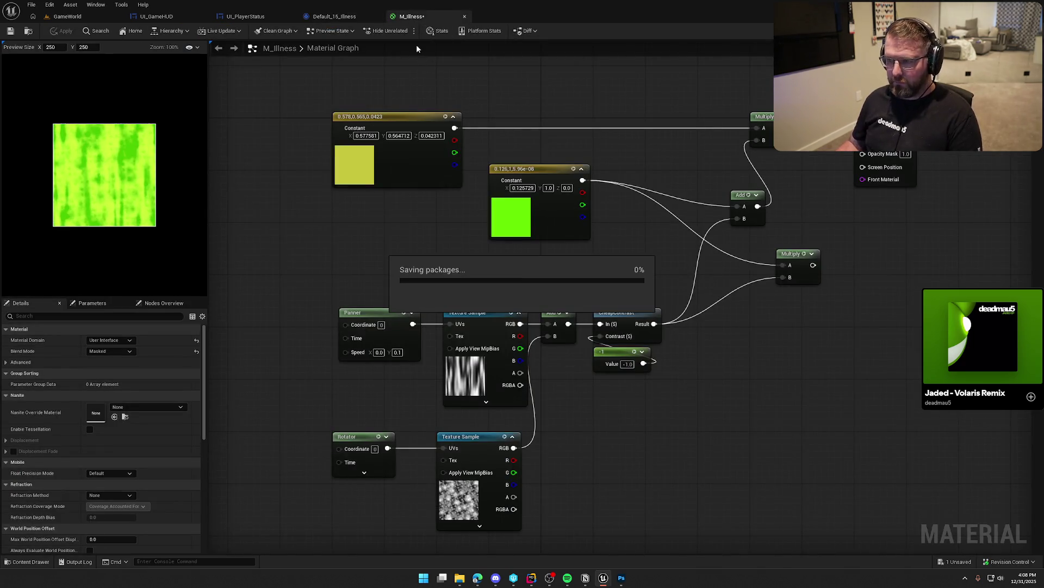
pyautogui.click(261, 19)
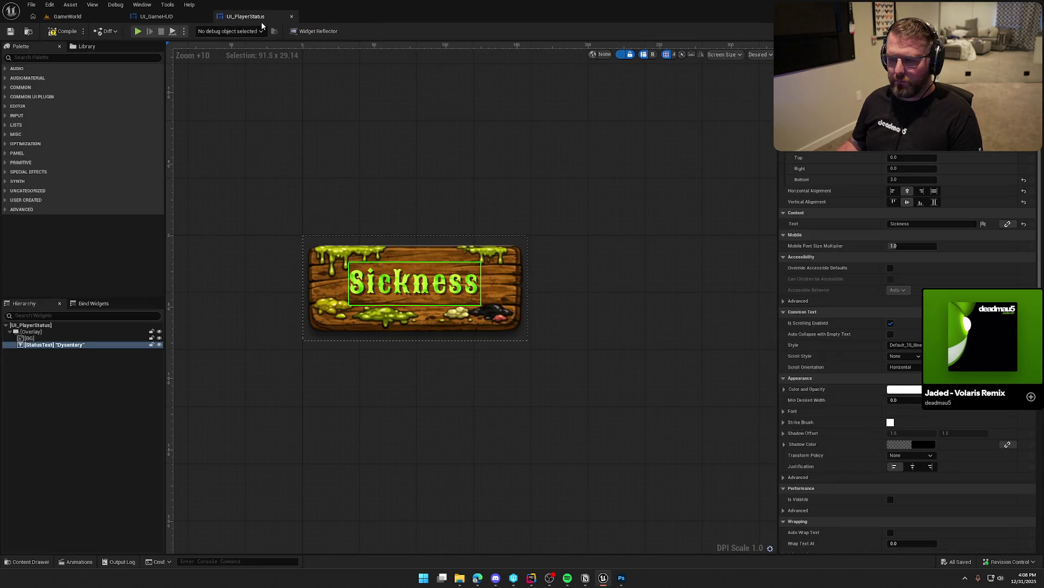
# - Frame the 'Event starting in: 10 Seconds' text in the UI_GameHUD designer and select EventText
pyautogui.scroll(-6, 442, 170)
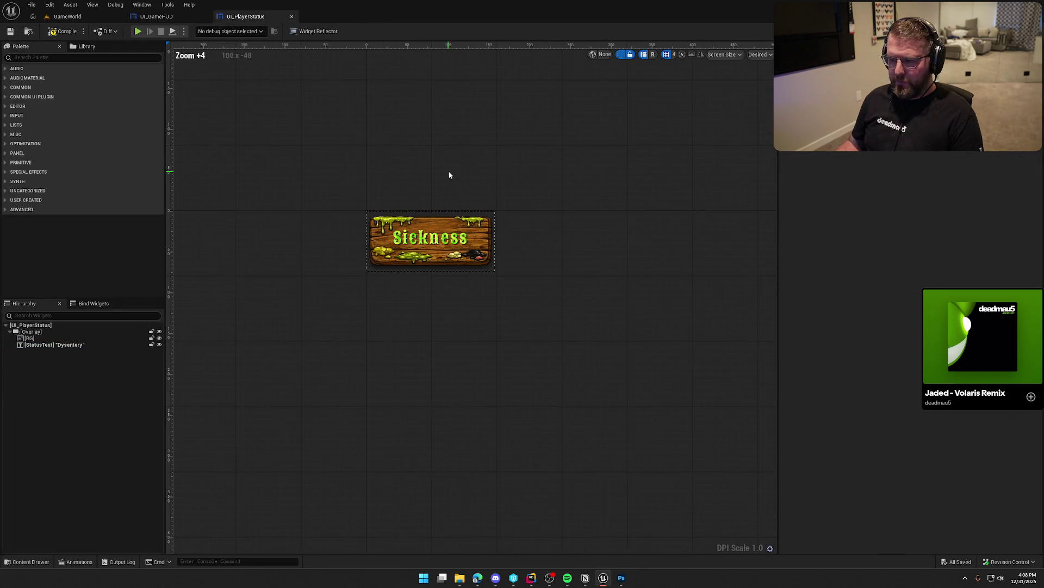
pyautogui.click(156, 16)
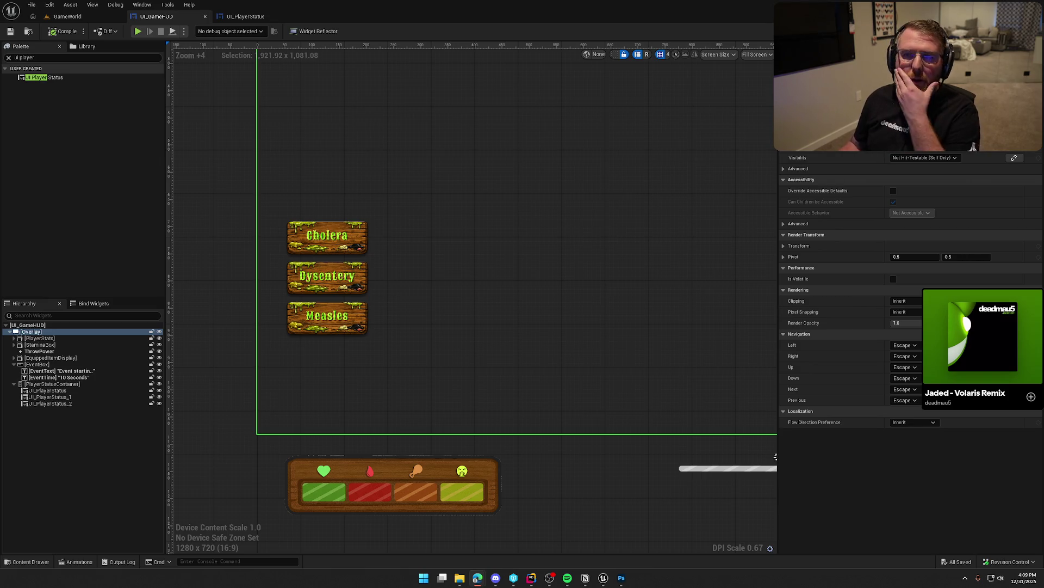
pyautogui.click(579, 343)
pyautogui.scroll(-3, 579, 343)
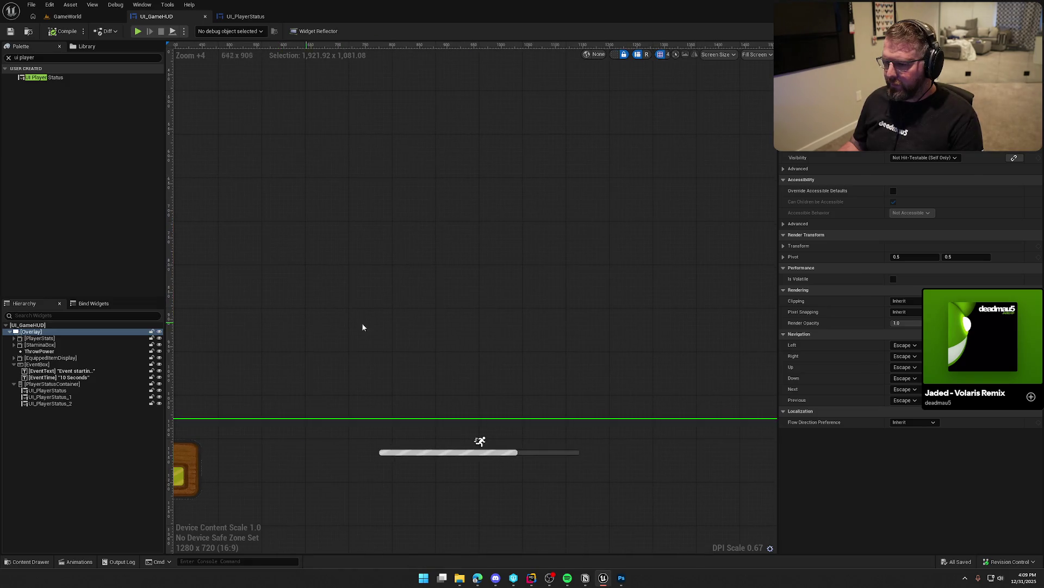
pyautogui.moveTo(492, 327)
pyautogui.mouseDown()
pyautogui.moveTo(634, 544)
pyautogui.moveTo(543, 462)
pyautogui.moveTo(617, 385)
pyautogui.mouseUp()
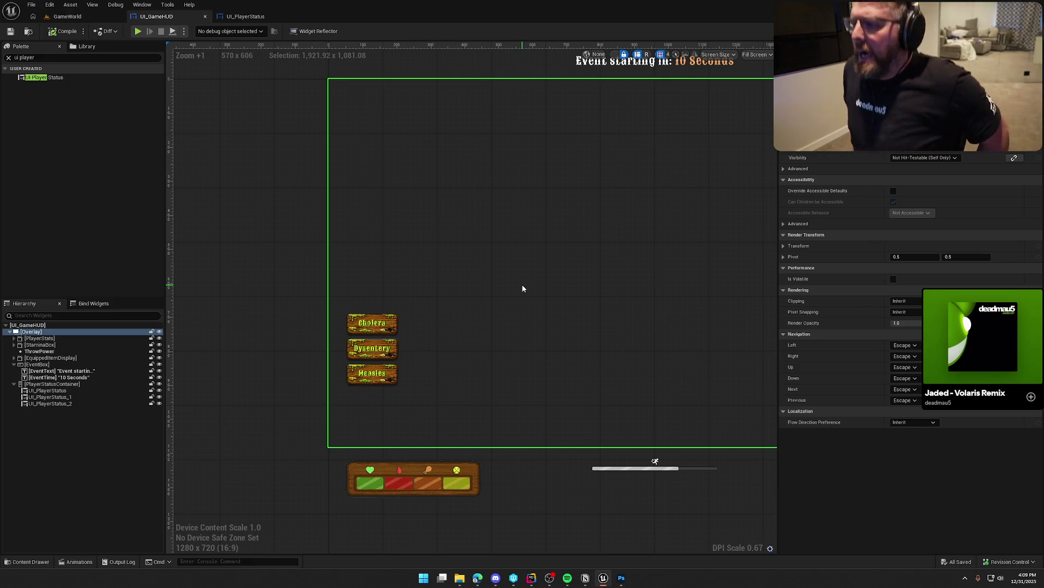
pyautogui.moveTo(531, 276)
pyautogui.mouseDown()
pyautogui.moveTo(462, 303)
pyautogui.moveTo(466, 278)
pyautogui.moveTo(536, 242)
pyautogui.mouseUp()
pyautogui.scroll(2, 492, 286)
pyautogui.click(38, 371)
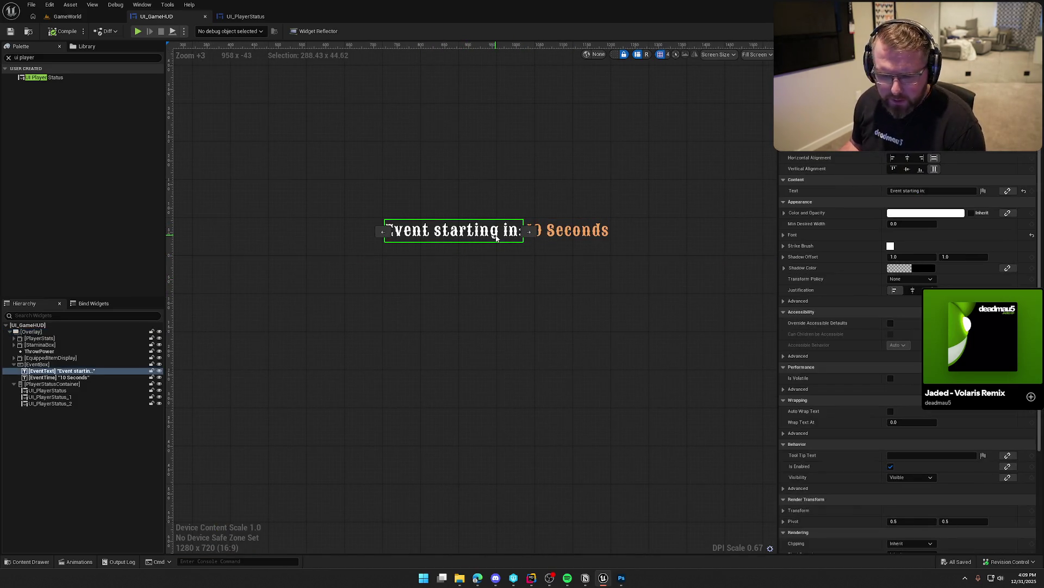
# - Wrap the EventBox widget in a new Overlay
pyautogui.click(37, 364)
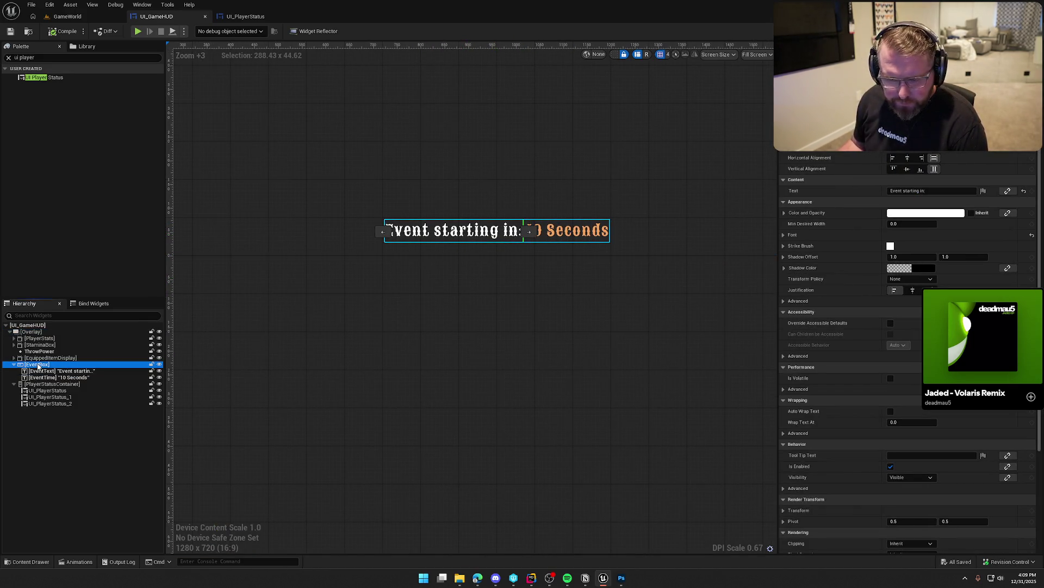
pyautogui.rightClick(37, 364)
pyautogui.moveTo(91, 451)
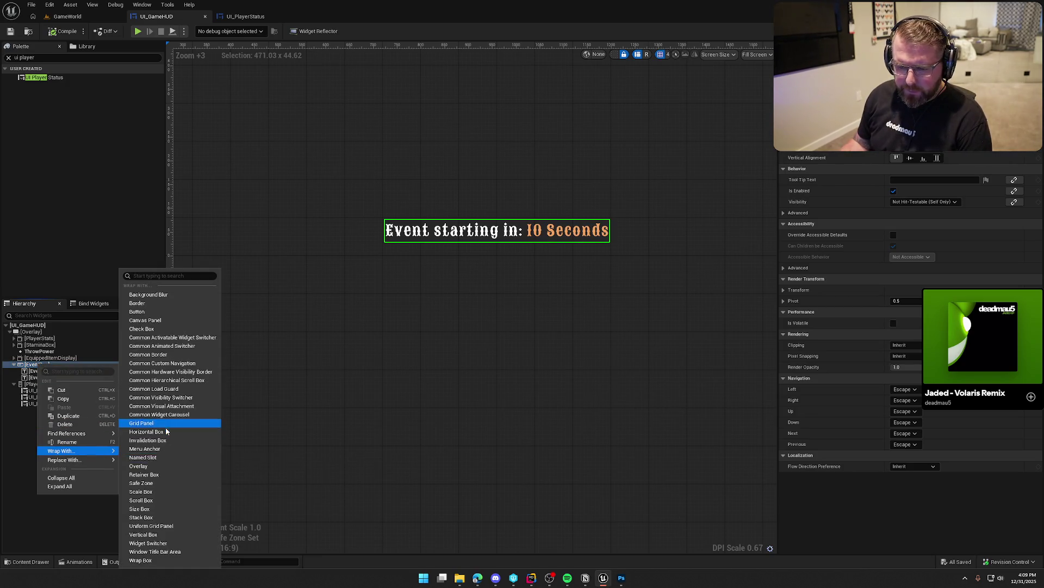
pyautogui.click(162, 466)
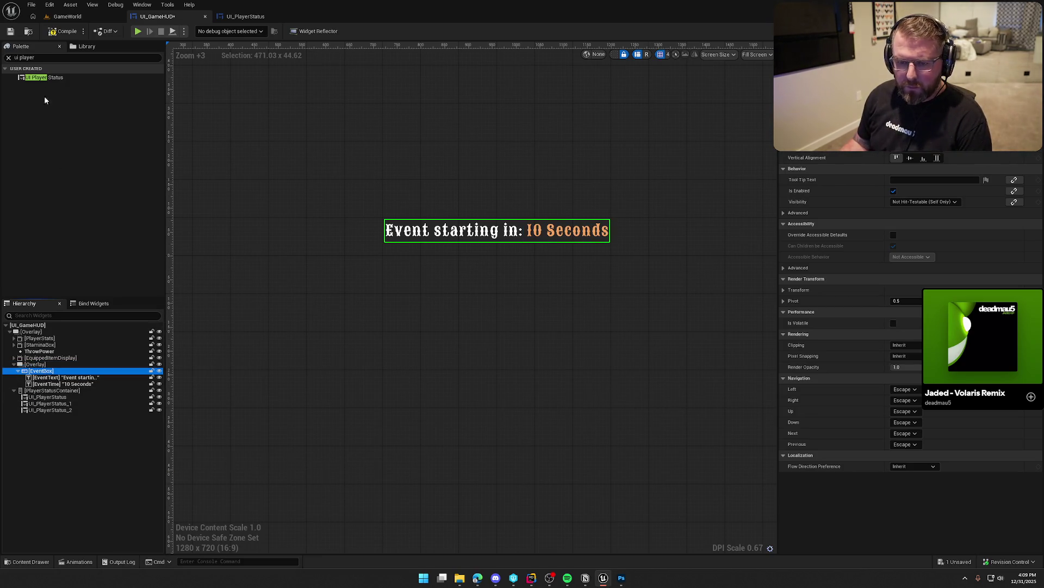
# - Add an Image widget into the Overlay and name it EventBG
pyautogui.click(42, 59)
pyautogui.write('image')
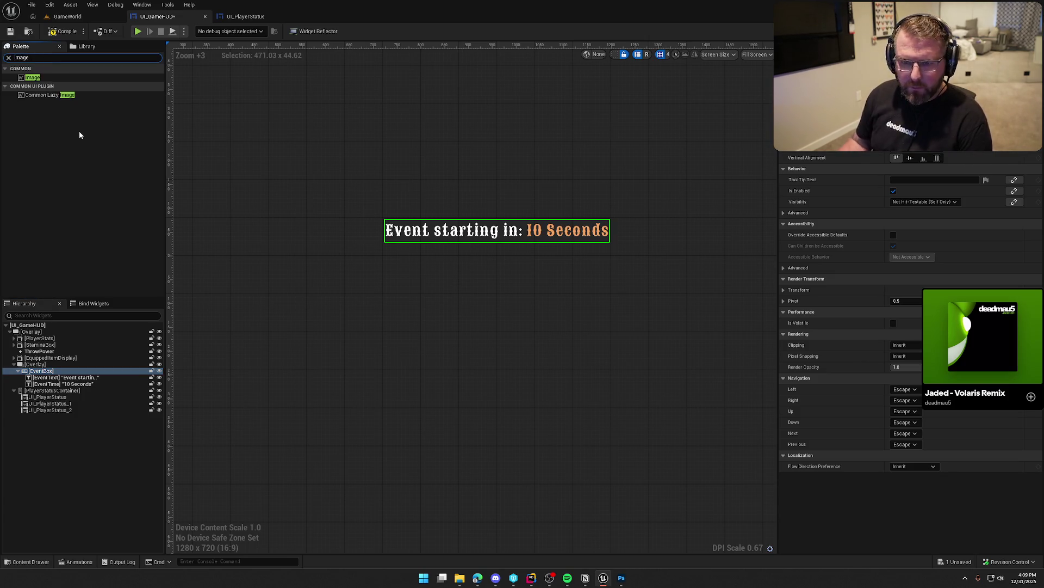
pyautogui.moveTo(43, 77)
pyautogui.mouseDown()
pyautogui.moveTo(159, 163)
pyautogui.moveTo(65, 376)
pyautogui.moveTo(36, 364)
pyautogui.moveTo(40, 390)
pyautogui.moveTo(36, 371)
pyautogui.mouseUp()
pyautogui.scroll(-2, 407, 336)
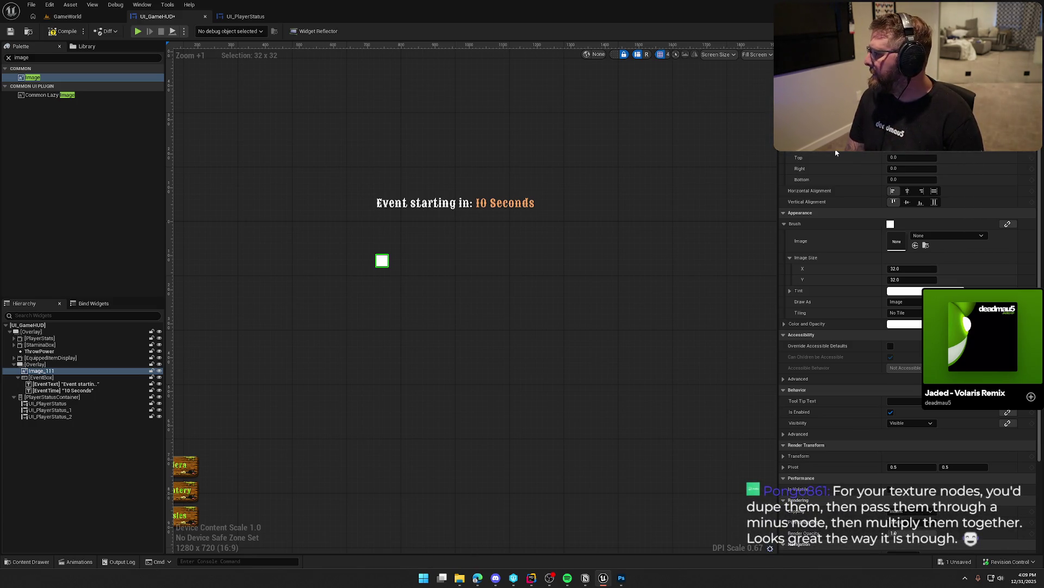
pyautogui.press('F2')
pyautogui.write('EventBG')
pyautogui.press('Return')
pyautogui.hotkey('ctrl', 'space')
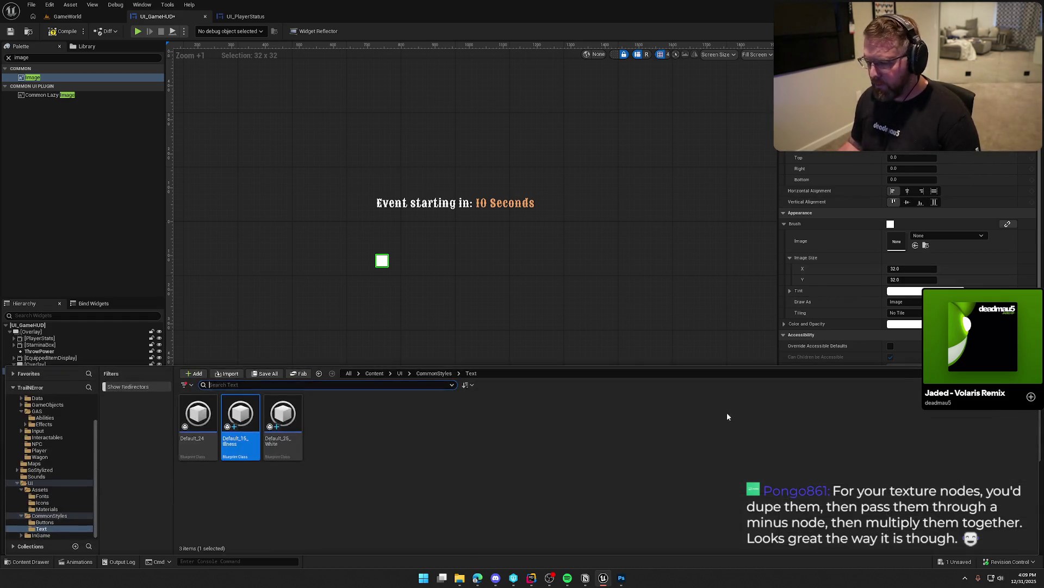
# - Give EventBG the ButtonBG texture from UI/Assets with Fill horizontal alignment
pyautogui.click(39, 490)
pyautogui.moveTo(325, 422)
pyautogui.mouseDown()
pyautogui.moveTo(329, 430)
pyautogui.moveTo(896, 241)
pyautogui.mouseUp()
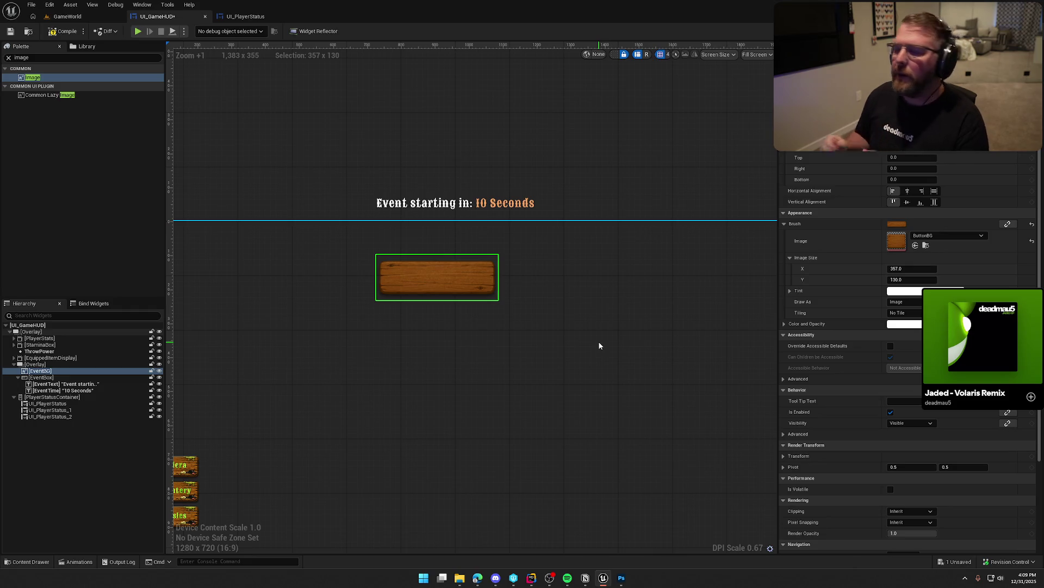
pyautogui.moveTo(568, 341)
pyautogui.mouseDown()
pyautogui.moveTo(607, 382)
pyautogui.moveTo(584, 374)
pyautogui.mouseUp()
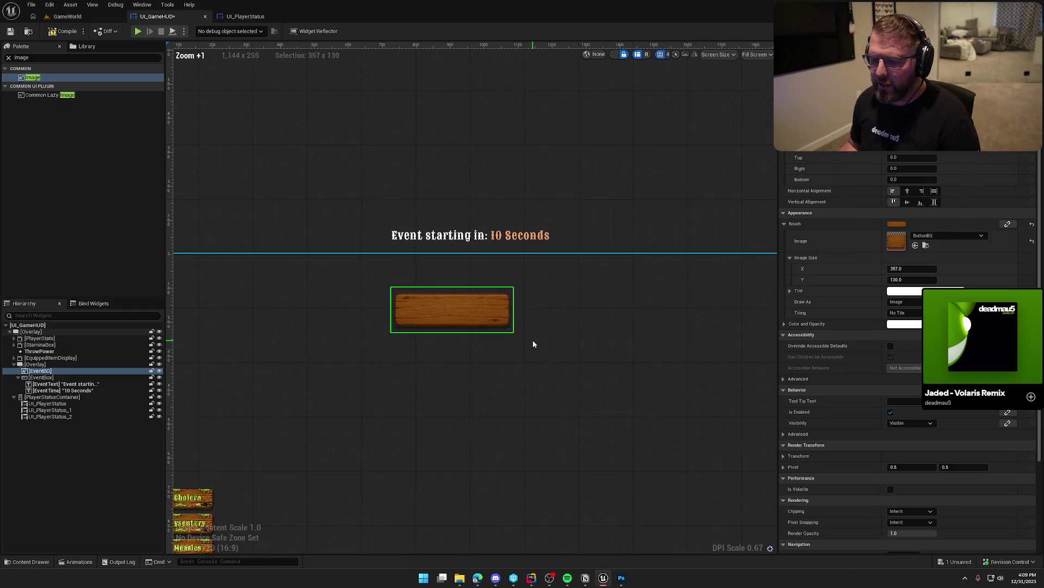
pyautogui.click(935, 192)
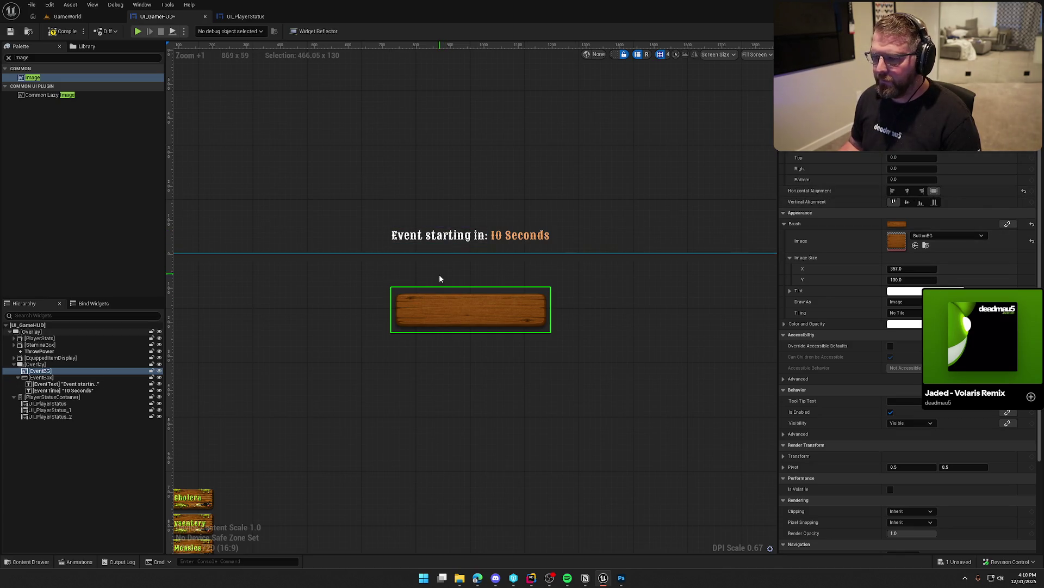
# - Turn on dashed widget outlines, reposition the canvas, and select EventBox
pyautogui.click(613, 55)
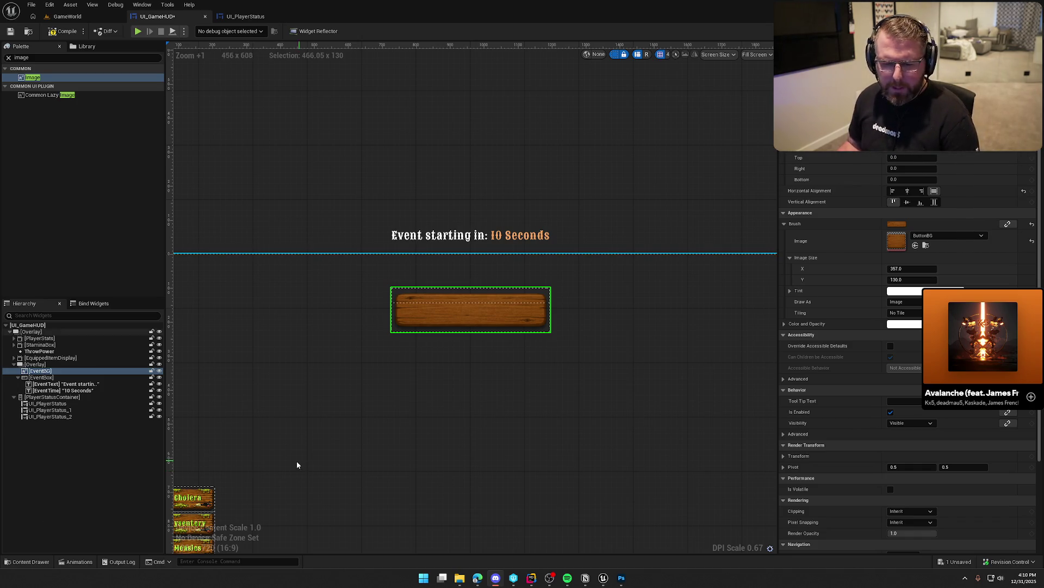
pyautogui.click(527, 178)
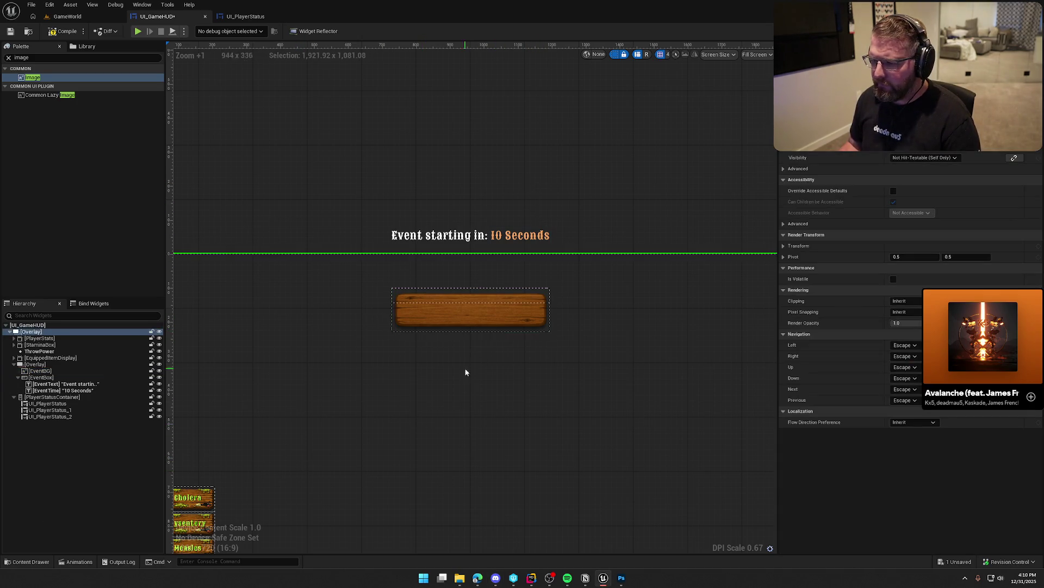
pyautogui.moveTo(479, 438); pyautogui.dragTo(508, 377)
pyautogui.click(509, 378)
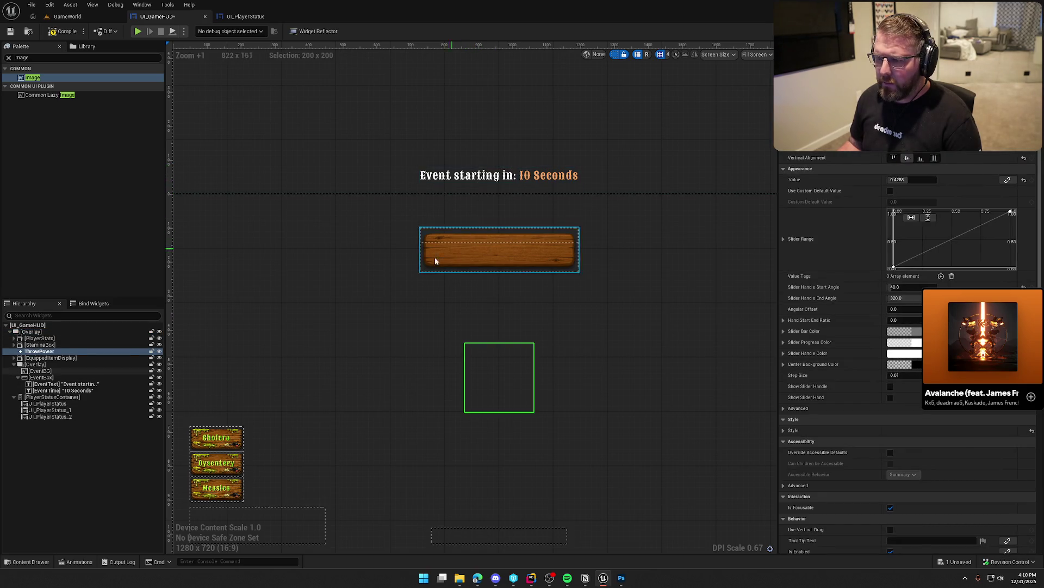
pyautogui.click(46, 378)
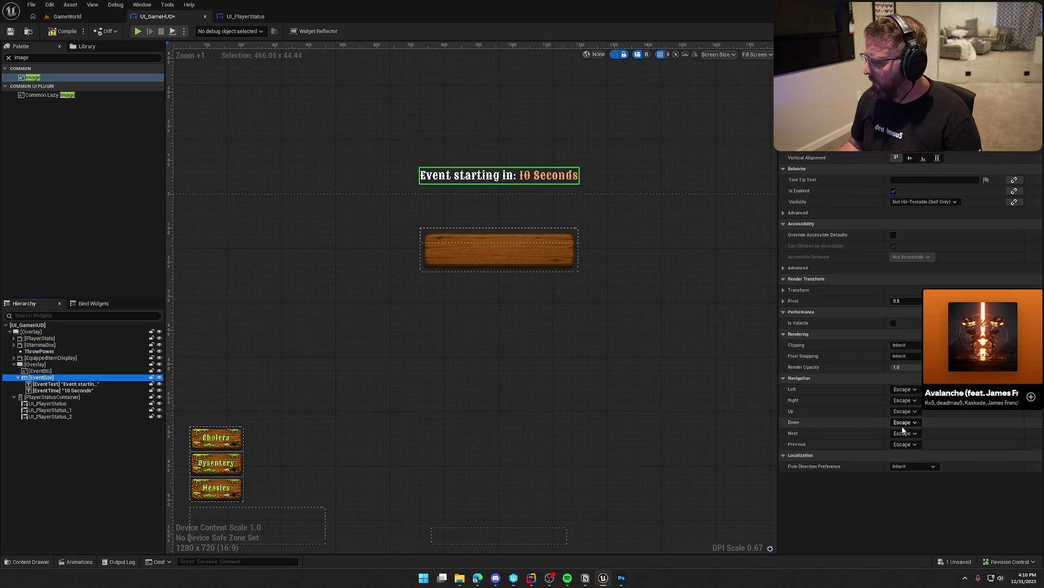
# - Adjust the Translation of EventBox and the plank's Overlay to raise the banner
pyautogui.click(784, 290)
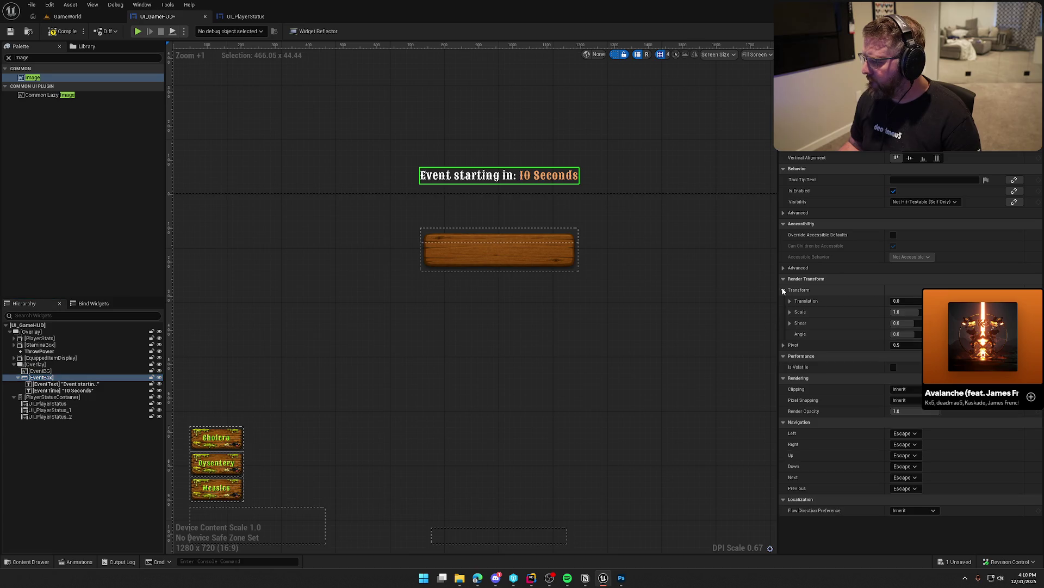
pyautogui.rightClick(815, 300)
pyautogui.click(845, 341)
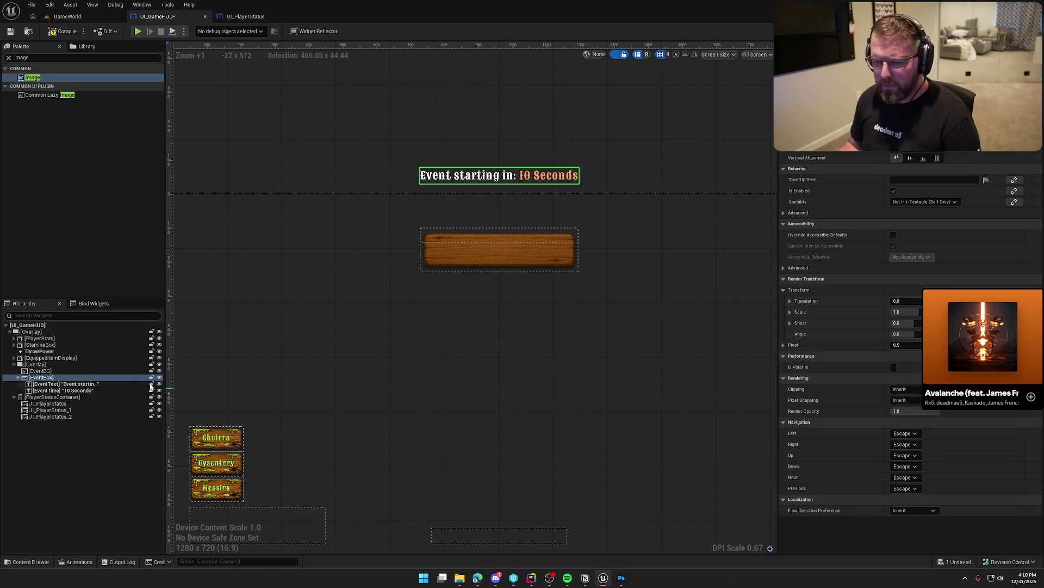
pyautogui.click(40, 371)
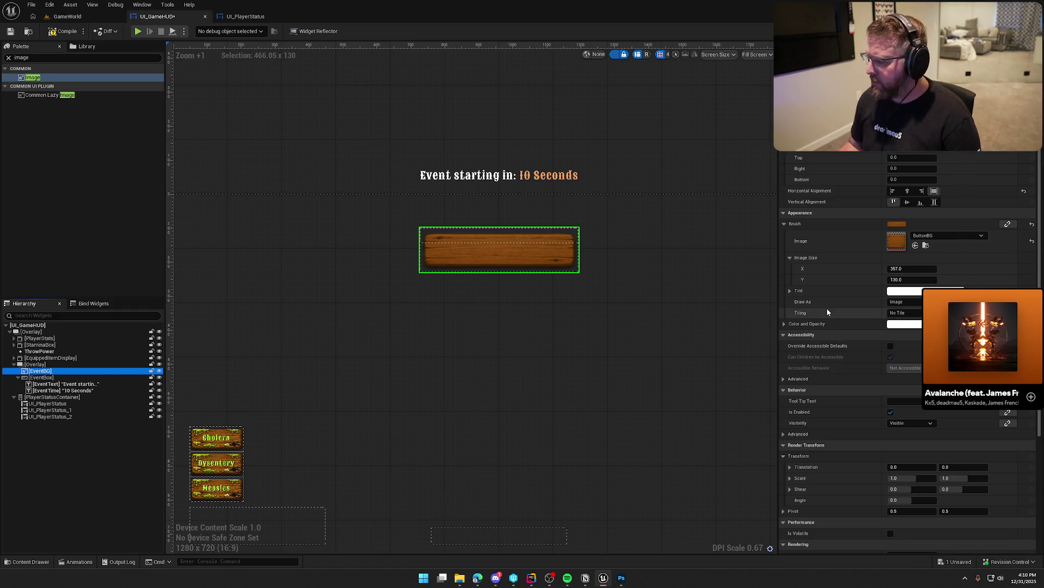
pyautogui.click(422, 251)
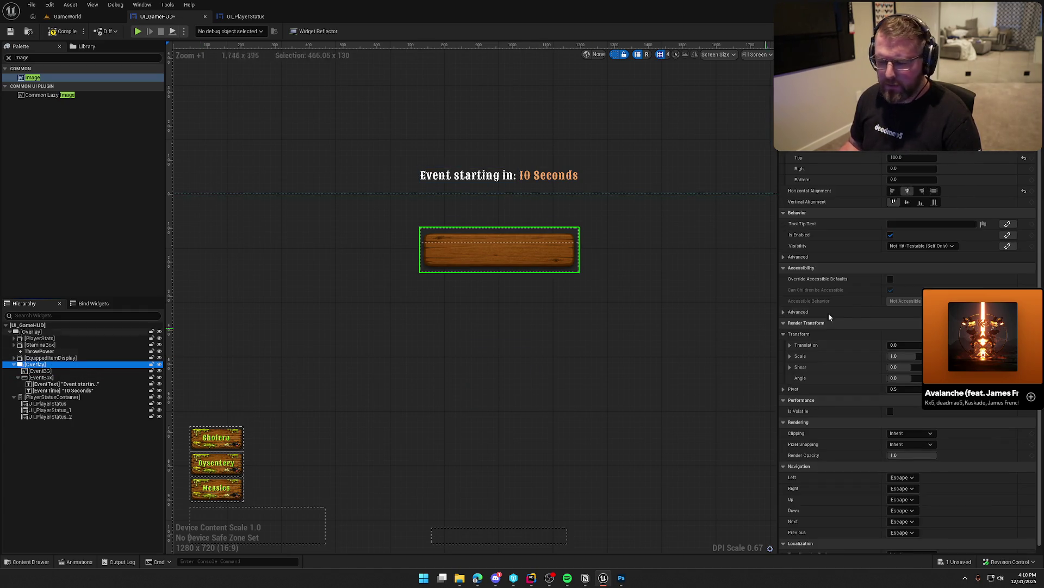
pyautogui.rightClick(817, 347)
pyautogui.click(840, 398)
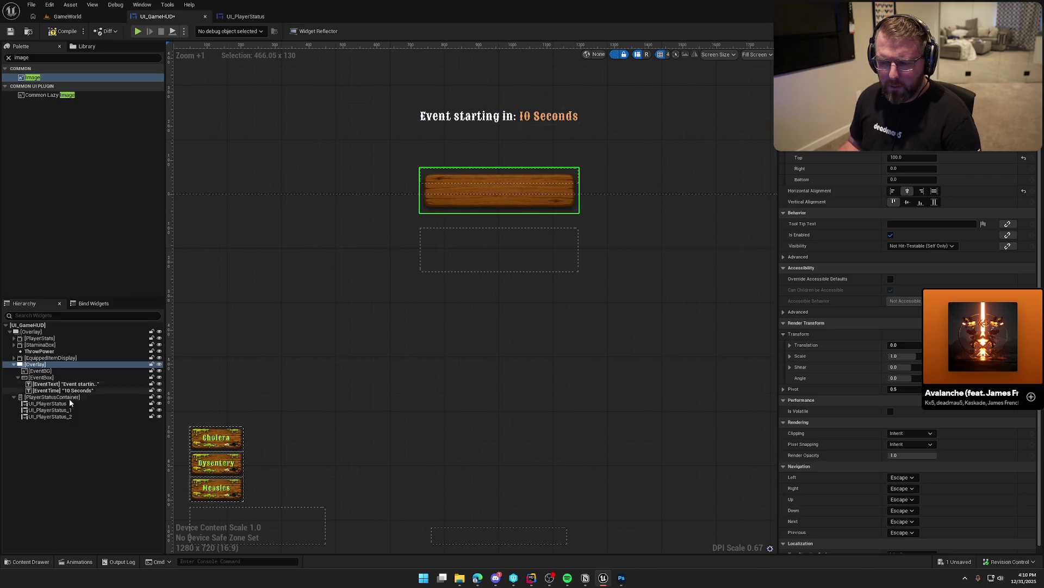
# - Move the event text down onto the banner and vertically center the EventBG plank
pyautogui.click(41, 377)
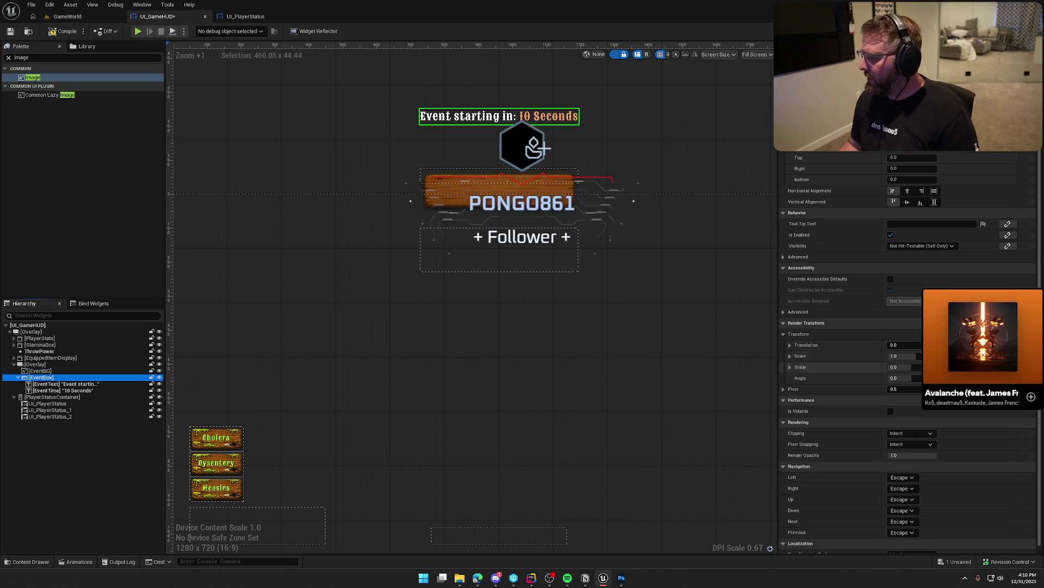
pyautogui.moveTo(947, 345); pyautogui.dragTo(979, 345)
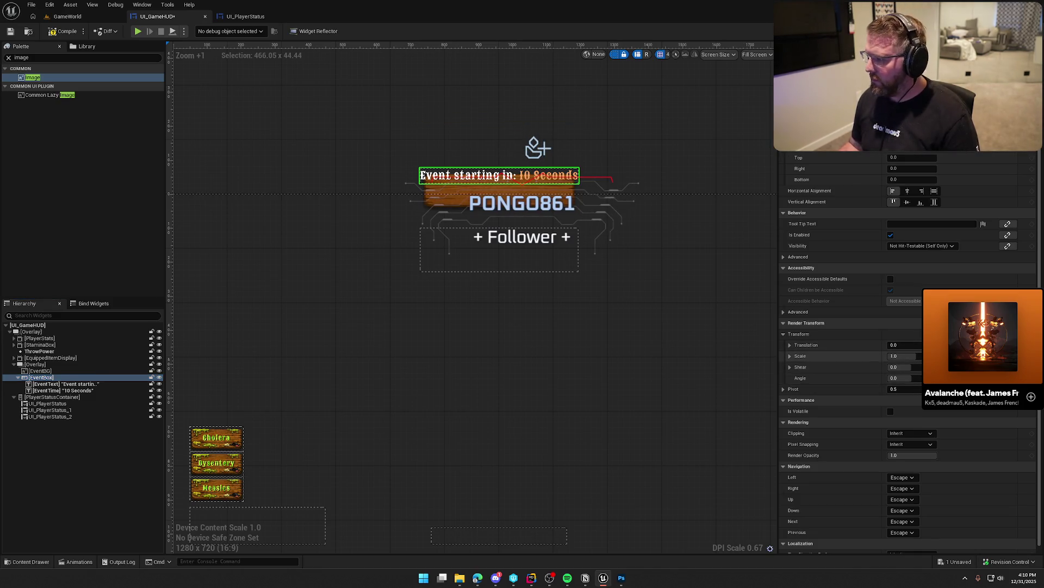
pyautogui.click(40, 370)
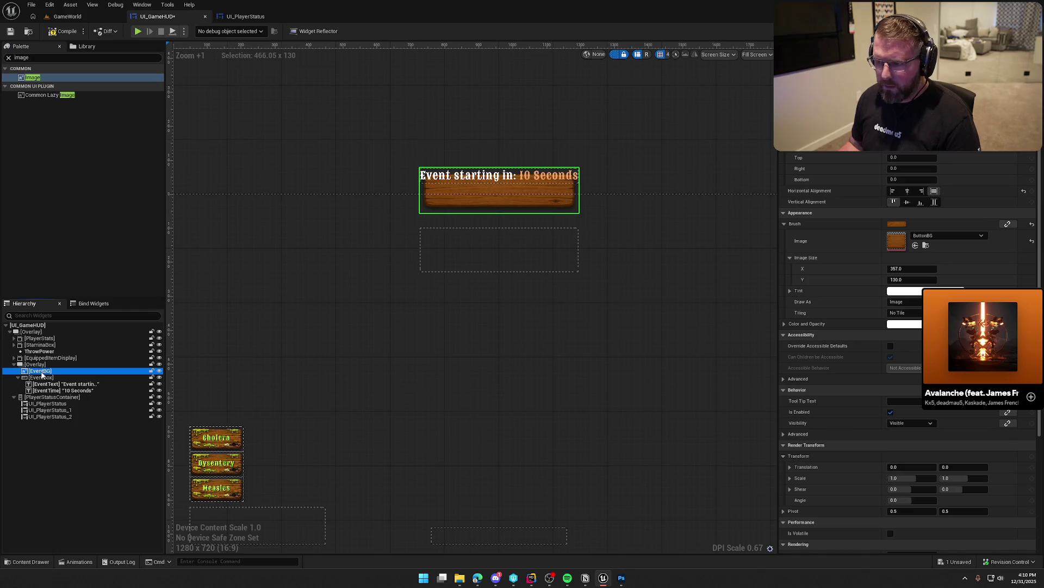
pyautogui.click(906, 202)
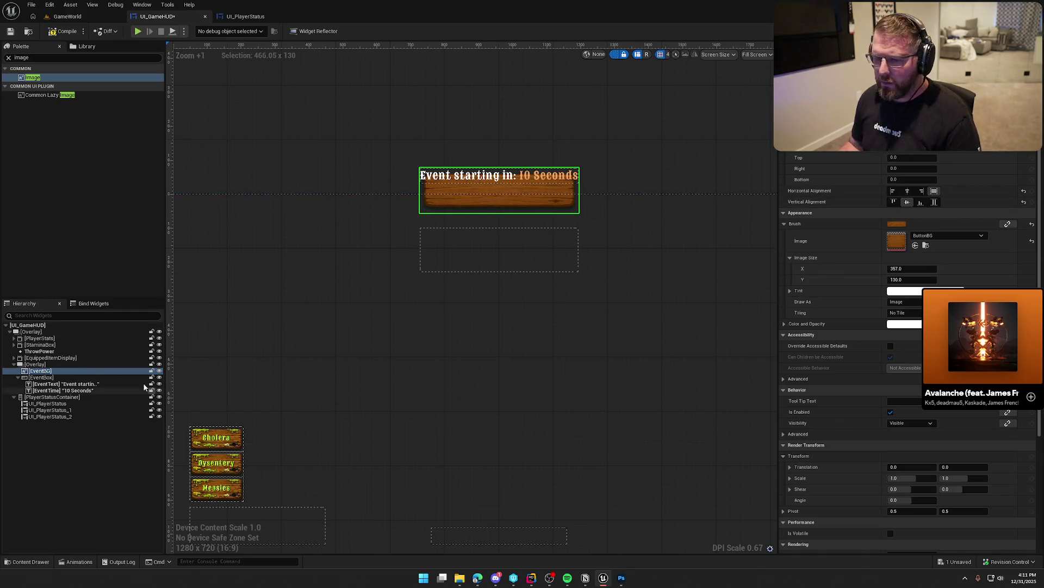
pyautogui.click(36, 364)
# - Center the EventBox text vertically and horizontally on the plank
pyautogui.scroll(2, 543, 423)
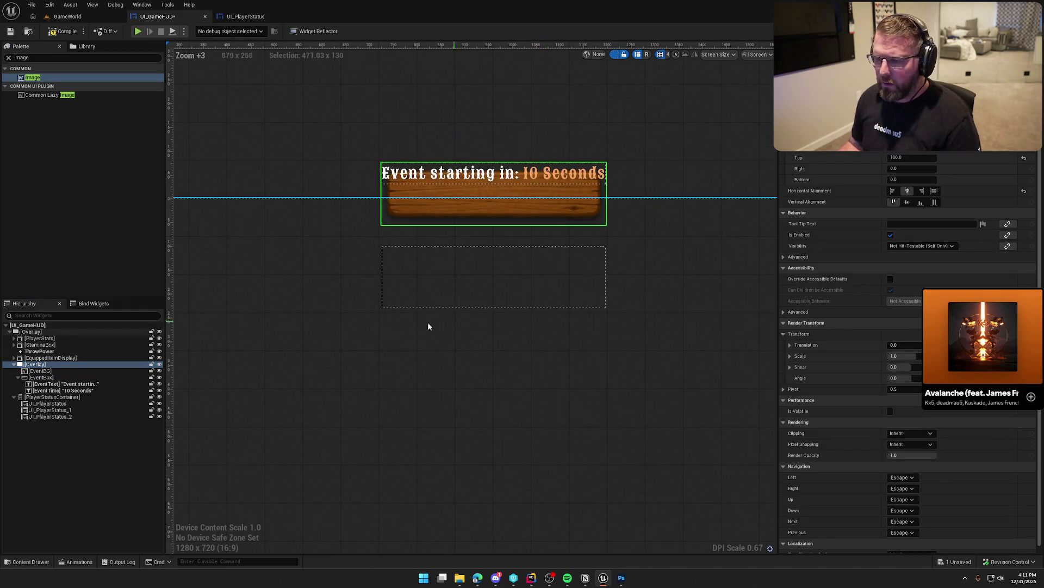
pyautogui.click(48, 377)
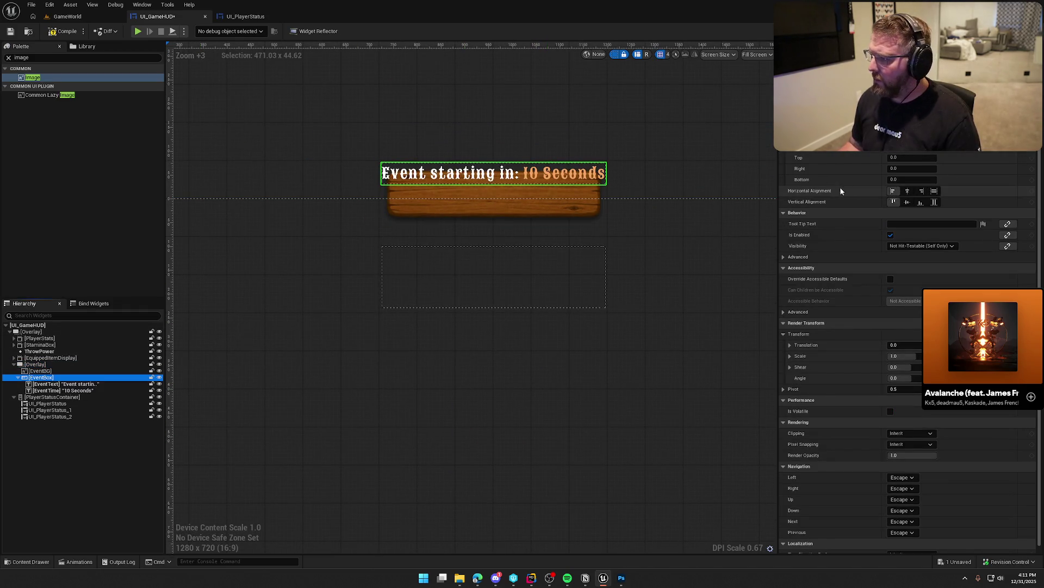
pyautogui.click(908, 203)
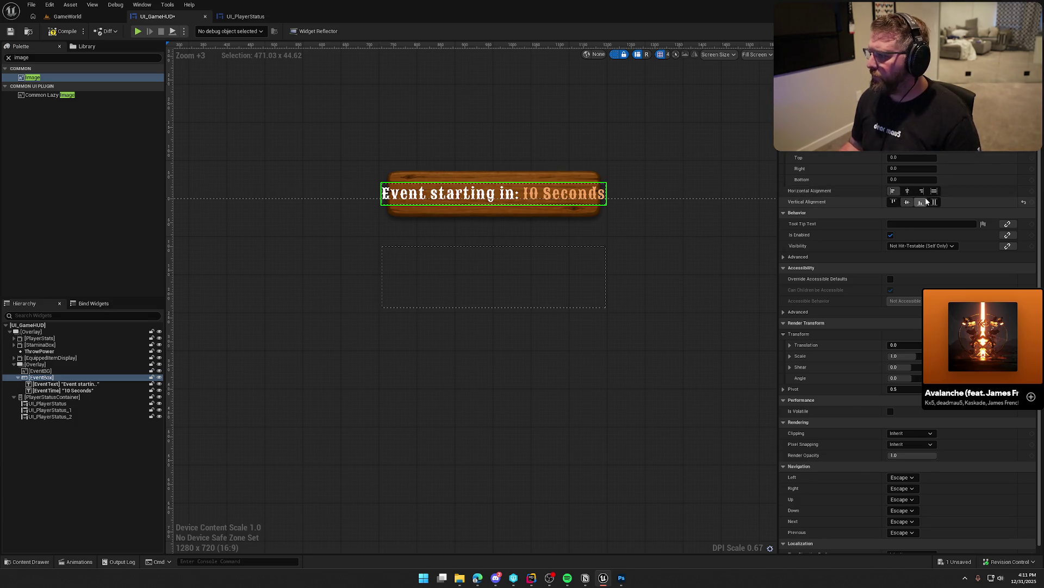
pyautogui.click(907, 191)
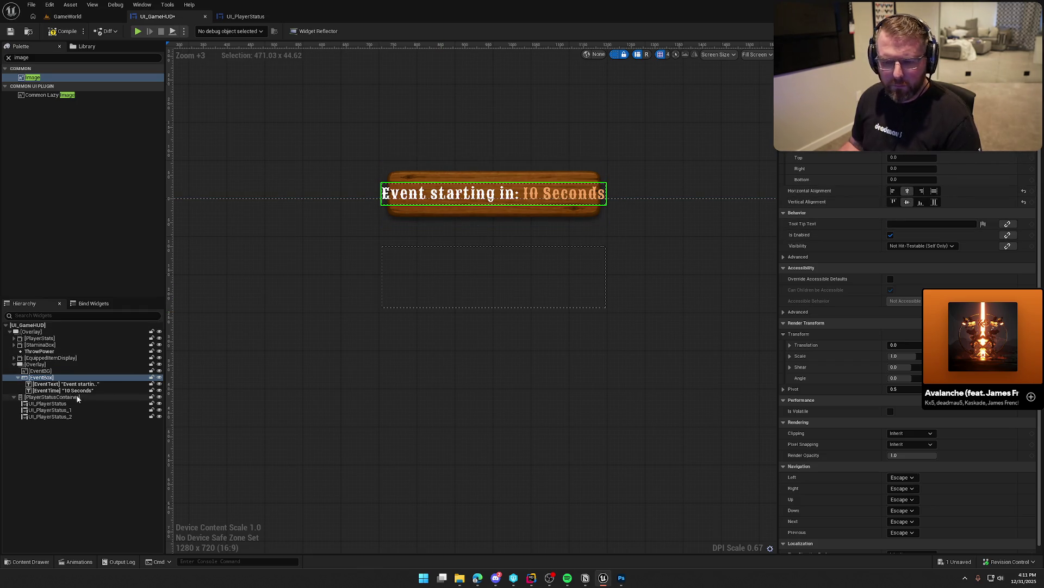
pyautogui.click(46, 371)
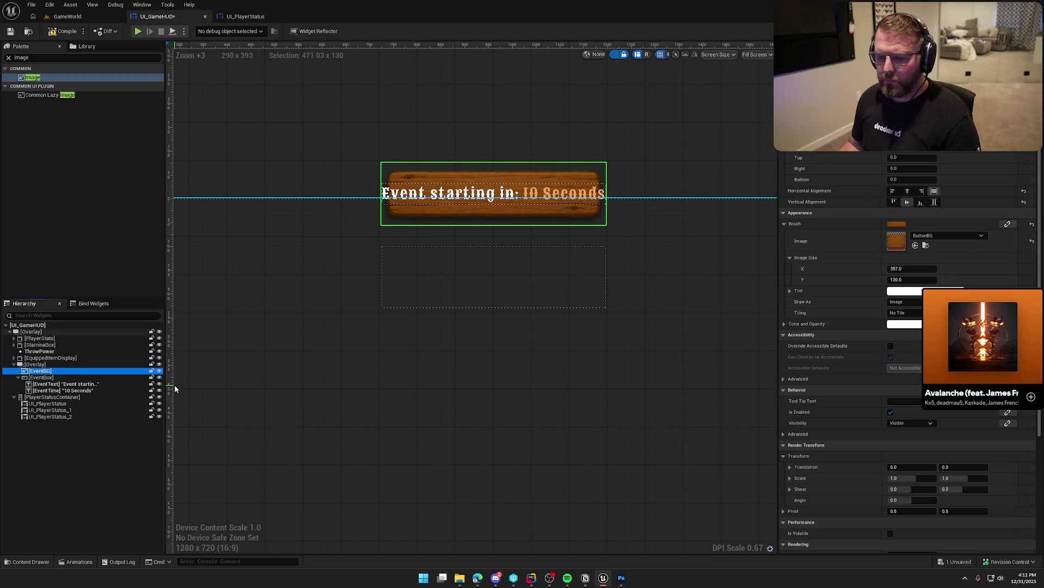
pyautogui.click(44, 377)
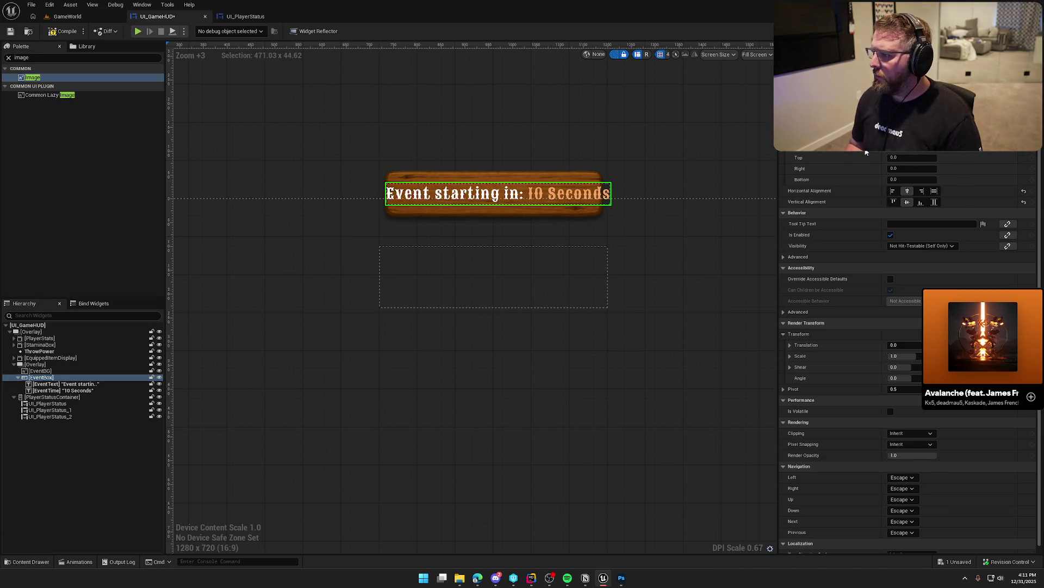
# - Set the EventBox right padding to 50, after trying 20 and 30
pyautogui.press('Tab')
pyautogui.write('20')
pyautogui.press('Return')
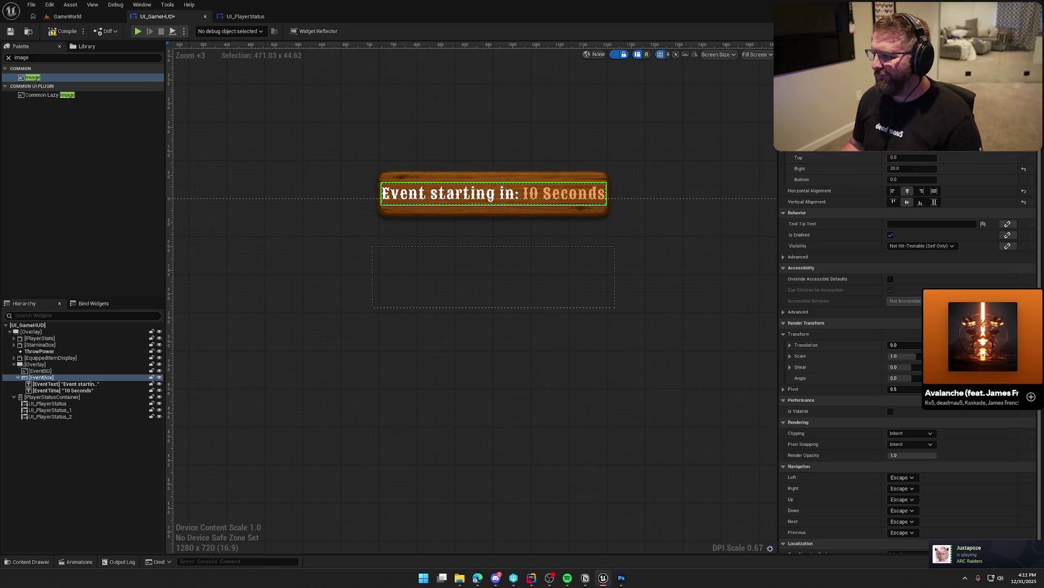
pyautogui.click(912, 169)
pyautogui.write('30')
pyautogui.press('Return')
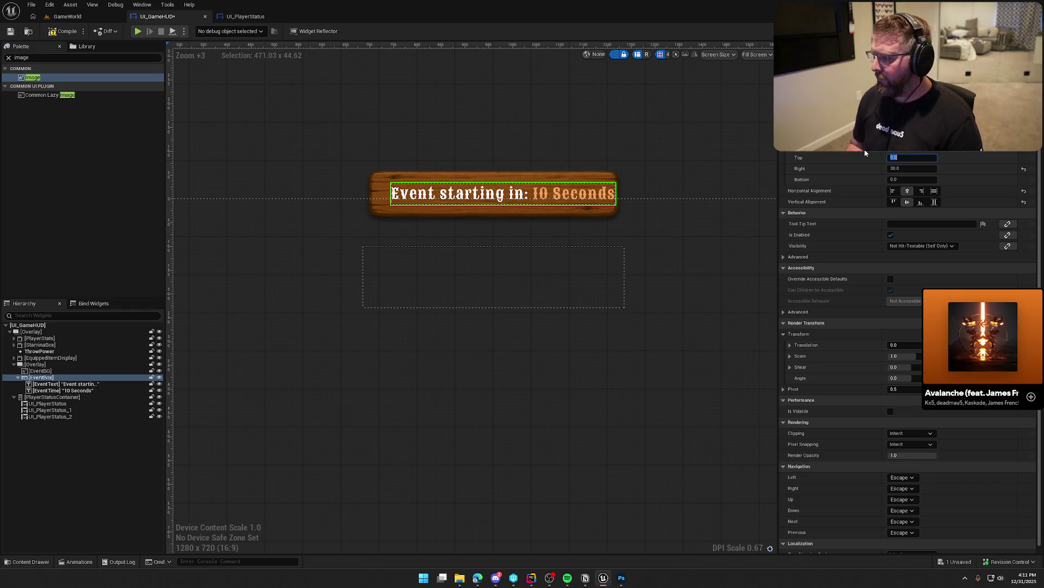
pyautogui.write('50')
pyautogui.press('Return')
# - Hide the dashed widget outlines and select the 10 Seconds countdown text
pyautogui.click(524, 128)
pyautogui.scroll(-2, 618, 148)
pyautogui.click(683, 145)
pyautogui.click(614, 54)
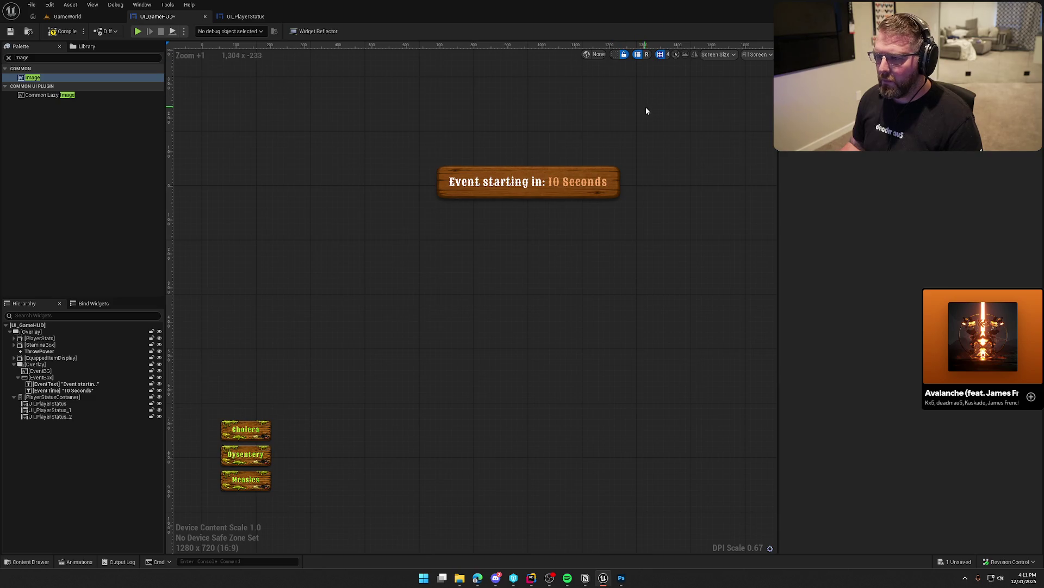
pyautogui.click(578, 182)
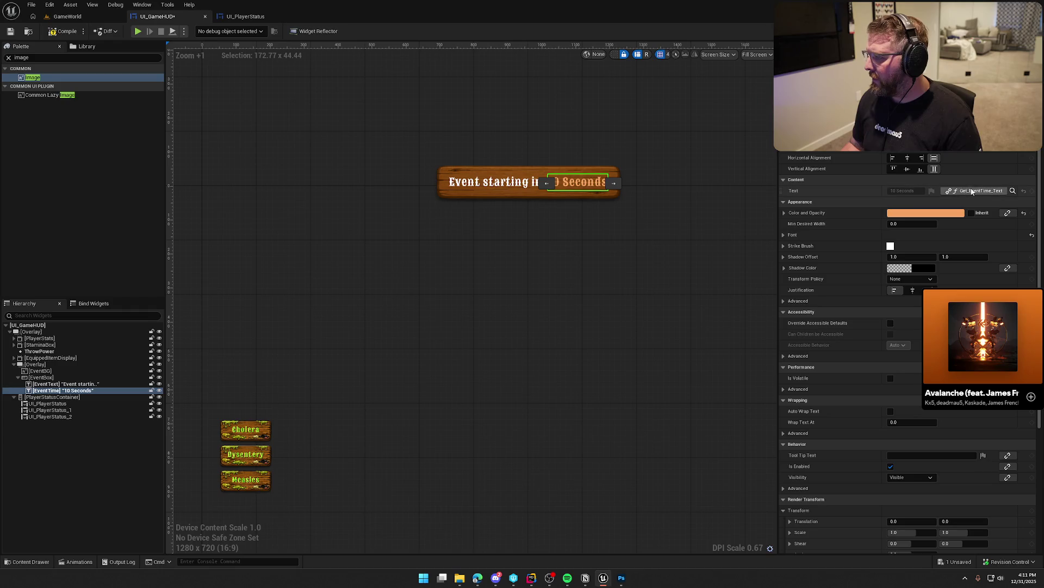
# - Make the countdown text dark grey (222222) and turn the dashed outlines back on
pyautogui.click(928, 215)
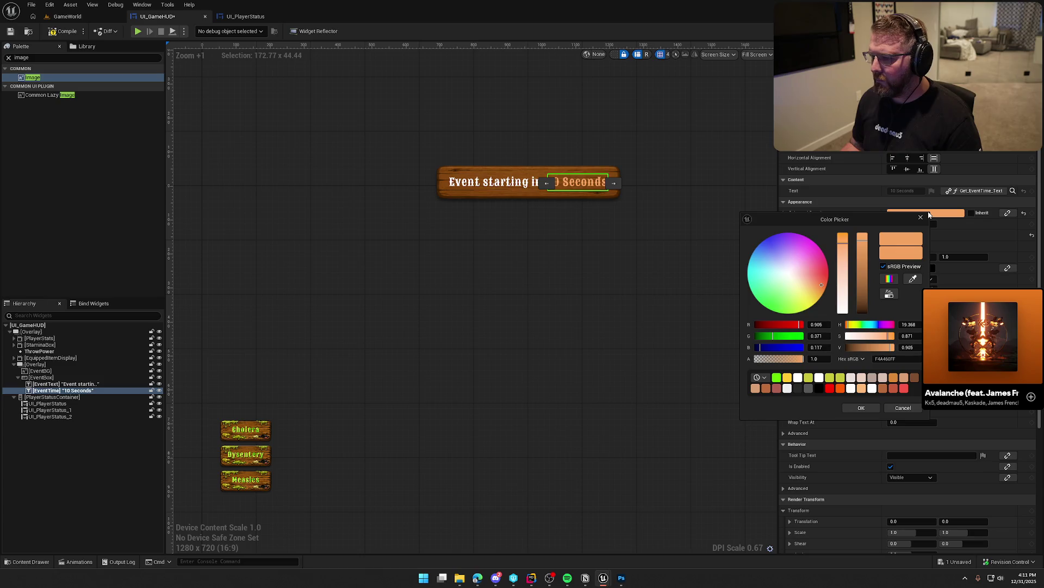
pyautogui.click(843, 257)
pyautogui.moveTo(843, 256); pyautogui.dragTo(843, 312)
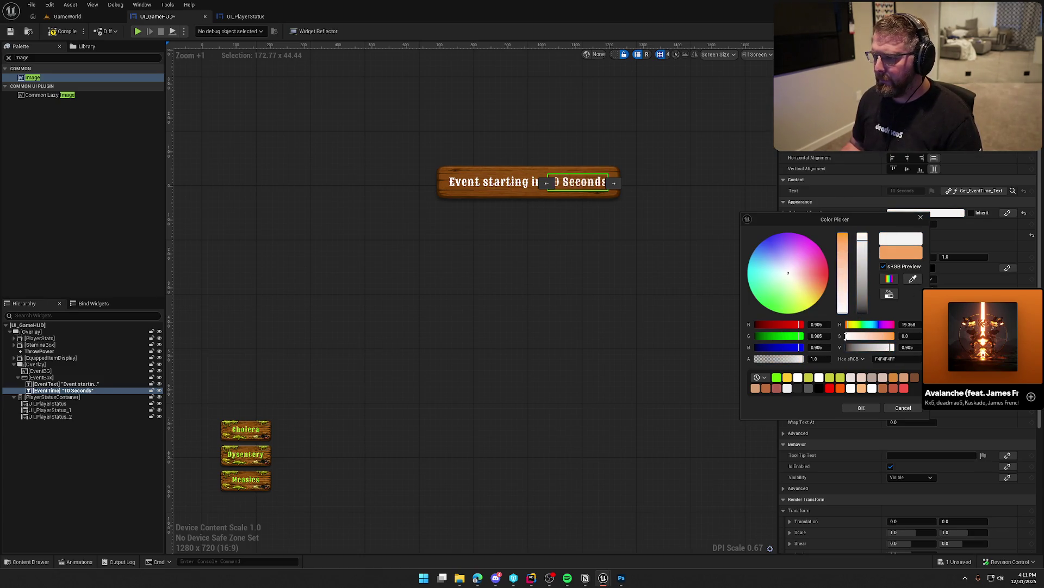
pyautogui.moveTo(863, 242); pyautogui.dragTo(867, 321)
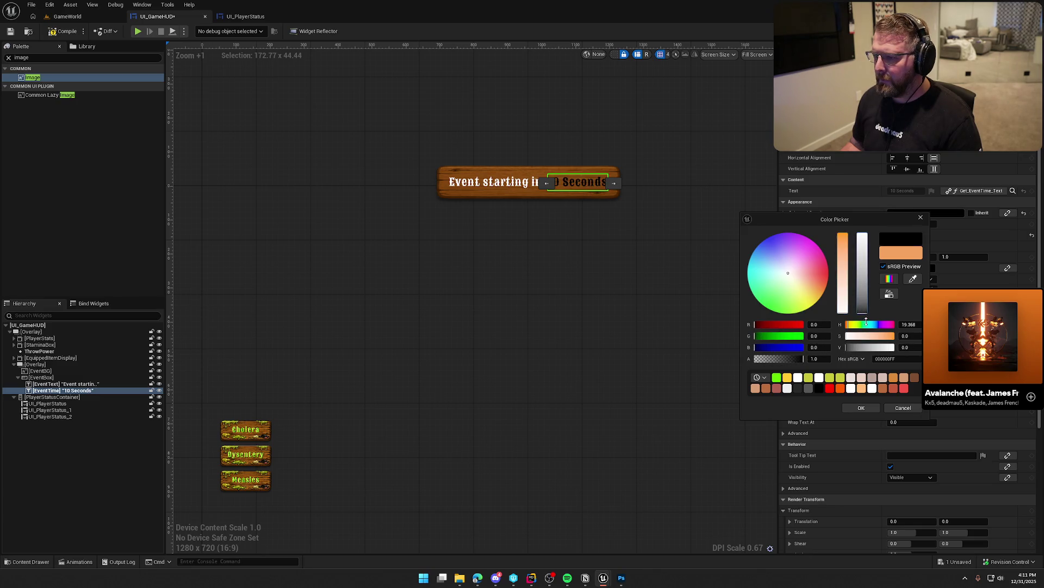
pyautogui.click(865, 310)
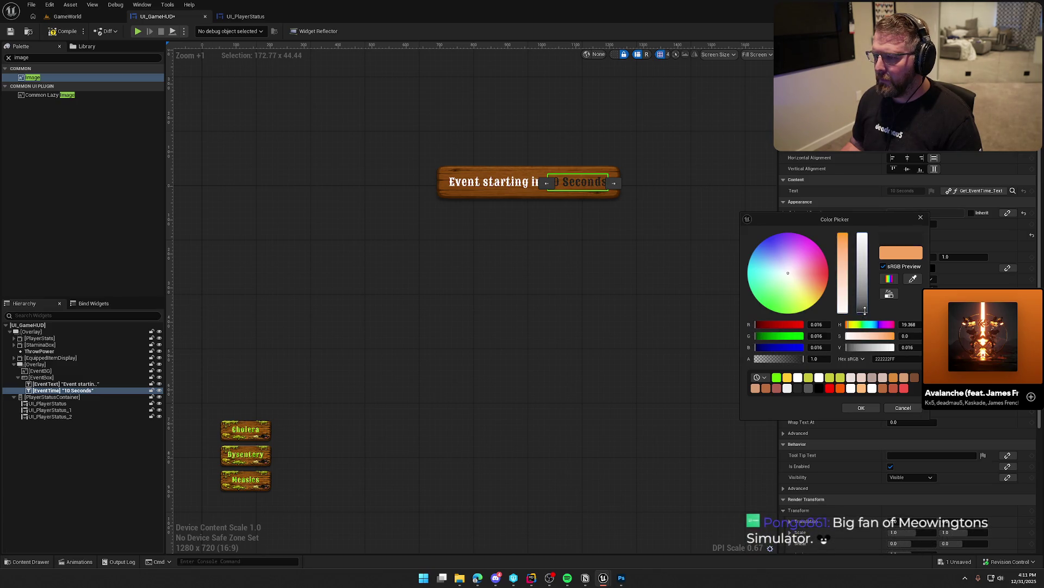
pyautogui.click(859, 408)
pyautogui.click(627, 122)
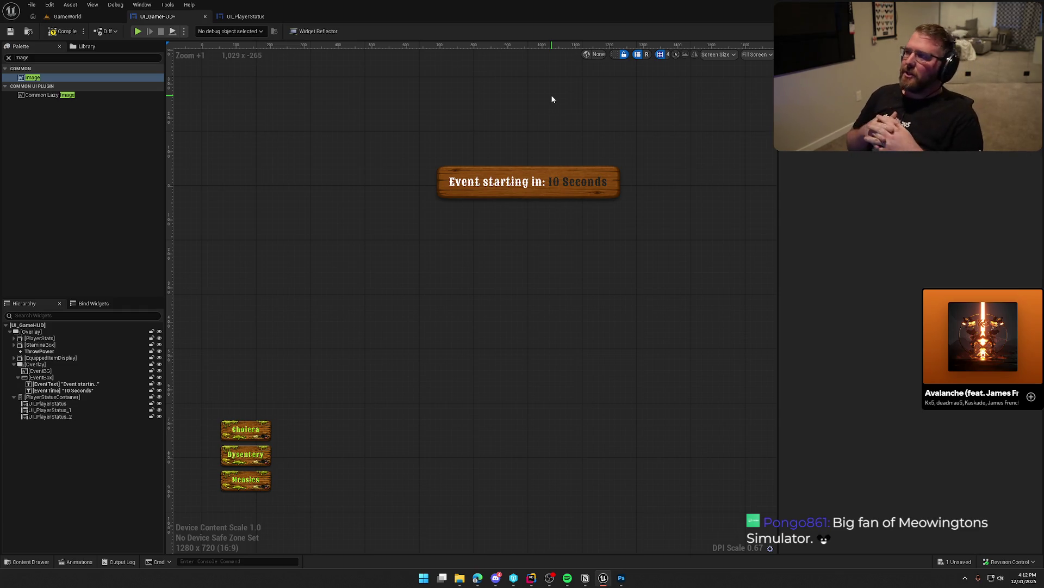
pyautogui.click(614, 54)
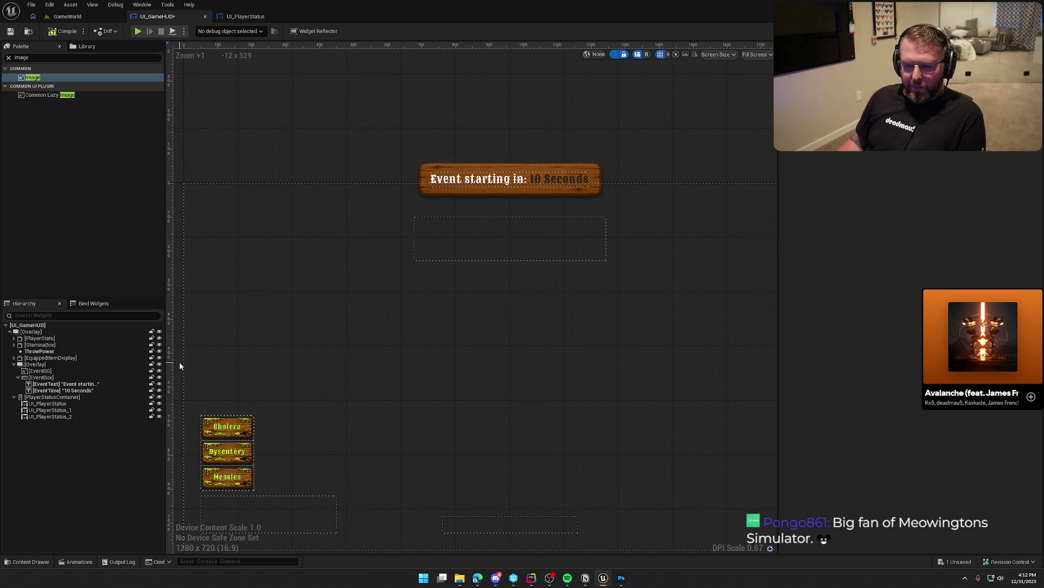
# - Move the event banner Overlay up about 50 px and save the HUD
pyautogui.click(36, 364)
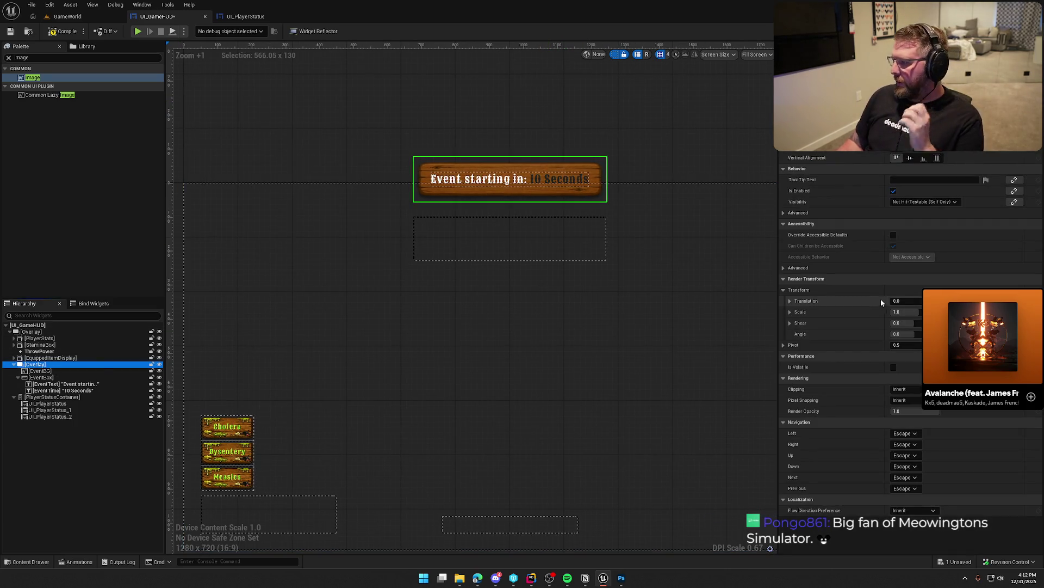
pyautogui.moveTo(903, 301); pyautogui.dragTo(865, 301)
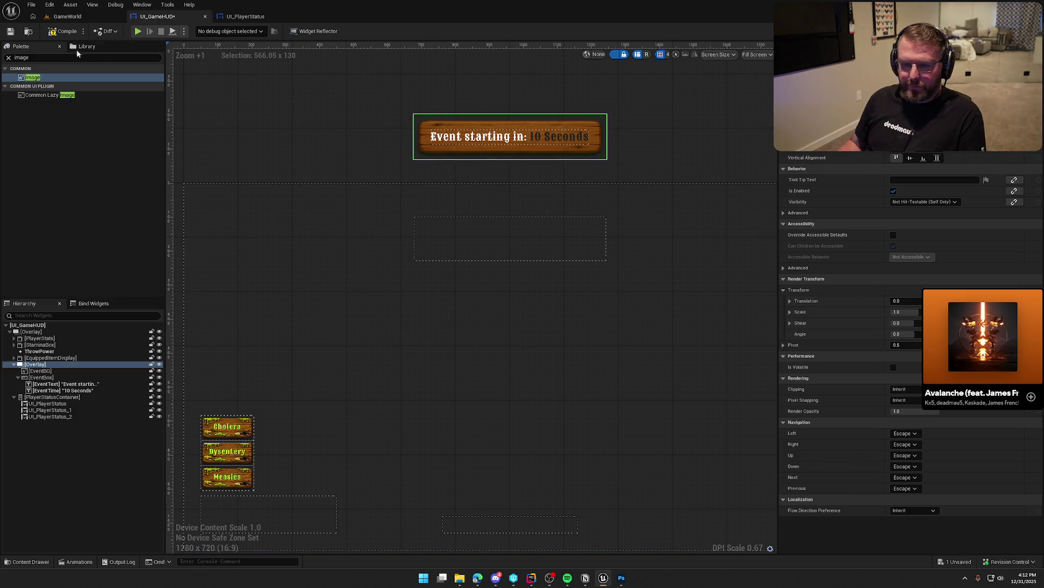
pyautogui.click(328, 126)
pyautogui.hotkey('ctrl', 's')
pyautogui.scroll(-2, 336, 133)
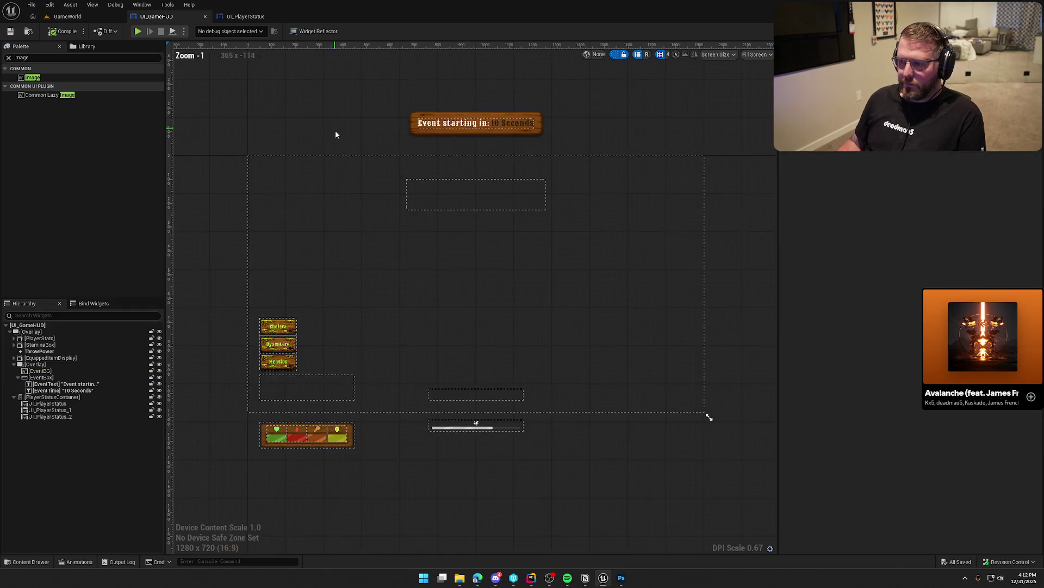
# - In the Animations panel, rebind ToggleEvent's EventBox track to Overlay_2
pyautogui.click(142, 4)
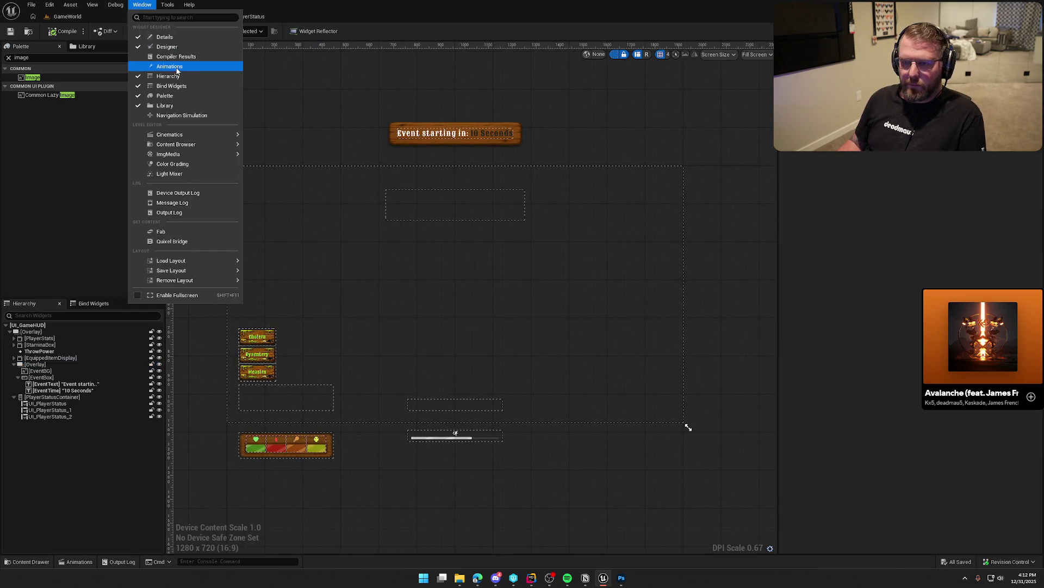
pyautogui.click(174, 69)
pyautogui.click(185, 450)
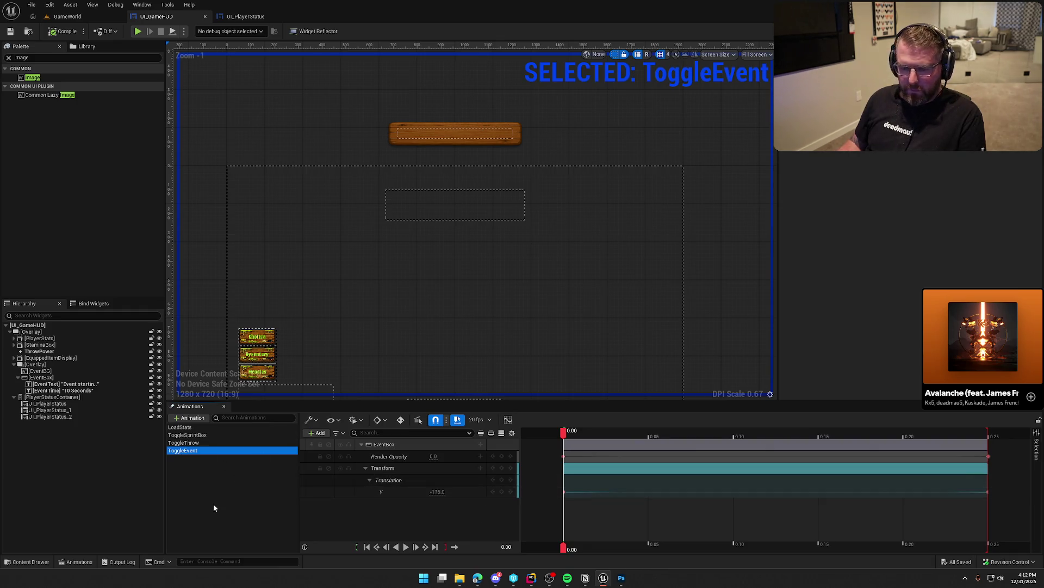
pyautogui.click(383, 445)
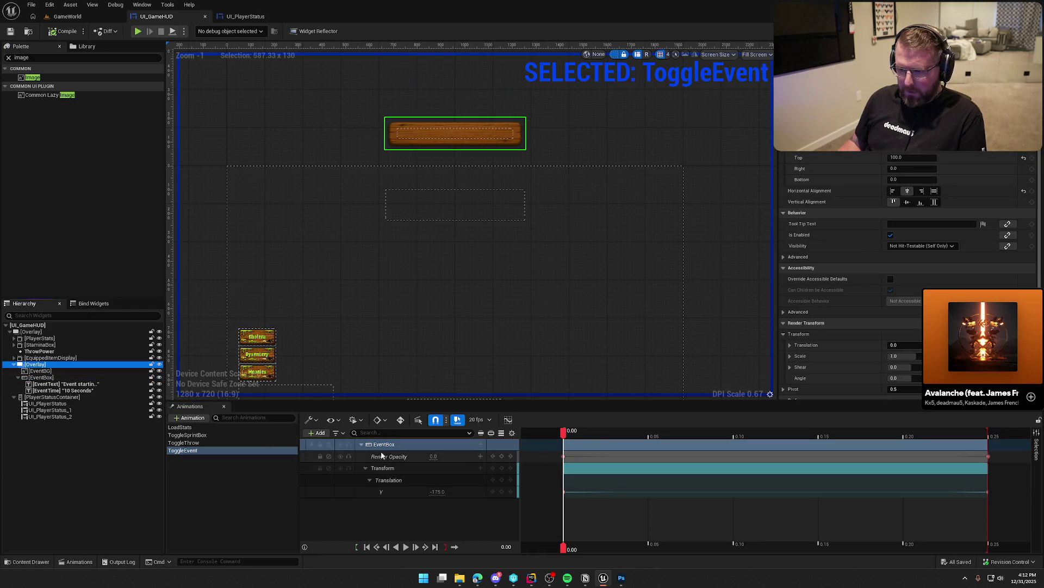
pyautogui.rightClick(386, 447)
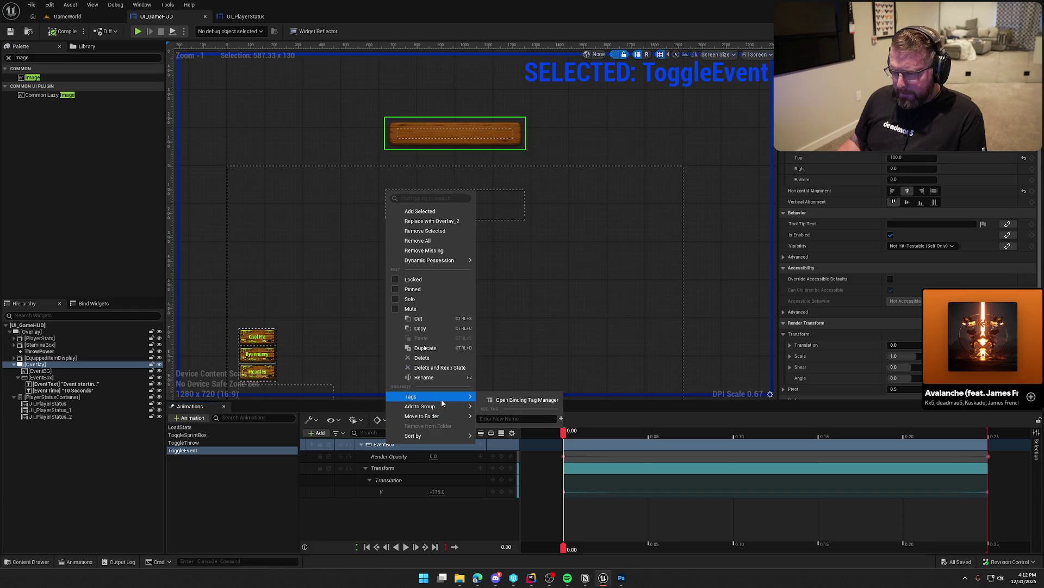
pyautogui.click(435, 221)
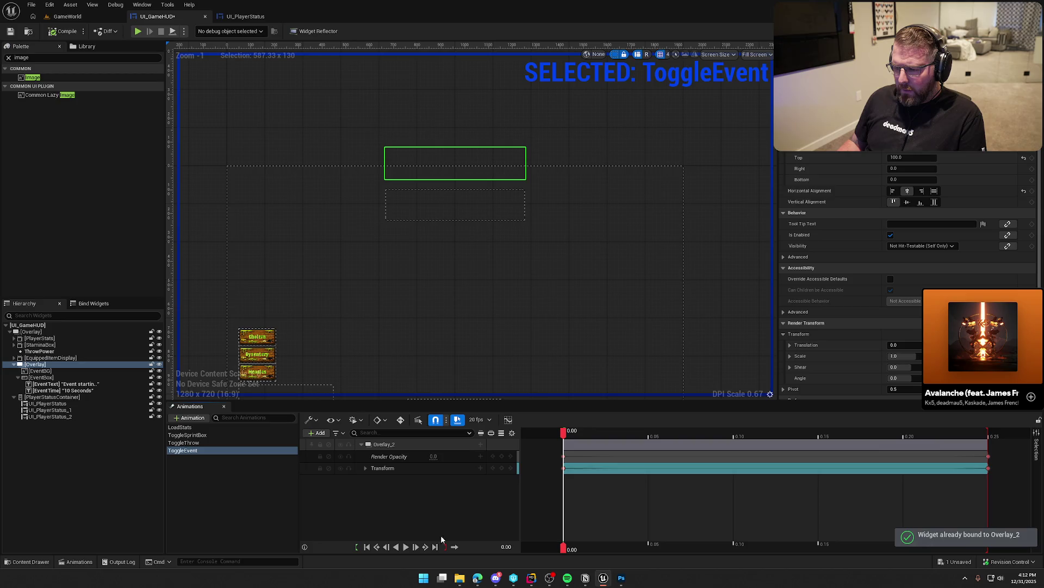
# - Set the track's Translation Y key to -125 so the banner starts higher
pyautogui.click(366, 468)
pyautogui.click(370, 480)
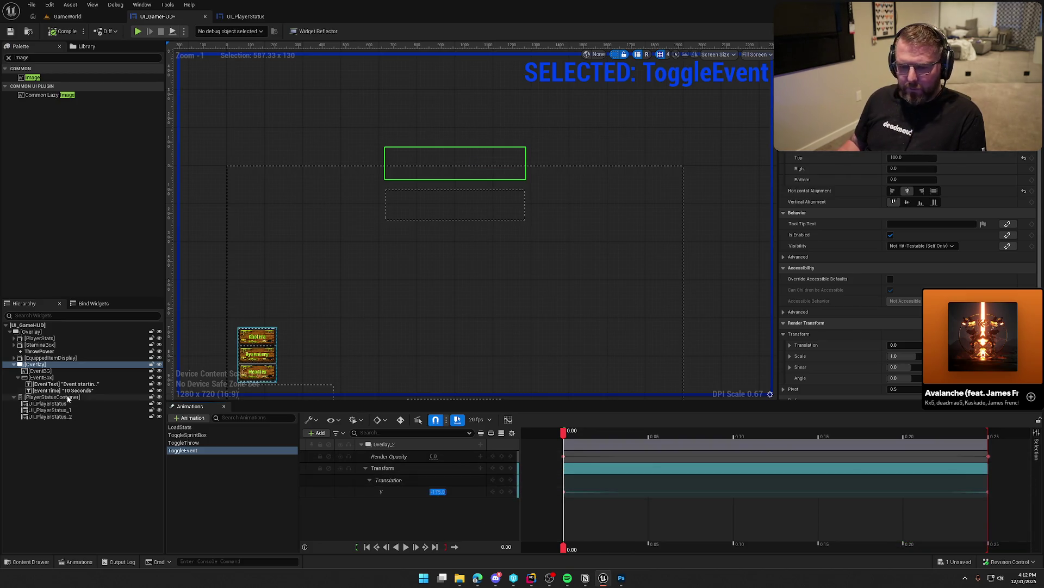
pyautogui.press('Escape')
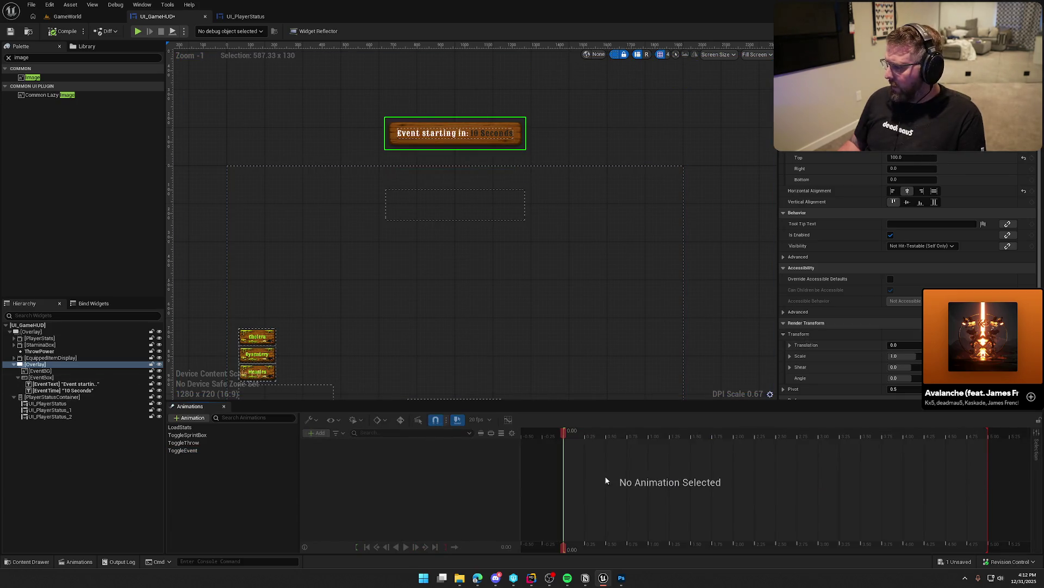
pyautogui.click(195, 451)
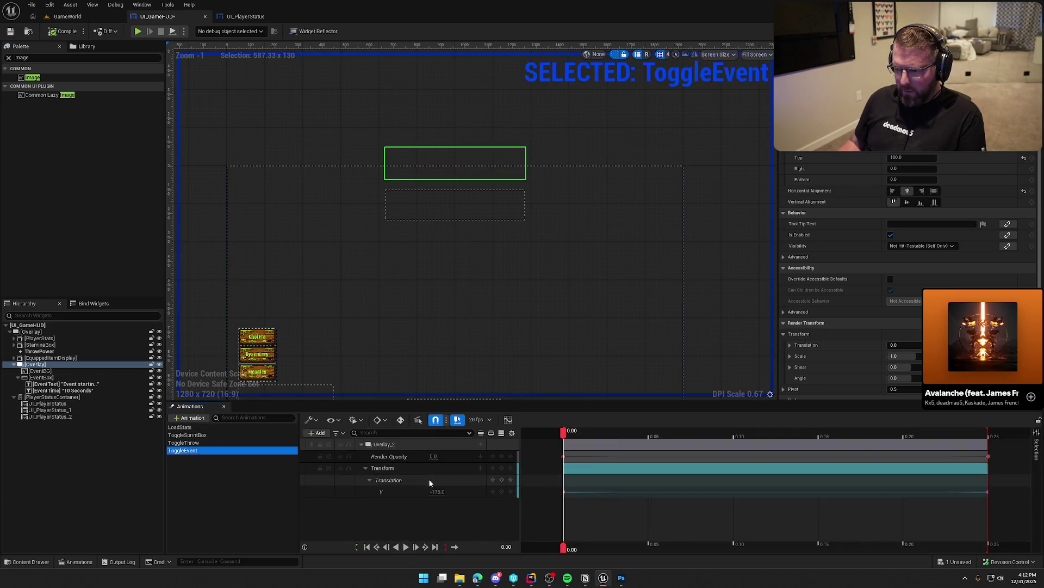
pyautogui.write('-125')
pyautogui.press('Return')
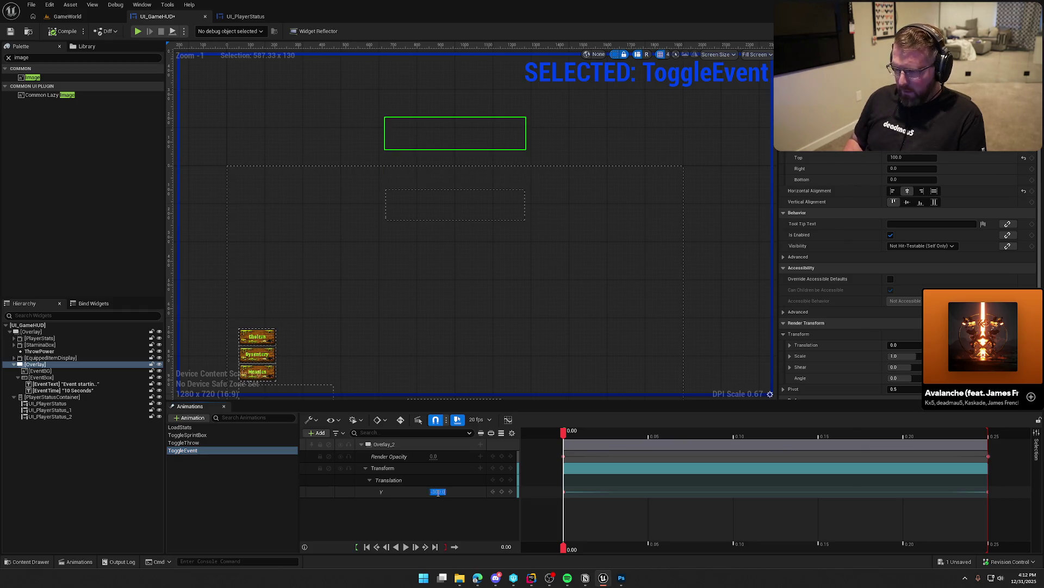
# - Preview ToggleEvent forward and backward, then save and close the Animations panel
pyautogui.click(405, 546)
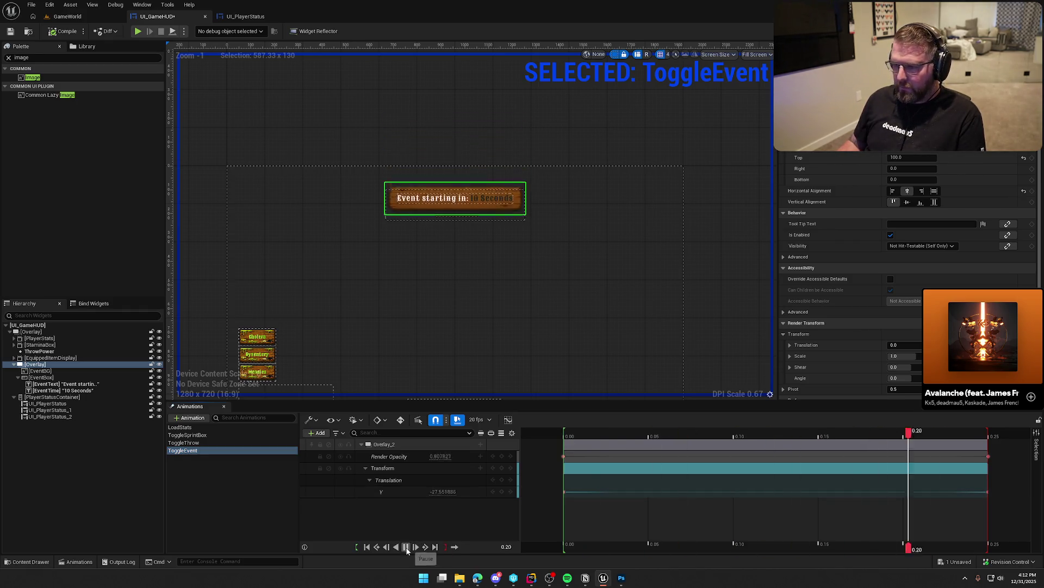
pyautogui.click(396, 546)
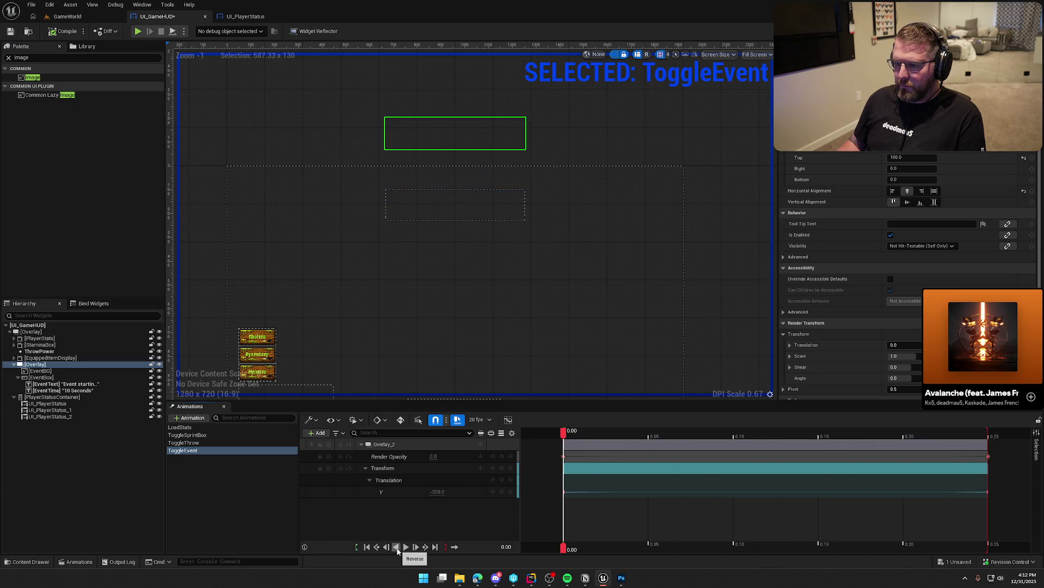
pyautogui.click(265, 519)
pyautogui.click(277, 163)
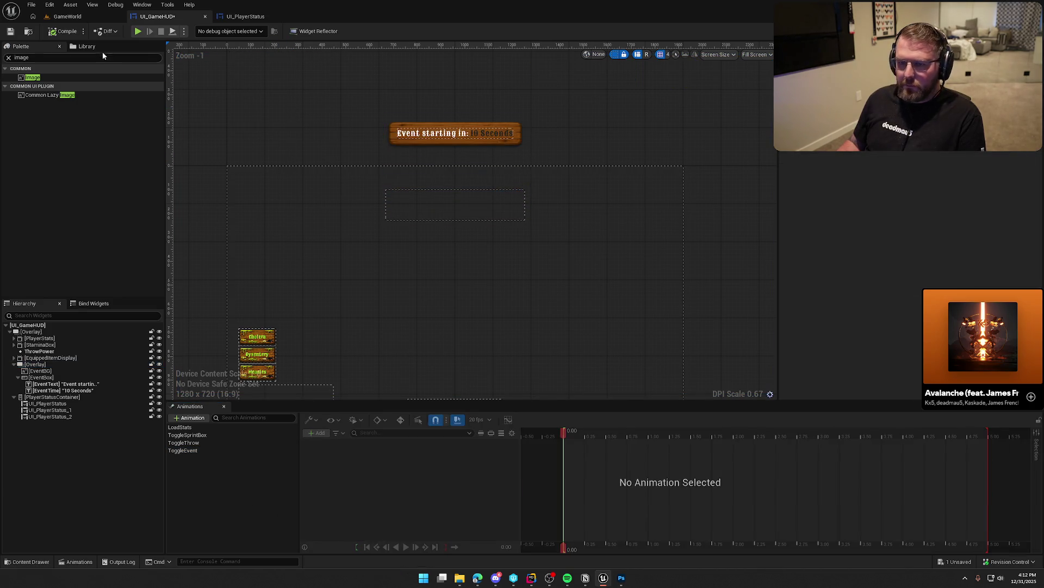
pyautogui.hotkey('ctrl', 's')
pyautogui.click(224, 406)
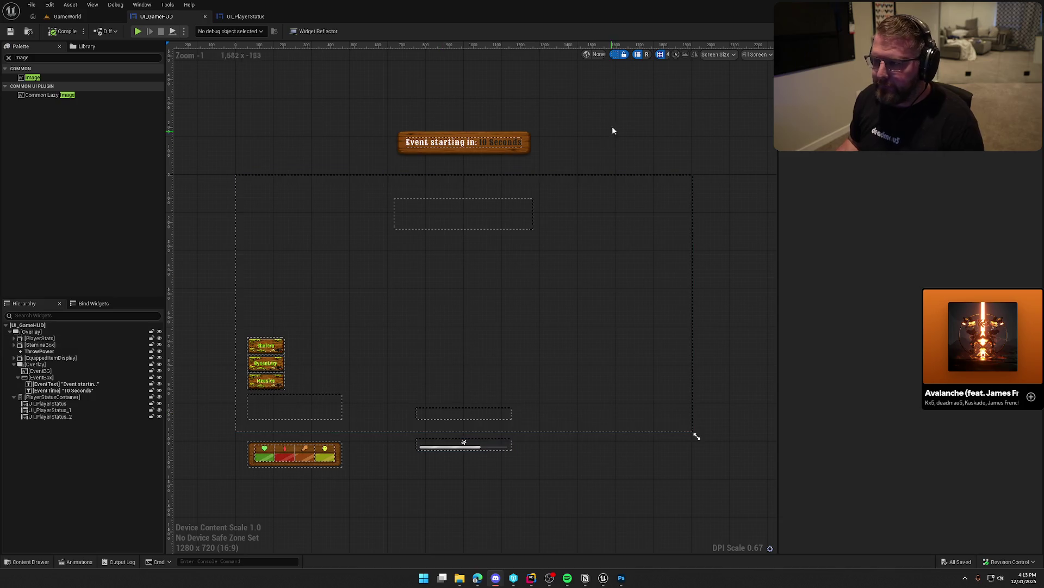
pyautogui.moveTo(586, 88); pyautogui.dragTo(622, 65)
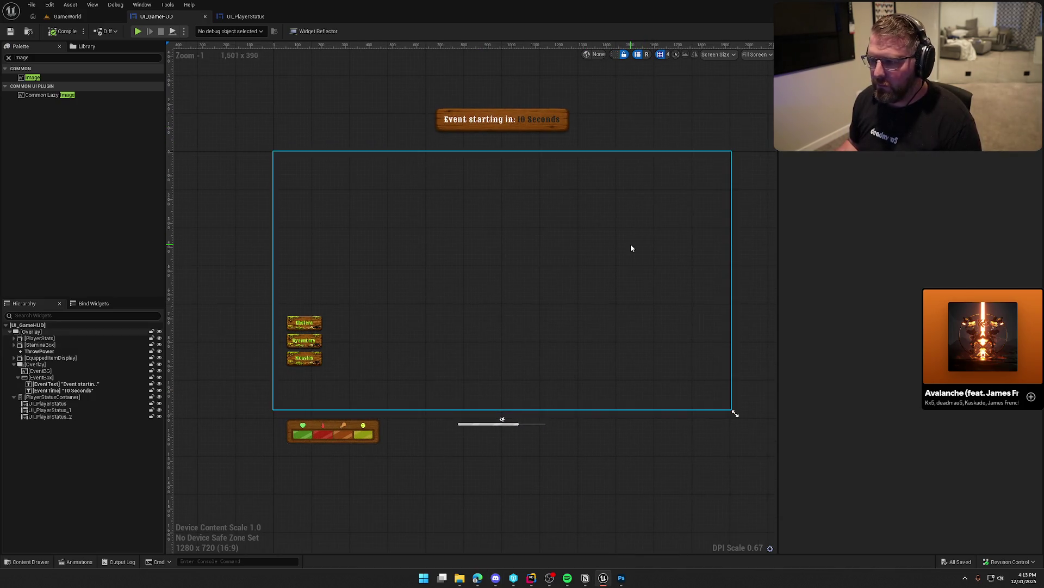
# - Check the ThrowPower slider, then pan and zoom onto the Cholera, Dysentery and Measles labels
pyautogui.moveTo(630, 246); pyautogui.dragTo(624, 209)
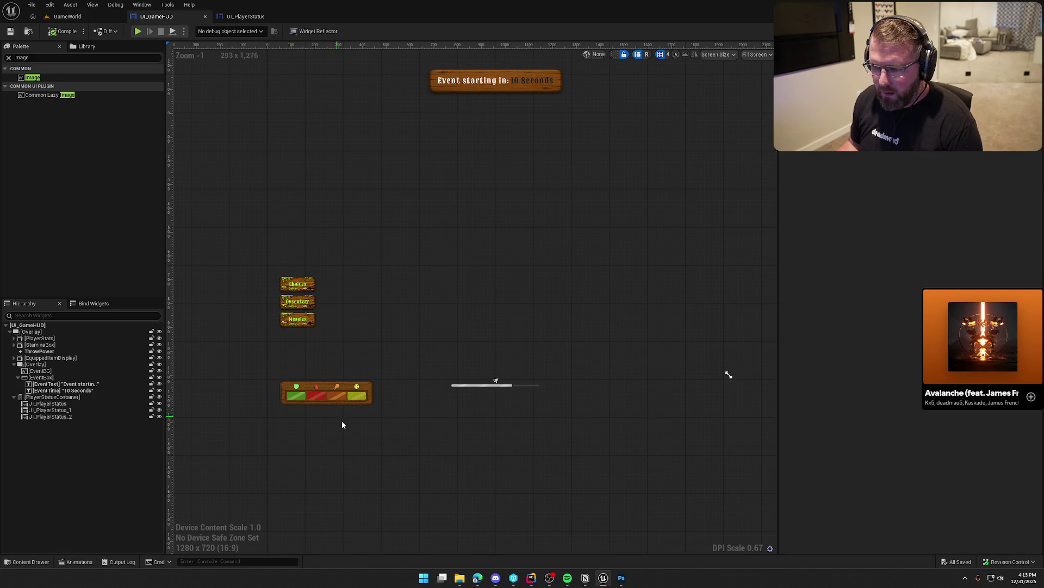
pyautogui.hotkey('alt', 'Tab')
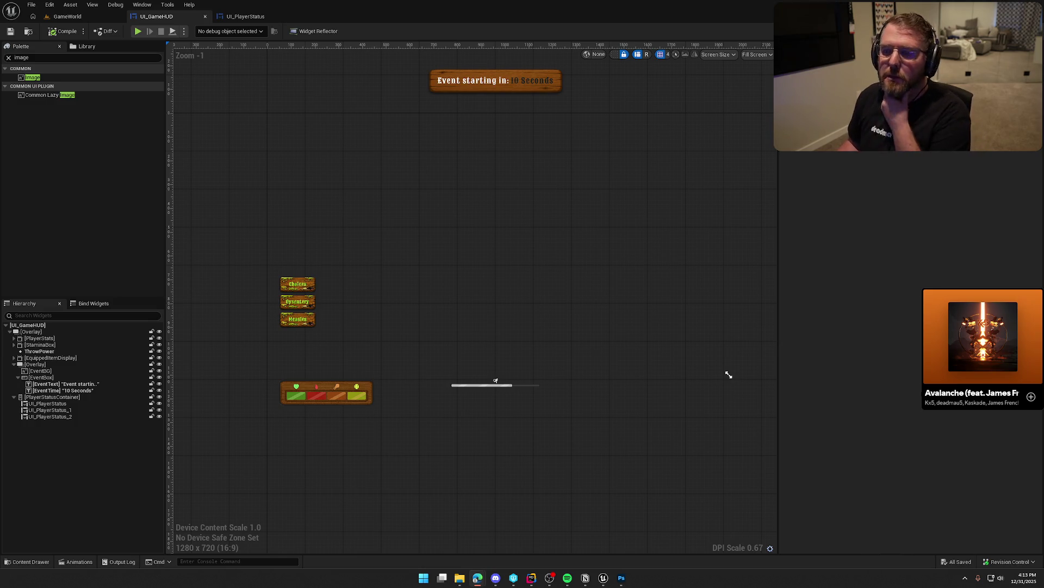
pyautogui.click(480, 256)
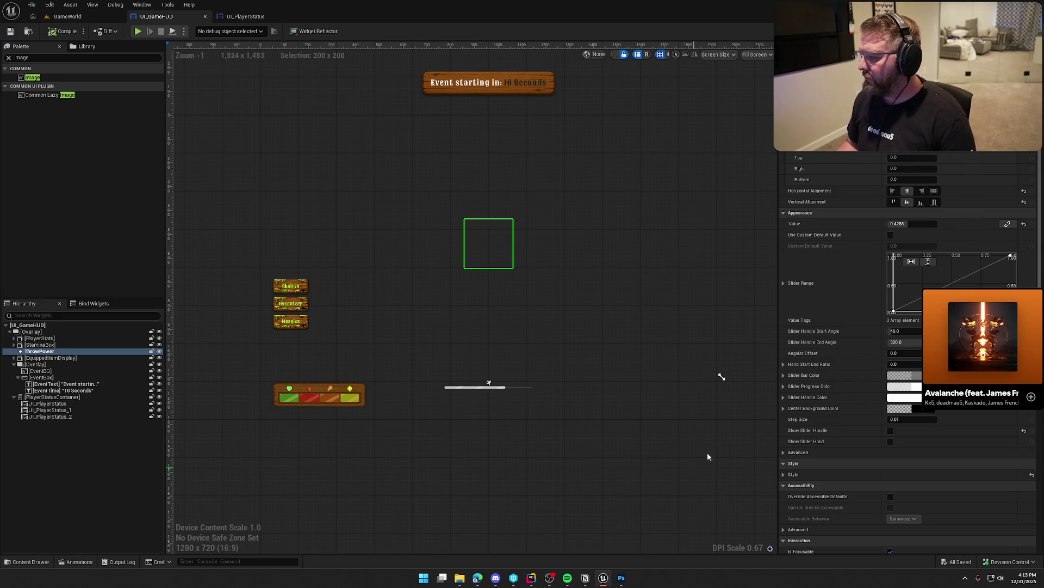
pyautogui.click(572, 494)
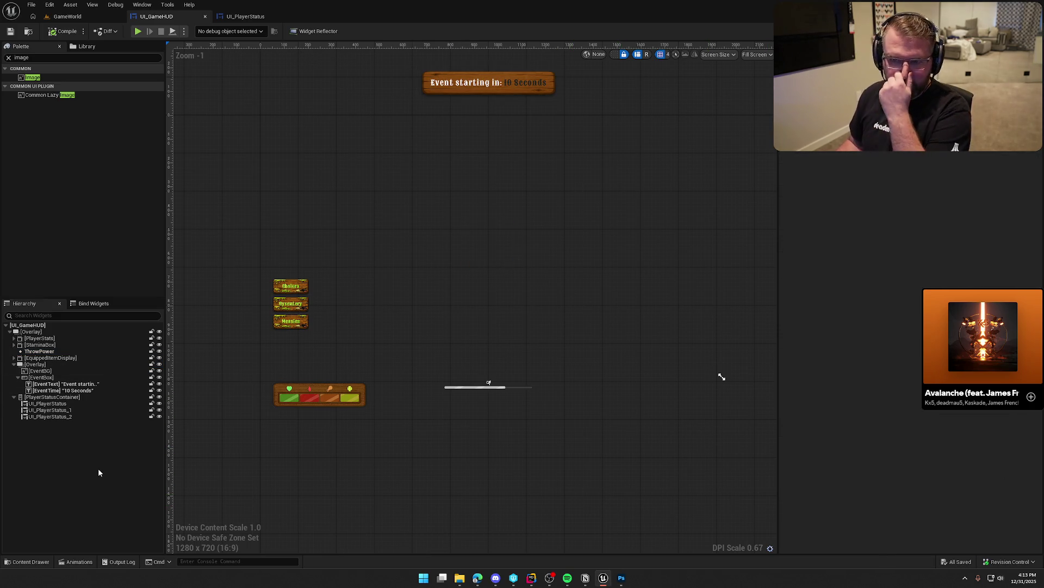
pyautogui.moveTo(437, 459); pyautogui.dragTo(419, 458)
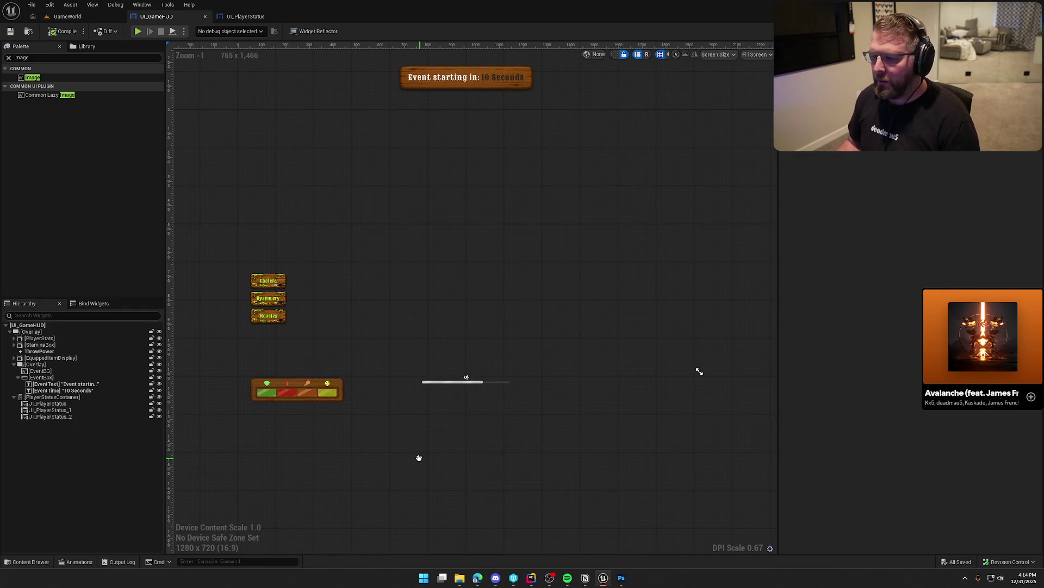
pyautogui.moveTo(302, 298); pyautogui.dragTo(350, 304)
pyautogui.scroll(4, 381, 307)
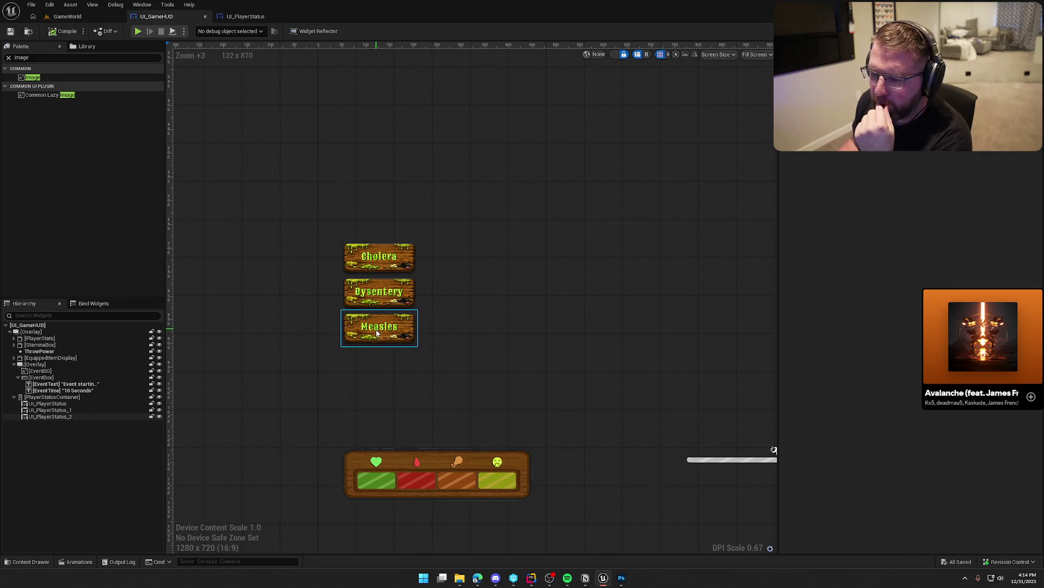
# - Delete the Cholera, Measles and Dysentery status widgets, with dashed outlines shown
pyautogui.click(39, 404)
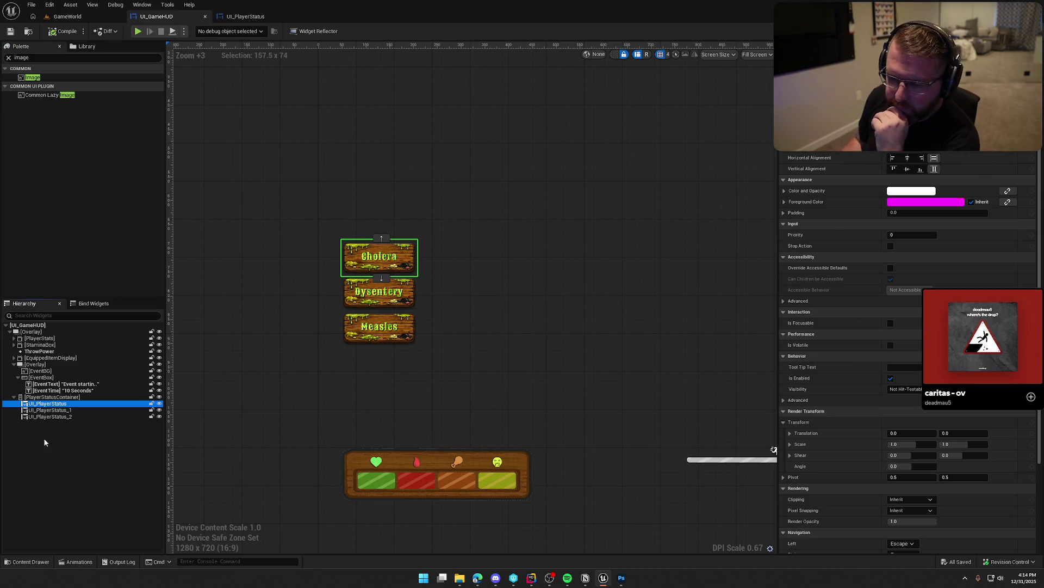
pyautogui.press('Delete')
pyautogui.click(60, 409)
pyautogui.press('Delete')
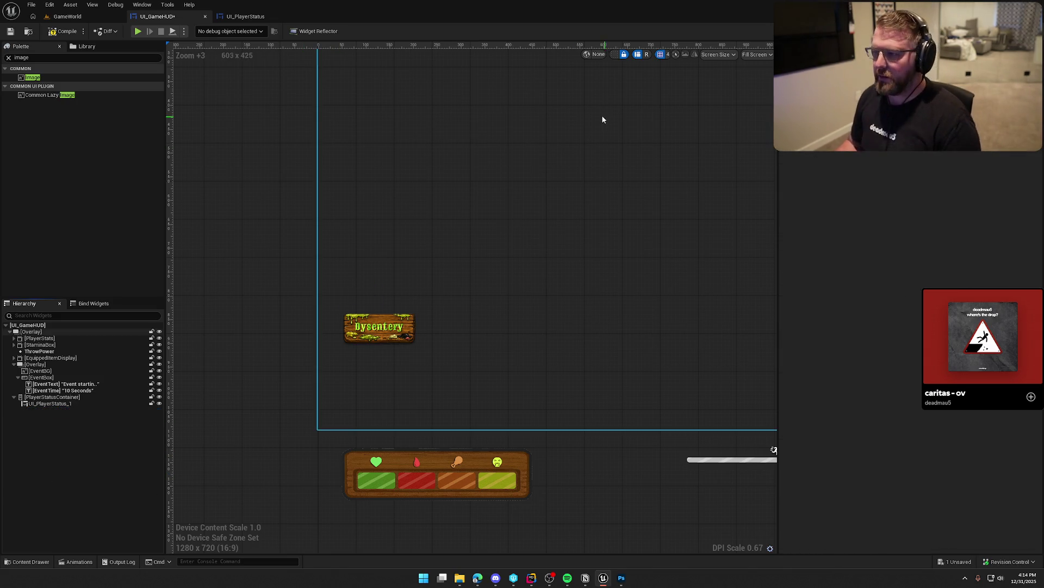
pyautogui.click(616, 55)
pyautogui.scroll(-2, 504, 232)
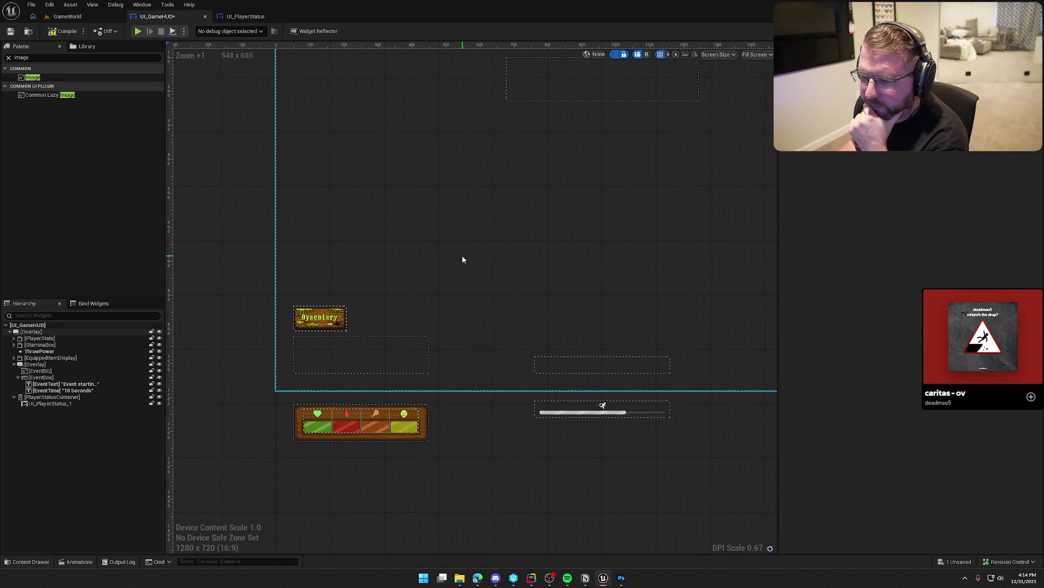
pyautogui.click(51, 404)
pyautogui.press('Delete')
pyautogui.click(49, 398)
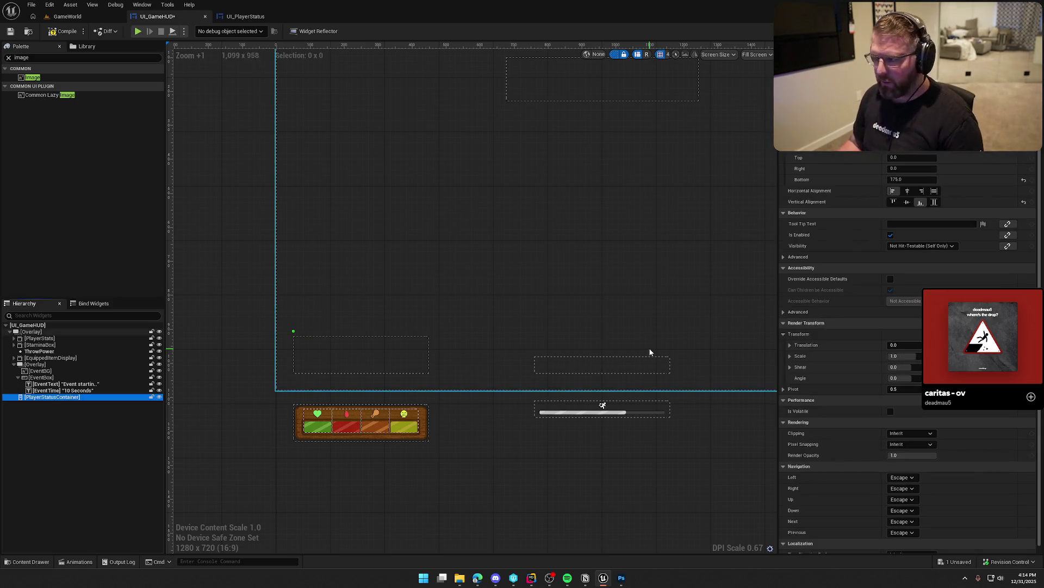
# - Compile and save UI_GameHUD, then adjust the canvas view
pyautogui.click(62, 31)
pyautogui.scroll(-1, 375, 511)
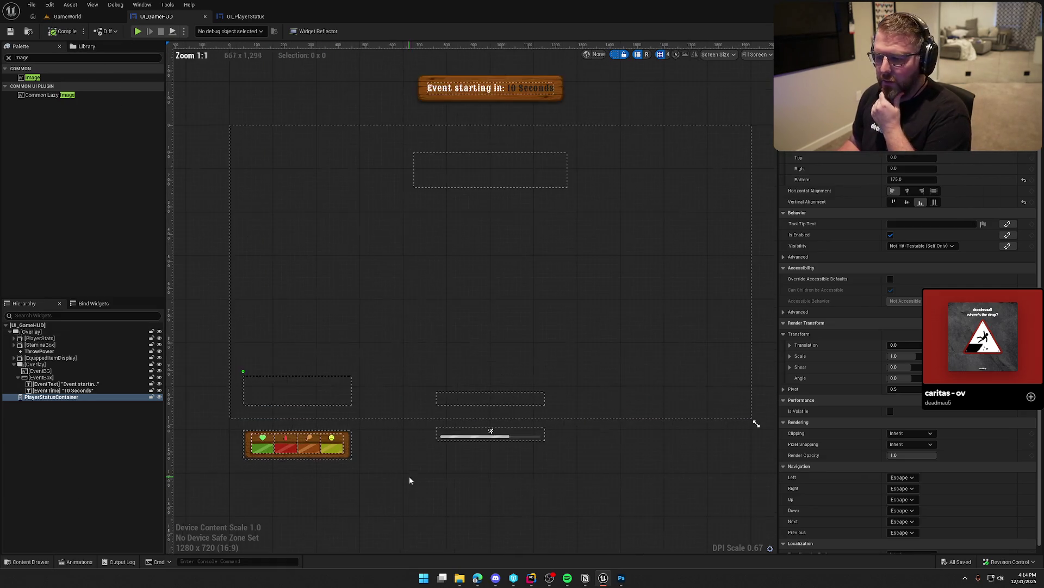
pyautogui.moveTo(444, 476); pyautogui.dragTo(442, 481)
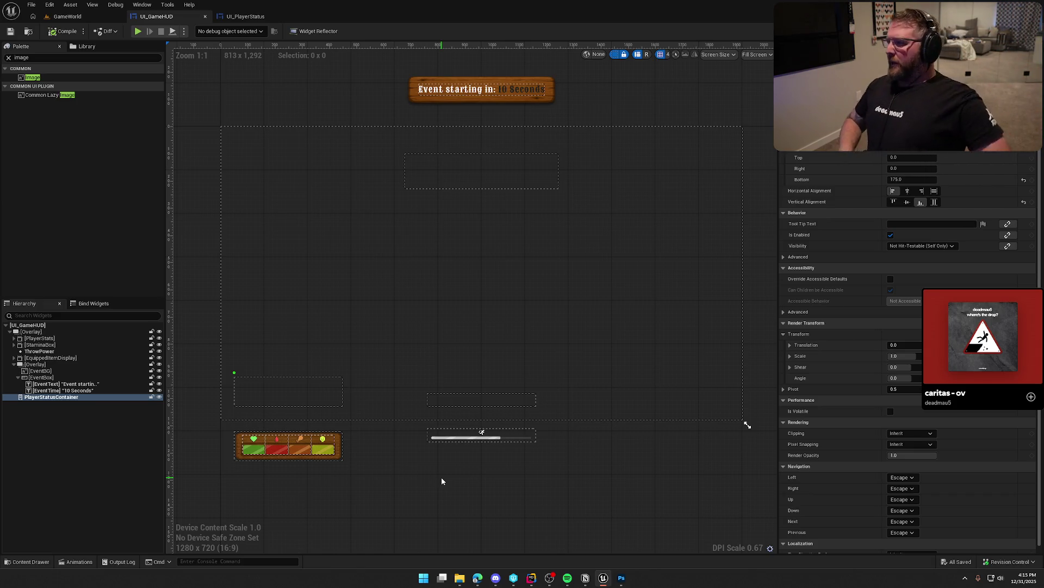
pyautogui.hotkey('alt', 'Tab')
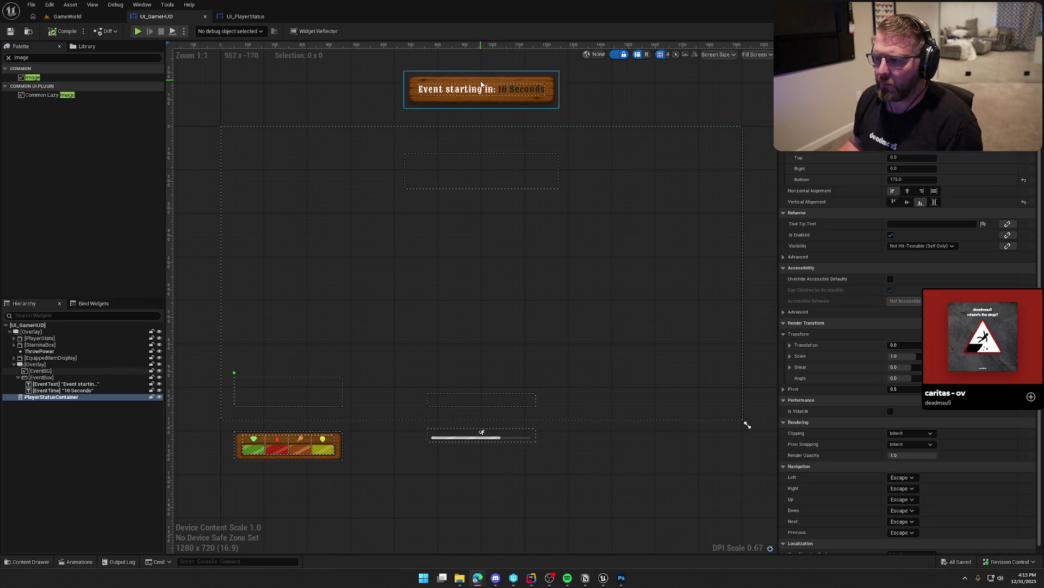
# - Try padding of 5 on EventBox and 10 on EventBG, then undo it
pyautogui.click(41, 377)
pyautogui.click(901, 158)
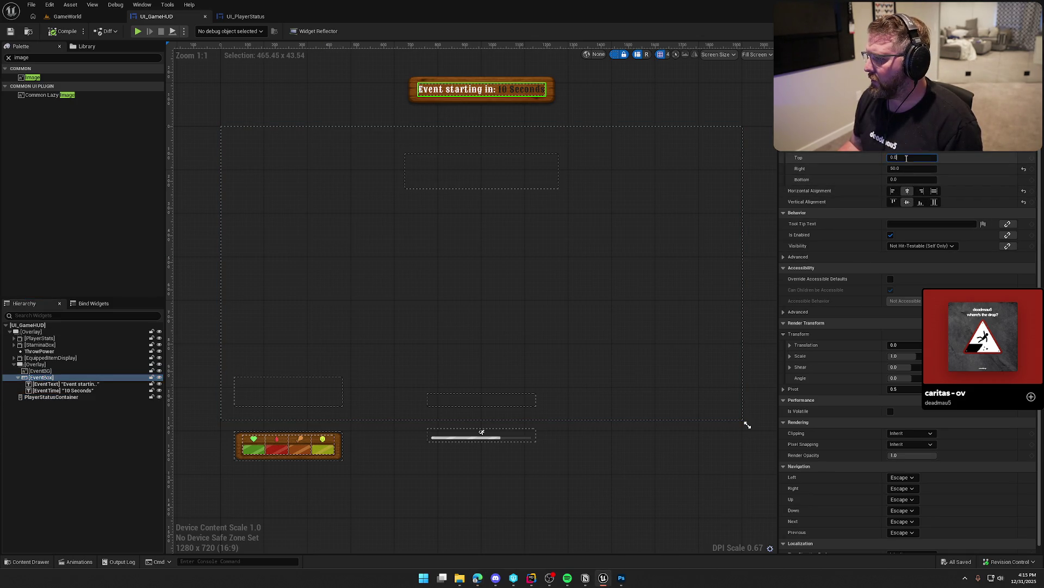
pyautogui.write('5')
pyautogui.press('Tab')
pyautogui.press('Tab')
pyautogui.write('5')
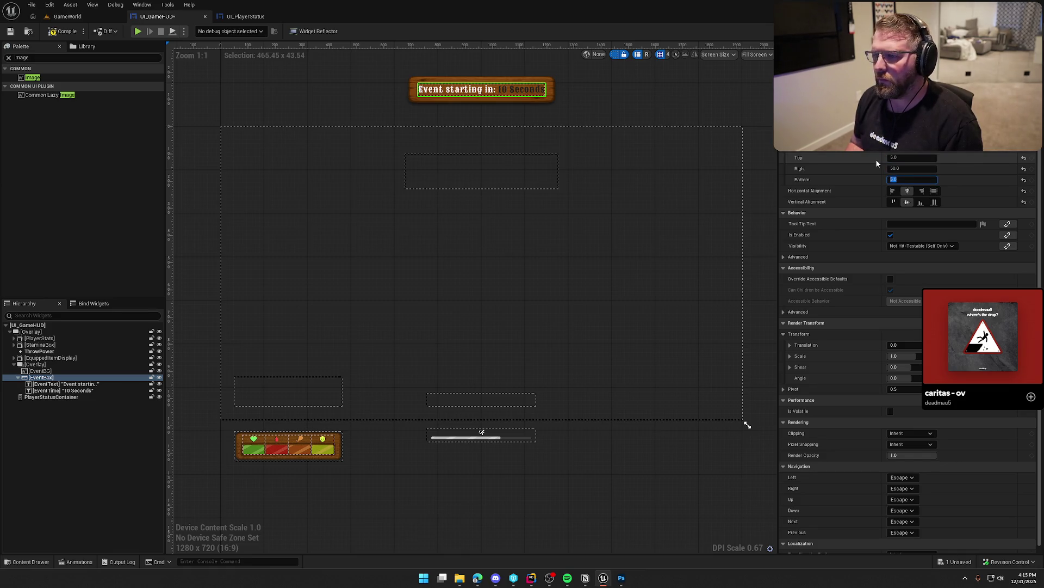
pyautogui.click(48, 371)
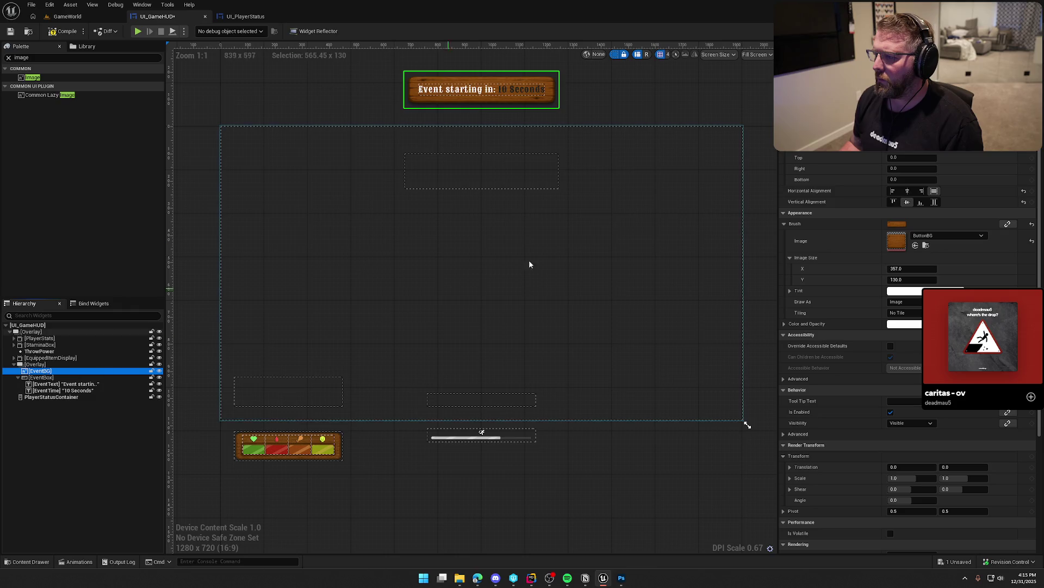
pyautogui.click(900, 158)
pyautogui.write('10')
pyautogui.press('Tab')
pyautogui.press('Tab')
pyautogui.write('10')
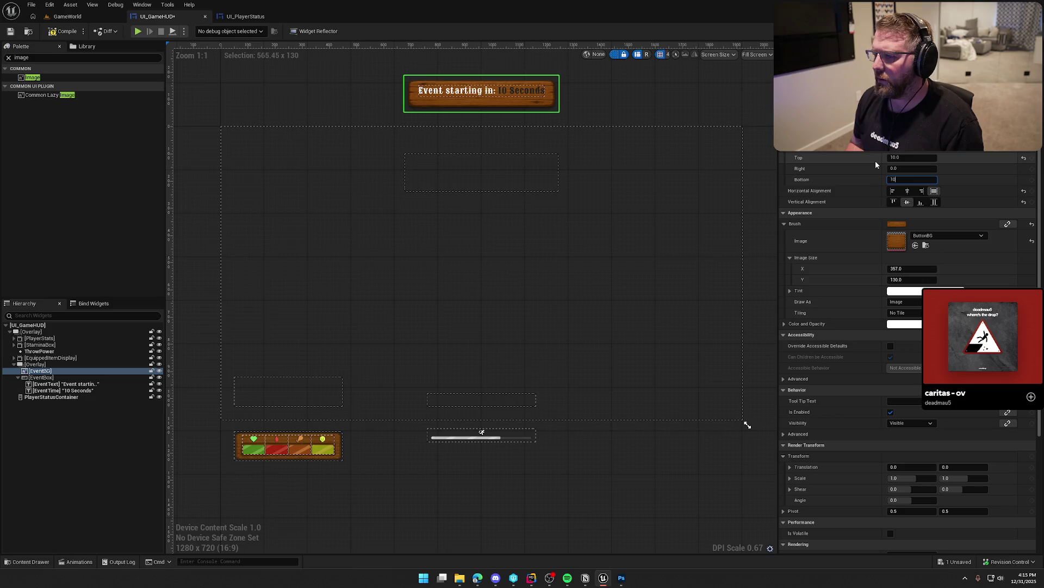
pyautogui.press('Return')
pyautogui.hotkey('ctrl', 'z')
pyautogui.hotkey('ctrl', 'z')
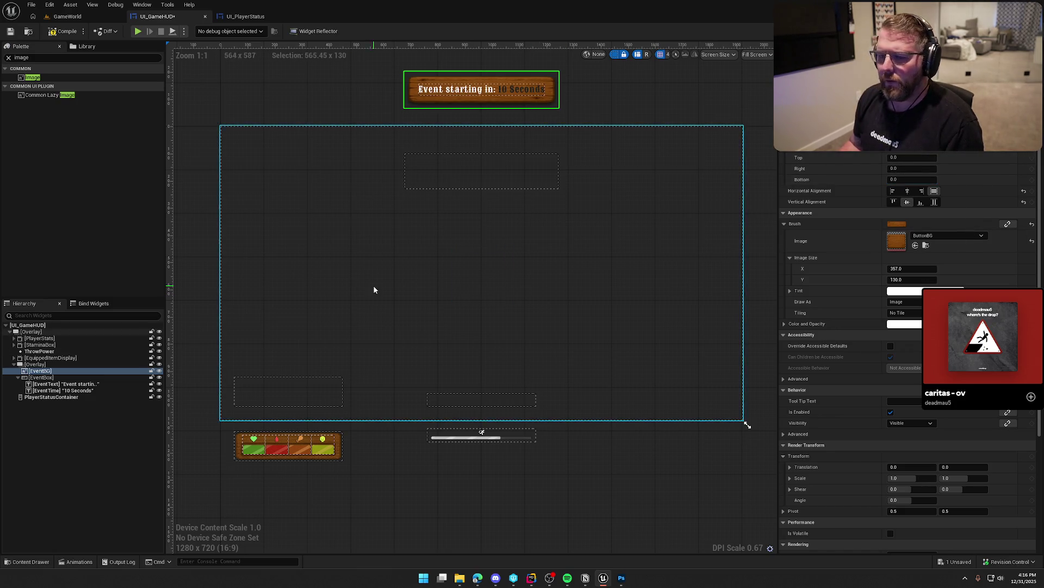
# - Reset the EventBox top and bottom padding to 0
pyautogui.click(42, 377)
pyautogui.click(903, 157)
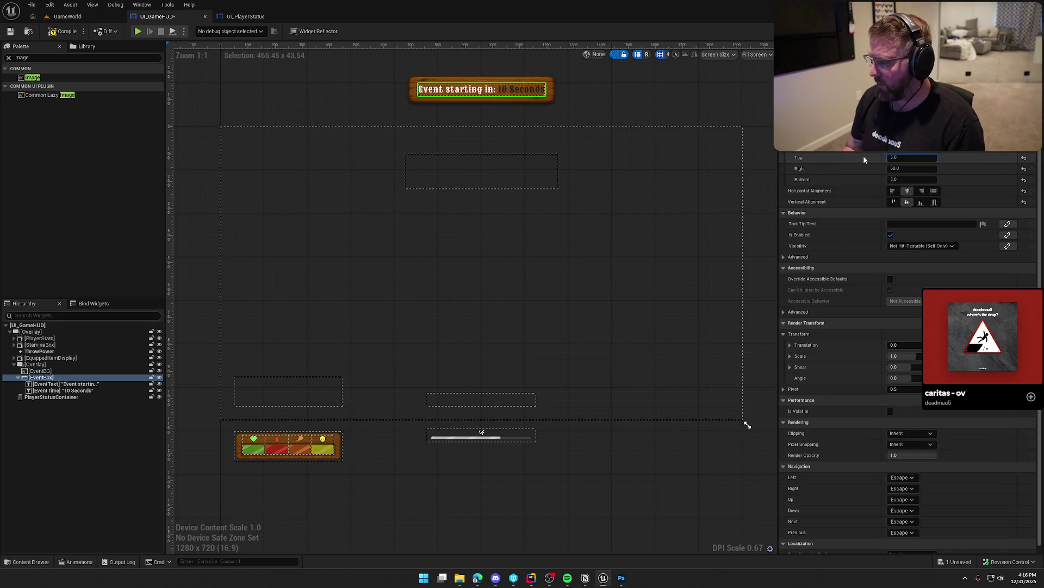
pyautogui.hotkey('ctrl', 'a')
pyautogui.write('0')
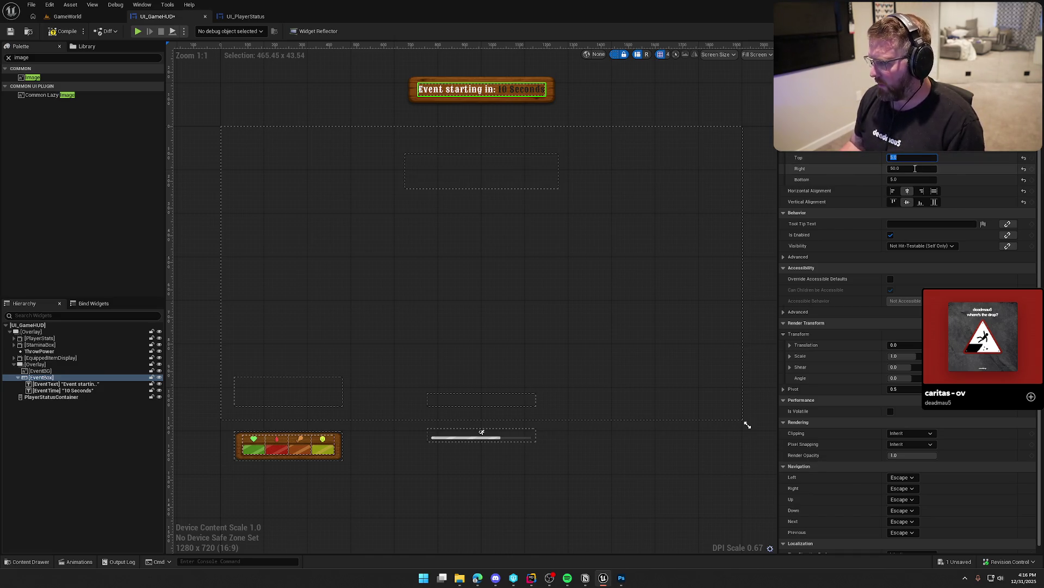
pyautogui.press('Return')
pyautogui.click(907, 179)
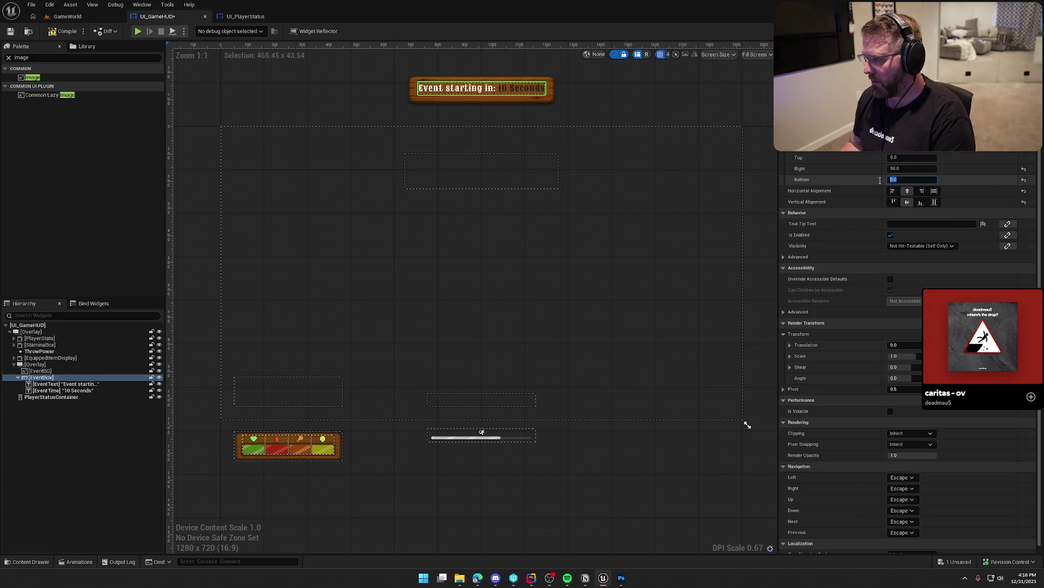
pyautogui.hotkey('ctrl', 'a')
pyautogui.write('0')
pyautogui.press('Return')
pyautogui.click(724, 133)
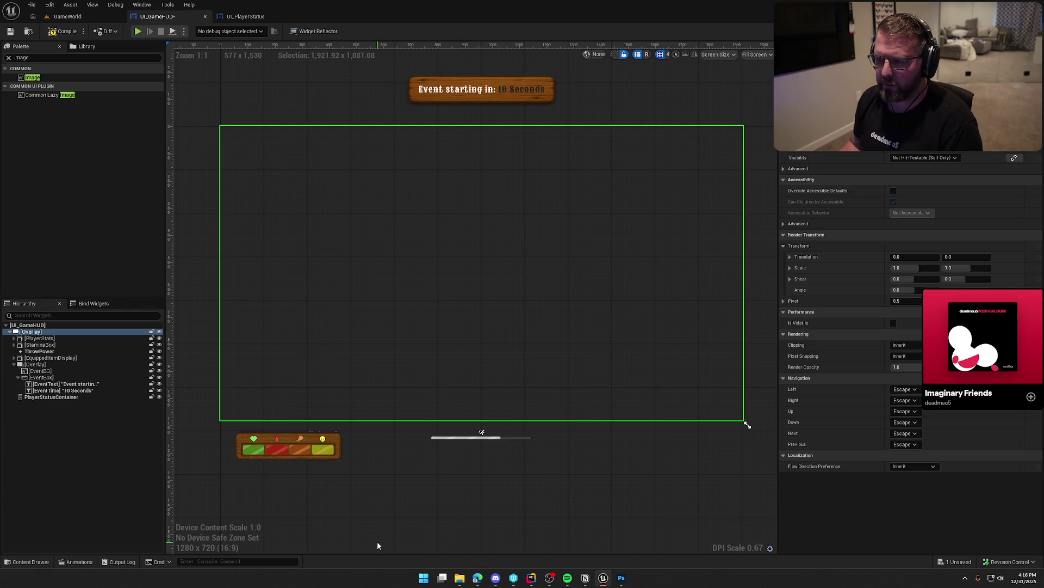
# - Set the EventBG image height to 150, after trying 135
pyautogui.click(56, 371)
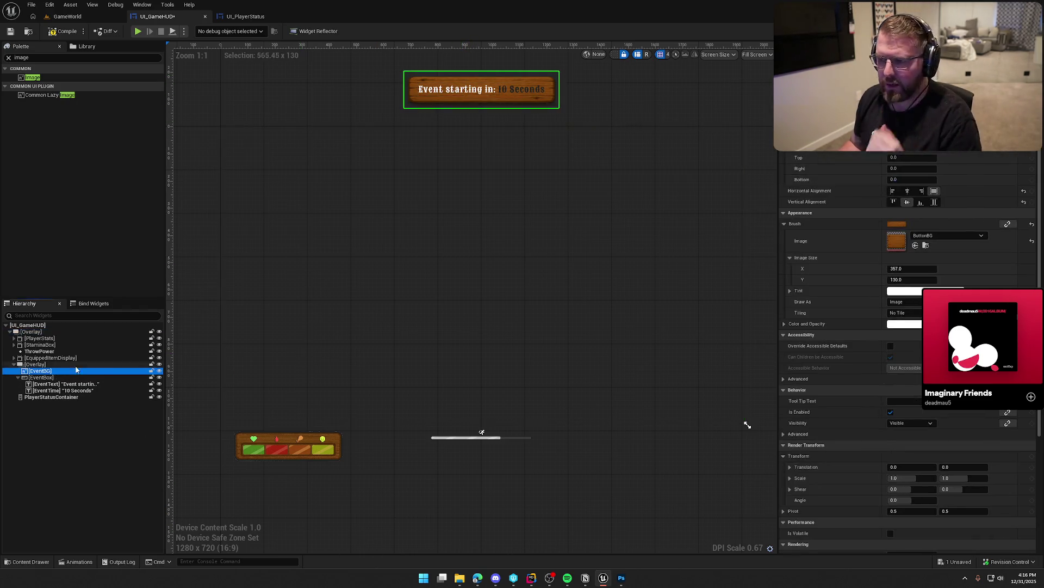
pyautogui.moveTo(903, 279); pyautogui.dragTo(874, 284)
pyautogui.click(1032, 280)
pyautogui.write('135')
pyautogui.press('Return')
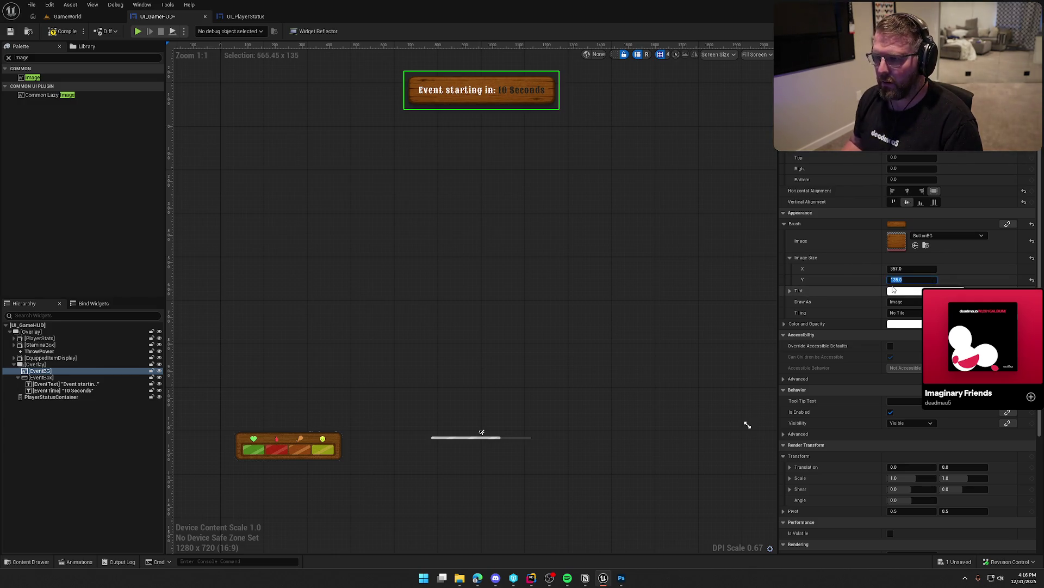
pyautogui.write('150')
pyautogui.press('Return')
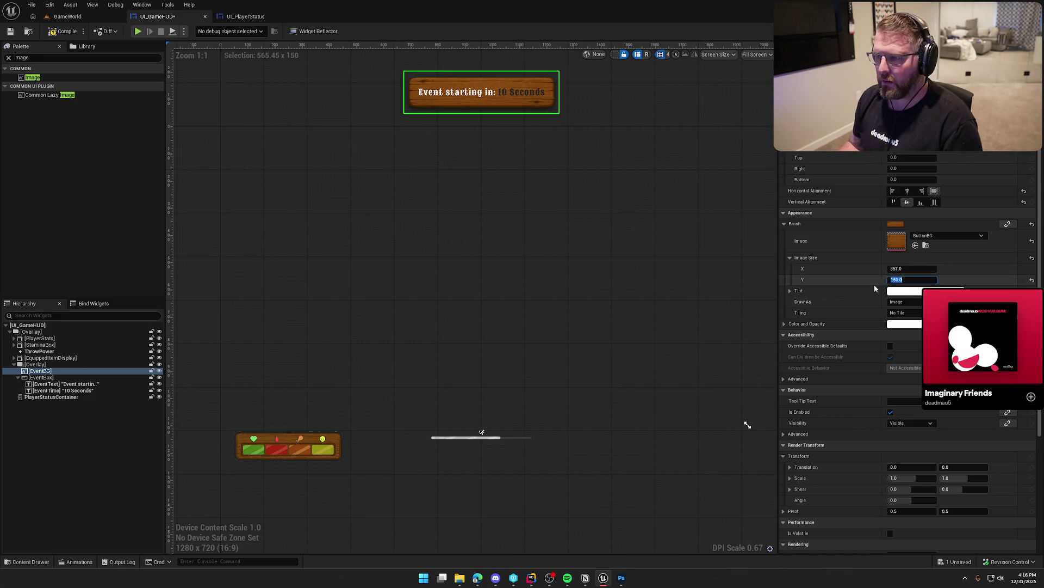
# - Compile and save UI_GameHUD and toggle the dashed outlines
pyautogui.click(603, 82)
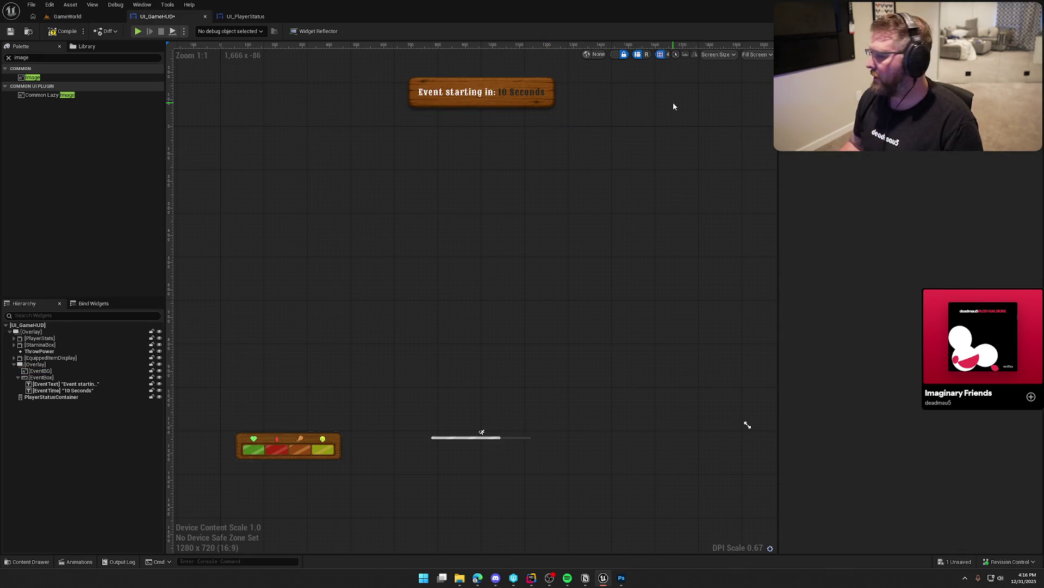
pyautogui.click(63, 32)
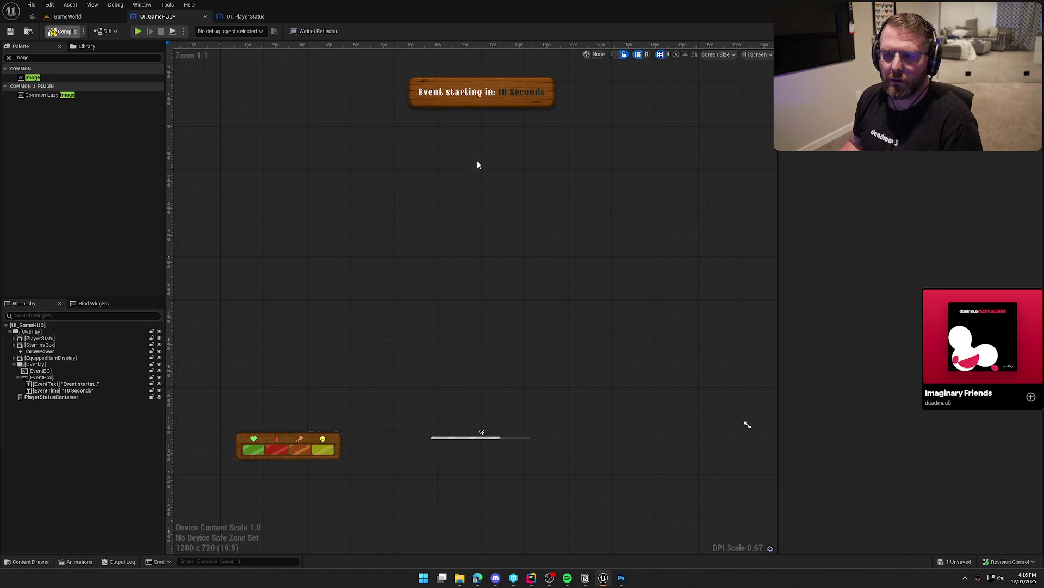
pyautogui.click(615, 55)
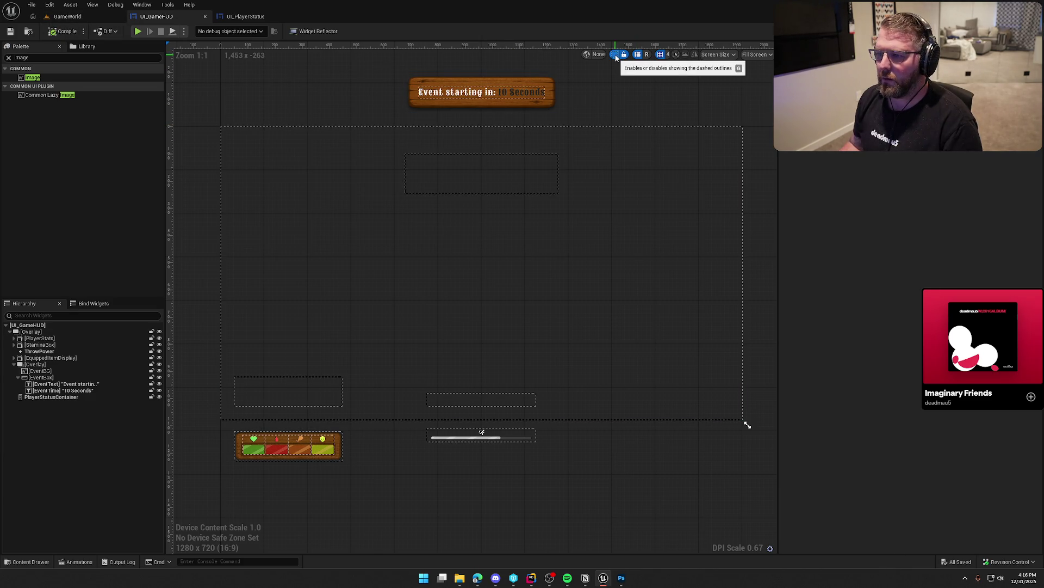
pyautogui.click(616, 55)
# - Change the 10 Seconds countdown text colour to a vivid orange and save
pyautogui.click(508, 93)
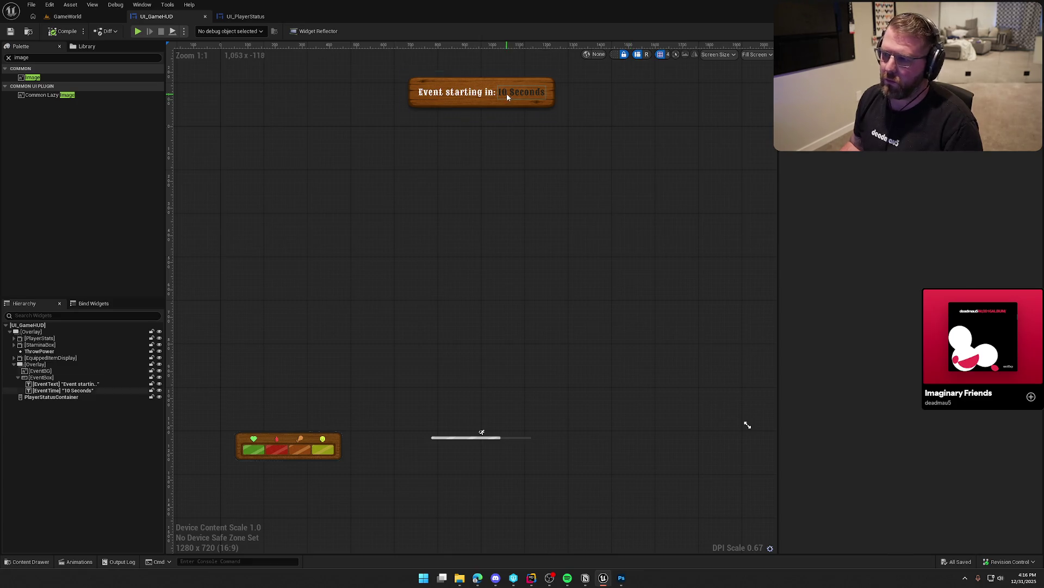
pyautogui.click(925, 213)
pyautogui.click(831, 262)
pyautogui.moveTo(830, 262); pyautogui.dragTo(825, 222)
pyautogui.moveTo(849, 267)
pyautogui.mouseDown()
pyautogui.moveTo(849, 256)
pyautogui.moveTo(849, 287)
pyautogui.moveTo(849, 262)
pyautogui.moveTo(811, 287)
pyautogui.mouseUp()
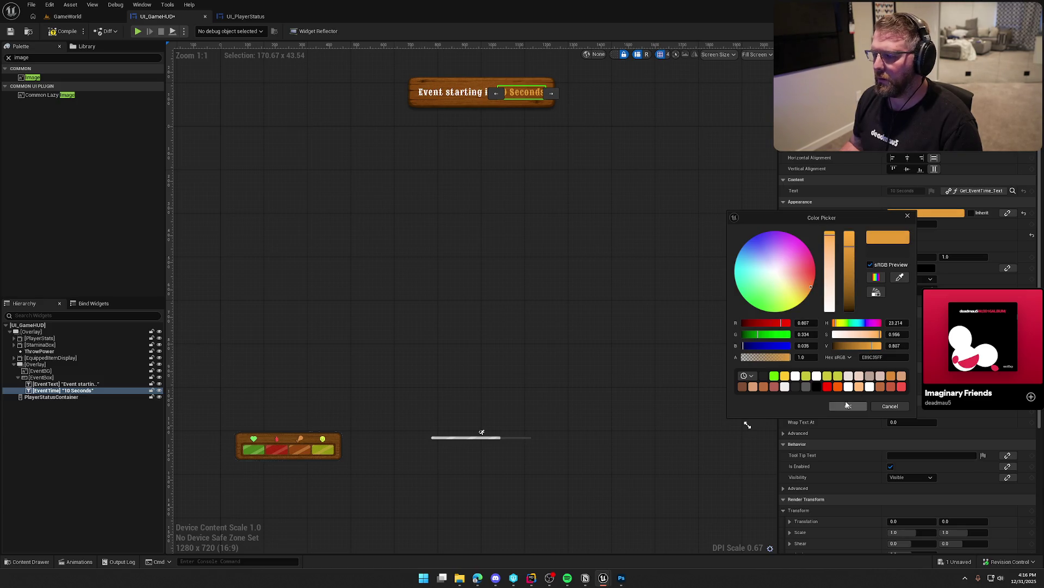
pyautogui.click(848, 406)
pyautogui.click(623, 89)
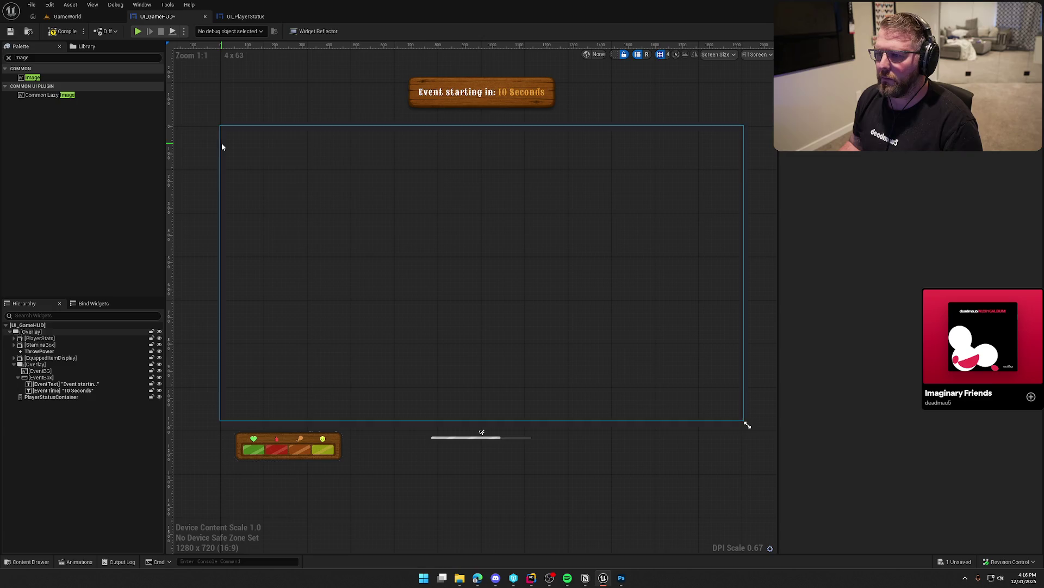
pyautogui.hotkey('ctrl', 's')
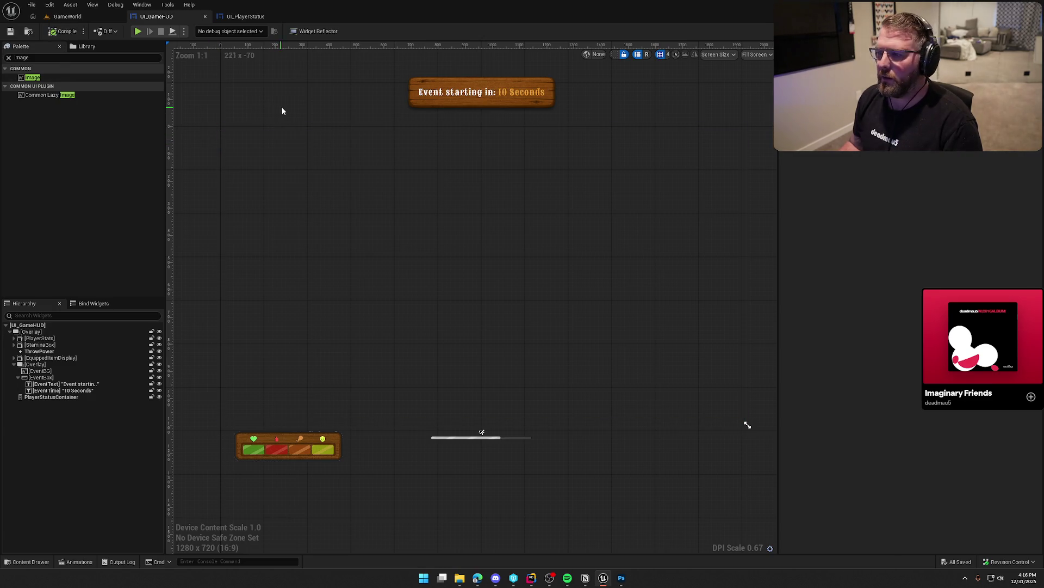
# - Give both event texts a black shadow colour with 0.5 alpha
pyautogui.click(518, 96)
pyautogui.keyDown('ctrl'); pyautogui.click(463, 96); pyautogui.keyUp('ctrl')
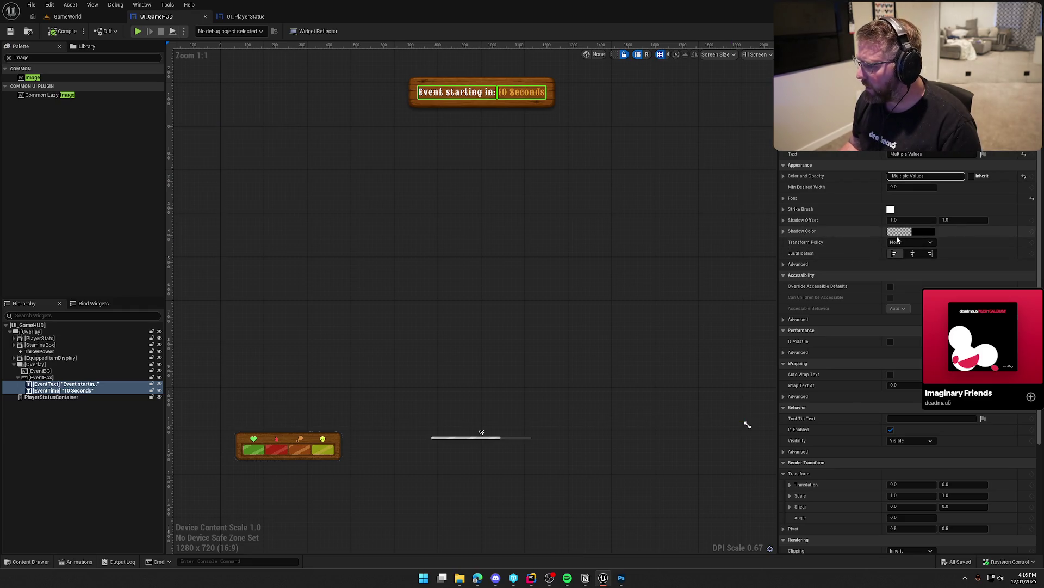
pyautogui.click(914, 233)
pyautogui.click(810, 380)
pyautogui.press('BackSpace')
pyautogui.write('0.5')
pyautogui.press('Return')
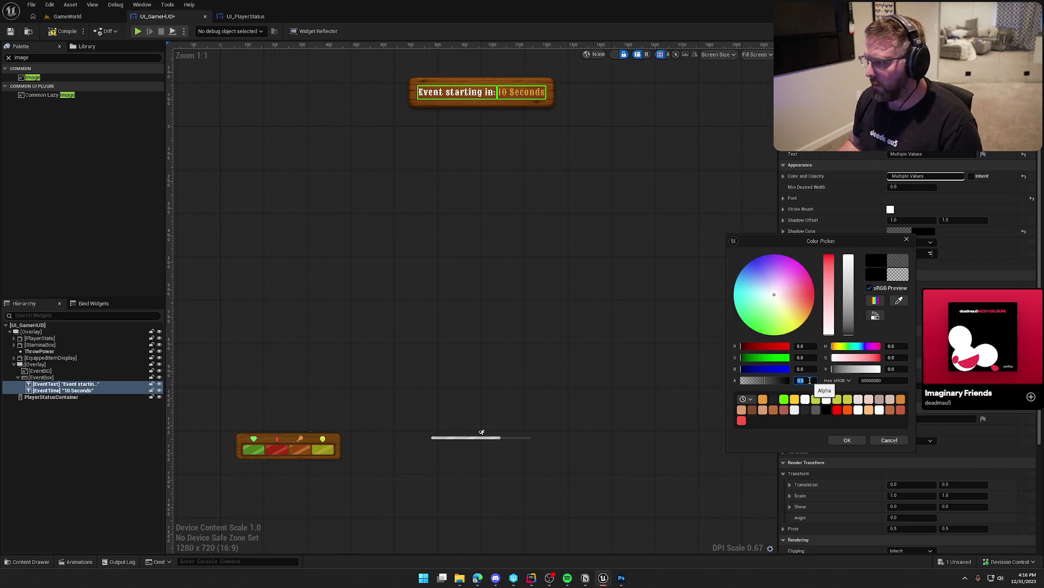
pyautogui.click(847, 440)
# - Set the shadow offset to 1.5 and save the HUD
pyautogui.click(905, 220)
pyautogui.write('1.5')
pyautogui.press('Tab')
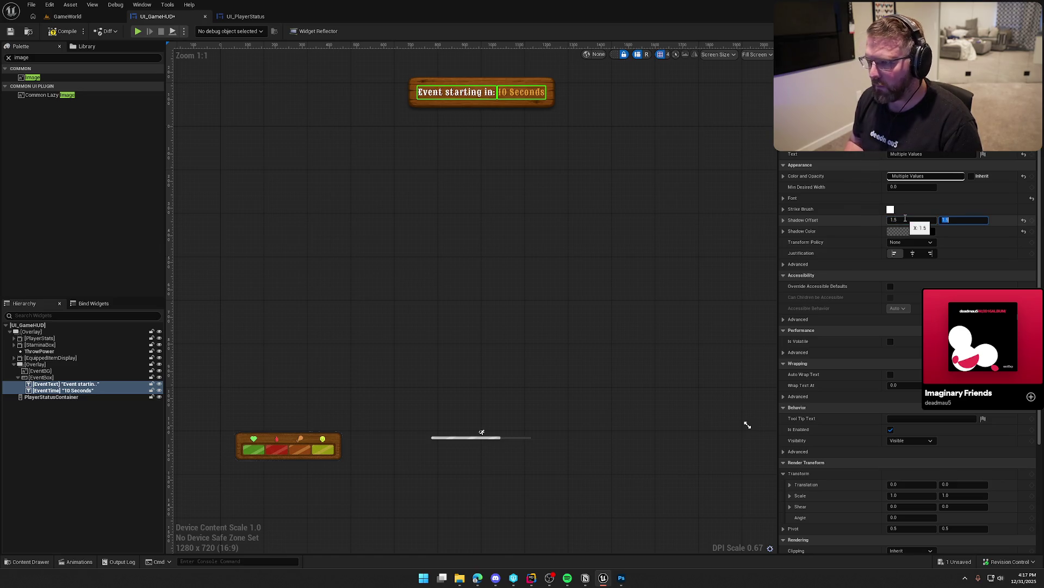
pyautogui.click(625, 106)
pyautogui.scroll(3, 499, 107)
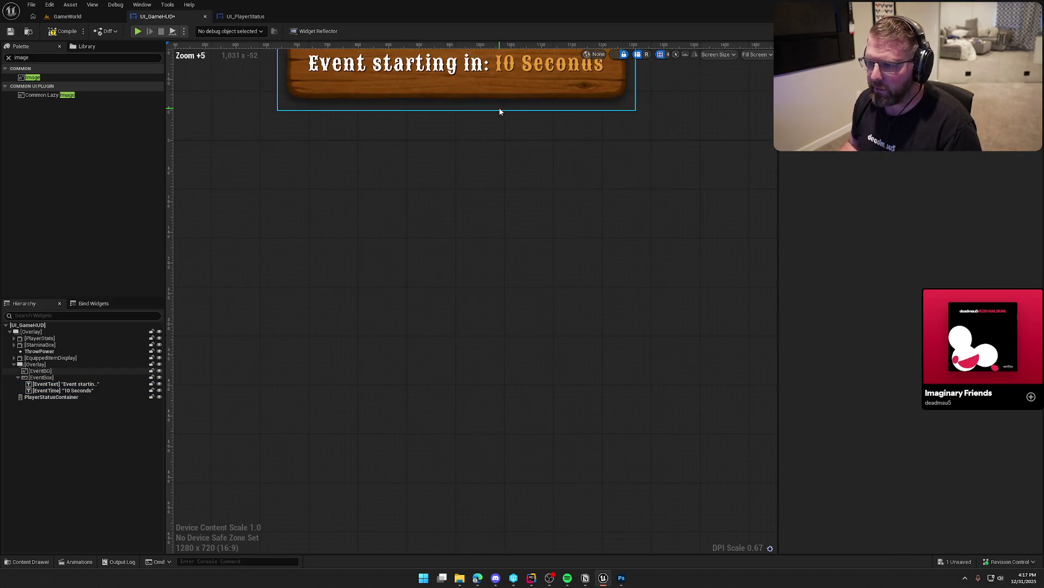
pyautogui.scroll(-2, 508, 114)
pyautogui.hotkey('ctrl', 's')
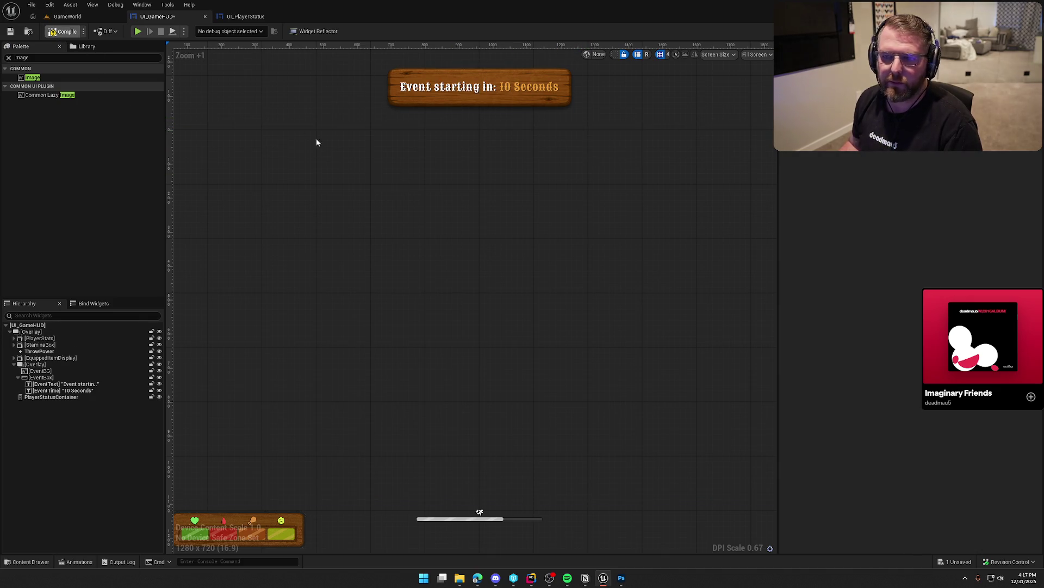
pyautogui.scroll(-3, 411, 174)
pyautogui.click(399, 266)
# - Select PlayerStatusContainer, then return to UI_PlayerStatus with the Sickness banner centred in view
pyautogui.click(366, 119)
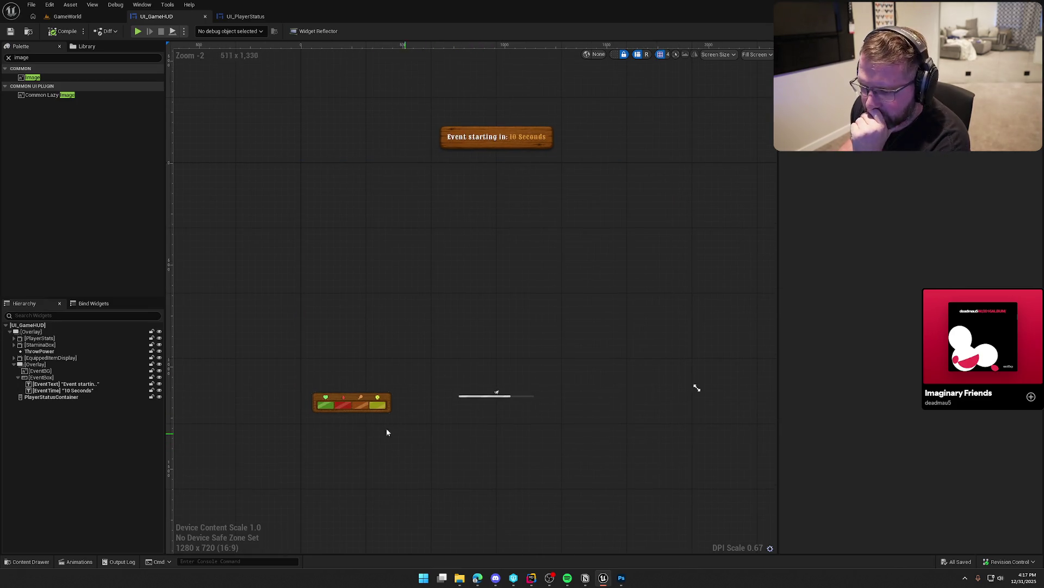
pyautogui.scroll(4, 387, 429)
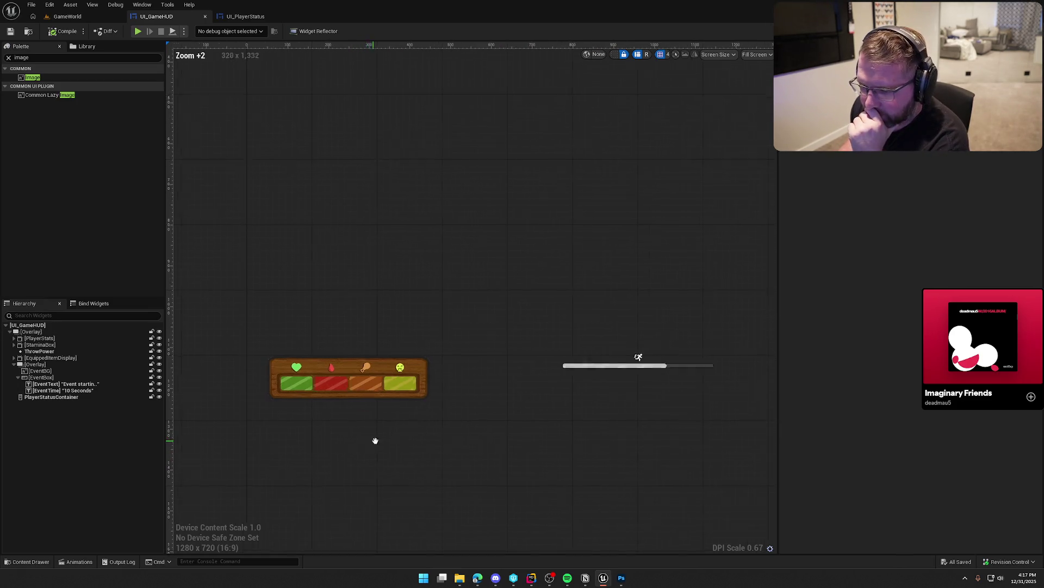
pyautogui.click(38, 398)
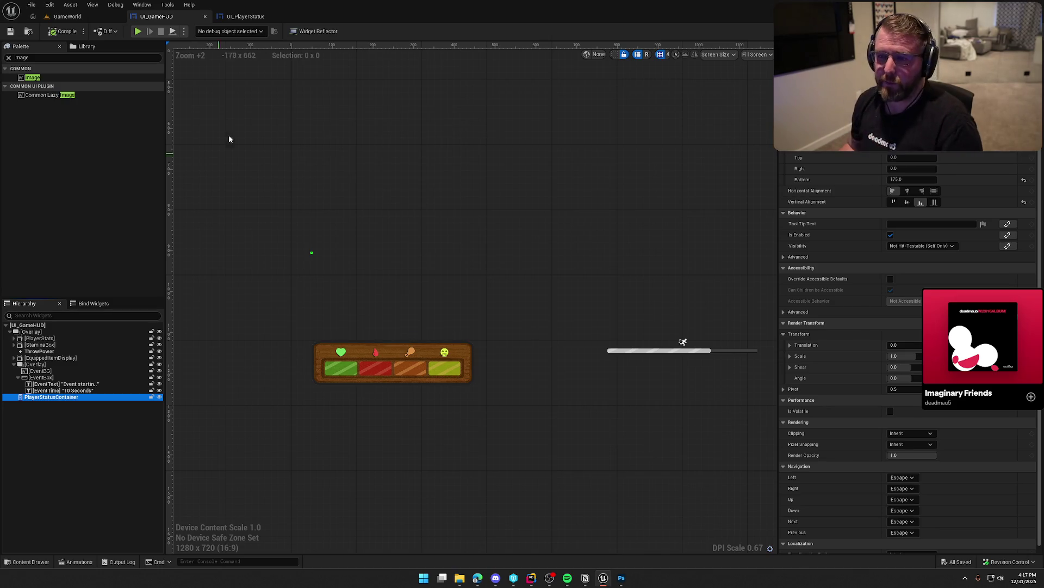
pyautogui.click(246, 17)
pyautogui.moveTo(524, 169); pyautogui.dragTo(544, 165)
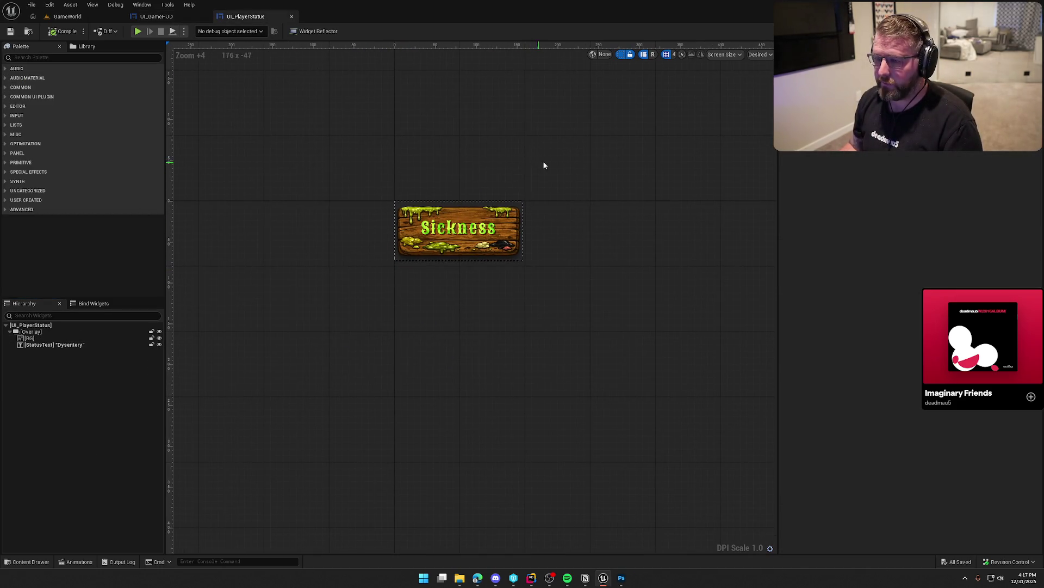
# - Dock the Animations panel and select the banner's Overlay in the Hierarchy
pyautogui.click(142, 4)
pyautogui.click(166, 67)
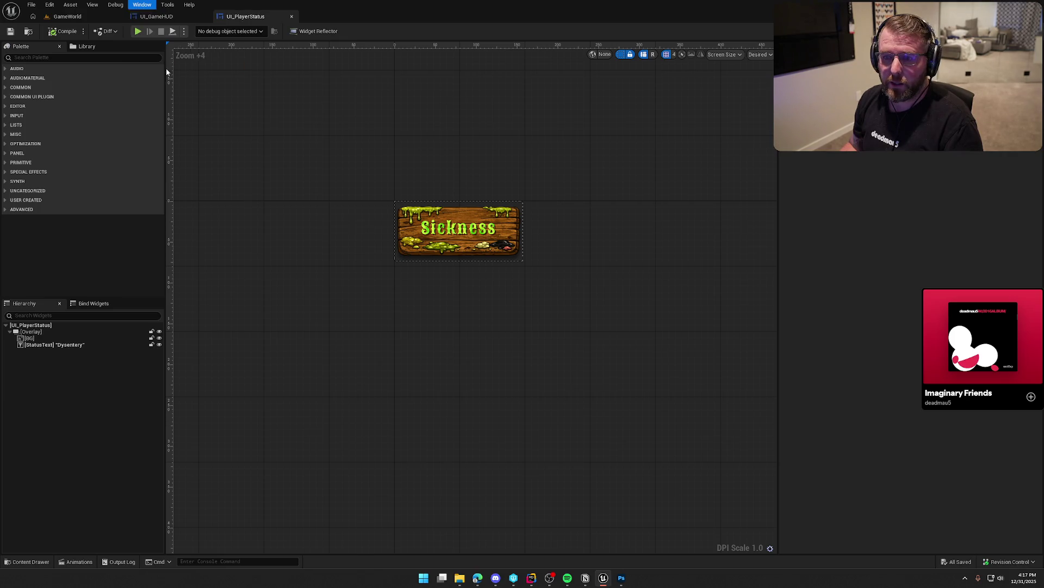
pyautogui.click(45, 340)
pyautogui.click(42, 333)
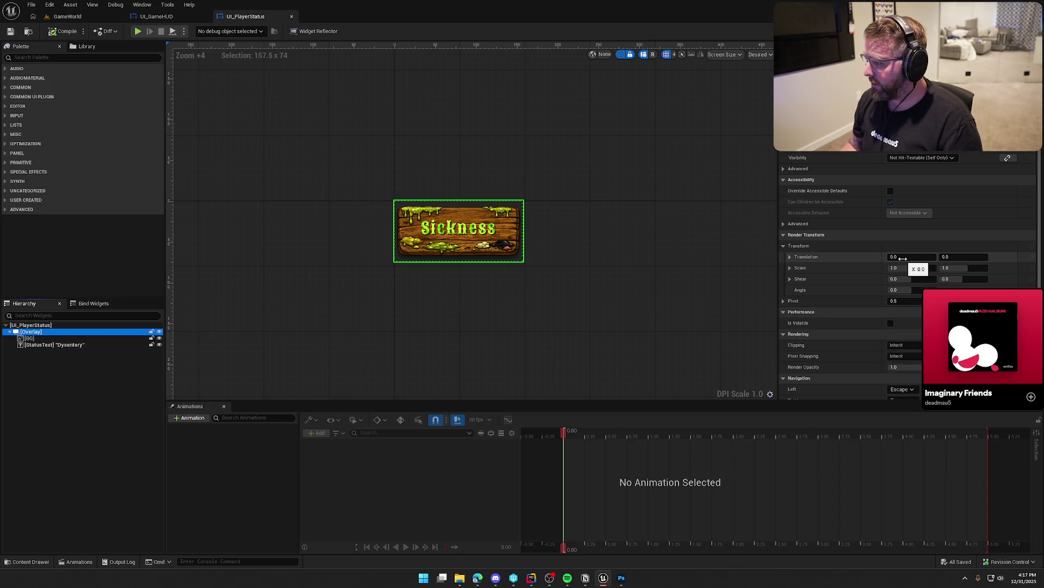
# - Set the Overlay's Render Transform Translation X to -250 and add a new animation
pyautogui.moveTo(911, 257); pyautogui.dragTo(788, 257)
pyautogui.click(927, 256)
pyautogui.write('-250')
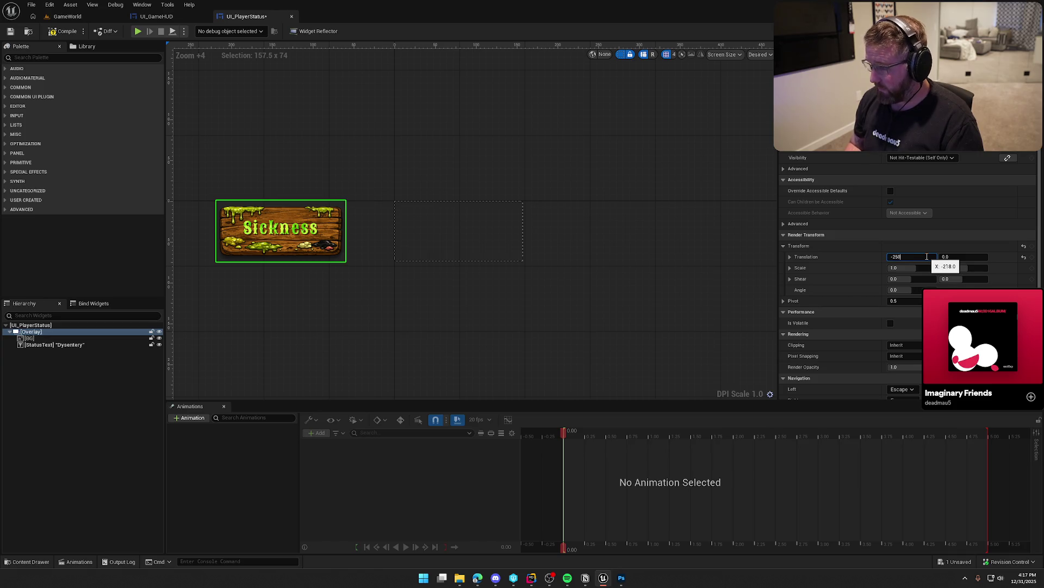
pyautogui.press('Return')
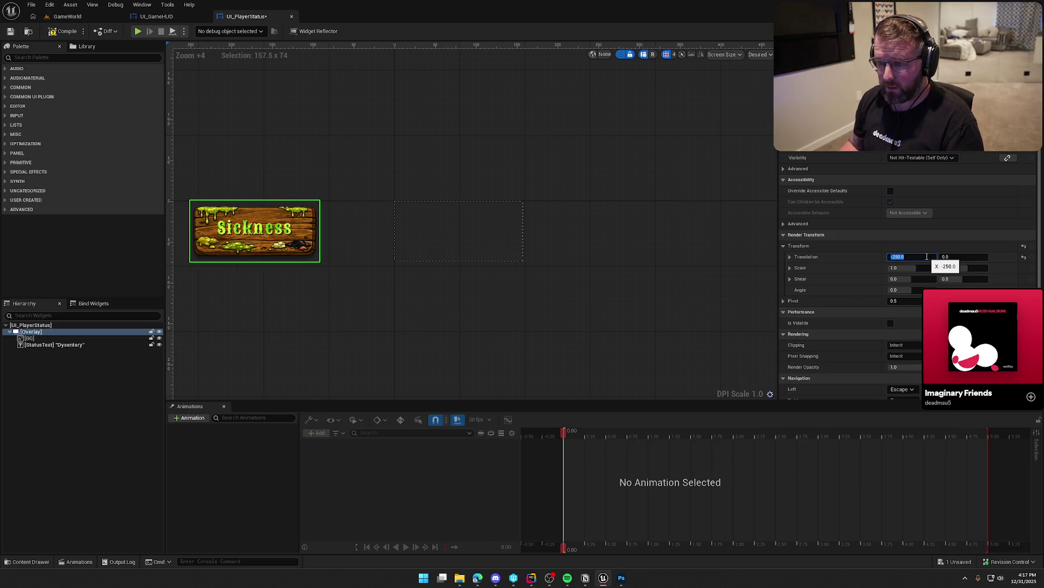
pyautogui.click(189, 417)
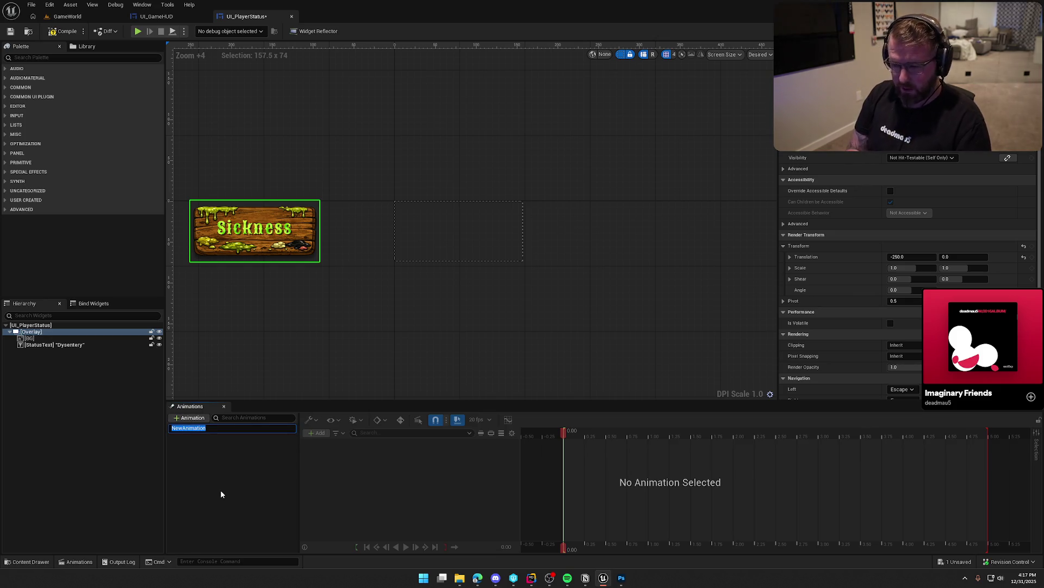
# - Name the animation ToggleIn and add a Transform track for Overlay_10
pyautogui.write('Toggle')
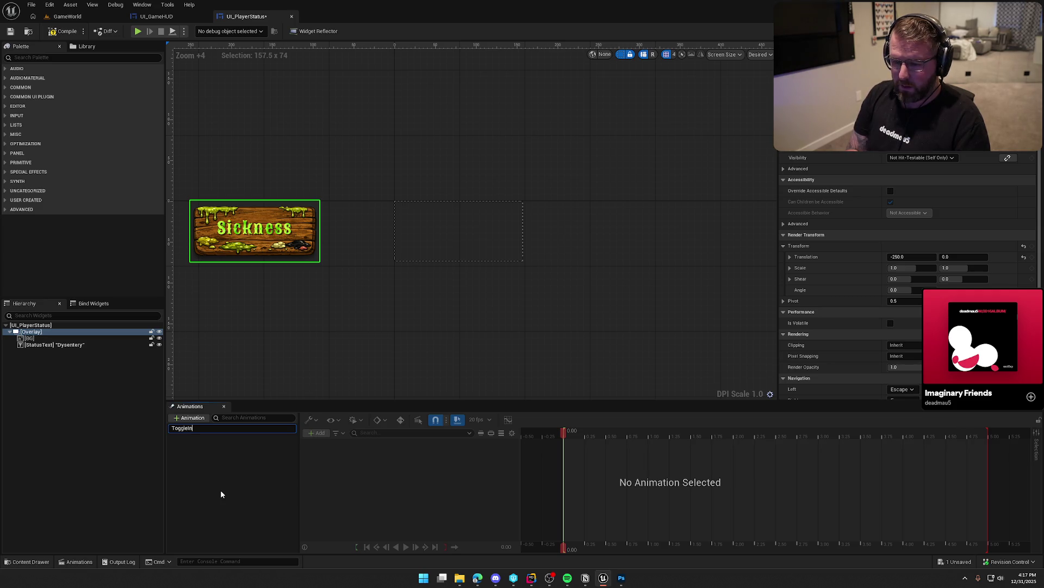
pyautogui.write('In')
pyautogui.press('Return')
pyautogui.click(213, 429)
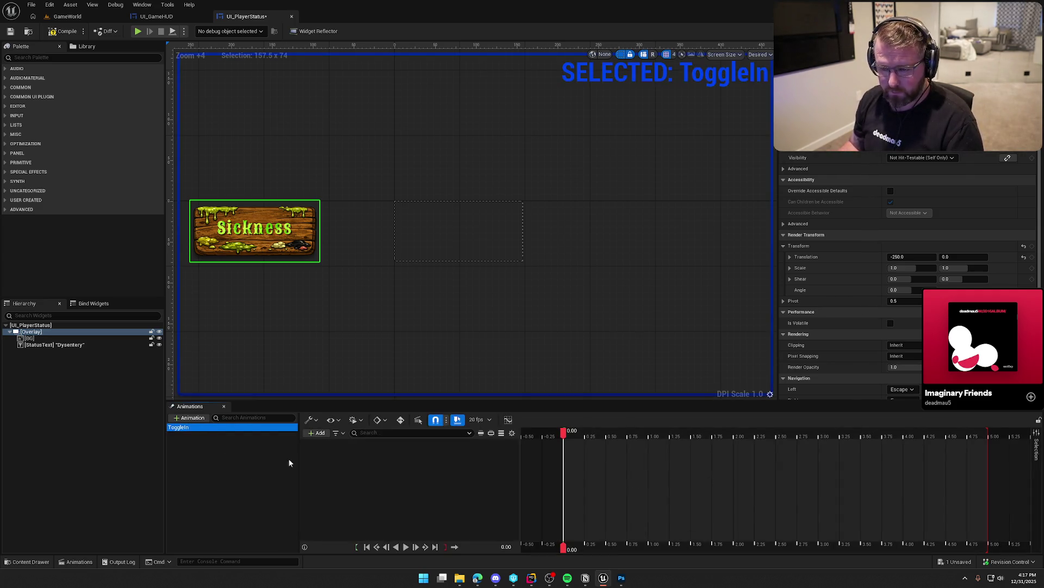
pyautogui.click(315, 433)
pyautogui.click(354, 445)
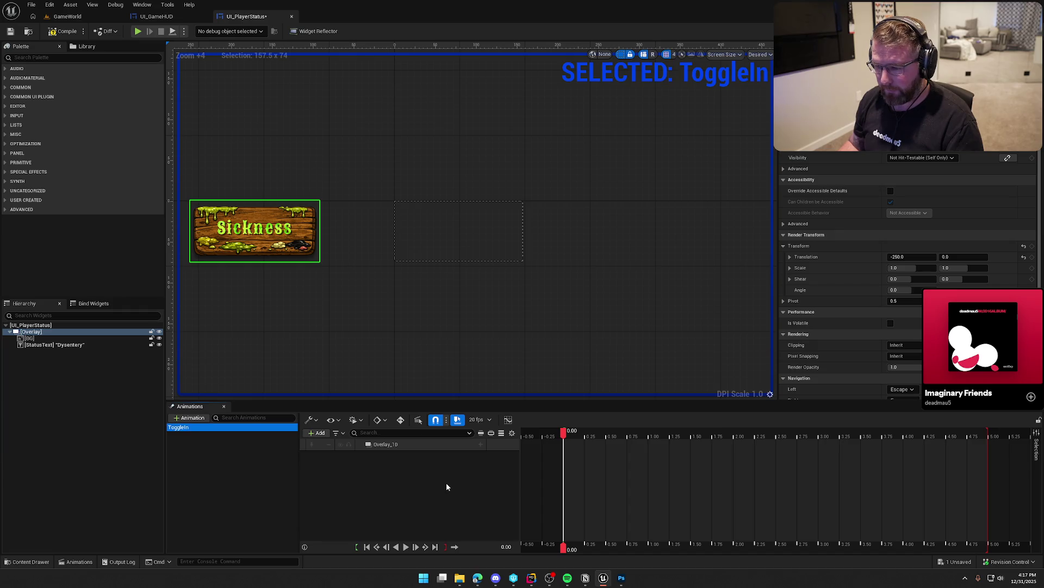
pyautogui.click(480, 445)
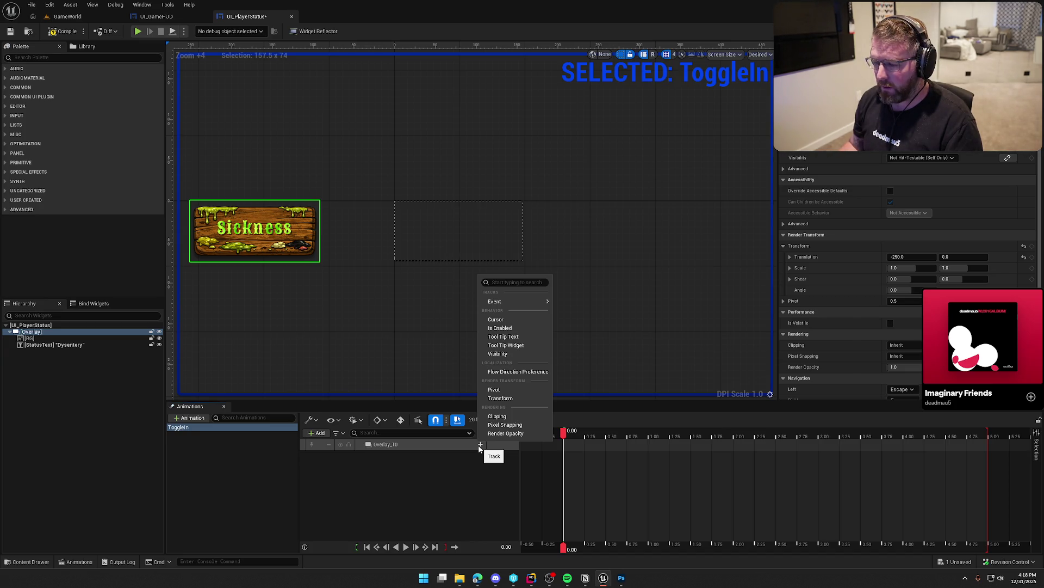
pyautogui.click(500, 398)
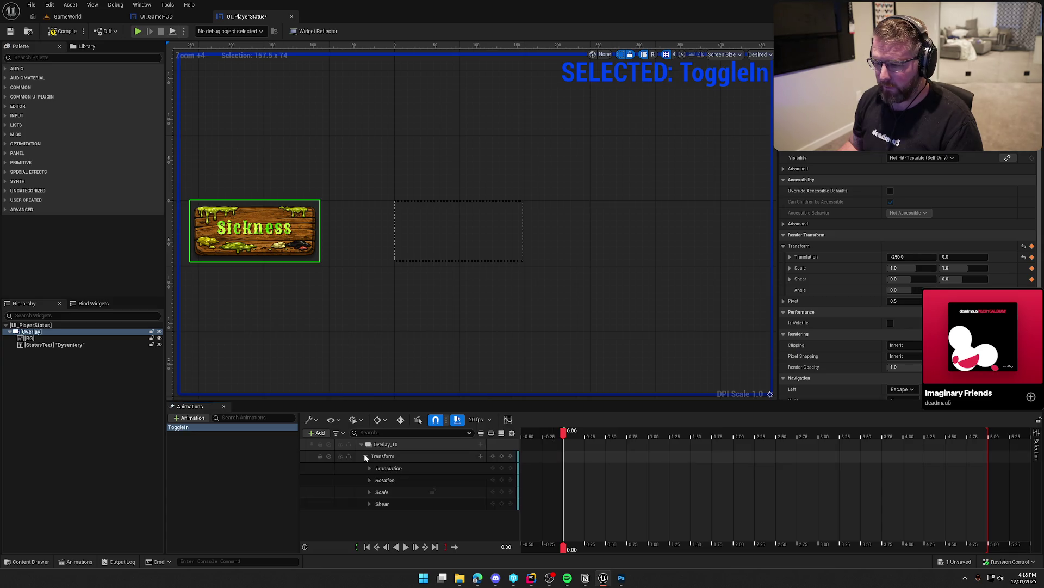
# - Delete the Shear, Scale, Rotation and Translation Y channels, then move the playhead to 0.50
pyautogui.click(325, 505)
pyautogui.press('Delete')
pyautogui.click(343, 492)
pyautogui.press('Delete')
pyautogui.click(344, 481)
pyautogui.press('Delete')
pyautogui.click(369, 468)
pyautogui.click(356, 493)
pyautogui.press('Delete')
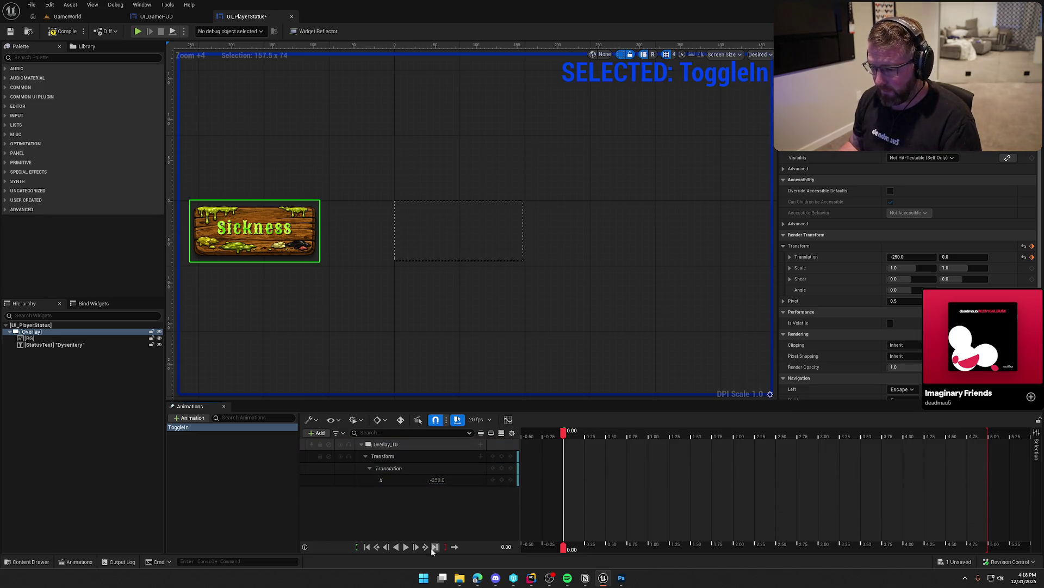
pyautogui.moveTo(564, 434); pyautogui.dragTo(607, 435)
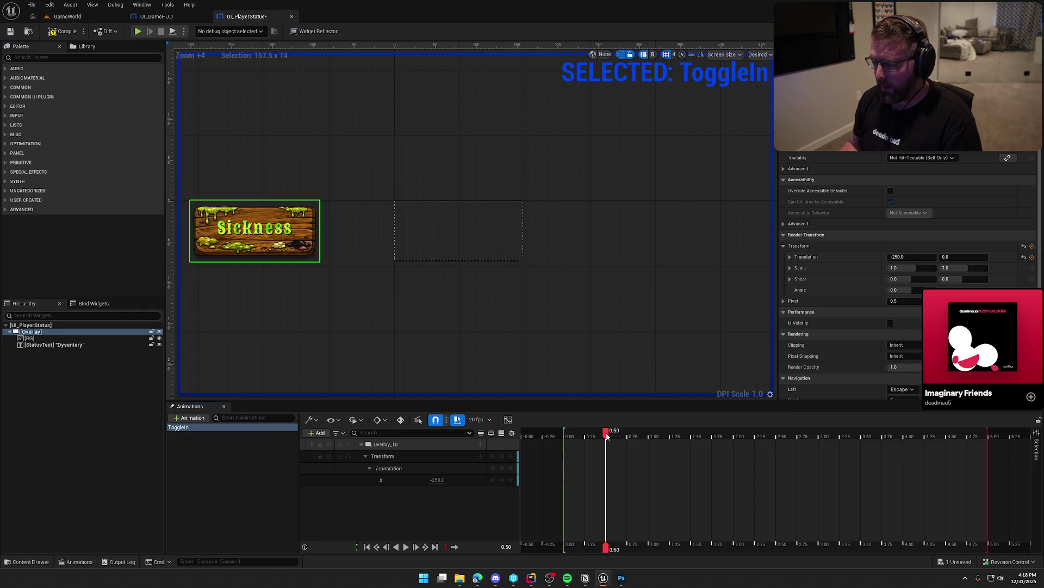
# - Key Translation X at 25 at 0.50 s for the overshoot
pyautogui.click(438, 479)
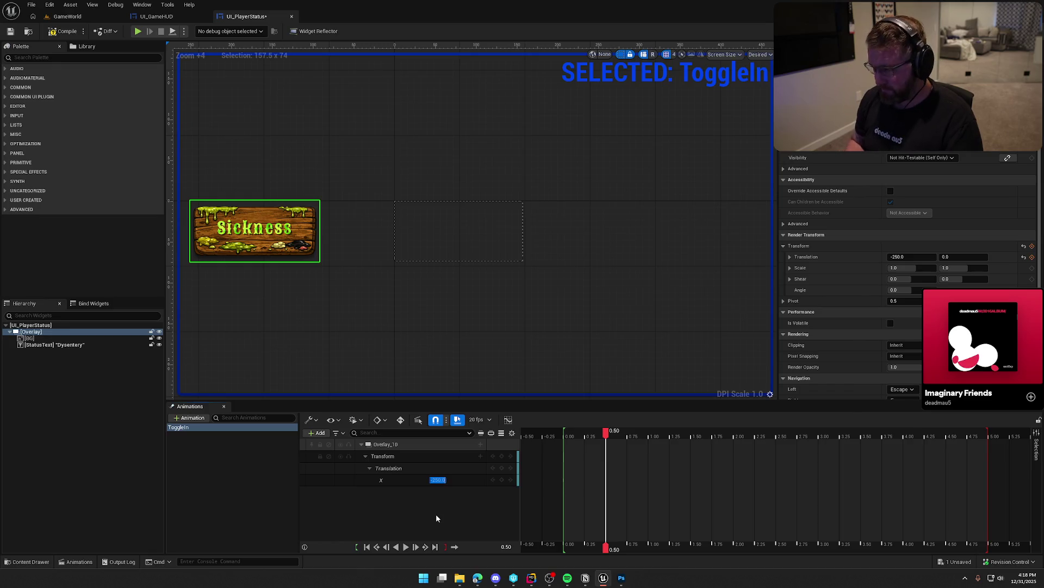
pyautogui.write('0')
pyautogui.press('Return')
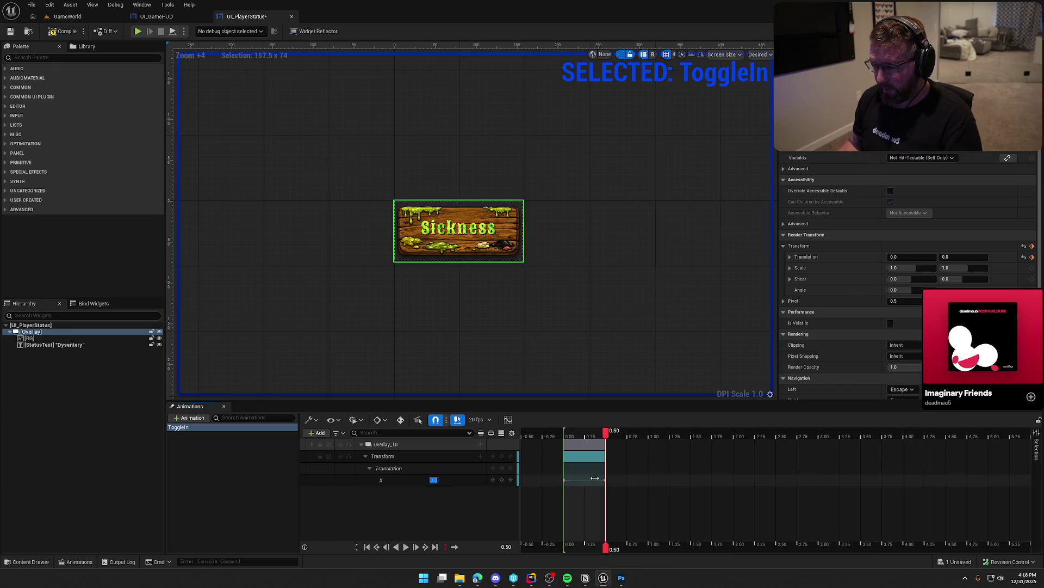
pyautogui.click(425, 508)
pyautogui.moveTo(433, 480); pyautogui.dragTo(443, 480)
pyautogui.click(437, 479)
pyautogui.write('25')
pyautogui.press('Return')
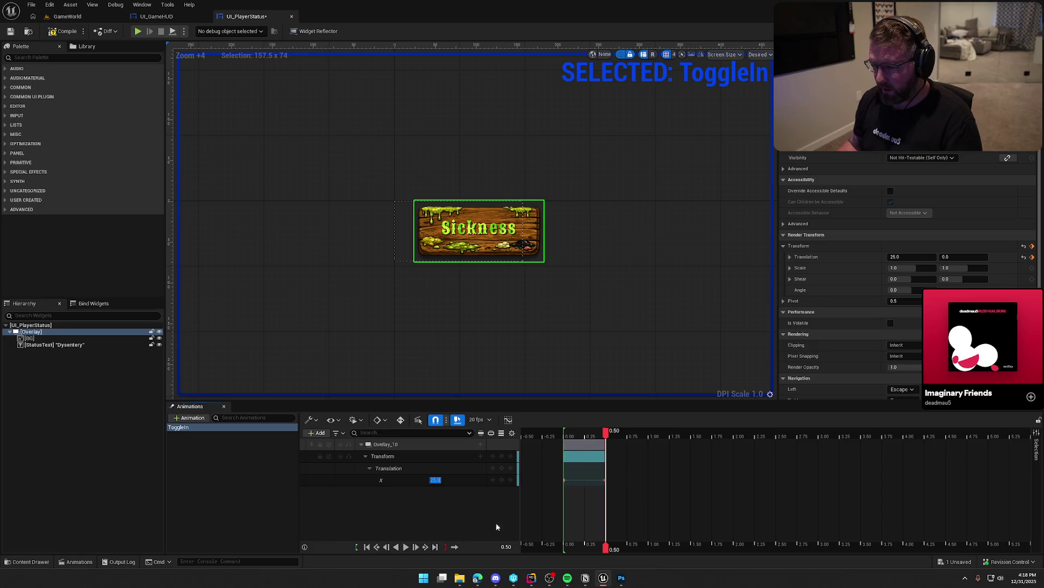
# - At 0.75 s, key Translation X back to 0
pyautogui.moveTo(607, 434); pyautogui.dragTo(630, 434)
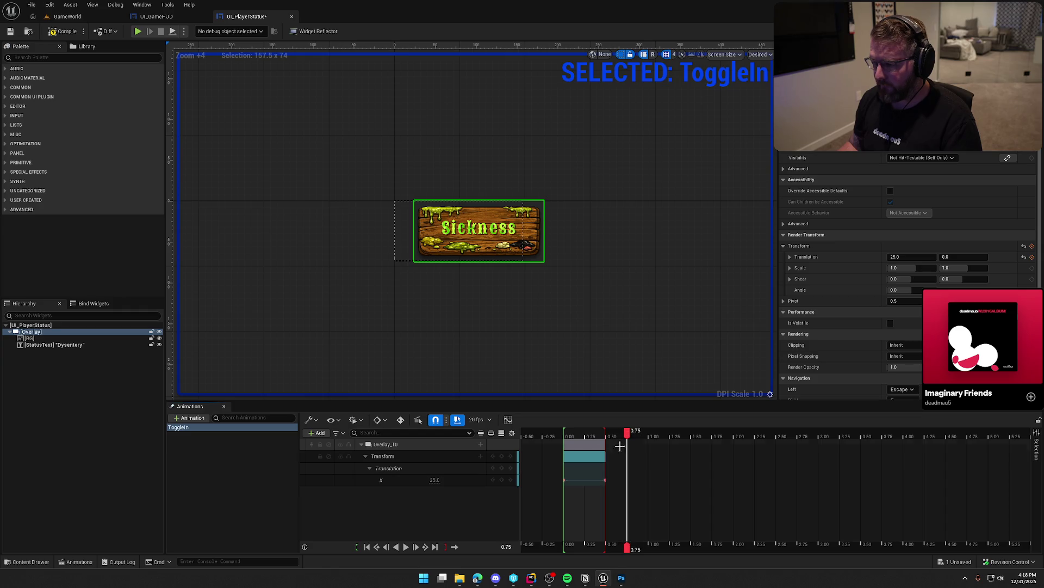
pyautogui.click(434, 480)
pyautogui.write('0')
pyautogui.press('Return')
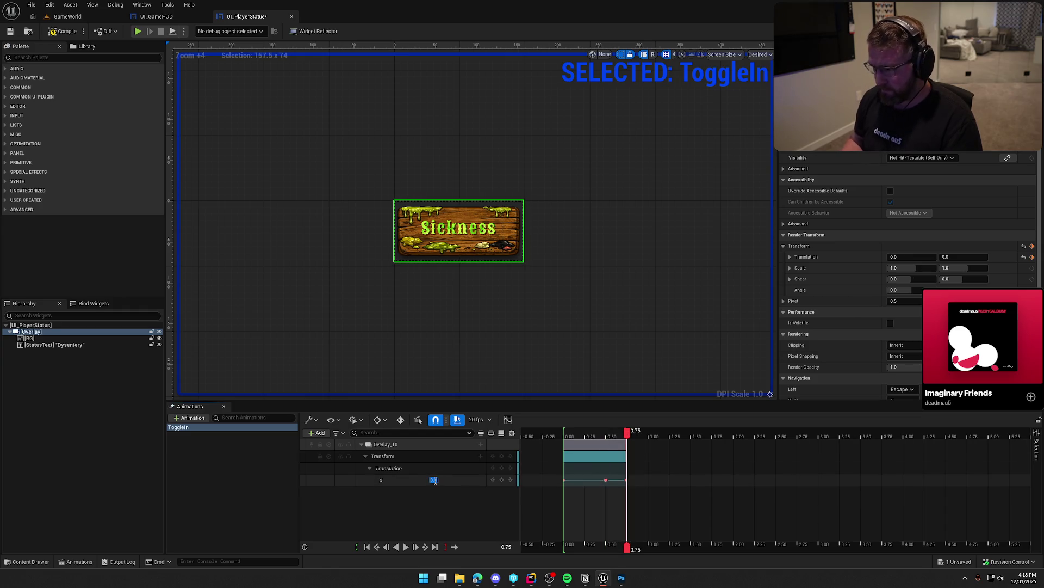
# - Preview ToggleIn forward and in reverse, then deselect the animation
pyautogui.click(406, 547)
pyautogui.click(399, 548)
pyautogui.click(415, 547)
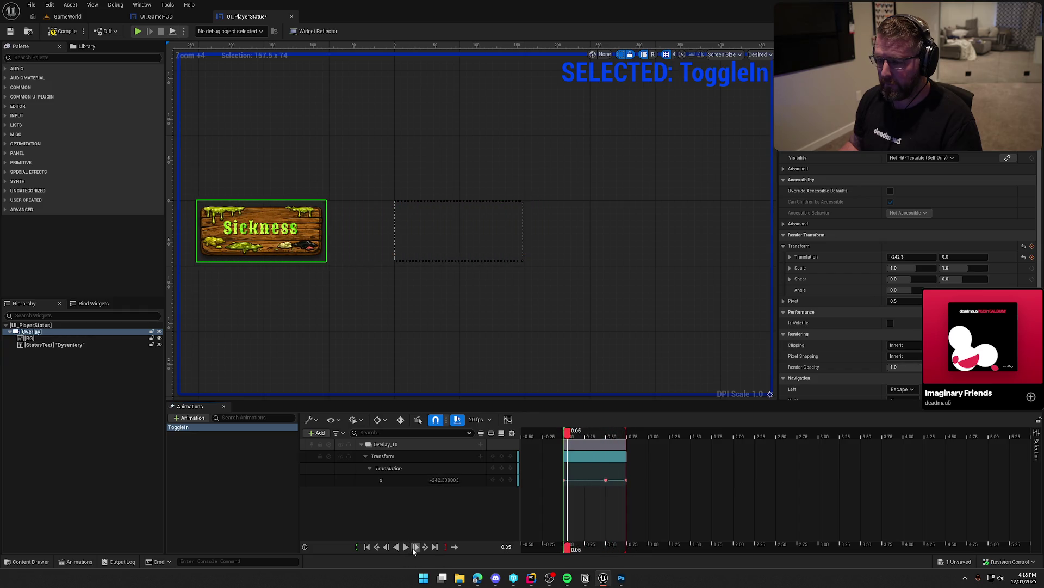
pyautogui.click(406, 547)
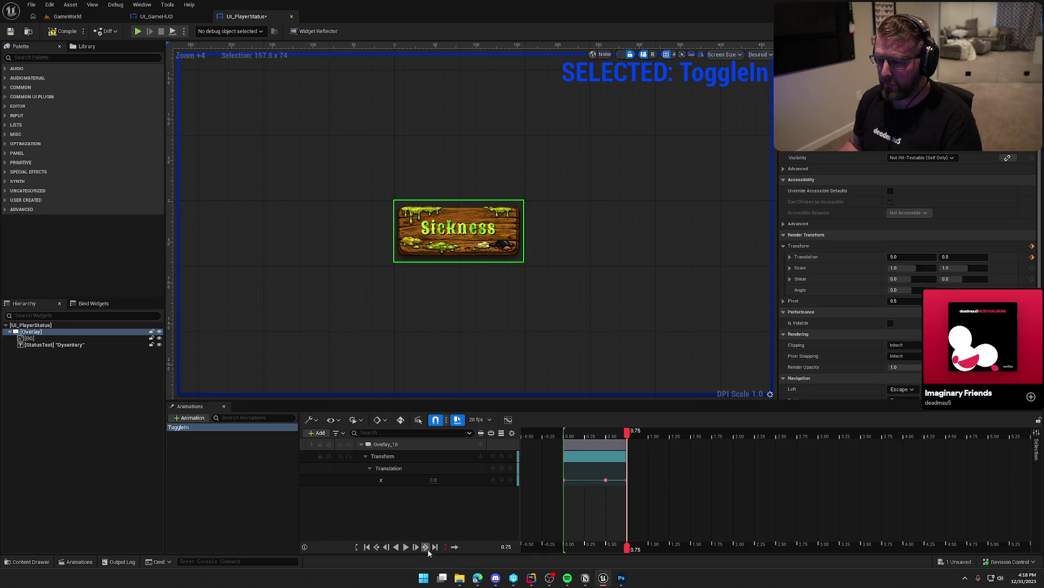
pyautogui.click(217, 461)
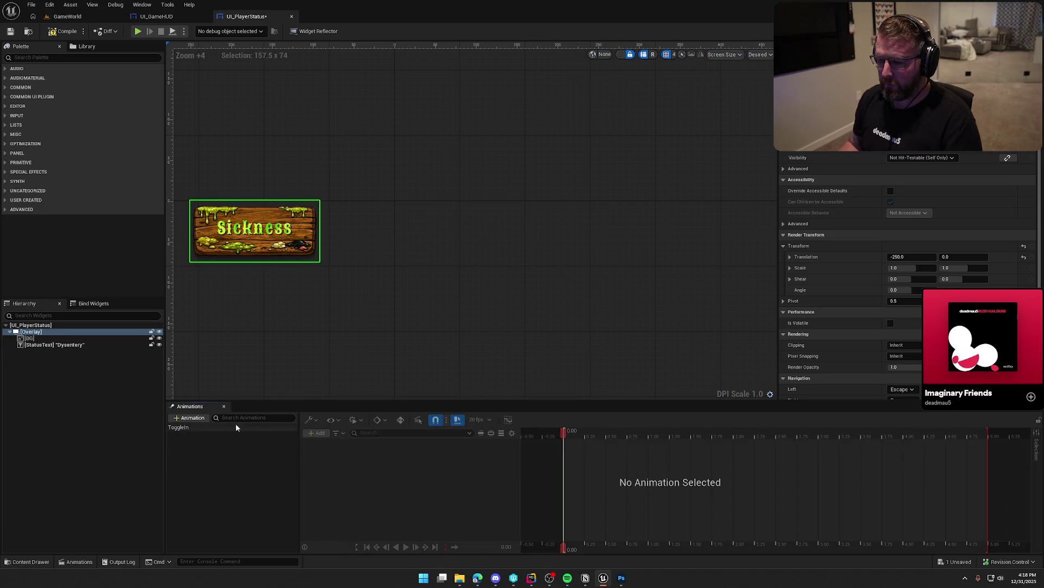
# - Reselect ToggleIn and preview it forward, in reverse and forward again
pyautogui.click(236, 427)
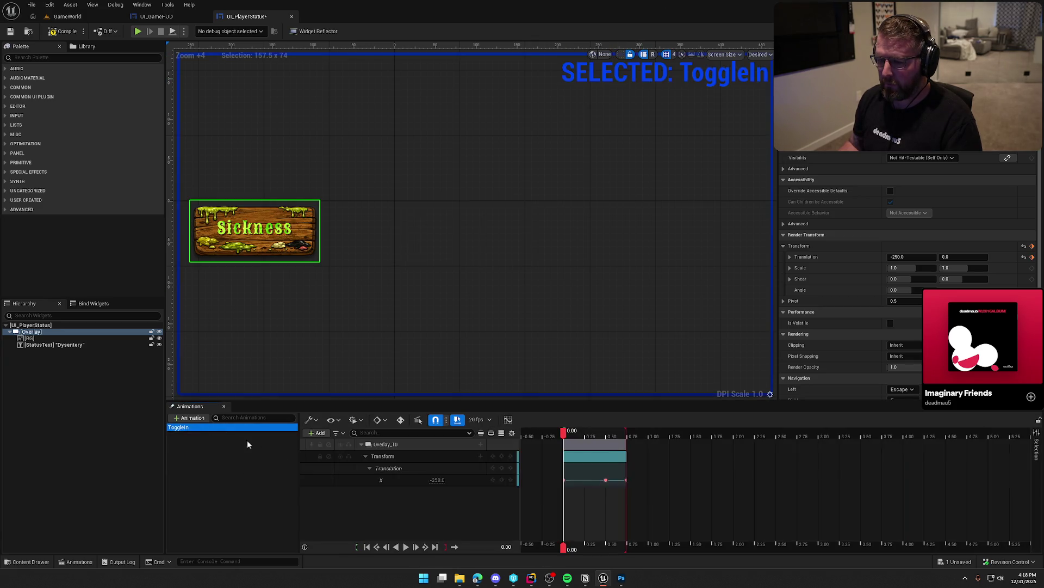
pyautogui.click(409, 548)
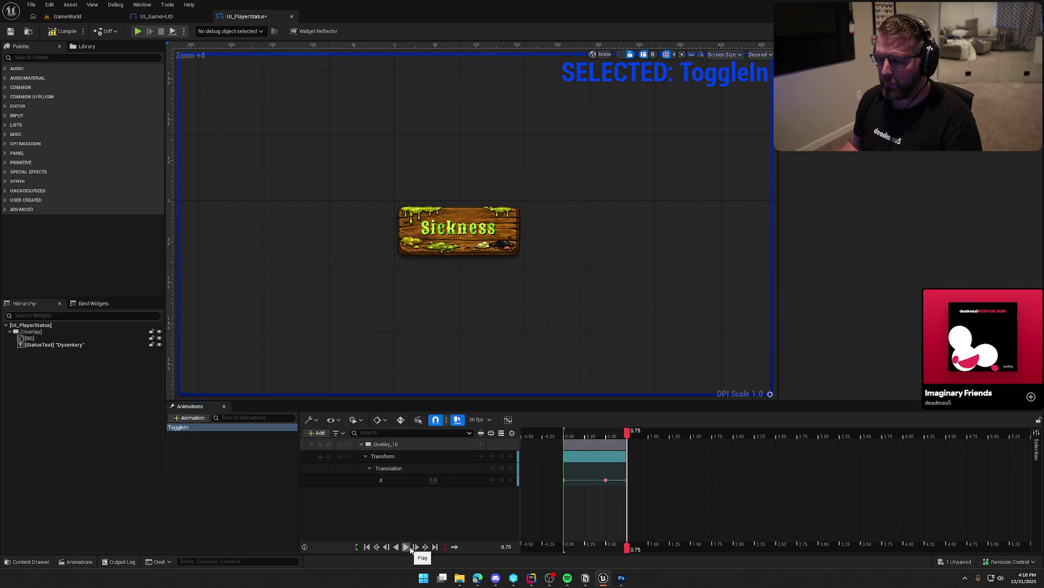
pyautogui.click(396, 547)
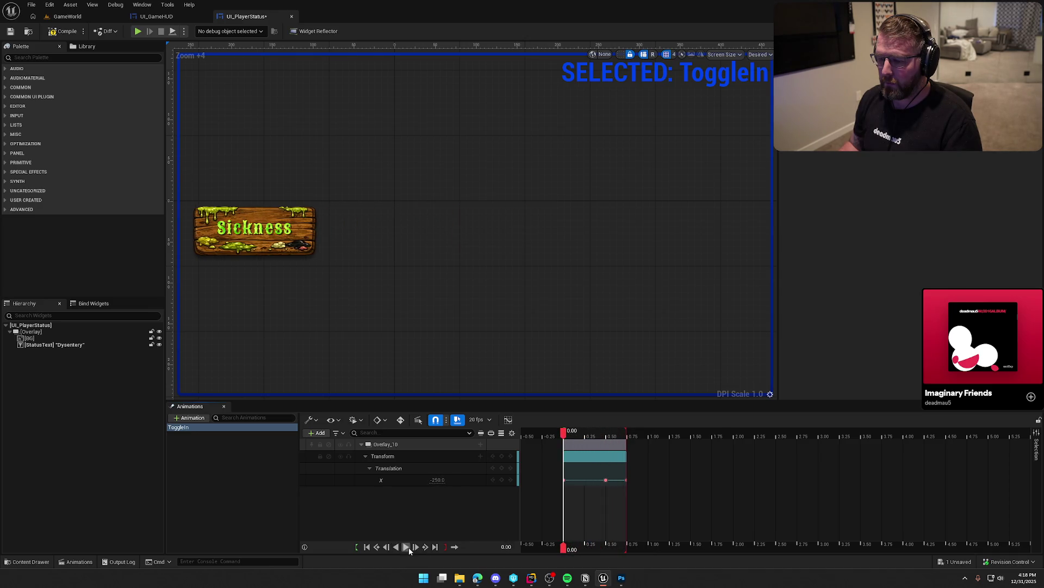
pyautogui.click(408, 547)
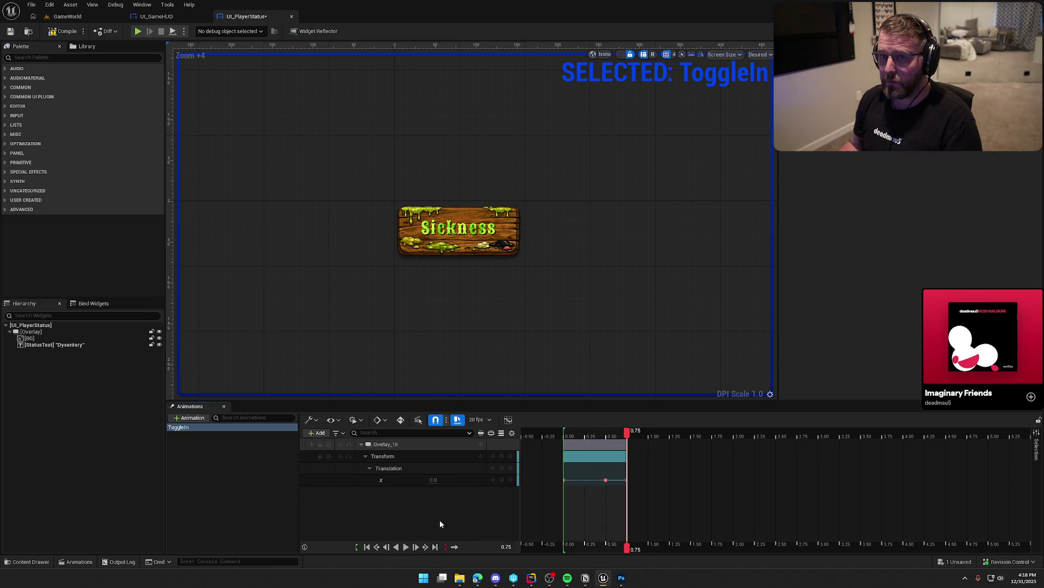
# - Move the X 25 overshoot key from 0.50 s to 0.55 s
pyautogui.click(605, 480)
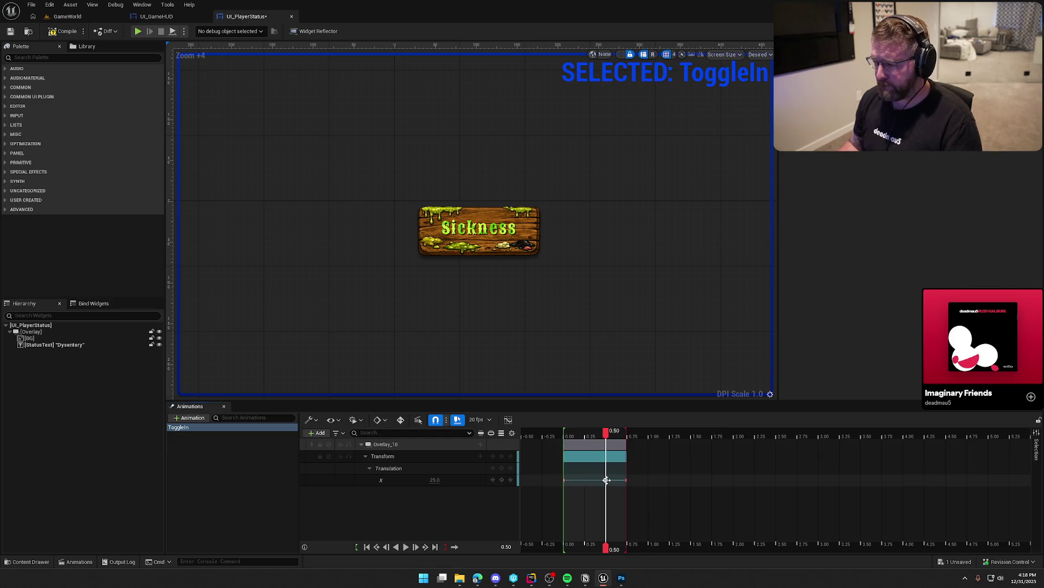
pyautogui.moveTo(604, 480); pyautogui.dragTo(597, 480)
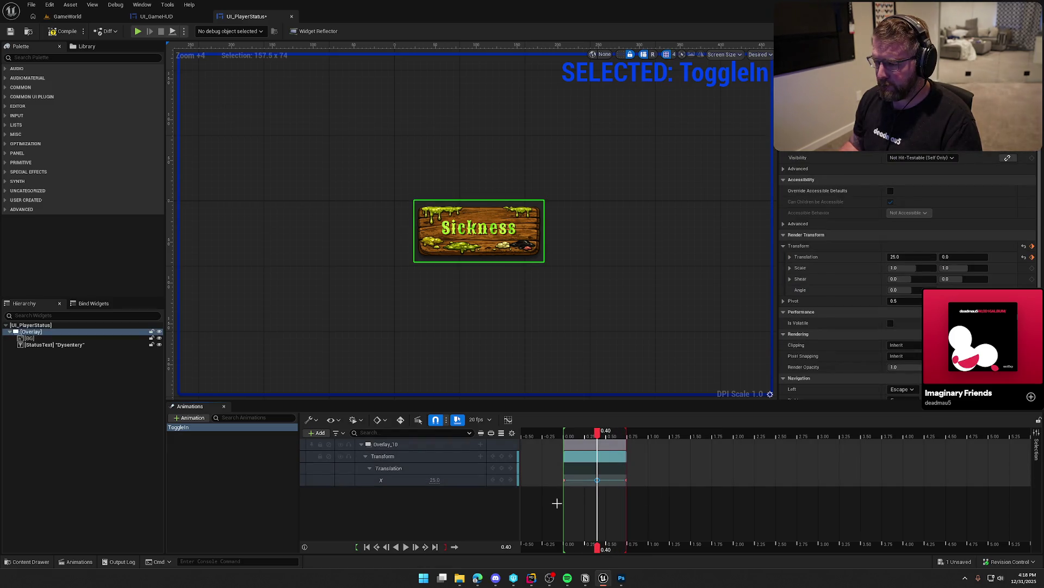
pyautogui.moveTo(598, 480); pyautogui.dragTo(611, 480)
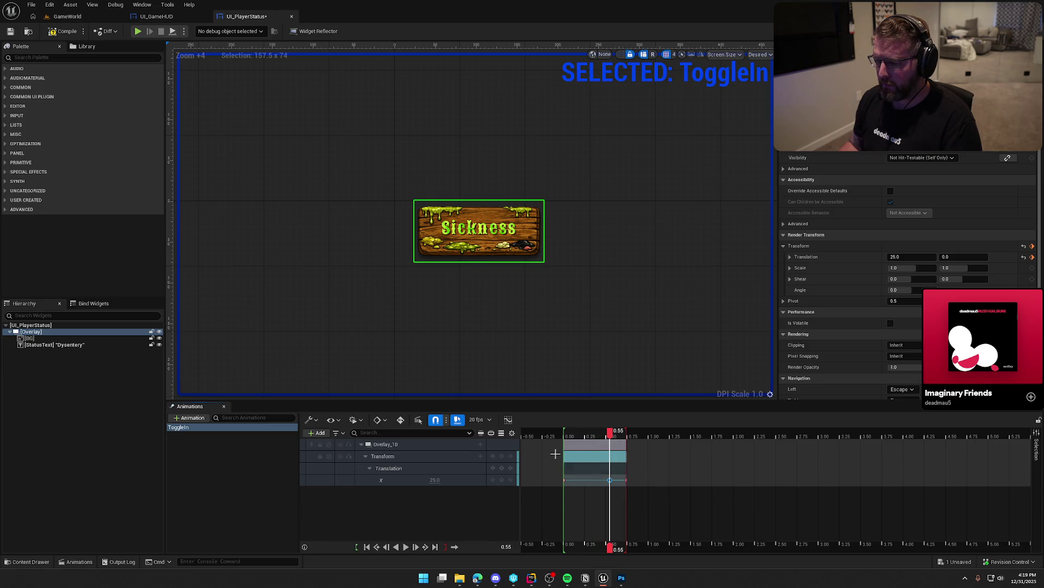
pyautogui.click(482, 325)
# - Replay ToggleIn several times to check the new overshoot timing
pyautogui.click(406, 546)
pyautogui.click(406, 547)
pyautogui.click(405, 546)
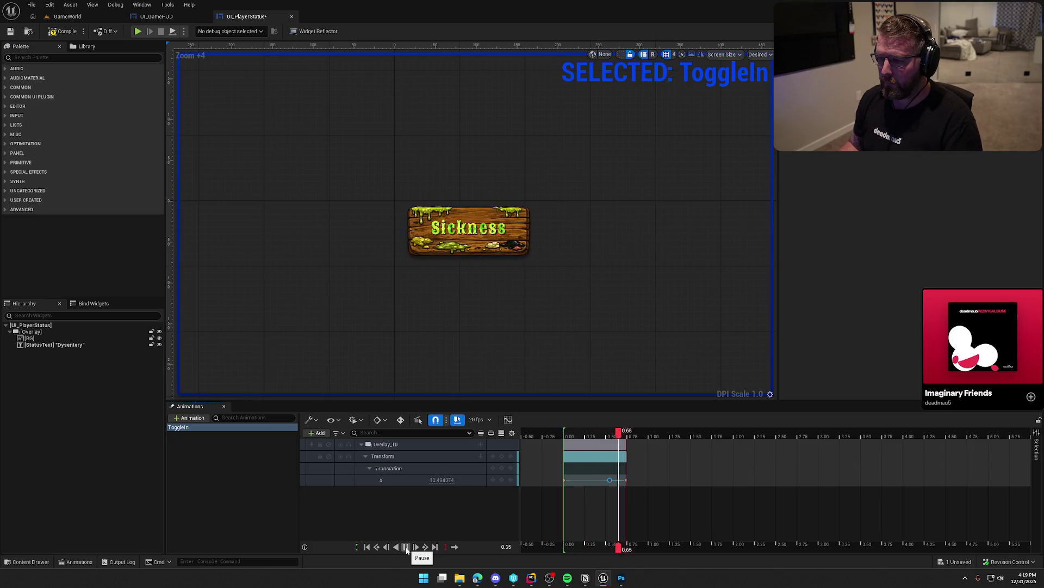
pyautogui.click(406, 547)
pyautogui.click(406, 547)
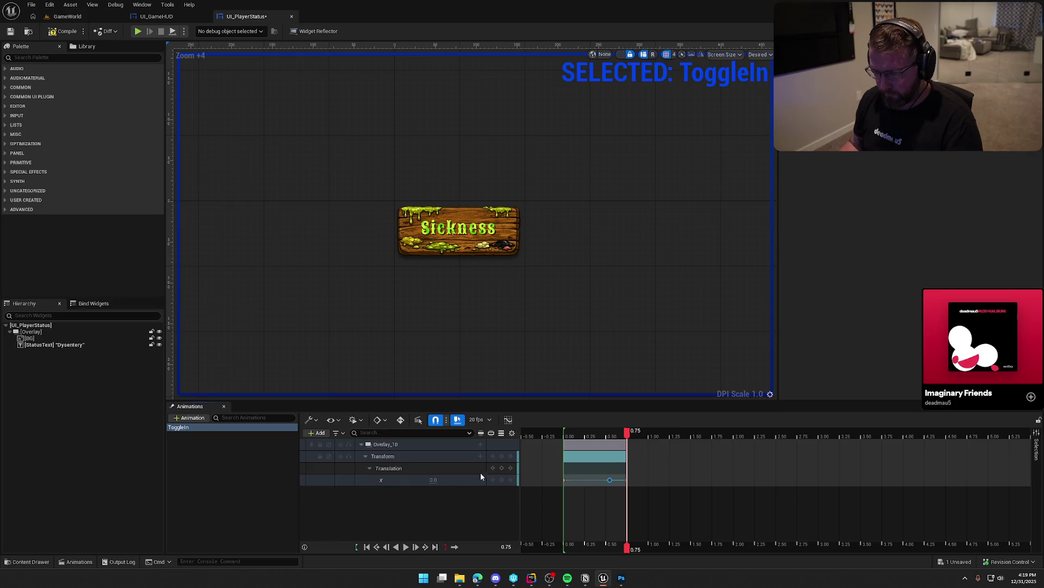
pyautogui.rightClick(384, 470)
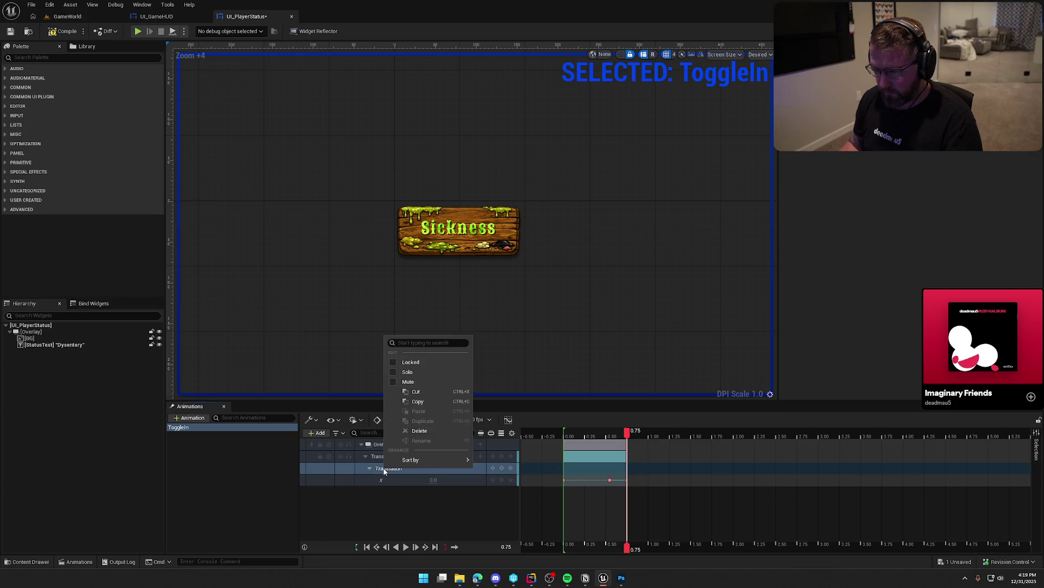
# - Look through the Transform track's section choices without adding any section
pyautogui.click(386, 511)
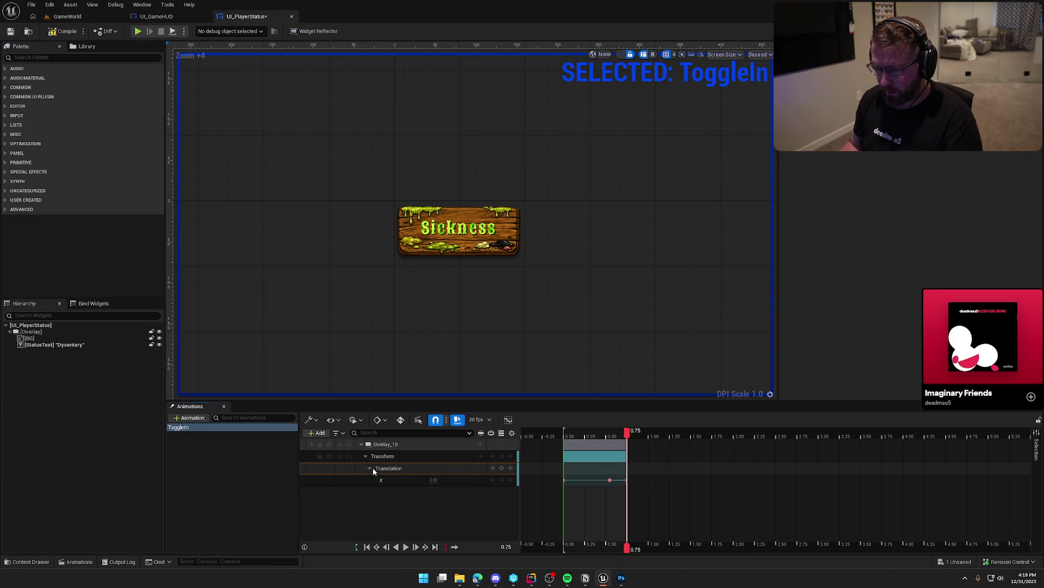
pyautogui.click(480, 456)
pyautogui.click(403, 456)
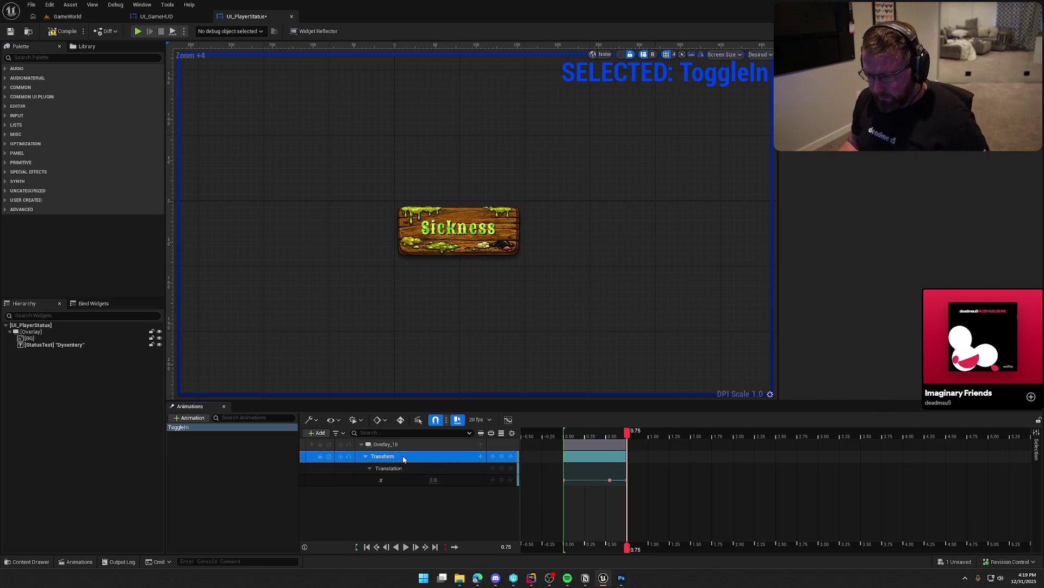
pyautogui.click(480, 457)
pyautogui.click(445, 515)
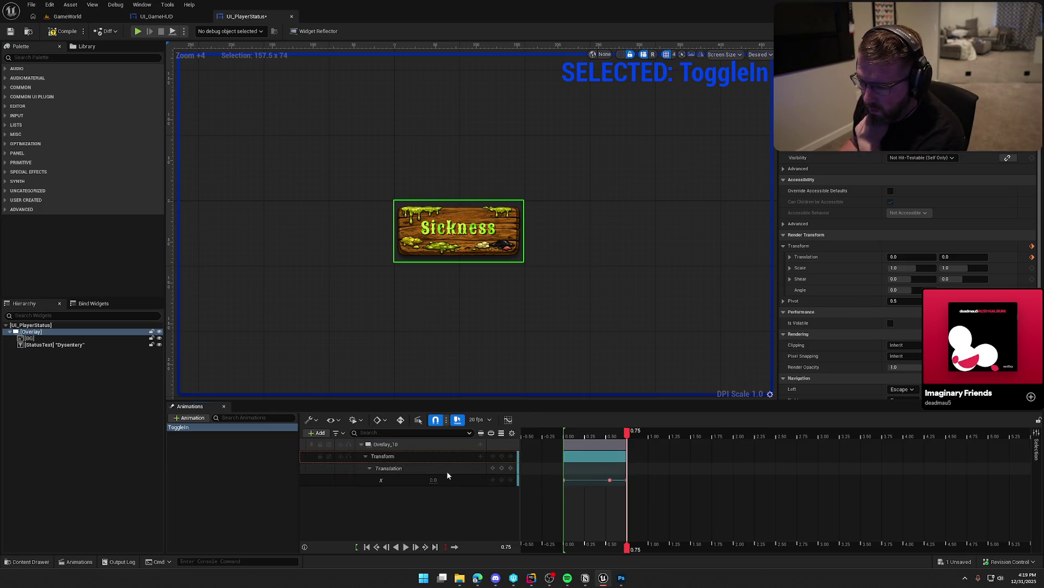
# - Show the Transform track's Edit Track properties from its context menu
pyautogui.rightClick(391, 489)
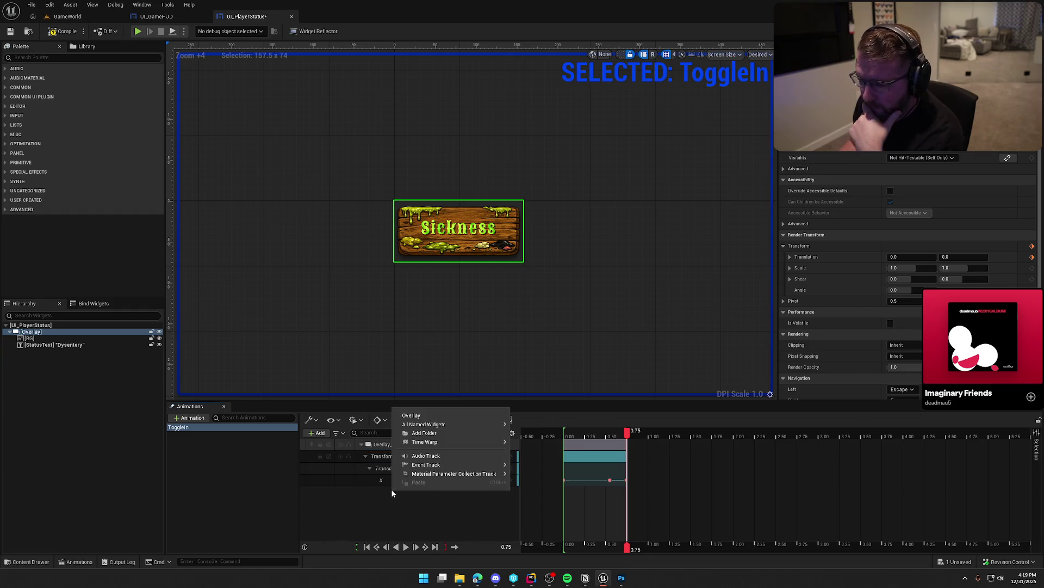
pyautogui.click(391, 488)
pyautogui.click(396, 468)
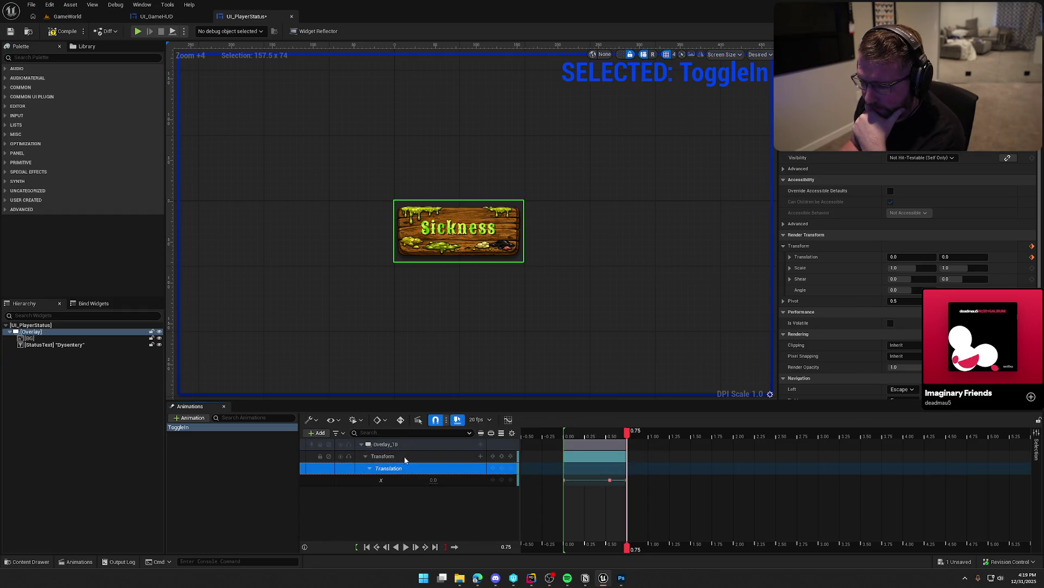
pyautogui.rightClick(404, 456)
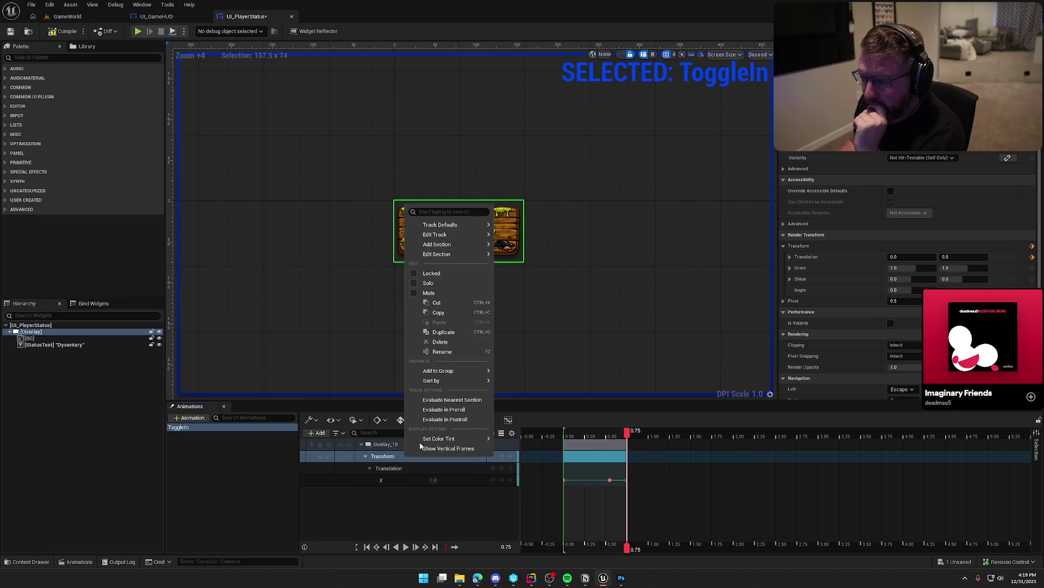
pyautogui.moveTo(465, 238)
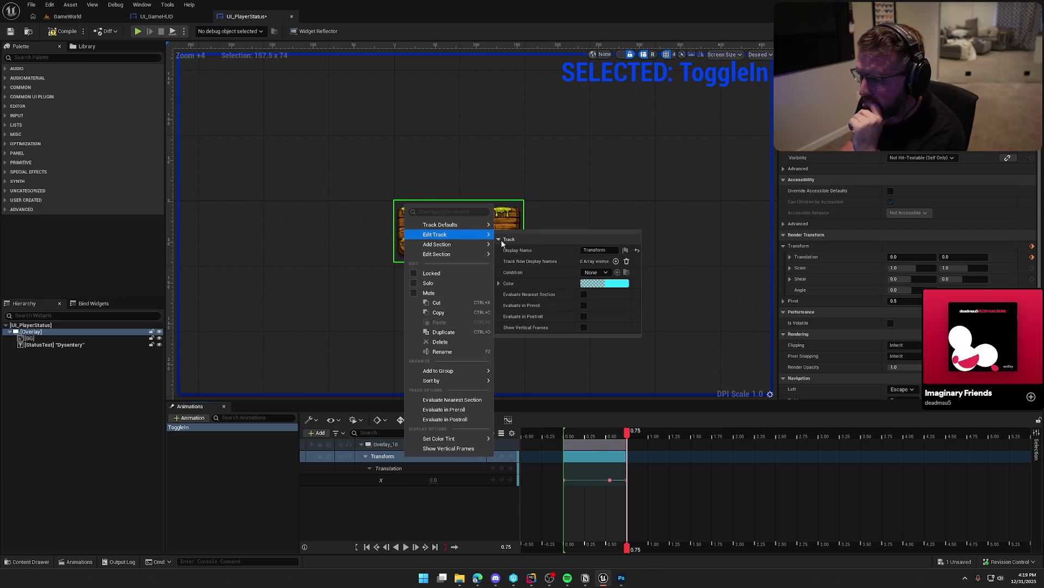
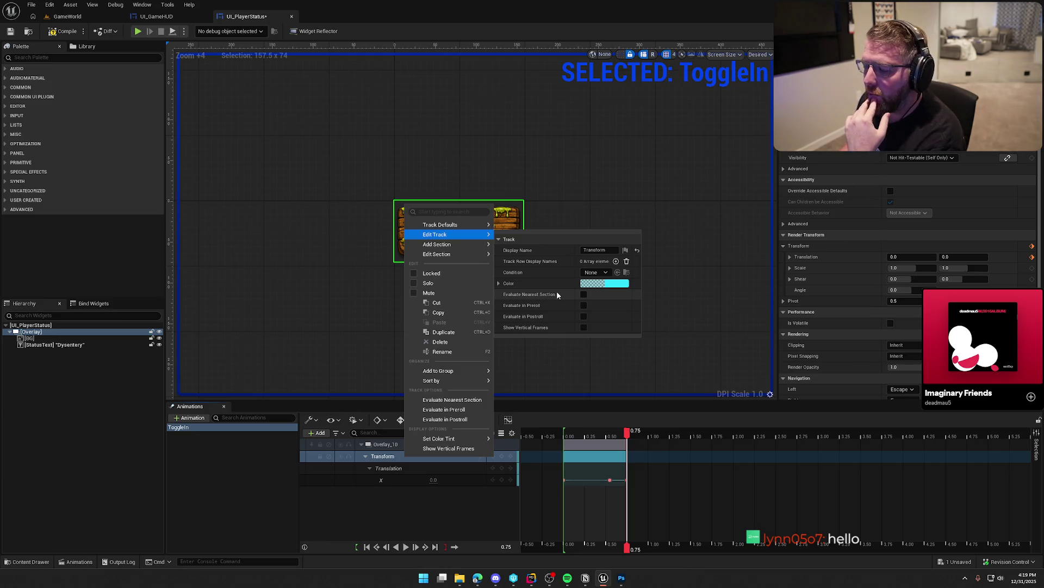
# - Delete the old Transform track and add a new Transform track to Overlay_10
pyautogui.click(394, 527)
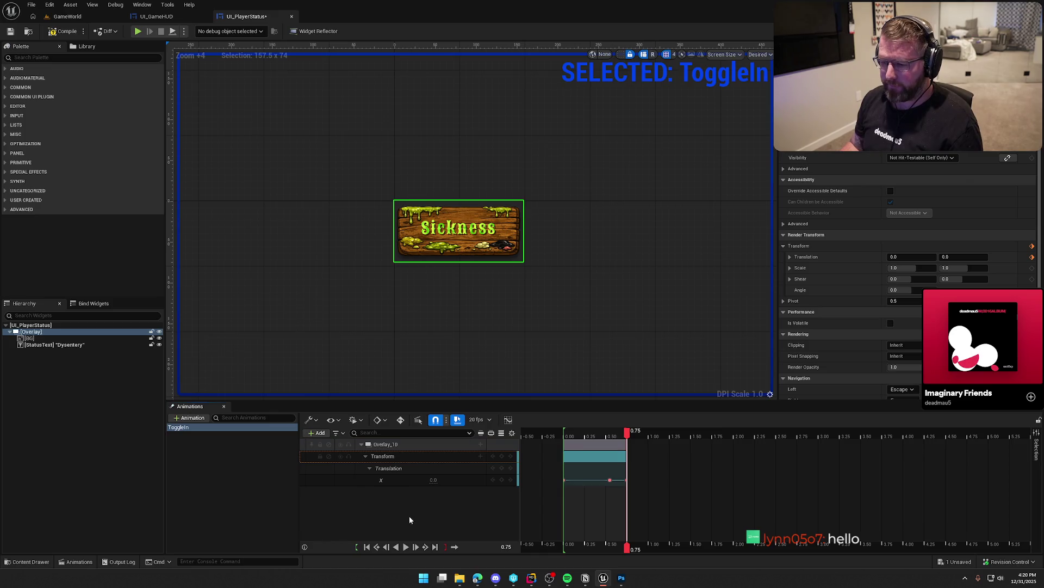
pyautogui.click(432, 457)
pyautogui.press('Delete')
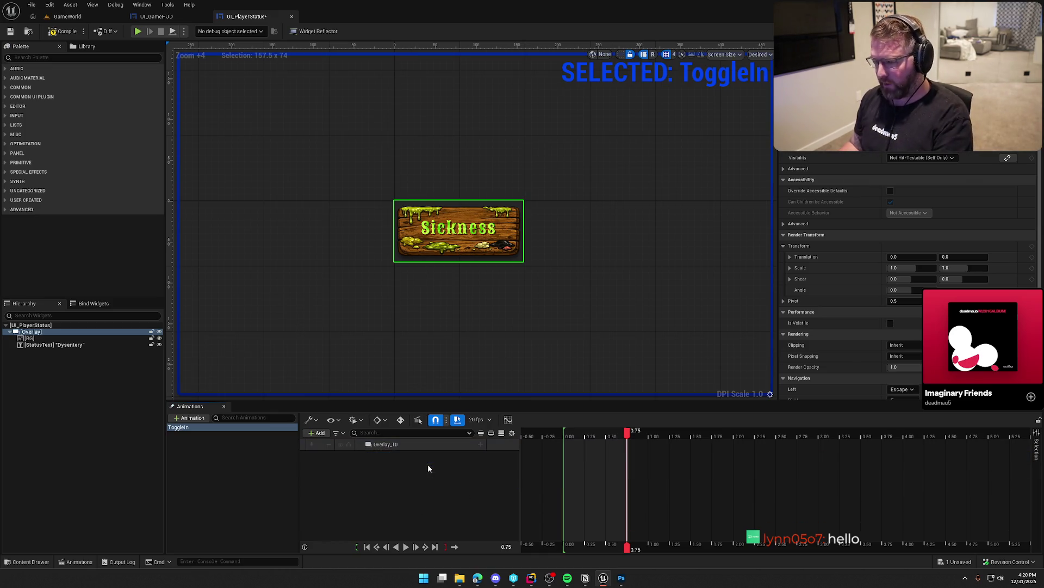
pyautogui.click(480, 446)
pyautogui.click(511, 418)
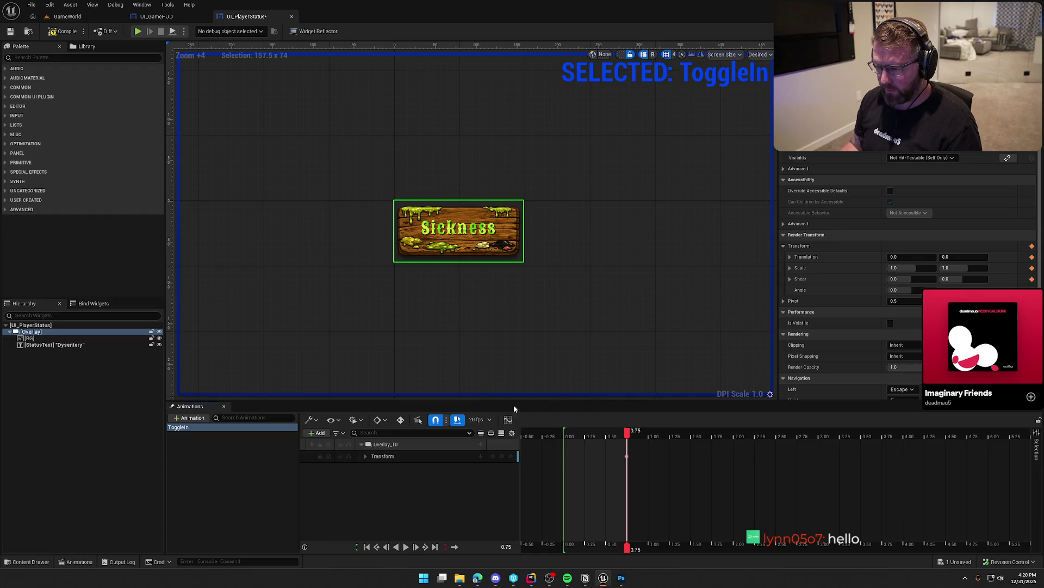
# - Expand the new Transform track's Translation to show X and Y, with the playhead at 0.00
pyautogui.click(376, 457)
pyautogui.click(365, 456)
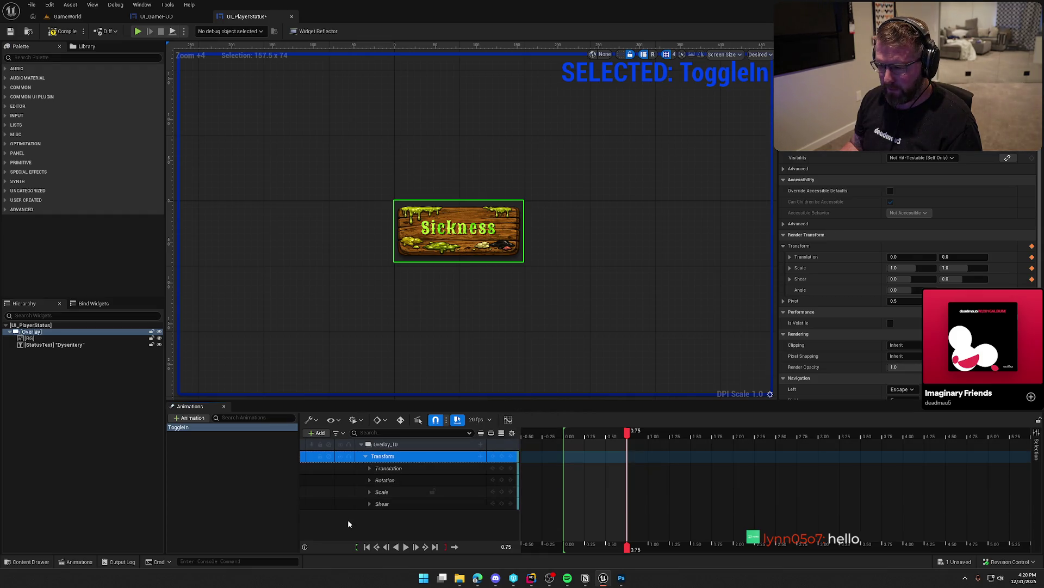
pyautogui.click(368, 493)
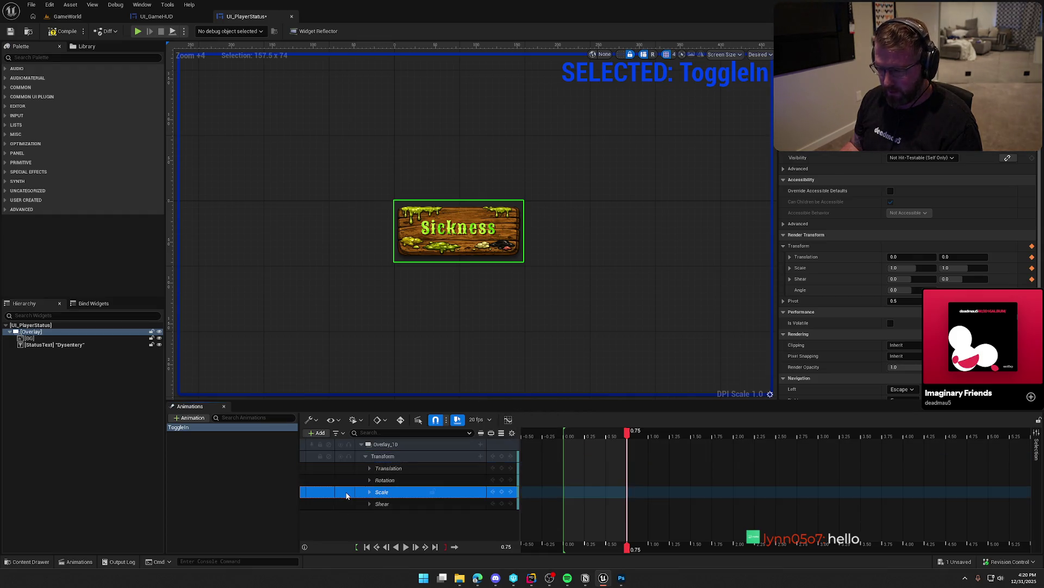
pyautogui.keyDown('ctrl'); pyautogui.click(372, 471); pyautogui.keyUp('ctrl')
pyautogui.click(370, 469)
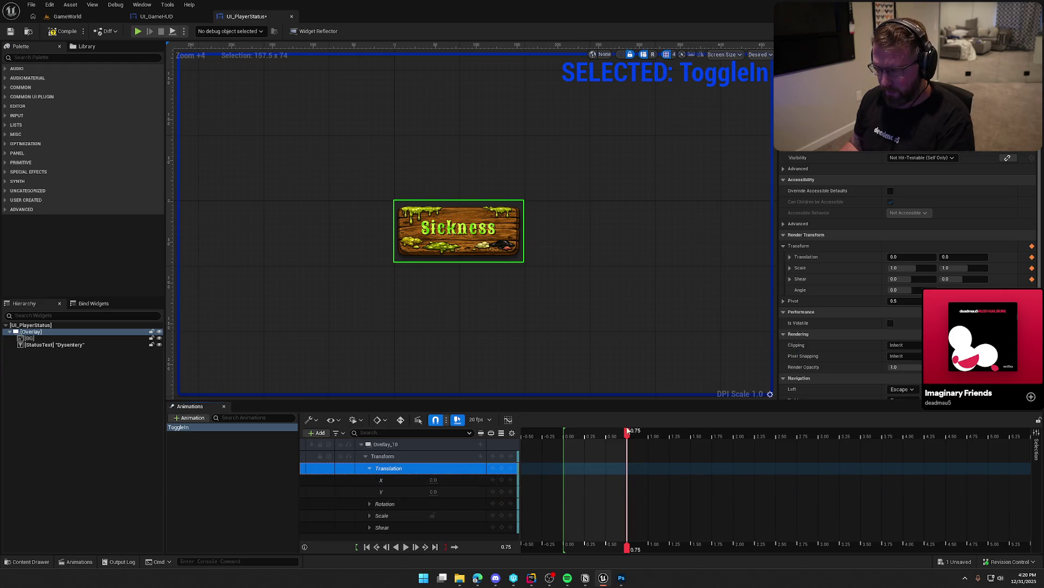
pyautogui.moveTo(626, 433); pyautogui.dragTo(563, 433)
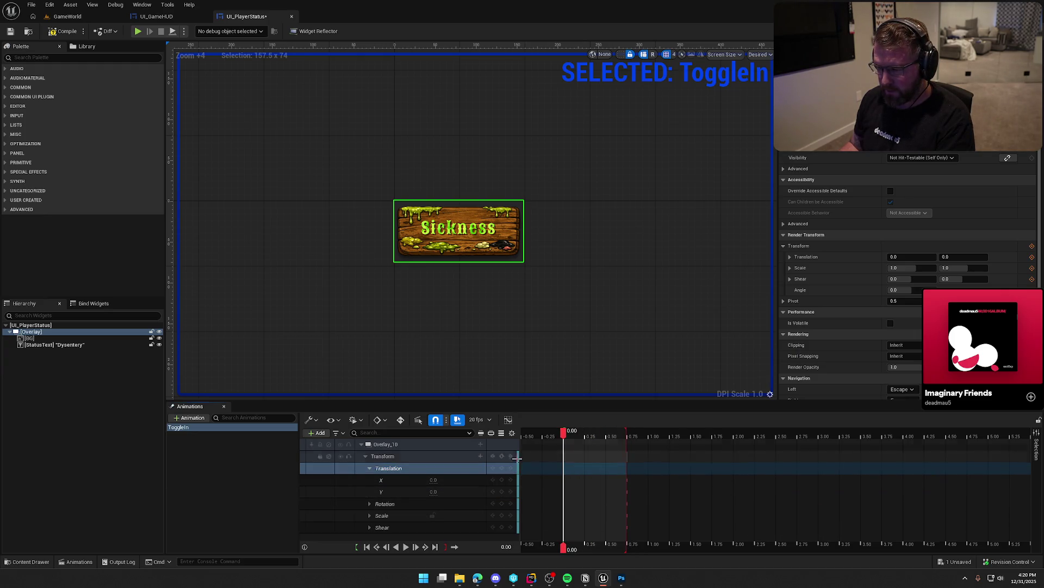
# - Set Overlay_10's Translation X to -250 at 0.00 so the banner starts off to the left
pyautogui.click(444, 489)
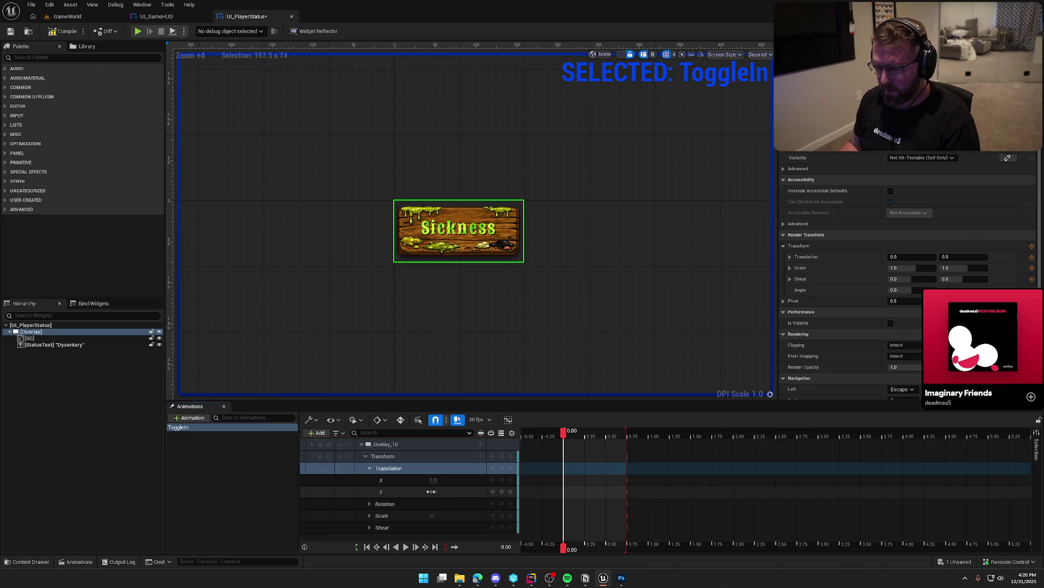
pyautogui.moveTo(434, 480); pyautogui.dragTo(337, 479)
pyautogui.click(445, 482)
pyautogui.press('BackSpace')
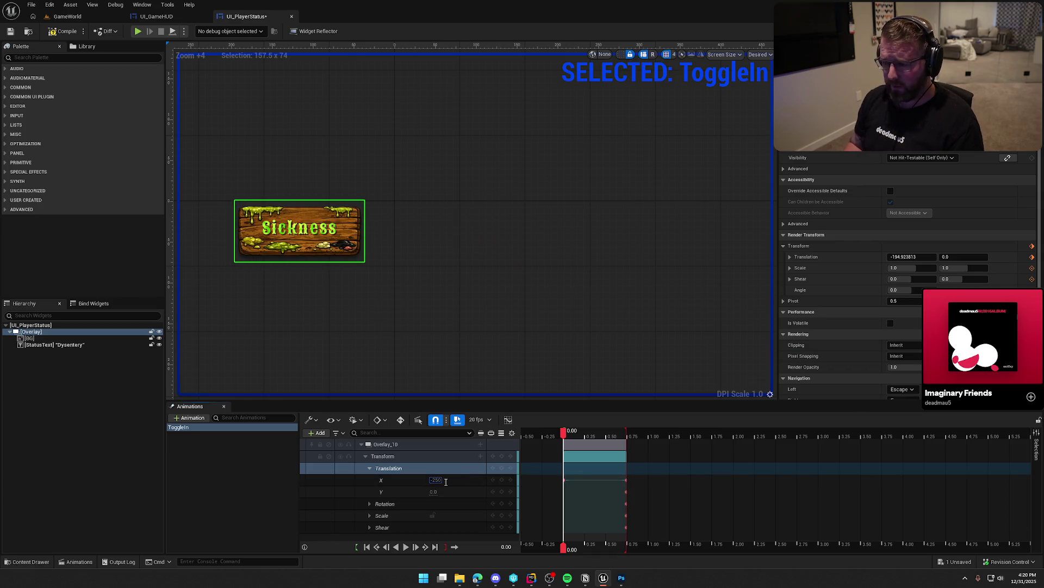
pyautogui.press('BackSpace')
pyautogui.write('-300')
pyautogui.press('Return')
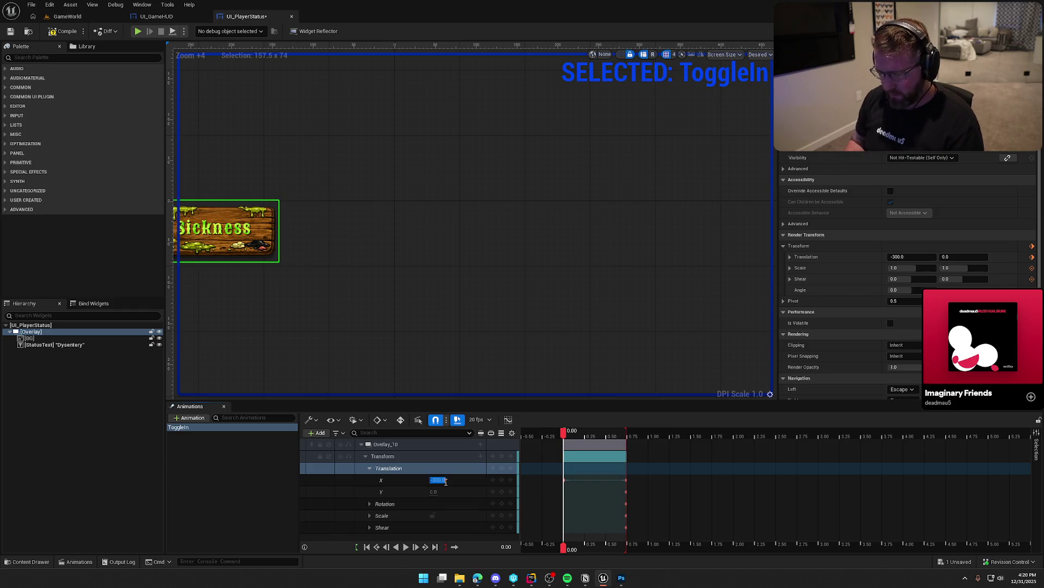
pyautogui.click(210, 436)
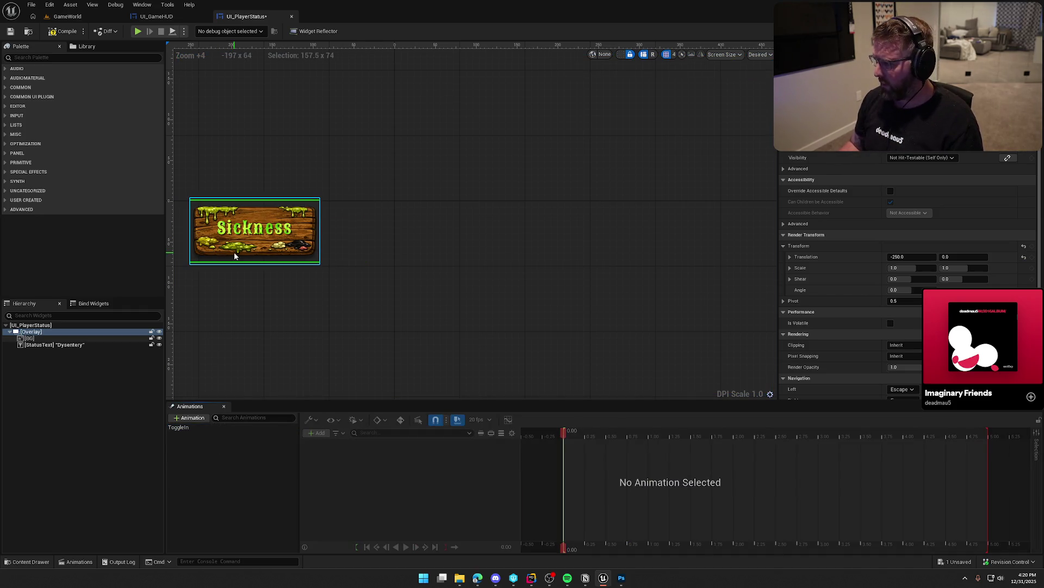
pyautogui.click(195, 427)
pyautogui.click(438, 479)
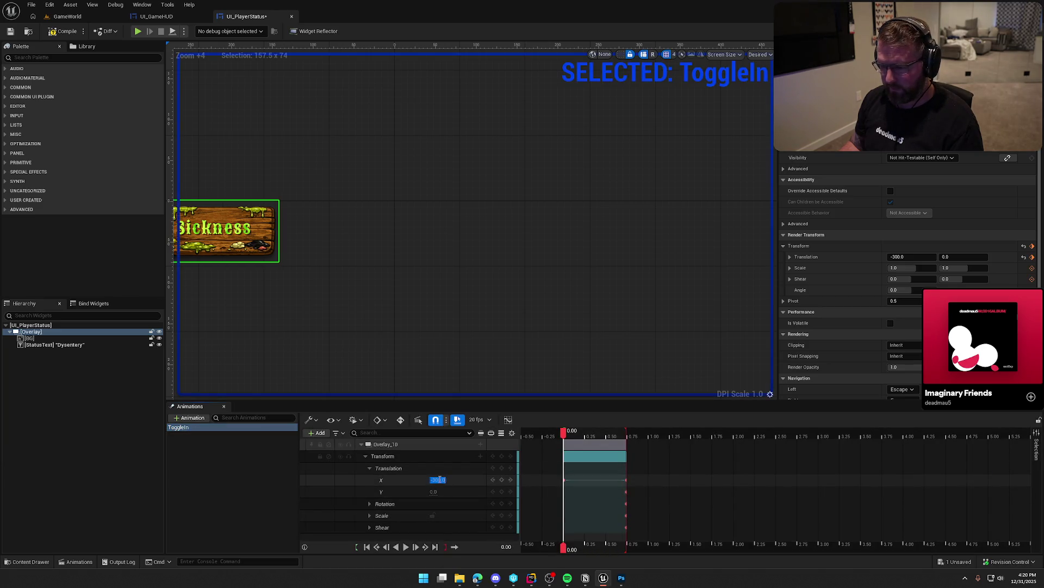
pyautogui.write('0')
pyautogui.press('Return')
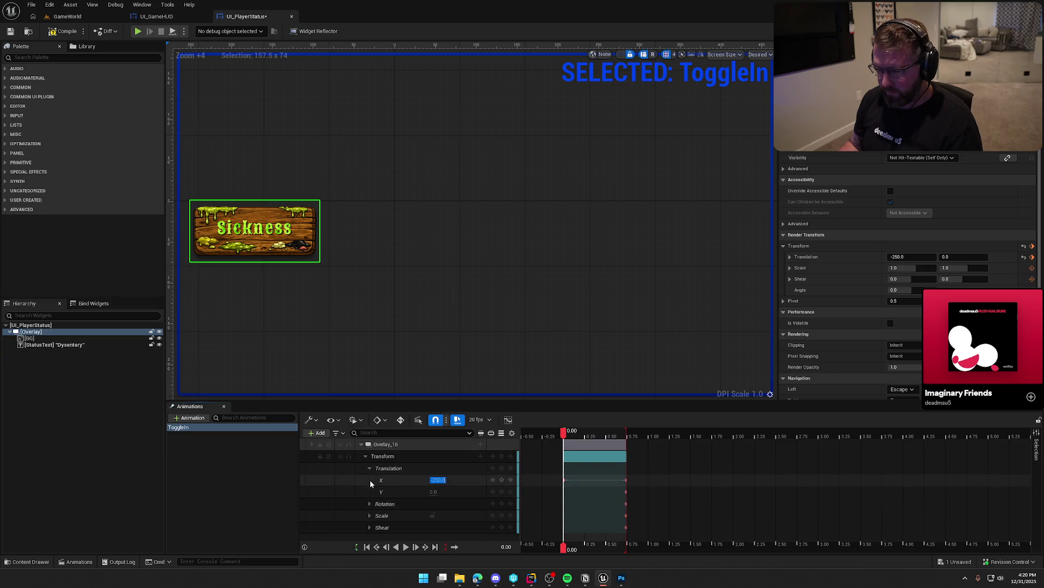
# - Key an X overshoot of 25 at 0.60, then play the slide-in from the start
pyautogui.moveTo(563, 433)
pyautogui.mouseDown()
pyautogui.moveTo(641, 439)
pyautogui.moveTo(615, 445)
pyautogui.mouseUp()
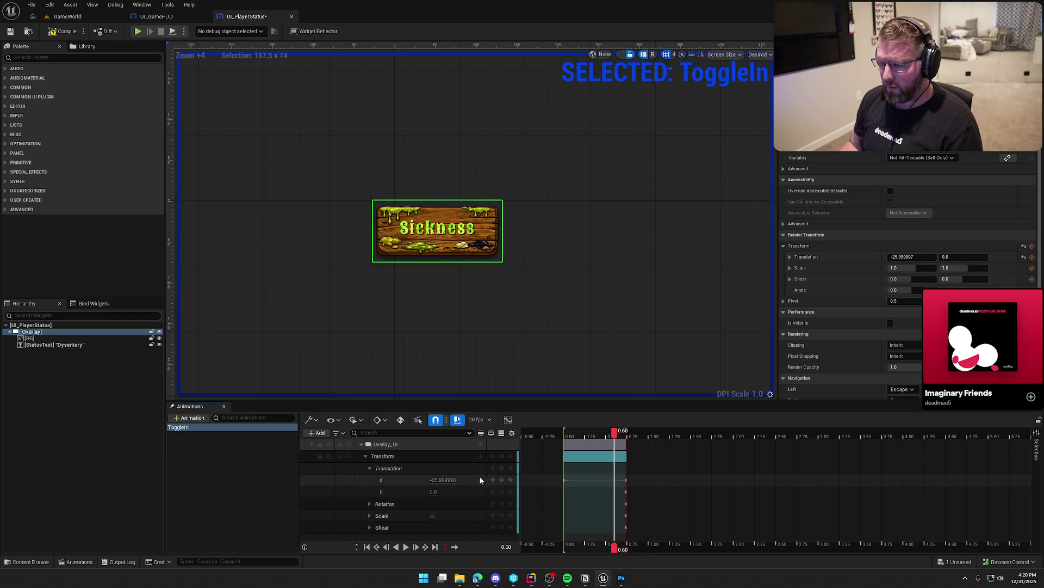
pyautogui.click(446, 481)
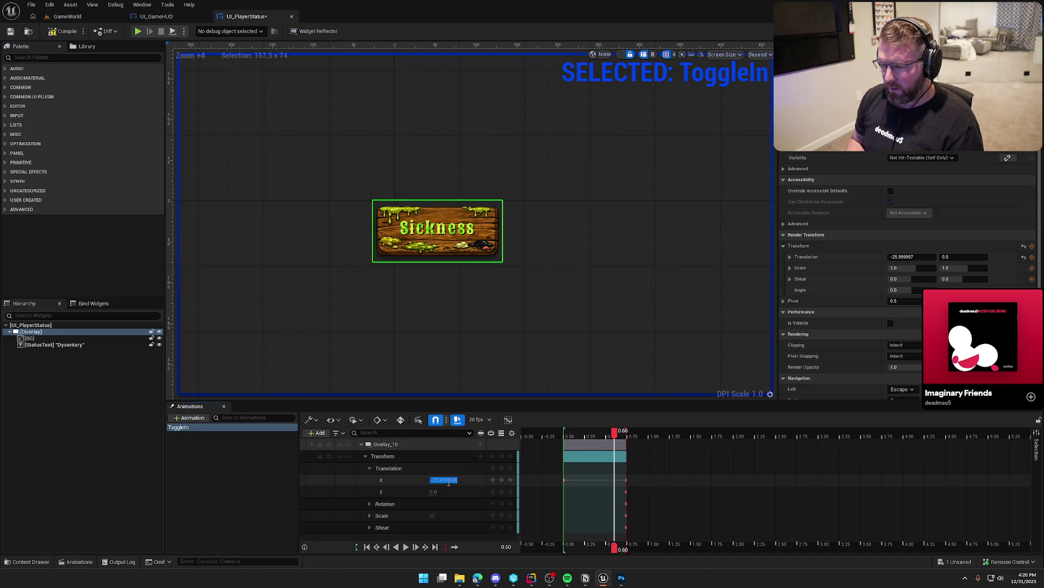
pyautogui.write('25')
pyautogui.press('Return')
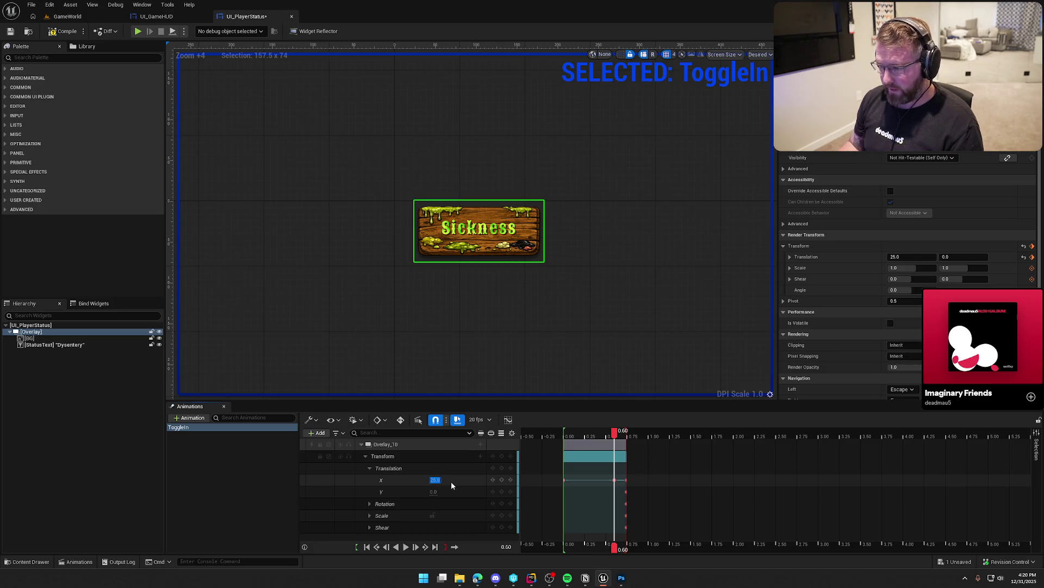
pyautogui.moveTo(615, 433); pyautogui.dragTo(565, 433)
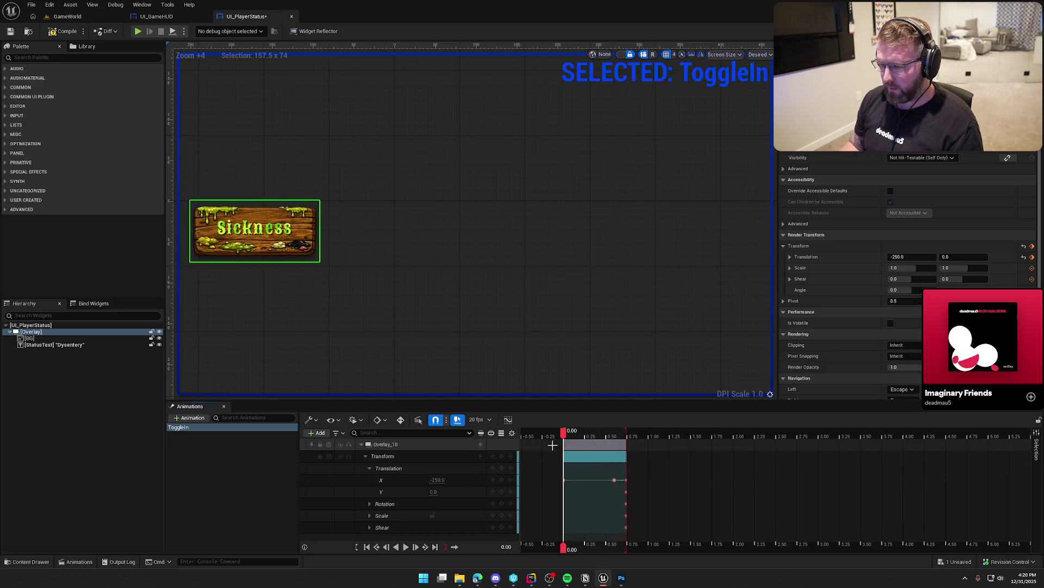
pyautogui.click(406, 546)
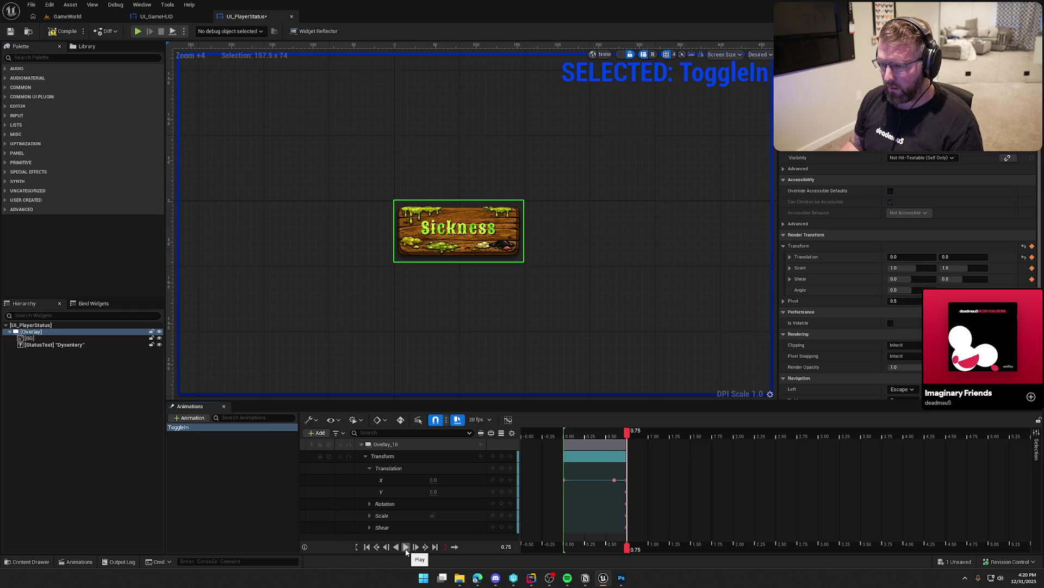
# - Pull the Overlay section end and the playback end in to 0.50, then replay the quicker slide-in
pyautogui.click(406, 546)
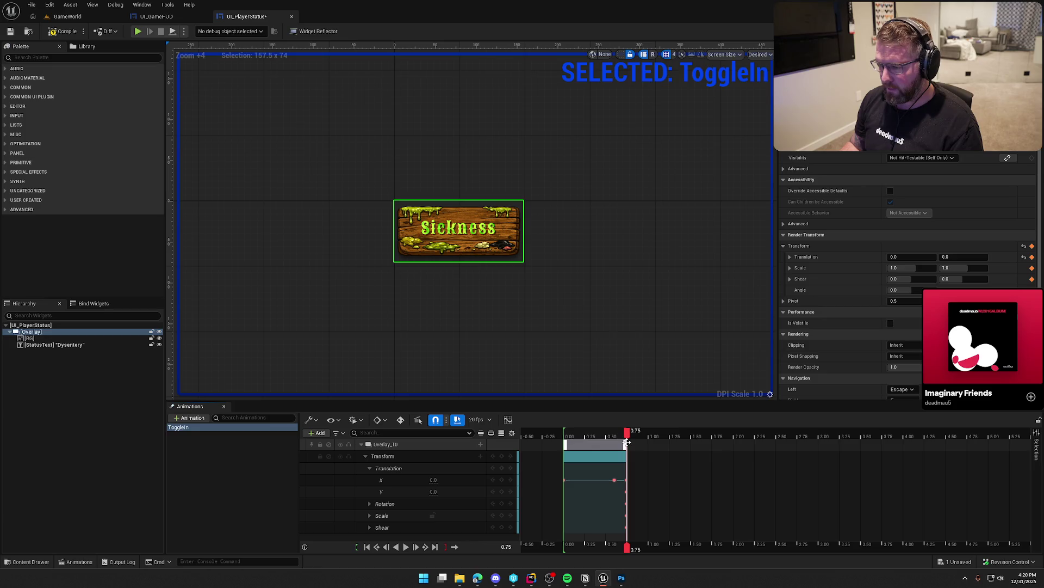
pyautogui.moveTo(624, 444); pyautogui.dragTo(565, 442)
pyautogui.click(573, 442)
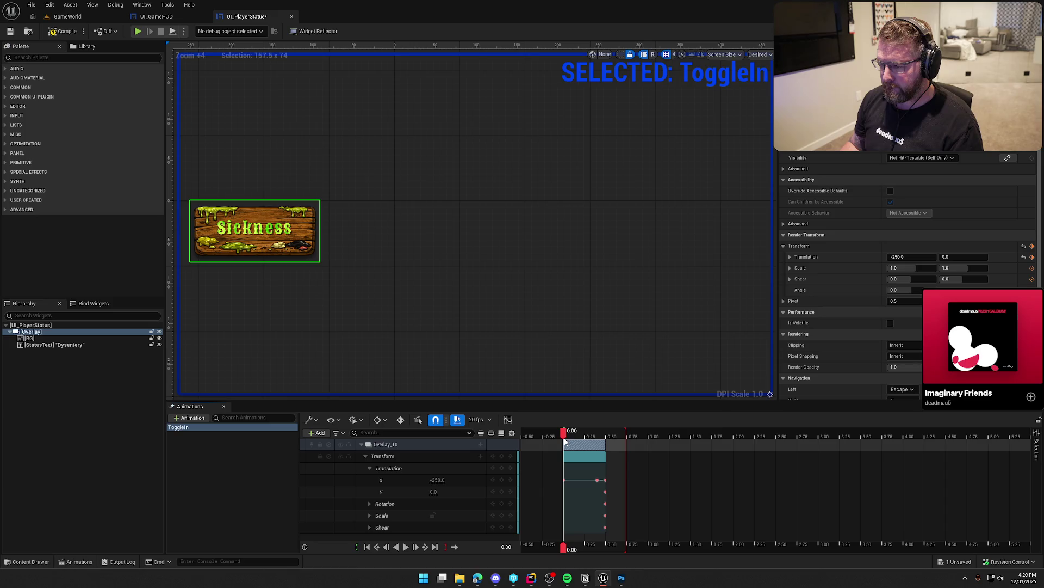
pyautogui.moveTo(625, 431); pyautogui.dragTo(608, 431)
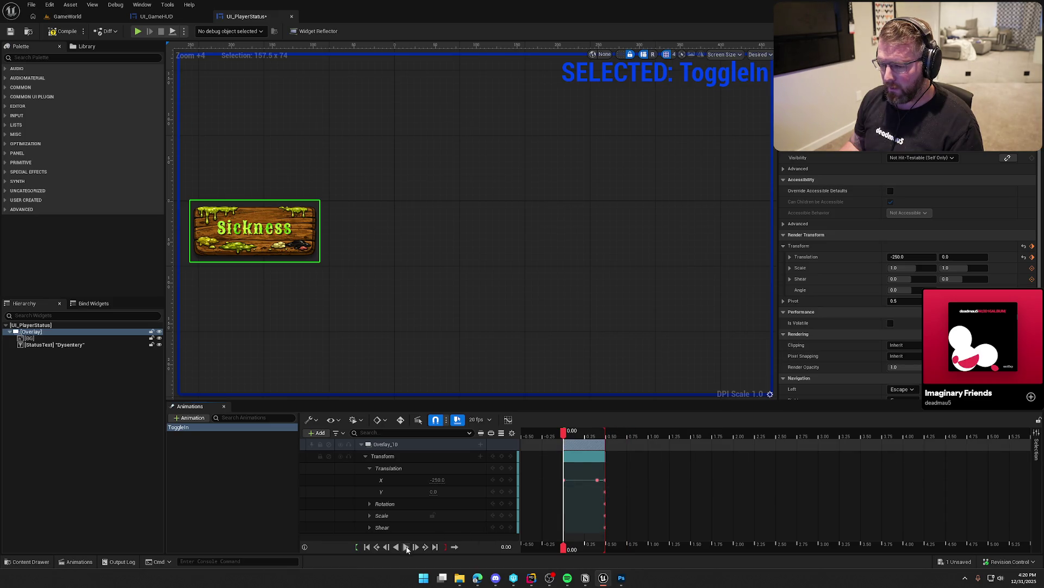
pyautogui.click(407, 548)
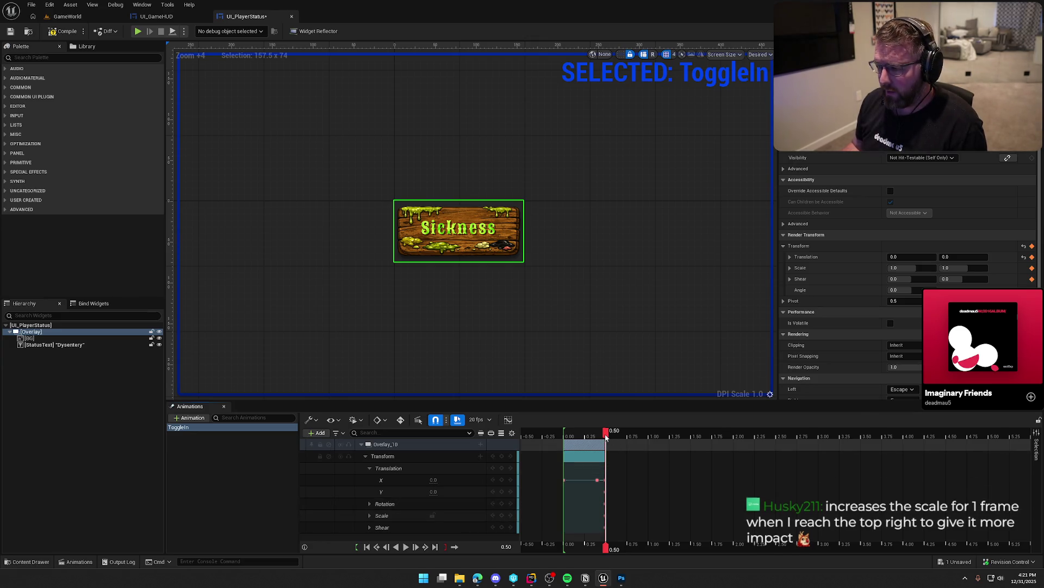
# - Key Overlay_10's Scale X and Y to 1.1 at 0.40
pyautogui.moveTo(606, 436); pyautogui.dragTo(599, 441)
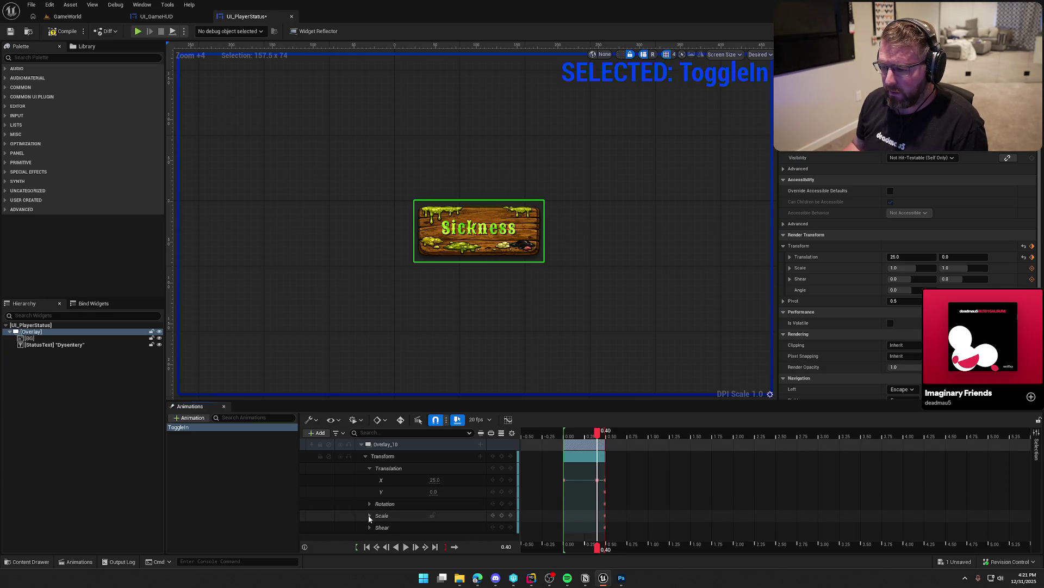
pyautogui.moveTo(597, 435)
pyautogui.mouseDown()
pyautogui.moveTo(565, 435)
pyautogui.moveTo(598, 436)
pyautogui.mouseUp()
pyautogui.click(370, 515)
pyautogui.scroll(-1, 368, 500)
pyautogui.click(433, 510)
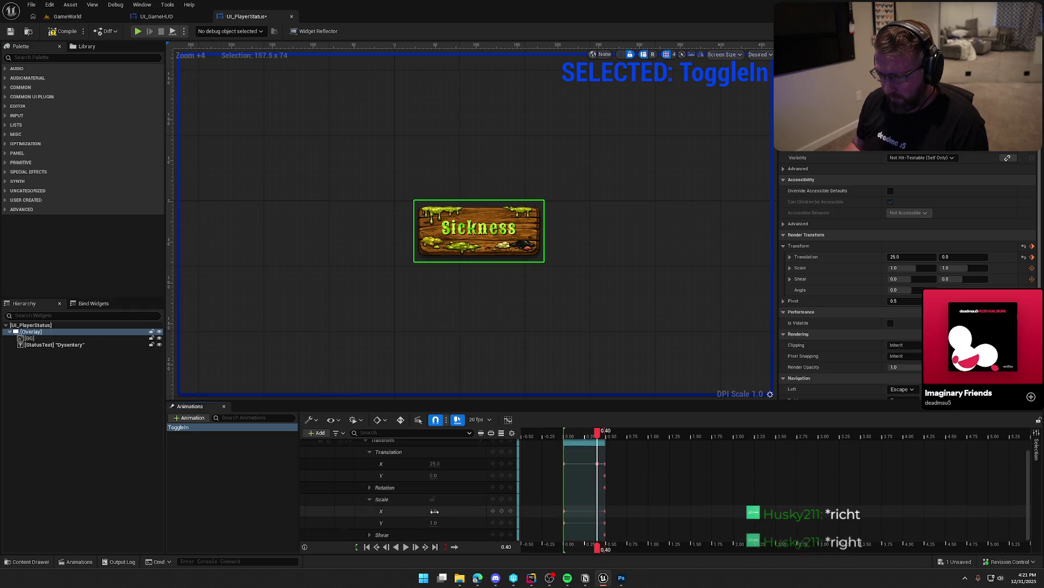
pyautogui.press('Return')
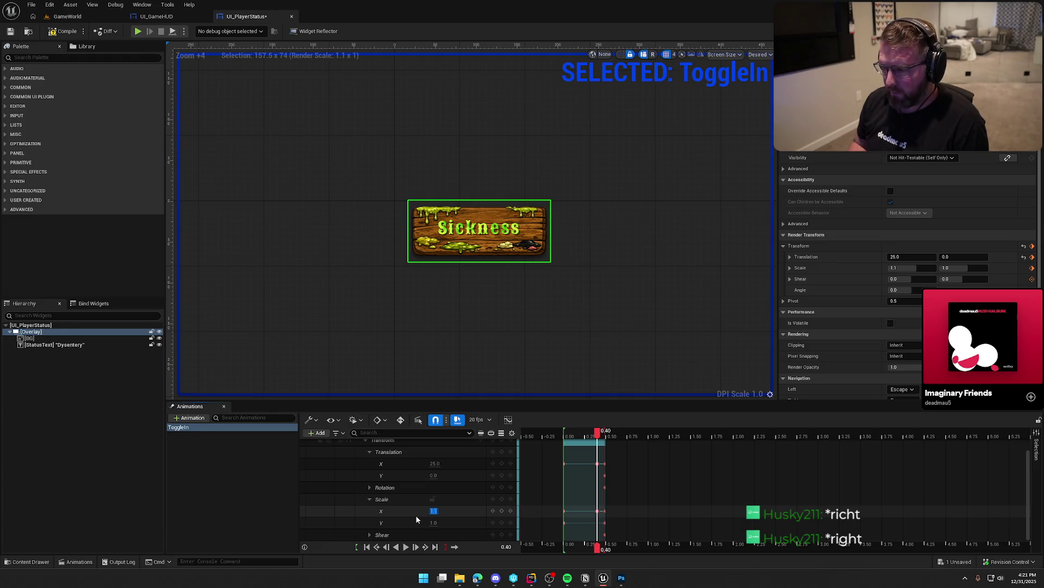
pyautogui.write('.1')
pyautogui.press('Return')
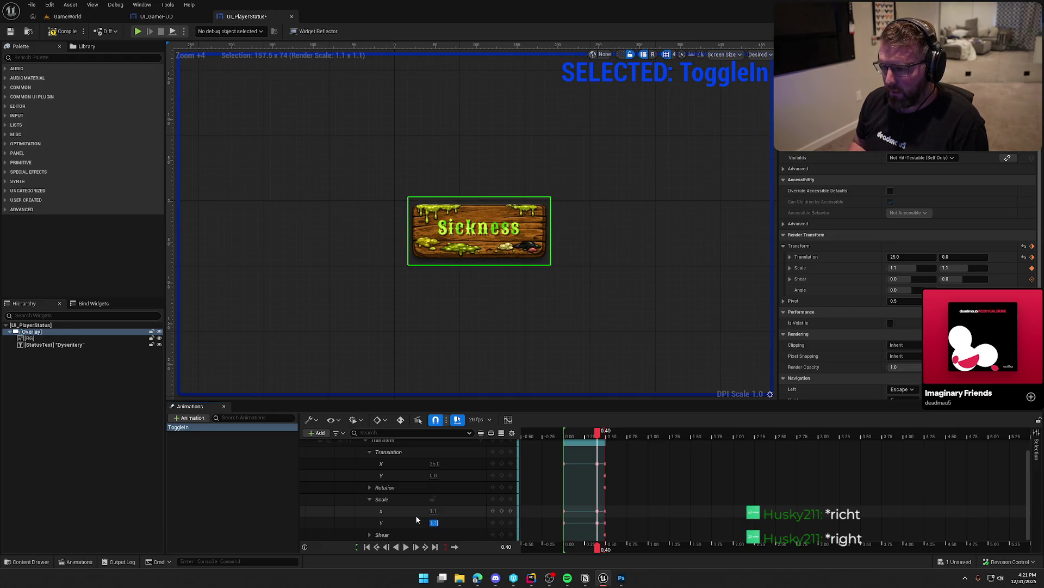
# - Preview the scale pop and slide-in forward and in reverse, then collapse the channels
pyautogui.click(406, 549)
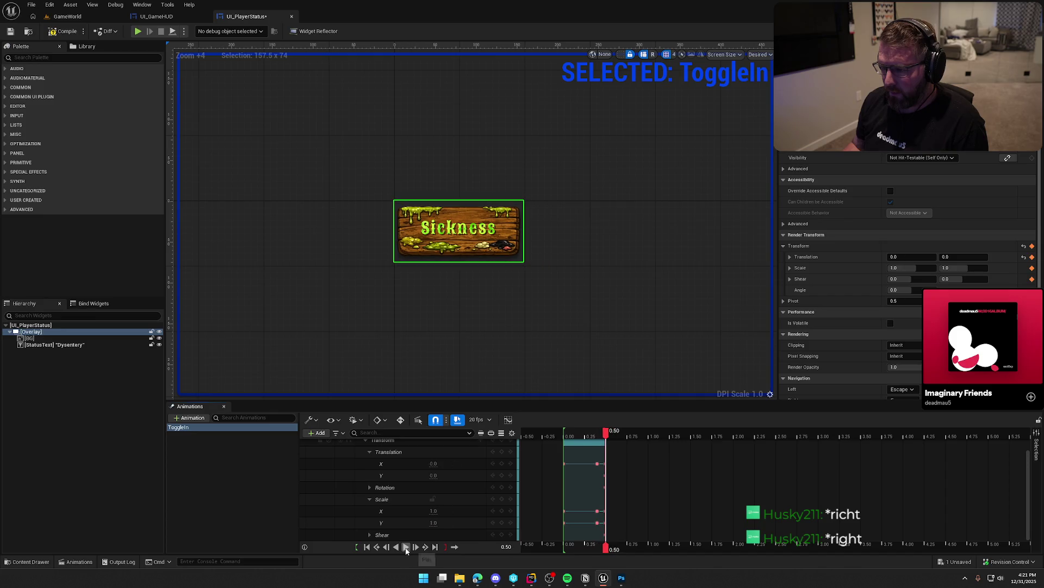
pyautogui.click(407, 547)
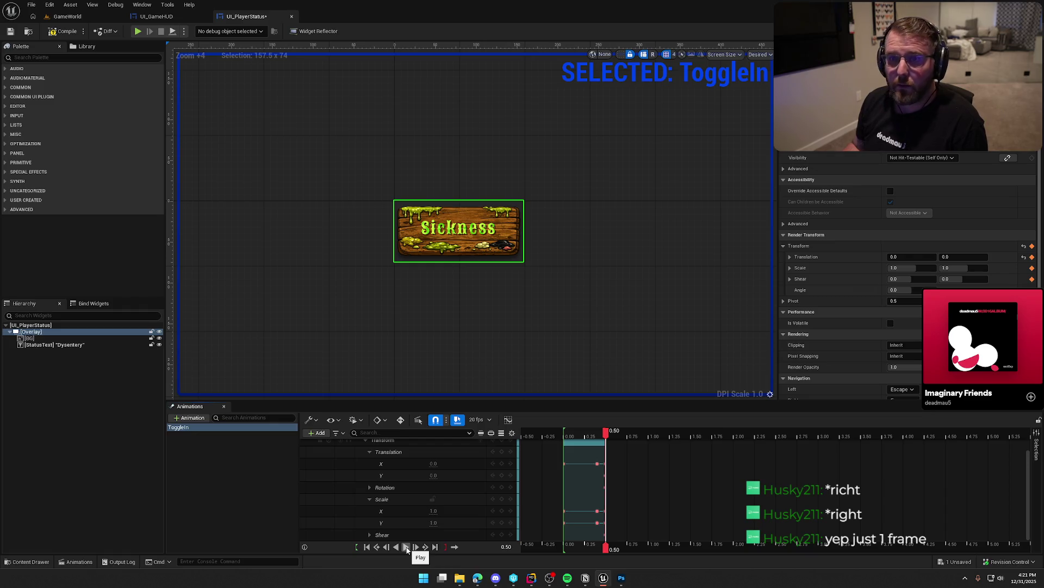
pyautogui.click(407, 548)
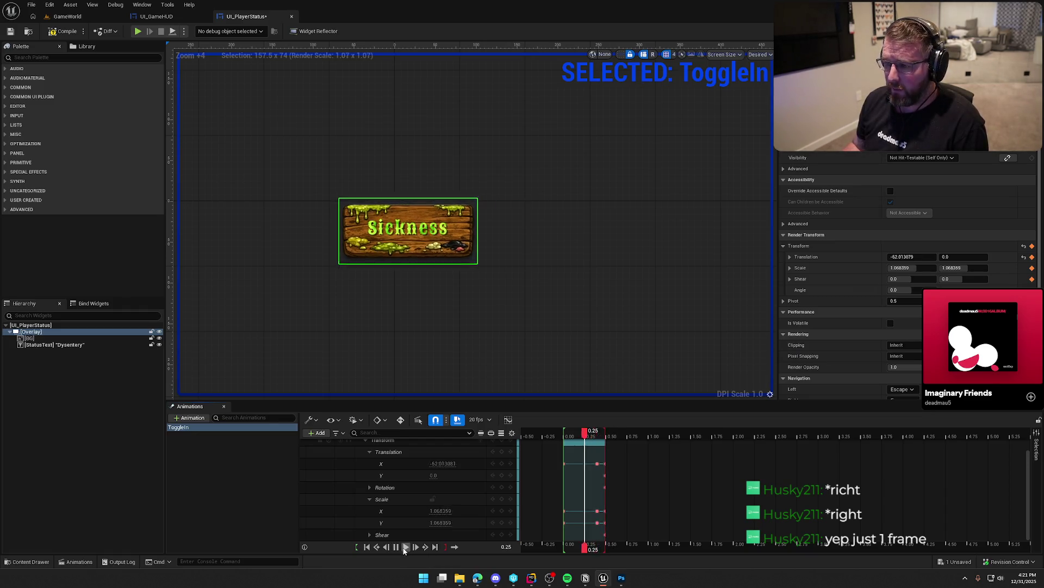
pyautogui.click(406, 547)
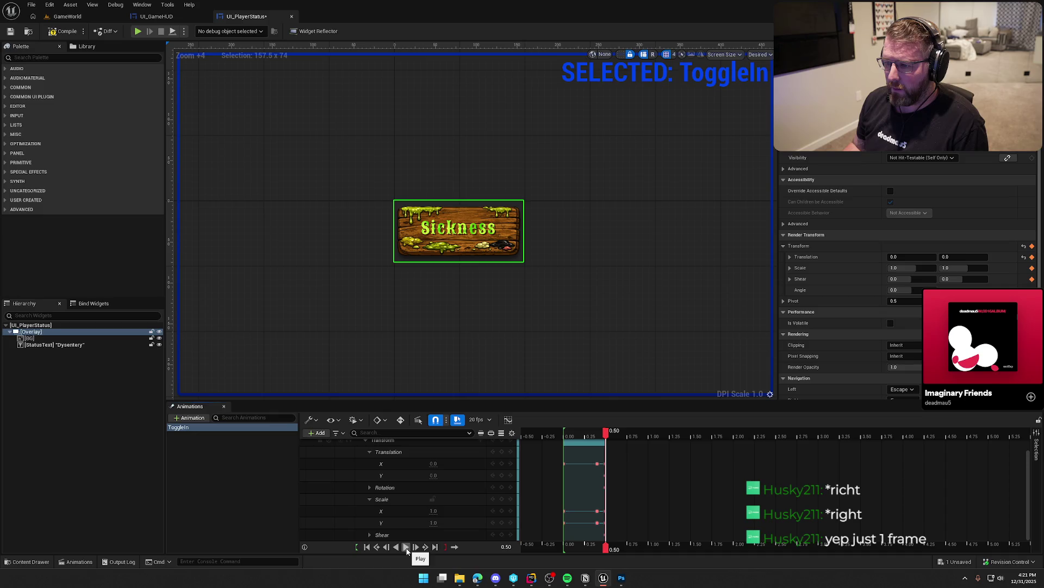
pyautogui.click(406, 547)
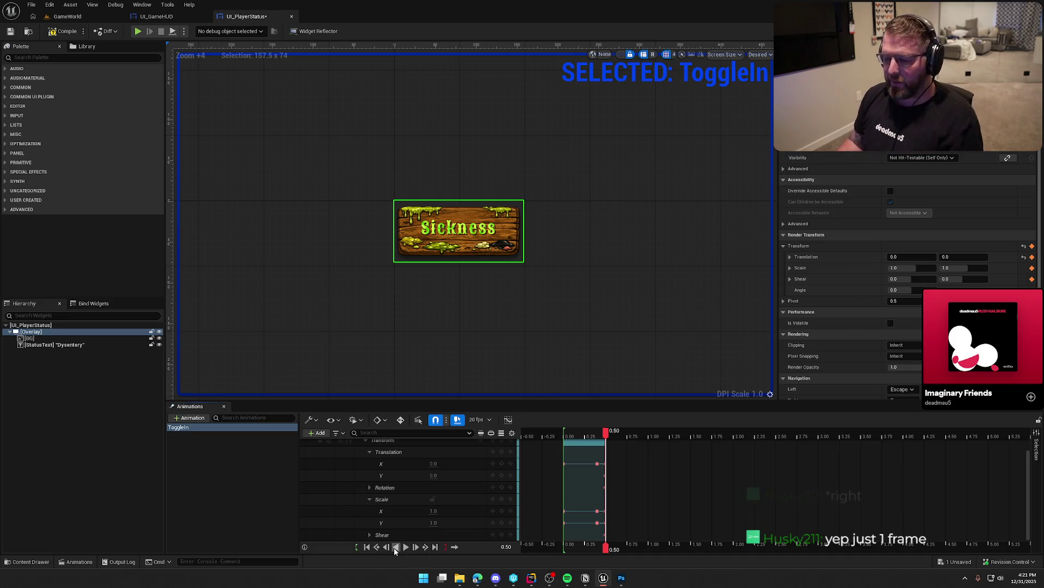
pyautogui.click(397, 547)
pyautogui.click(407, 548)
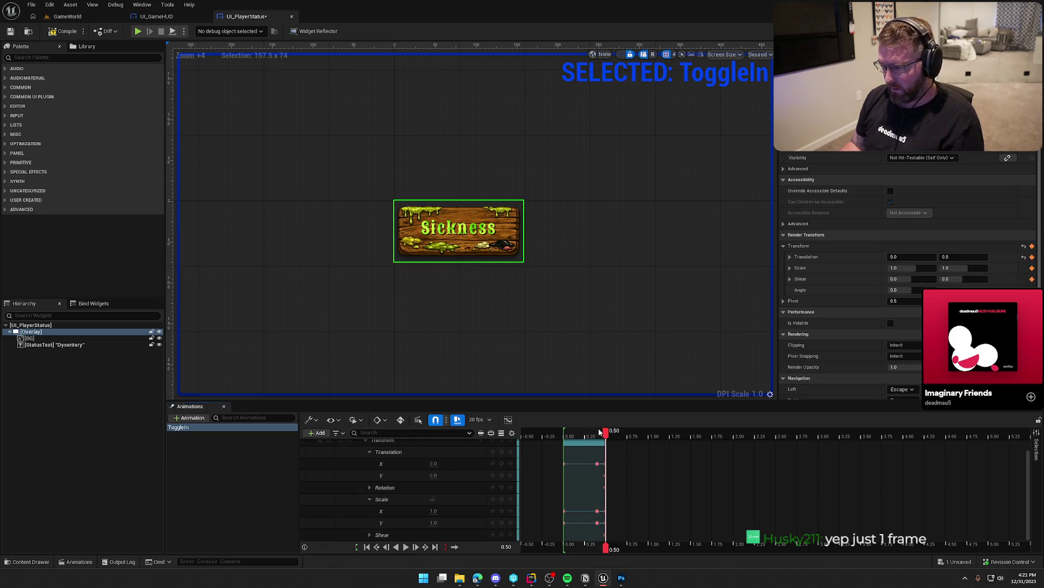
pyautogui.click(369, 499)
# - Key Shear at 0.00 and skew the sign's Shear X at 0.40
pyautogui.click(369, 468)
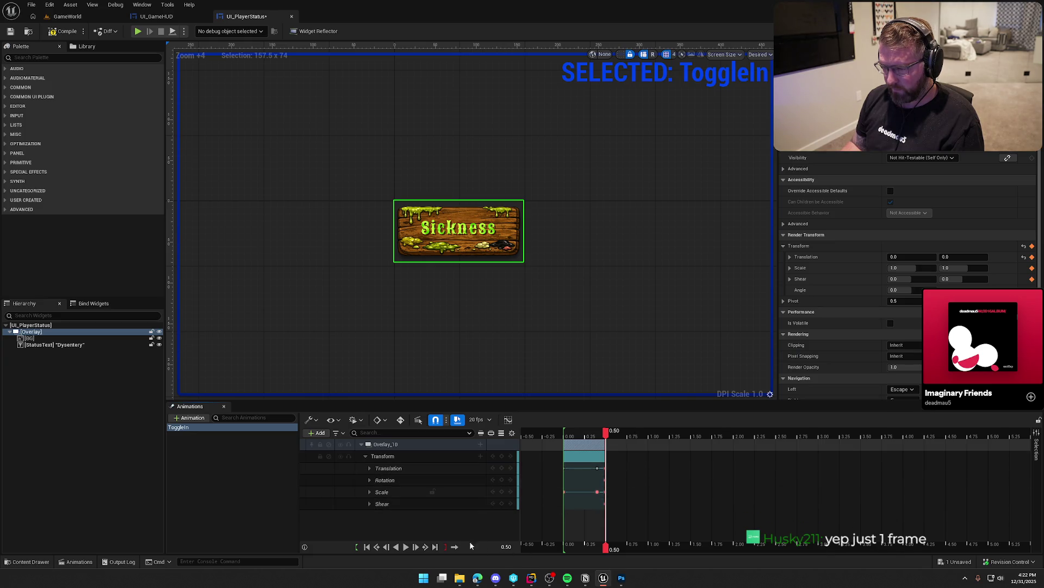
pyautogui.click(396, 546)
pyautogui.click(502, 503)
pyautogui.moveTo(564, 441); pyautogui.dragTo(597, 442)
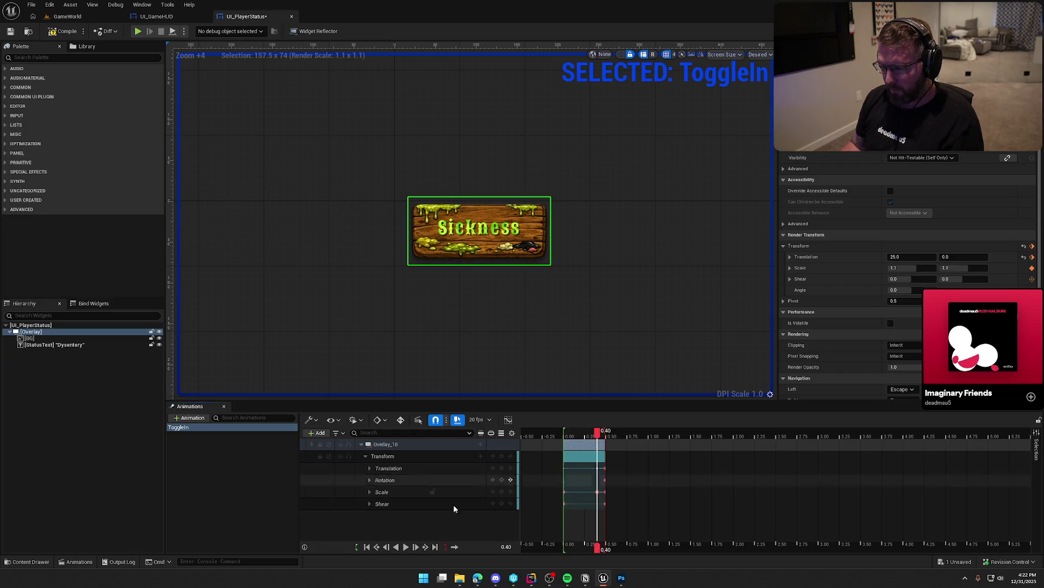
pyautogui.click(370, 504)
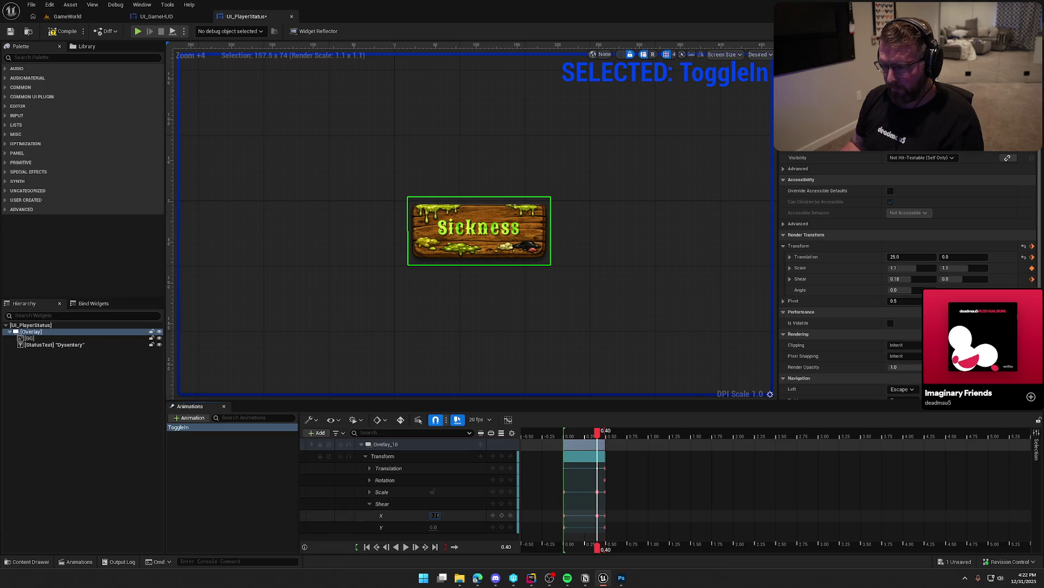
pyautogui.moveTo(435, 515); pyautogui.dragTo(413, 515)
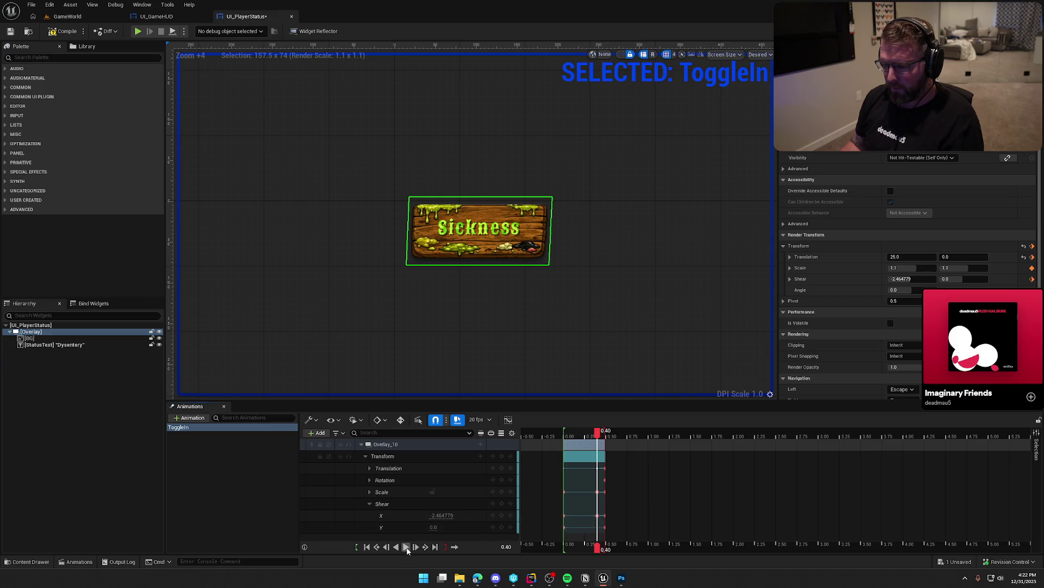
# - Preview the sheared slide-in forward and in reverse
pyautogui.click(406, 547)
pyautogui.click(406, 547)
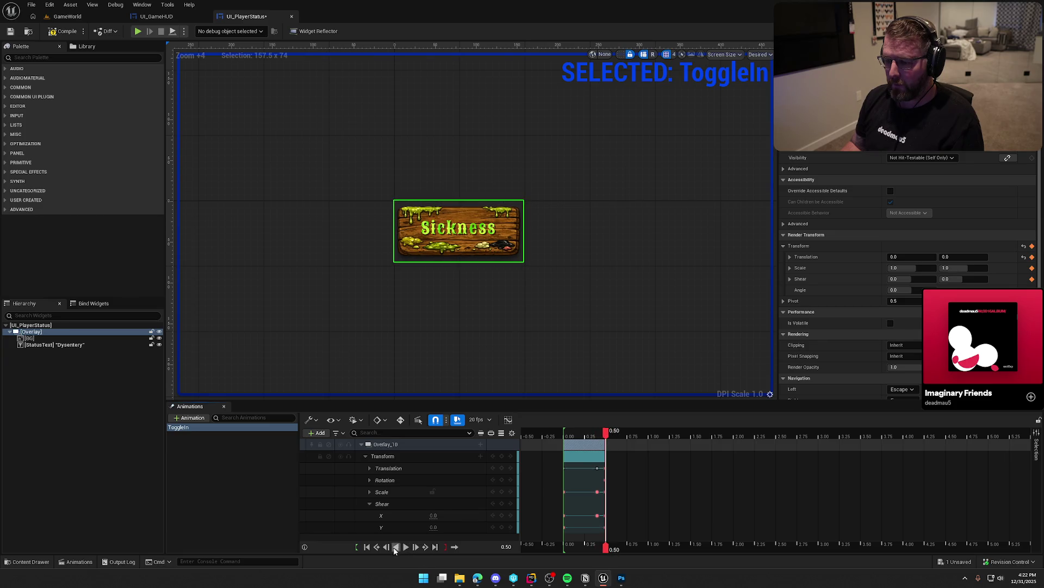
pyautogui.click(398, 548)
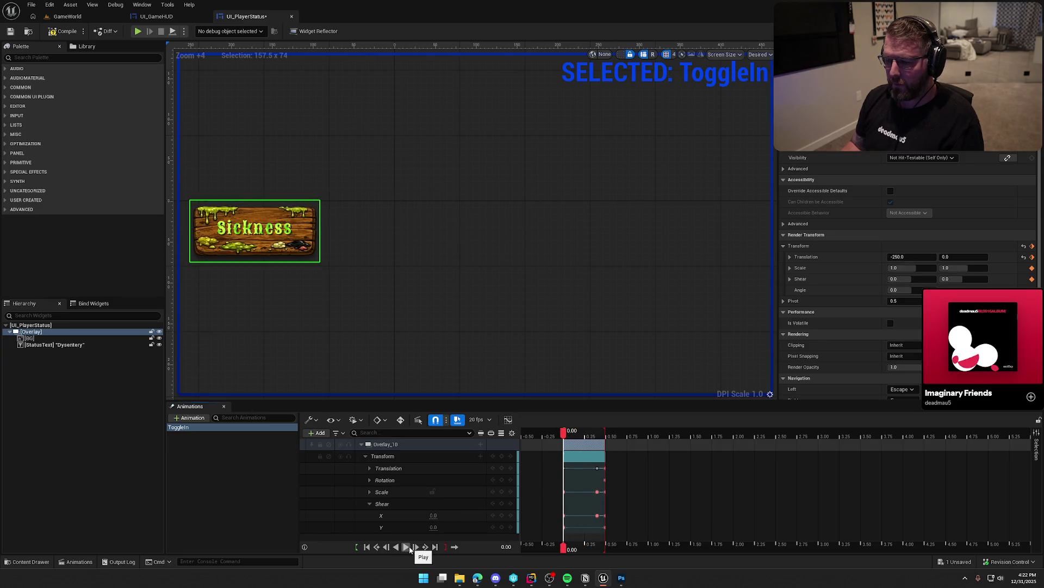
pyautogui.click(395, 312)
pyautogui.click(406, 547)
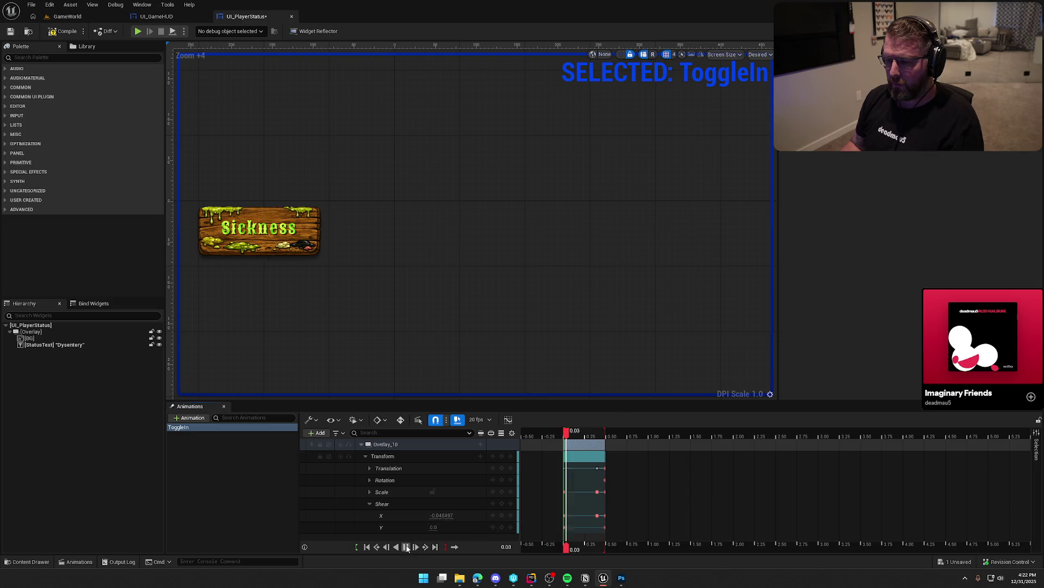
pyautogui.click(406, 547)
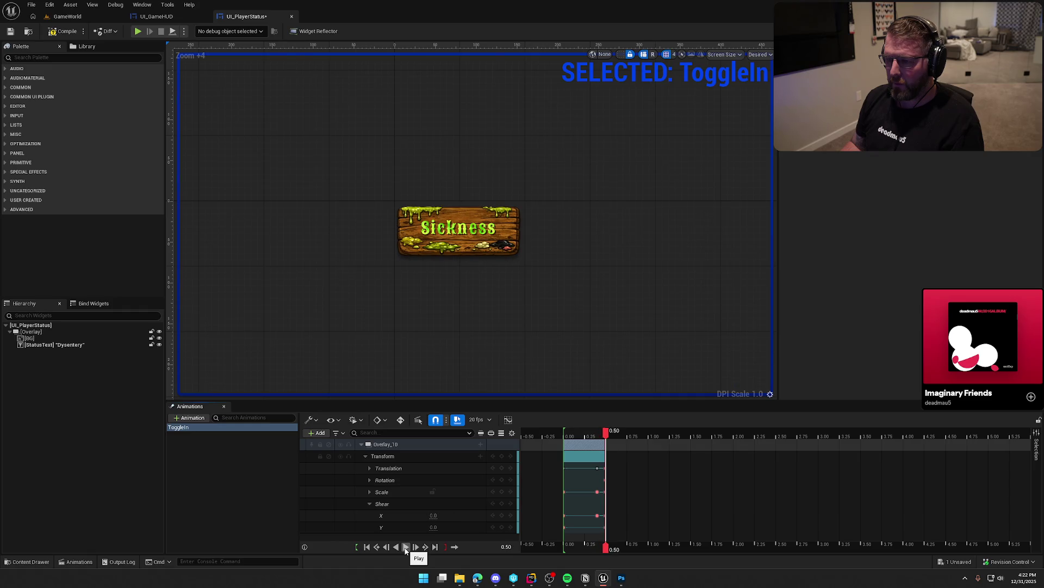
pyautogui.click(396, 547)
pyautogui.click(406, 547)
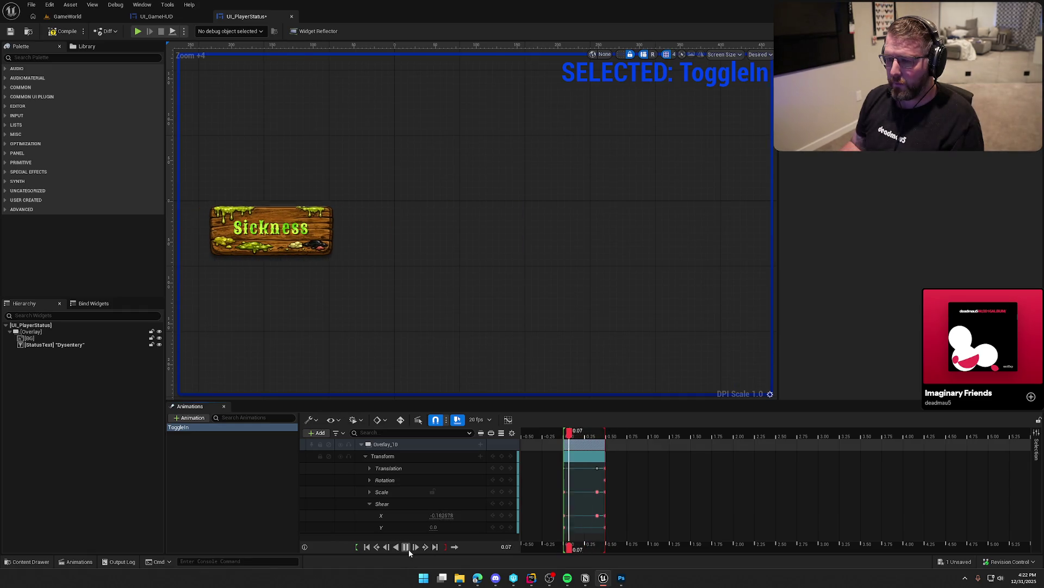
# - Delete the Shear track and play the animation back to the start
pyautogui.click(413, 503)
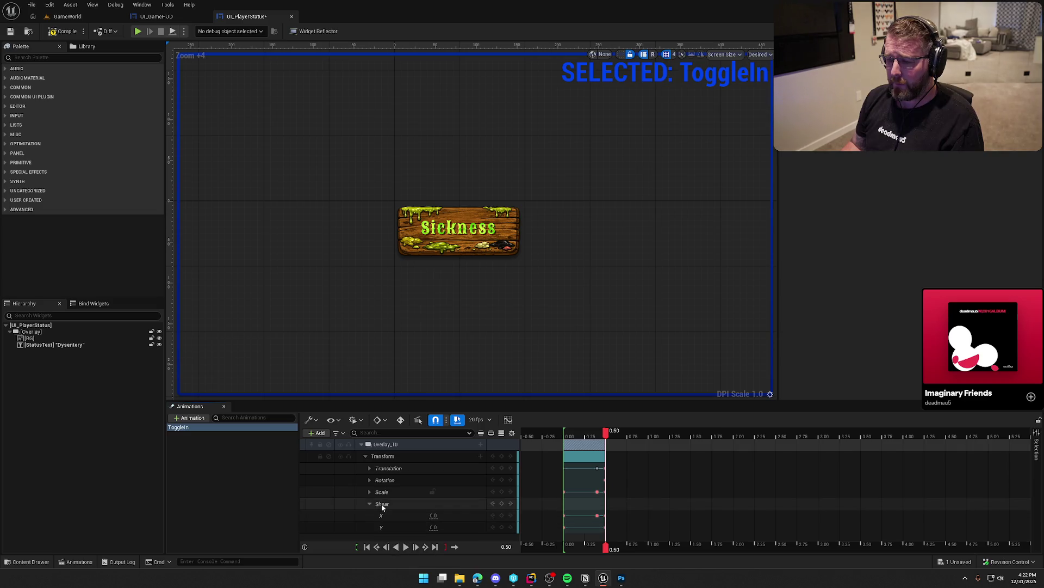
pyautogui.press('Delete')
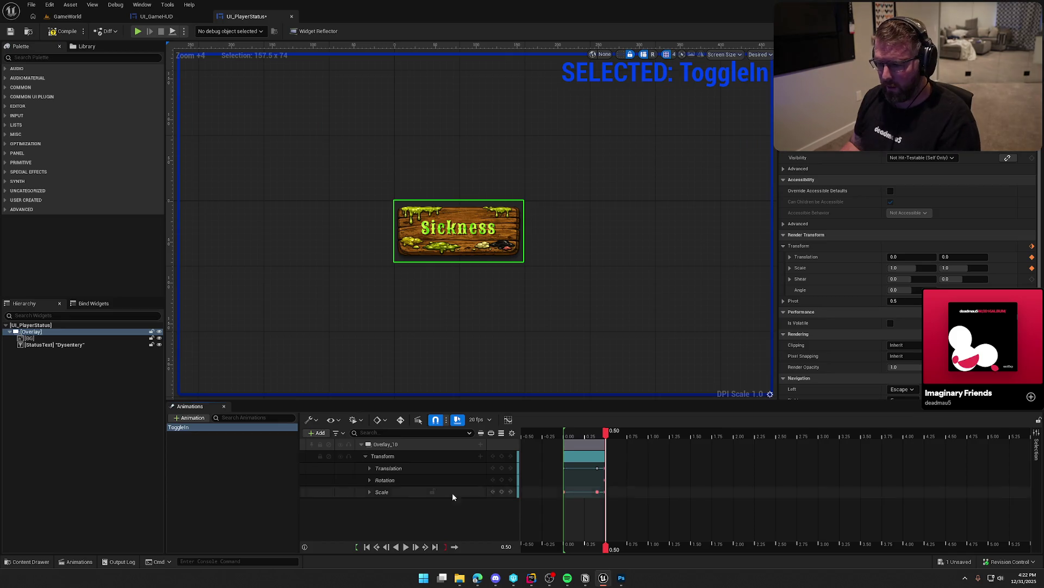
pyautogui.click(396, 547)
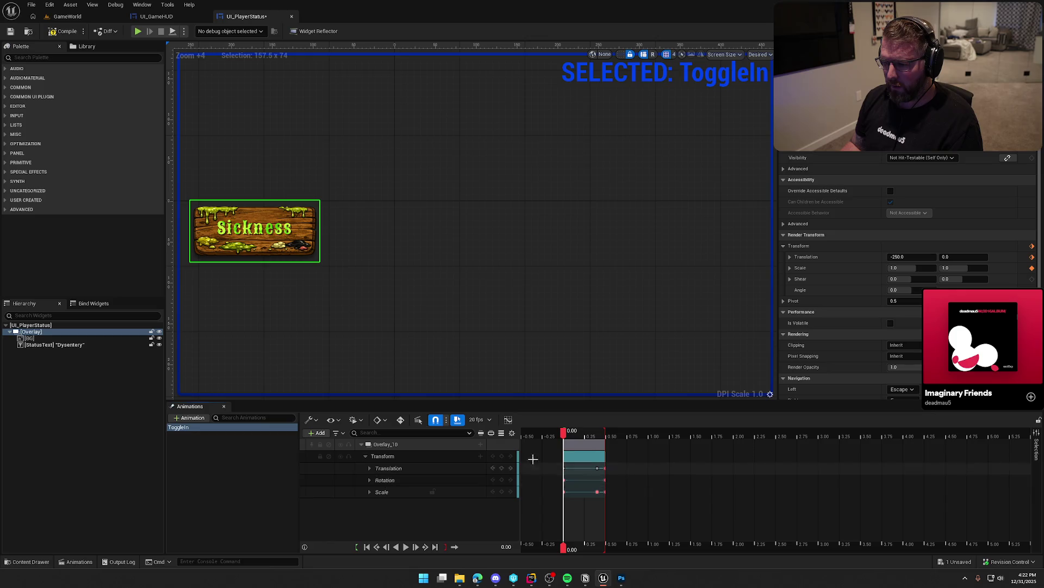
# - Key Overlay_10's Rotation Angle to -5 at 0.40
pyautogui.moveTo(564, 433); pyautogui.dragTo(598, 440)
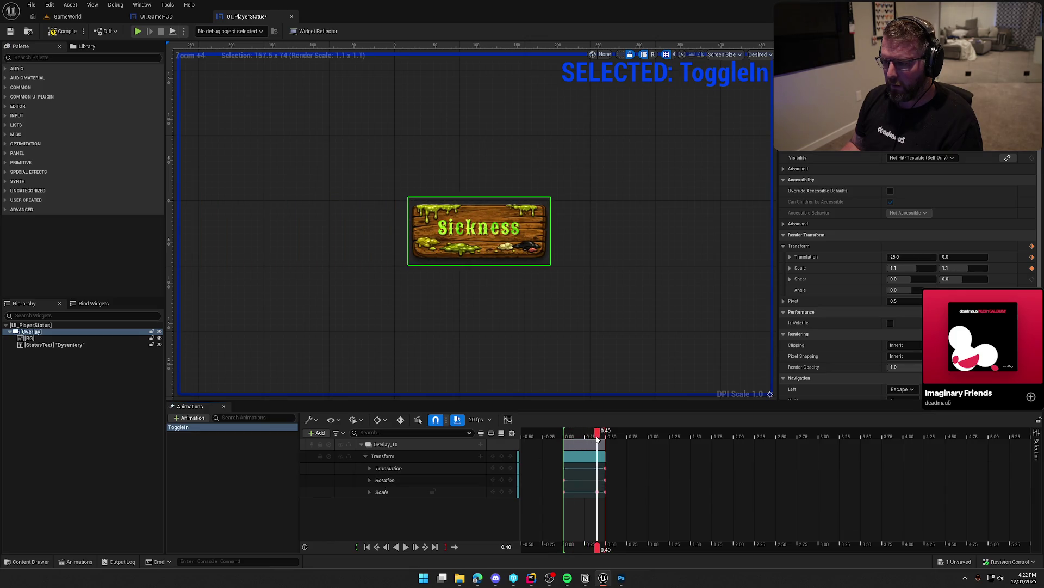
pyautogui.click(370, 480)
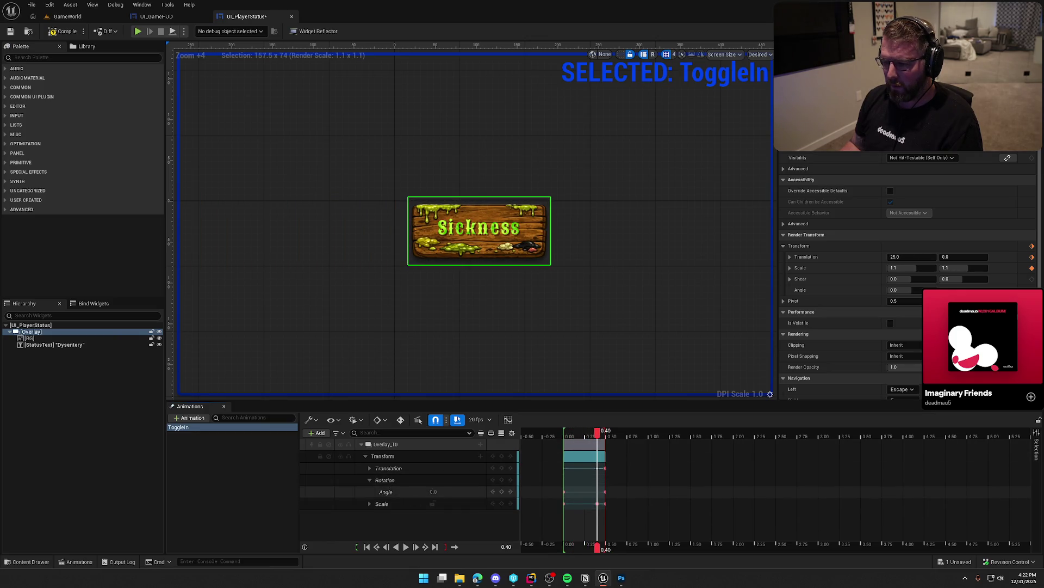
pyautogui.moveTo(433, 491); pyautogui.dragTo(433, 491)
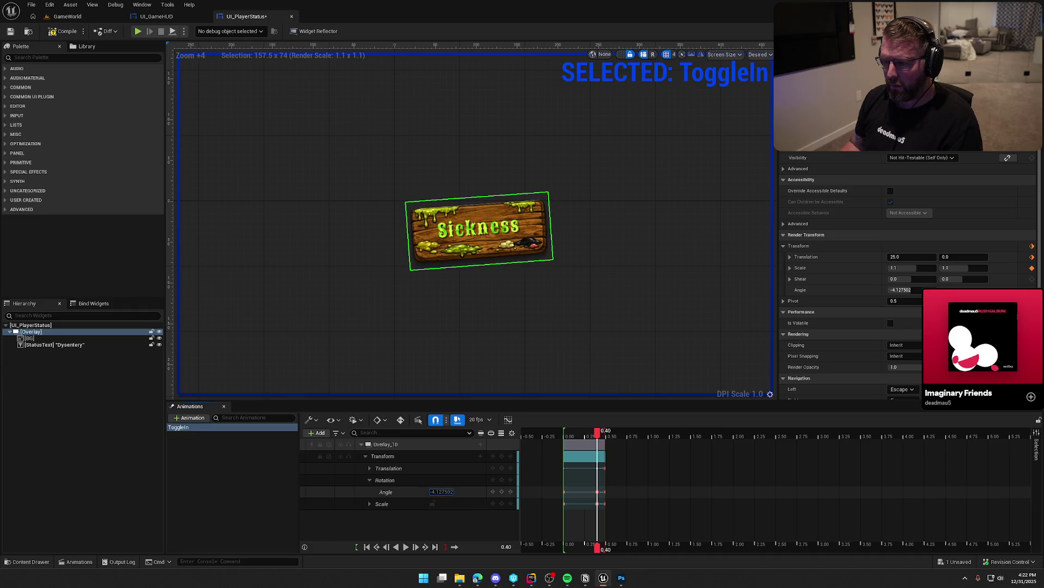
pyautogui.click(439, 491)
pyautogui.write('-5')
pyautogui.press('Return')
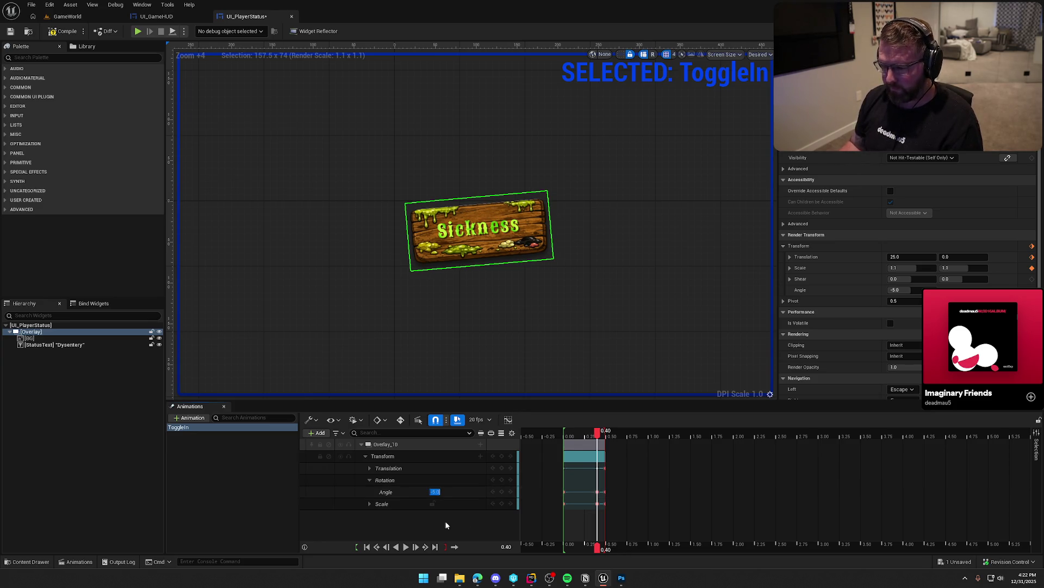
# - Replay ToggleIn repeatedly, forward and in reverse, to check the tilt
pyautogui.click(405, 547)
pyautogui.click(397, 547)
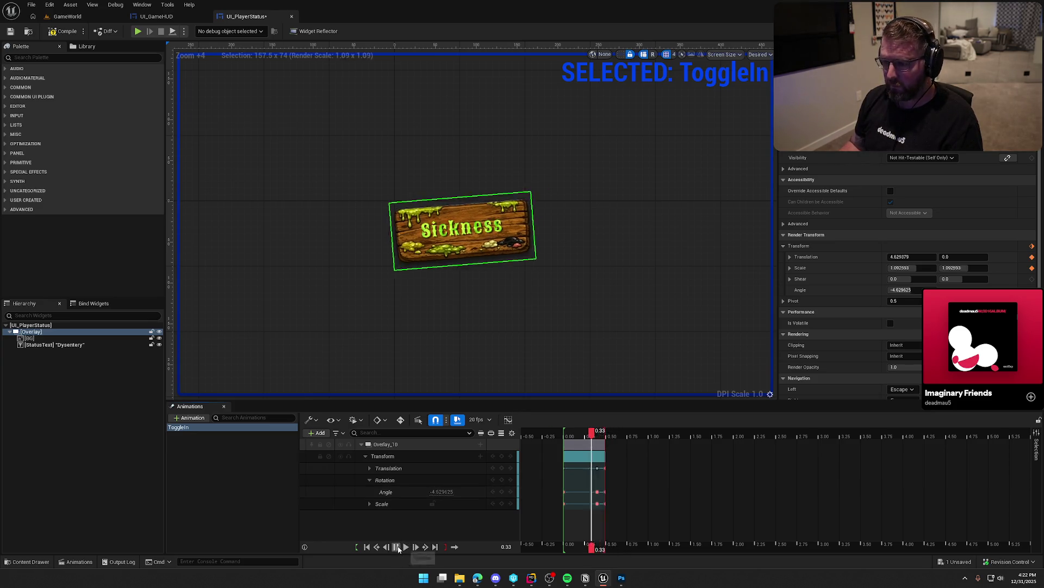
pyautogui.click(406, 547)
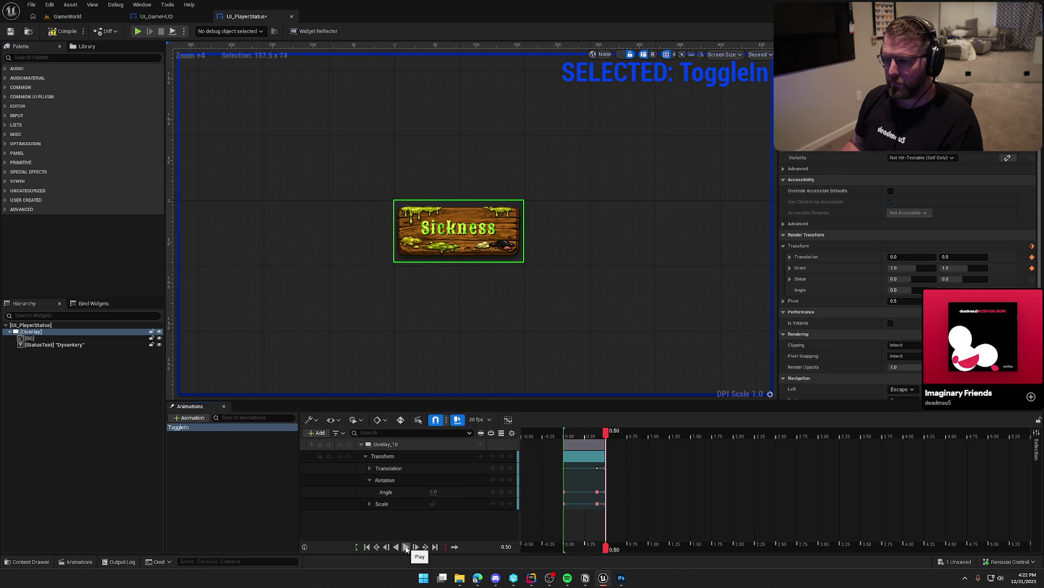
pyautogui.click(406, 547)
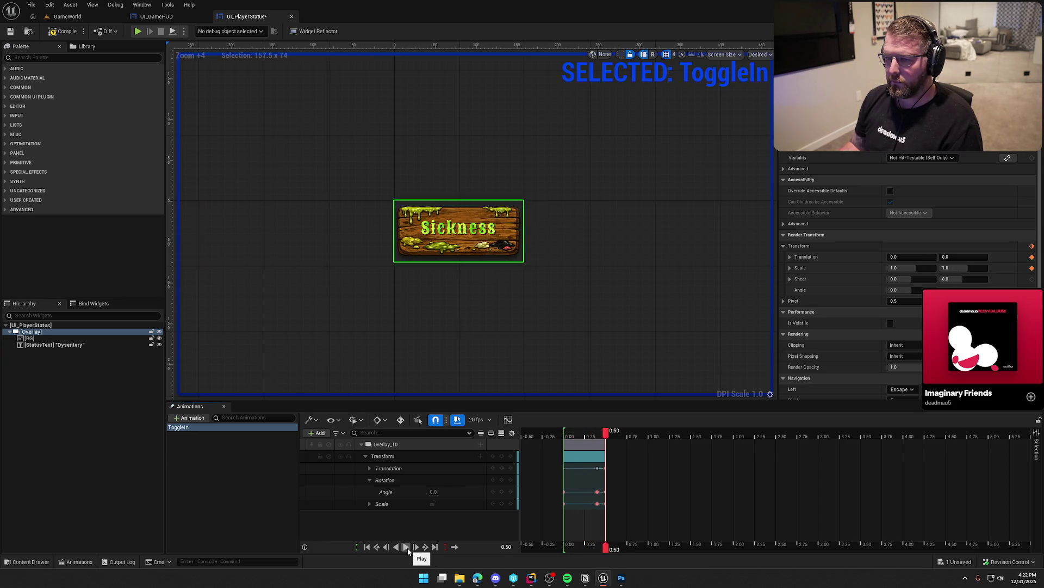
pyautogui.click(406, 547)
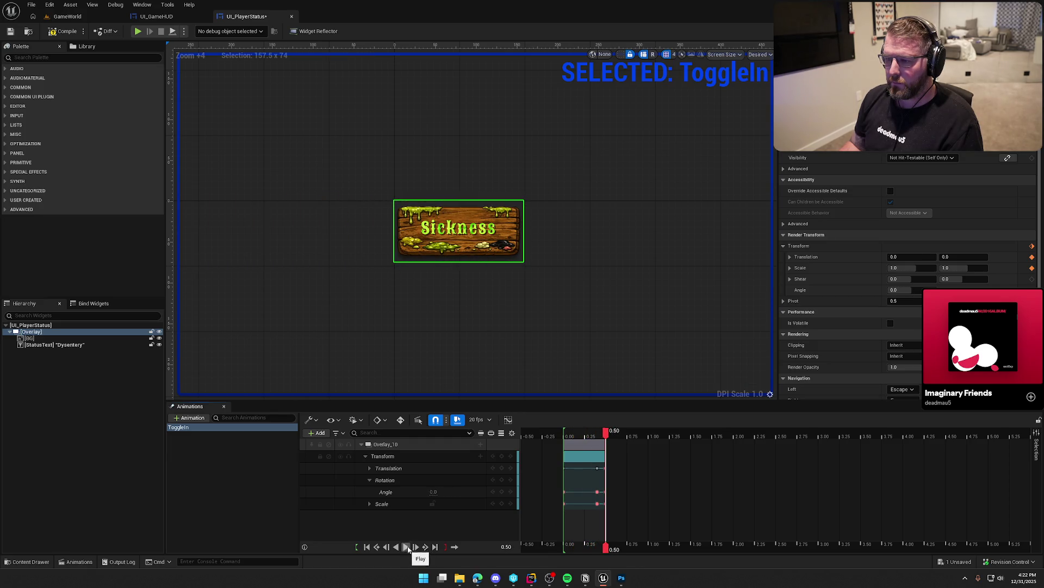
pyautogui.click(437, 344)
pyautogui.click(405, 547)
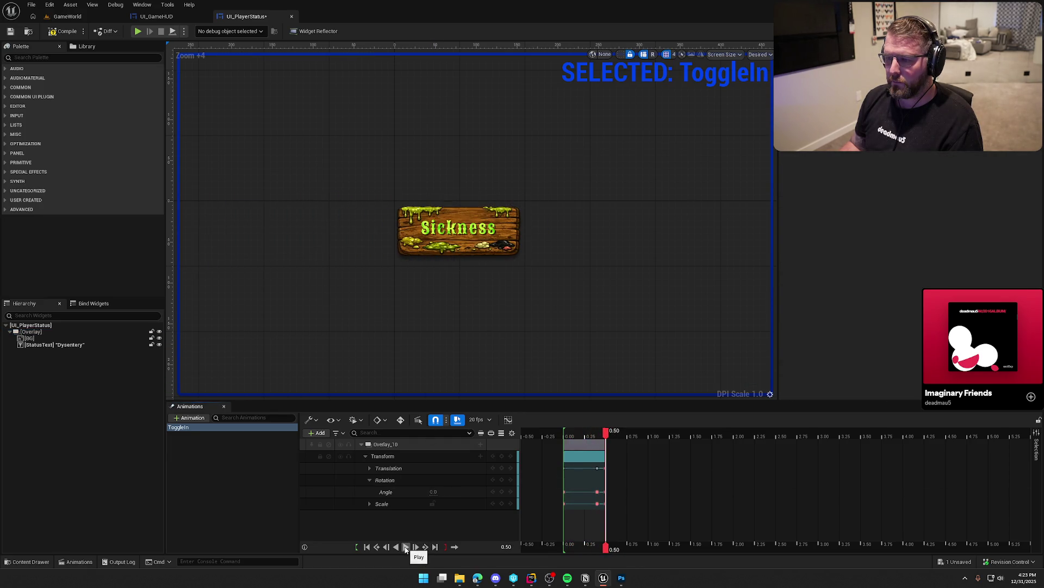
pyautogui.click(405, 547)
pyautogui.click(406, 546)
pyautogui.click(405, 546)
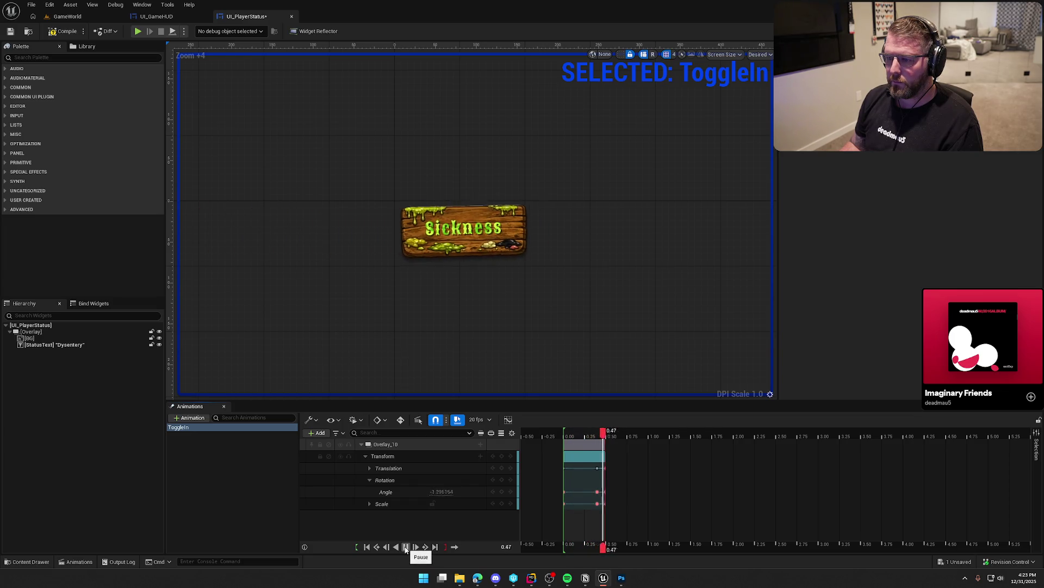
pyautogui.click(405, 547)
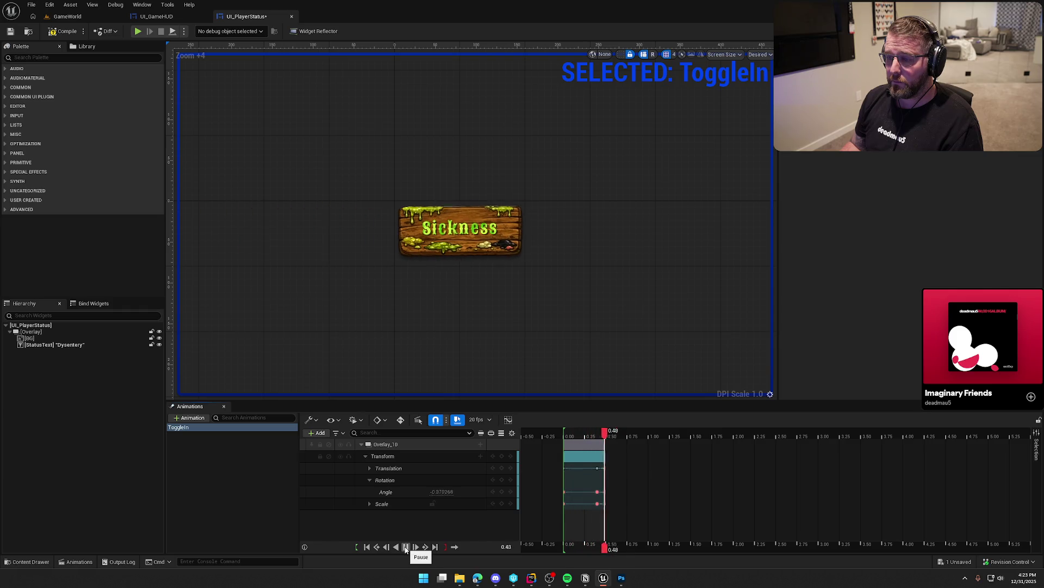
pyautogui.click(405, 546)
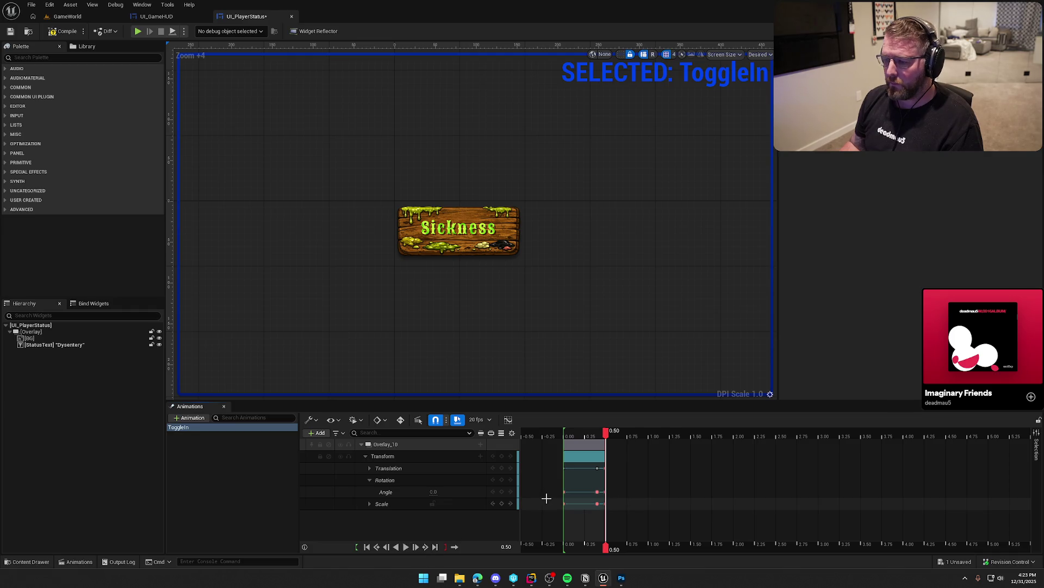
# - Add level Angle keys of 0 at 0.65, 0.85 and 1.00 after the tilt
pyautogui.moveTo(605, 432); pyautogui.dragTo(589, 433)
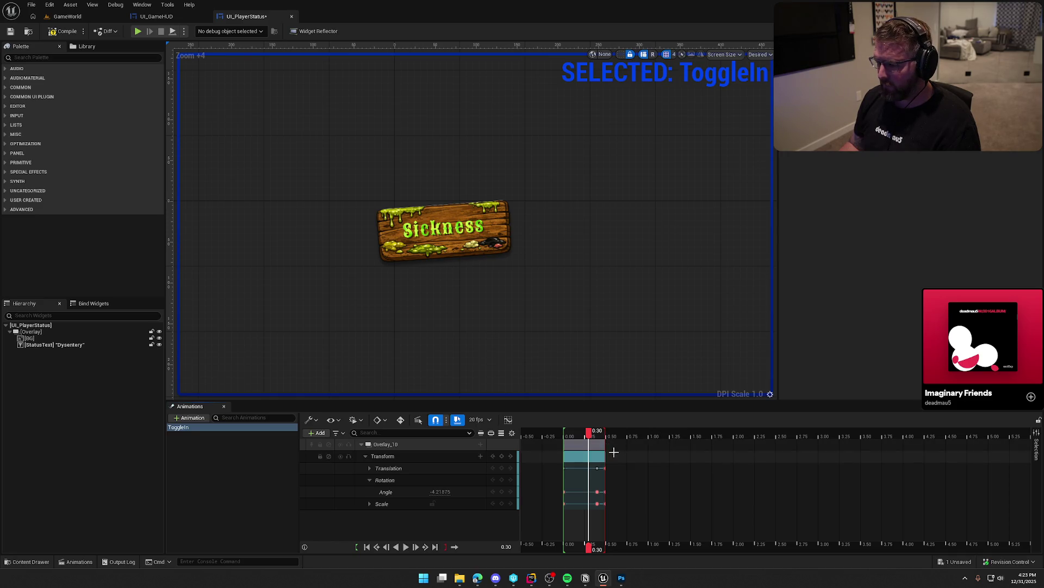
pyautogui.moveTo(588, 434); pyautogui.dragTo(620, 436)
pyautogui.click(649, 435)
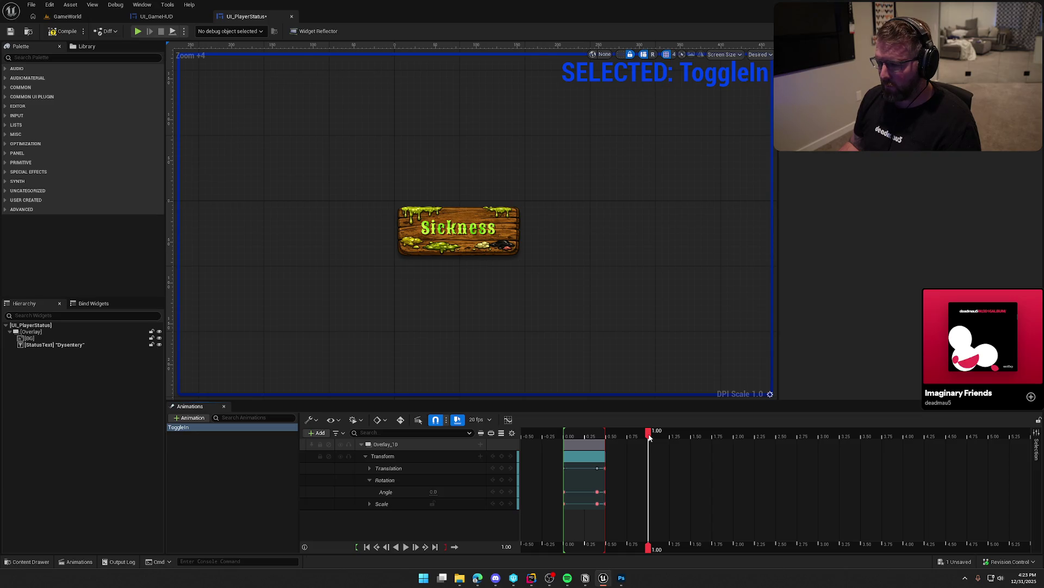
pyautogui.click(501, 491)
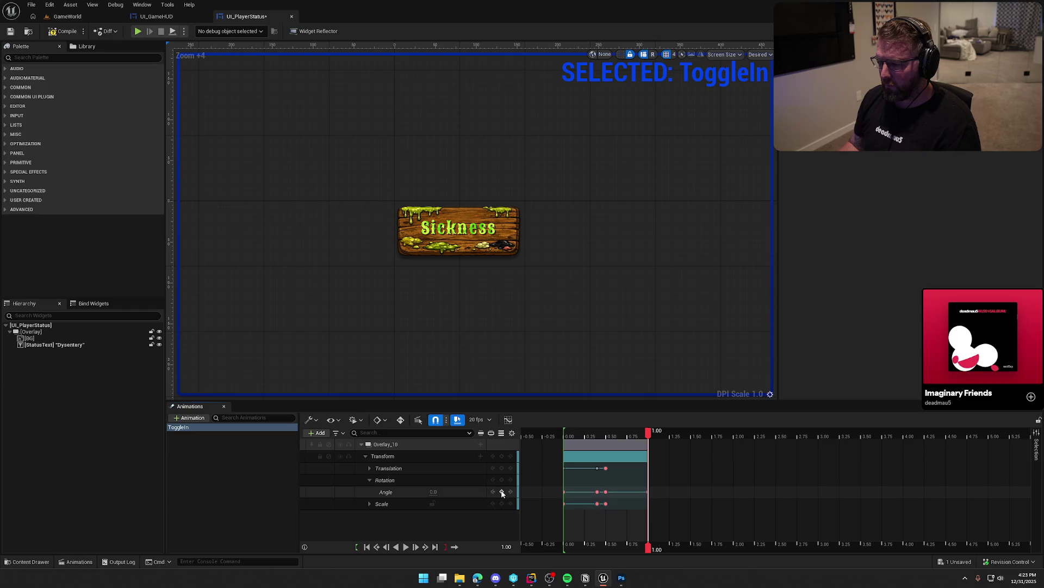
pyautogui.moveTo(648, 434); pyautogui.dragTo(619, 434)
pyautogui.click(441, 492)
pyautogui.write('0')
pyautogui.press('Return')
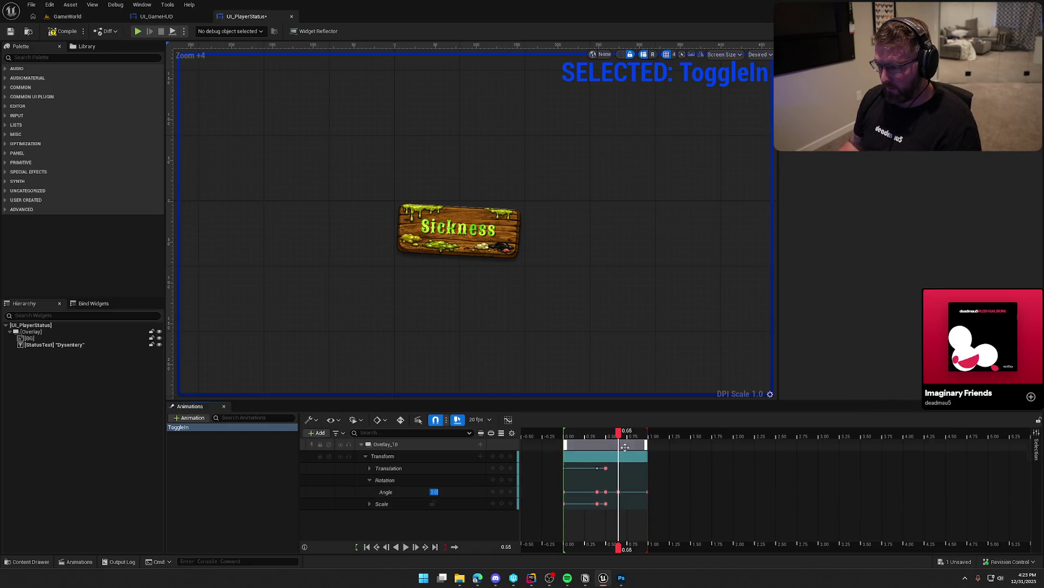
pyautogui.moveTo(619, 433); pyautogui.dragTo(636, 437)
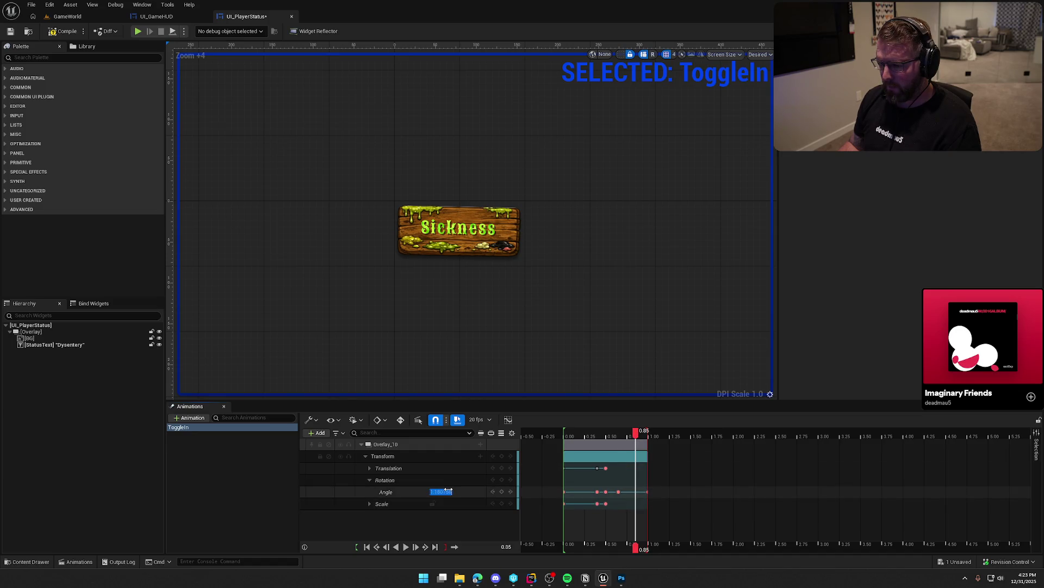
pyautogui.write('0')
pyautogui.press('Return')
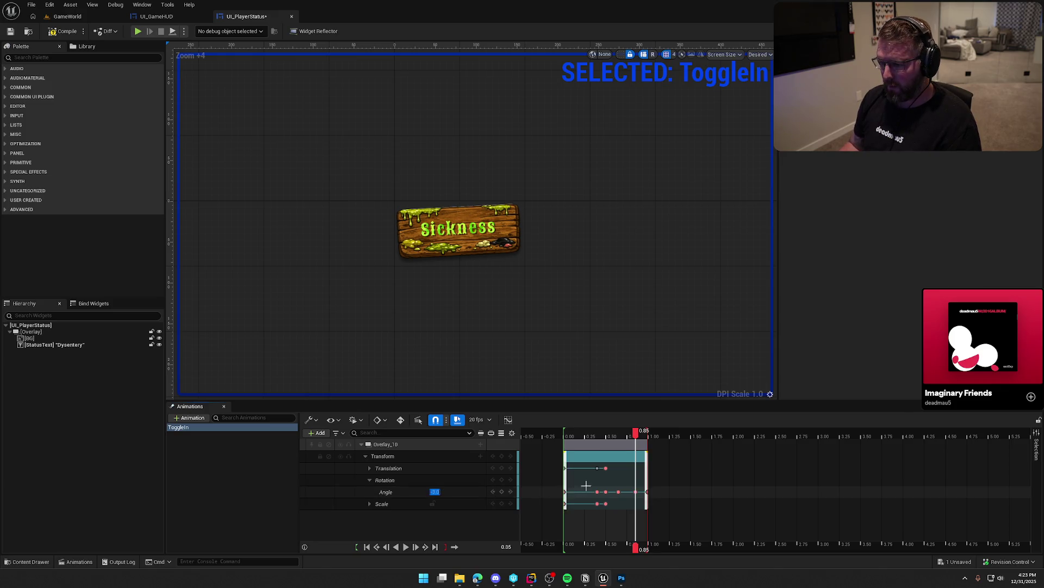
# - Replay ToggleIn several times to check it, then save UI_PlayerStatus
pyautogui.click(406, 547)
pyautogui.click(405, 547)
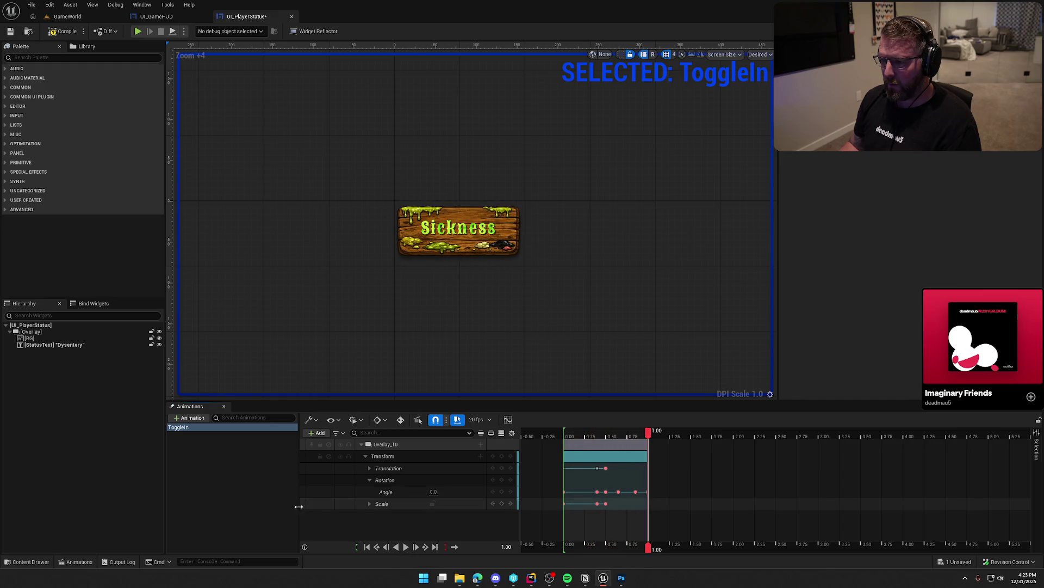
pyautogui.click(405, 547)
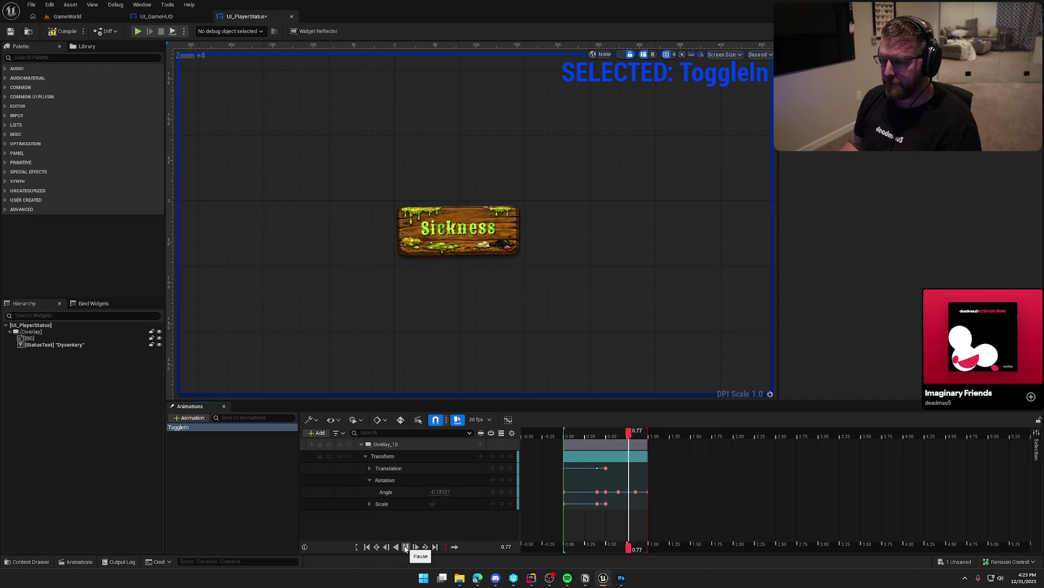
pyautogui.click(406, 547)
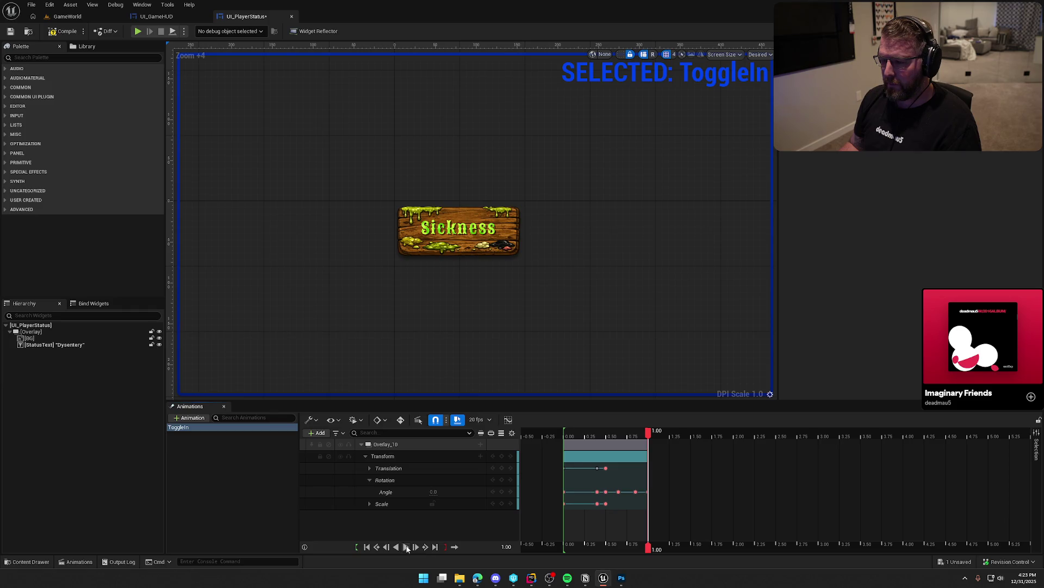
pyautogui.click(406, 547)
pyautogui.click(406, 547)
pyautogui.click(406, 547)
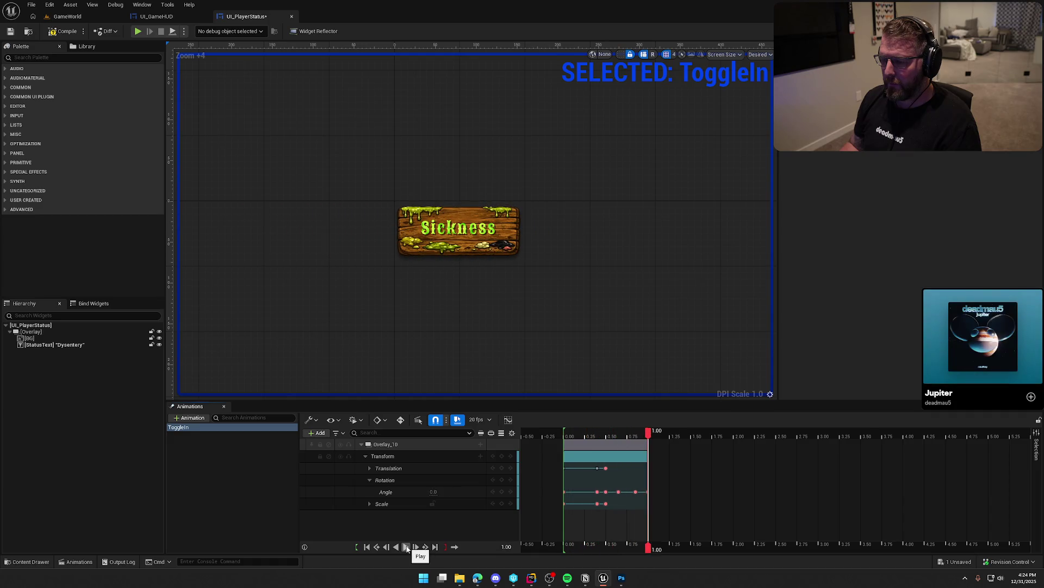
pyautogui.click(406, 547)
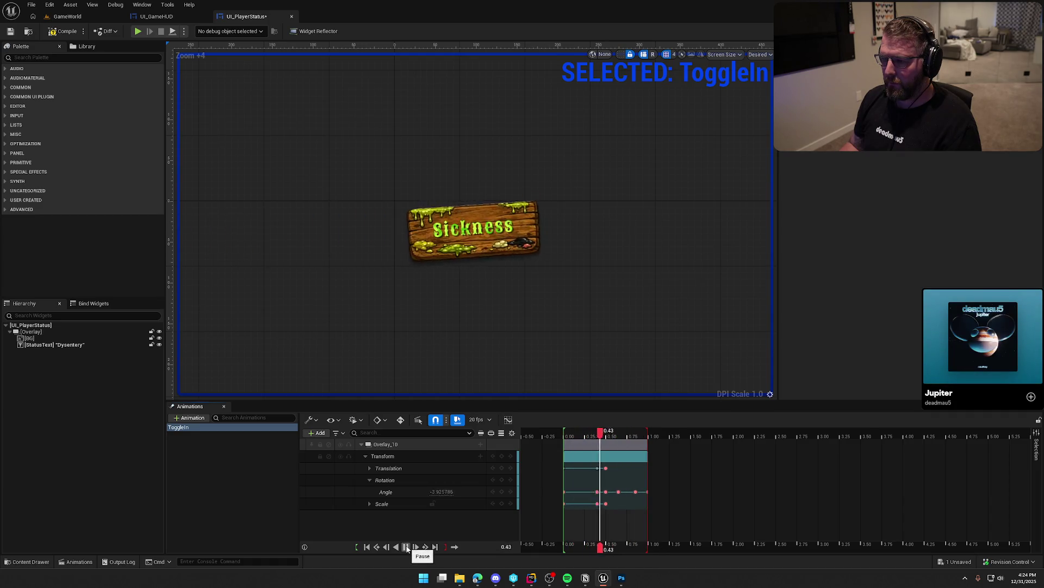
pyautogui.click(406, 547)
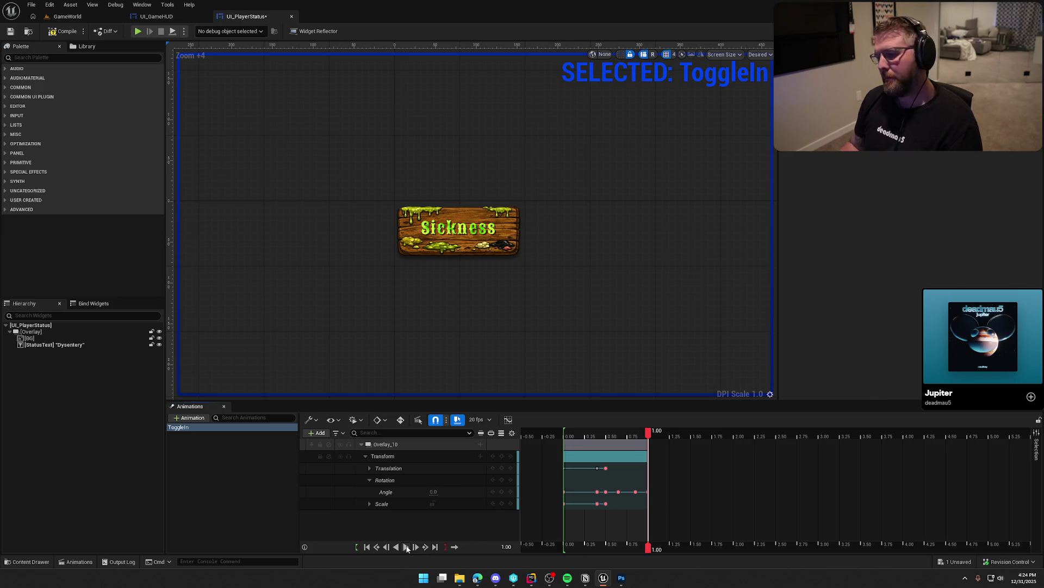
pyautogui.click(234, 472)
pyautogui.hotkey('ctrl', 's')
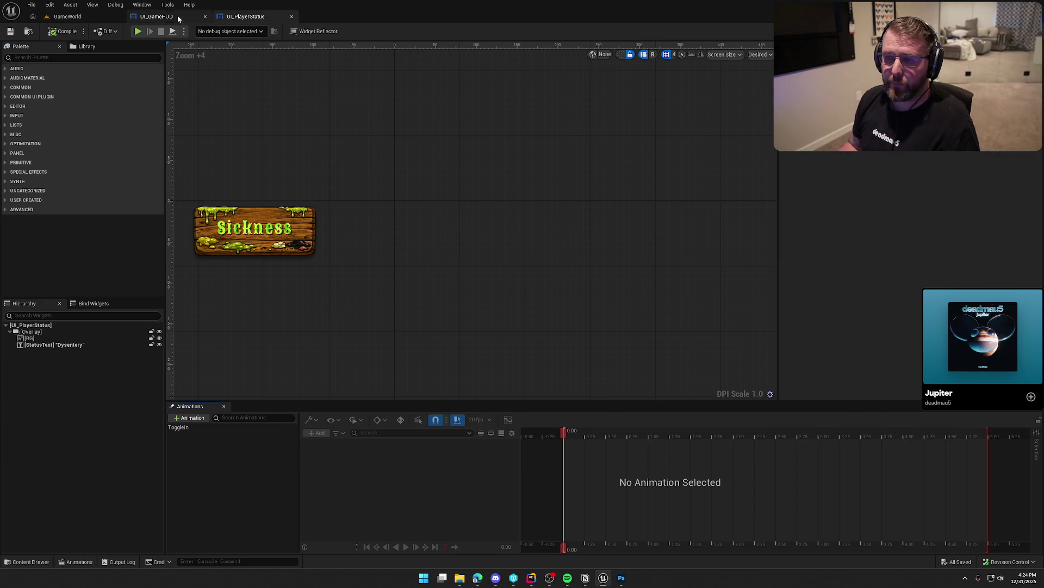
# - Add an Event Construct node in UI_PlayerStatus's event graph
pyautogui.click(1026, 31)
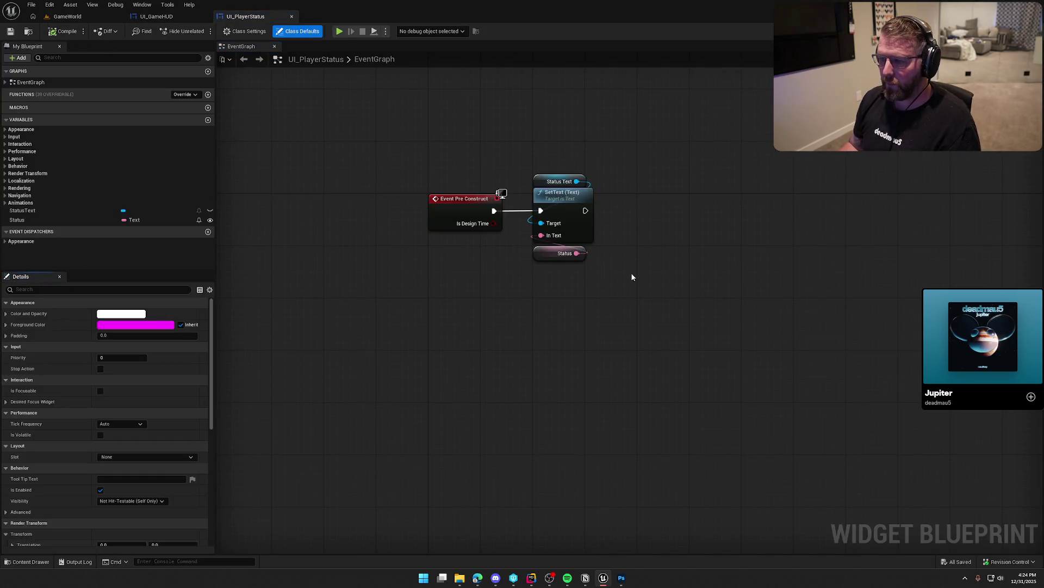
pyautogui.rightClick(434, 306)
pyautogui.write('construct')
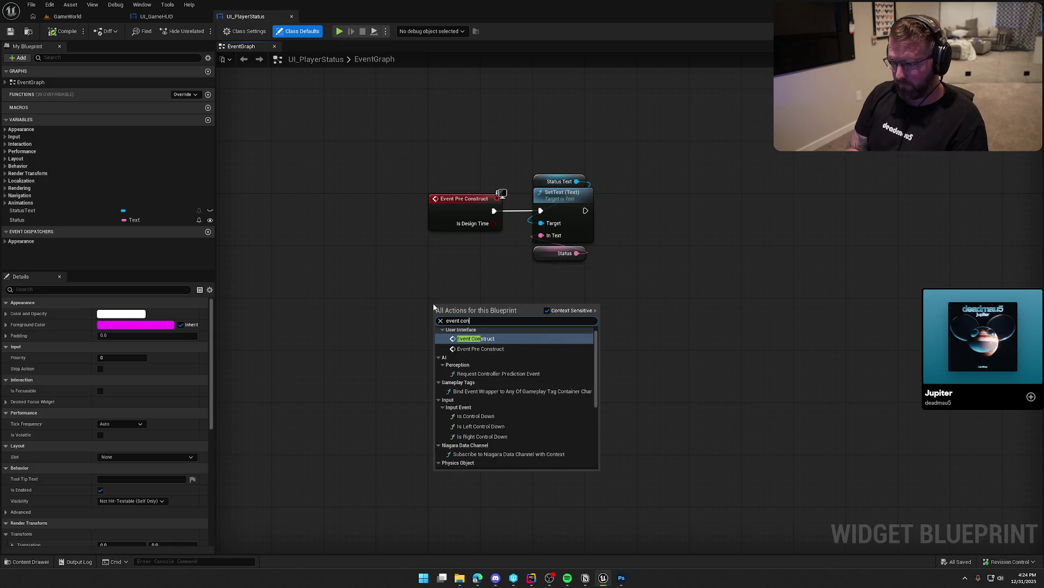
pyautogui.press('Return')
# - Wire Event Construct to Play Animation Forward with ToggleIn, then save the widget
pyautogui.click(4, 203)
pyautogui.moveTo(24, 210)
pyautogui.mouseDown()
pyautogui.moveTo(468, 345)
pyautogui.moveTo(520, 343)
pyautogui.mouseUp()
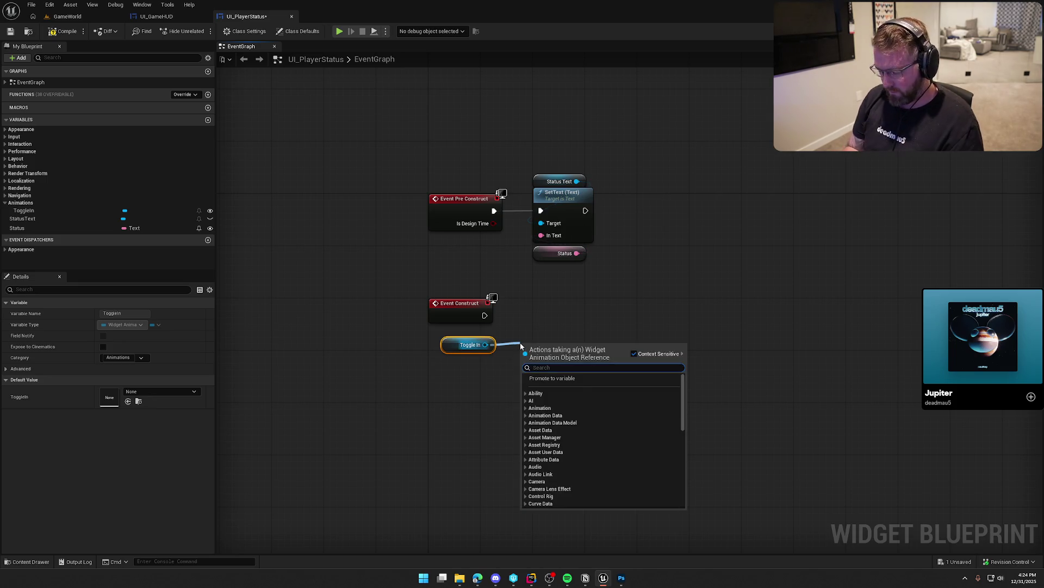
pyautogui.write('play')
pyautogui.press('Down')
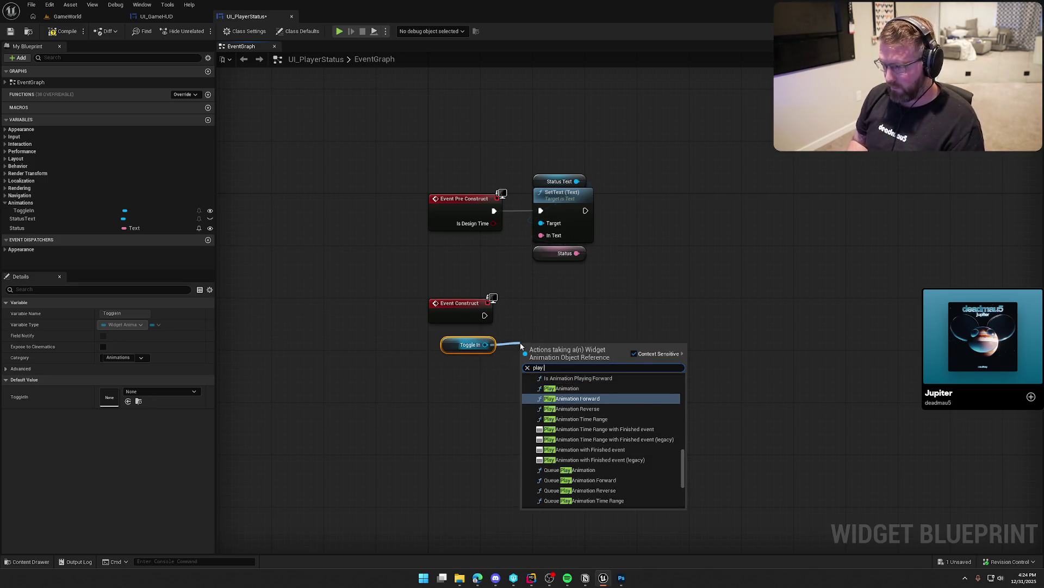
pyautogui.press('Return')
pyautogui.moveTo(496, 323)
pyautogui.mouseDown()
pyautogui.moveTo(527, 360)
pyautogui.moveTo(589, 300)
pyautogui.mouseUp()
pyautogui.click(508, 377)
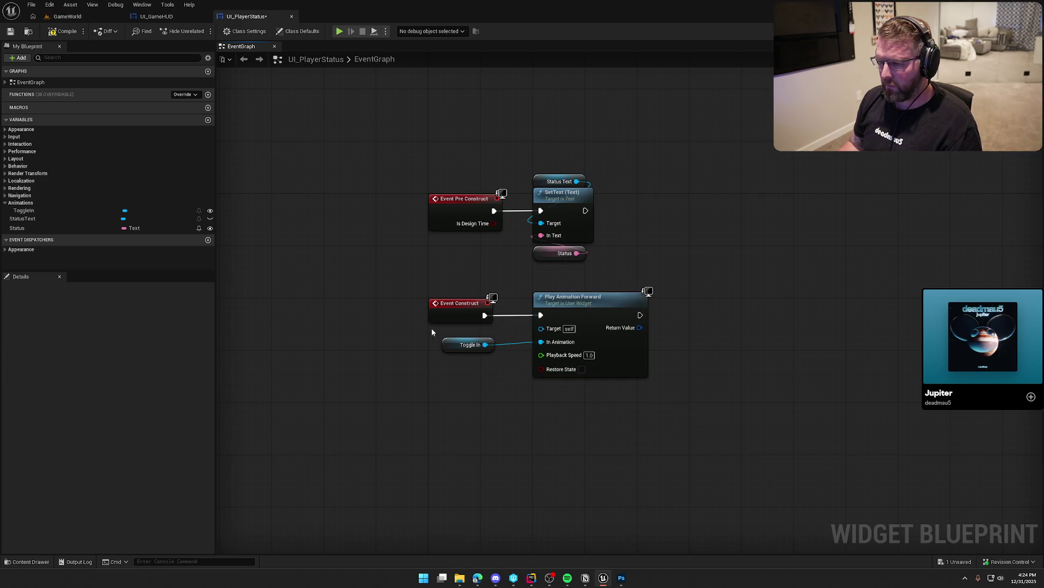
pyautogui.hotkey('ctrl', 's')
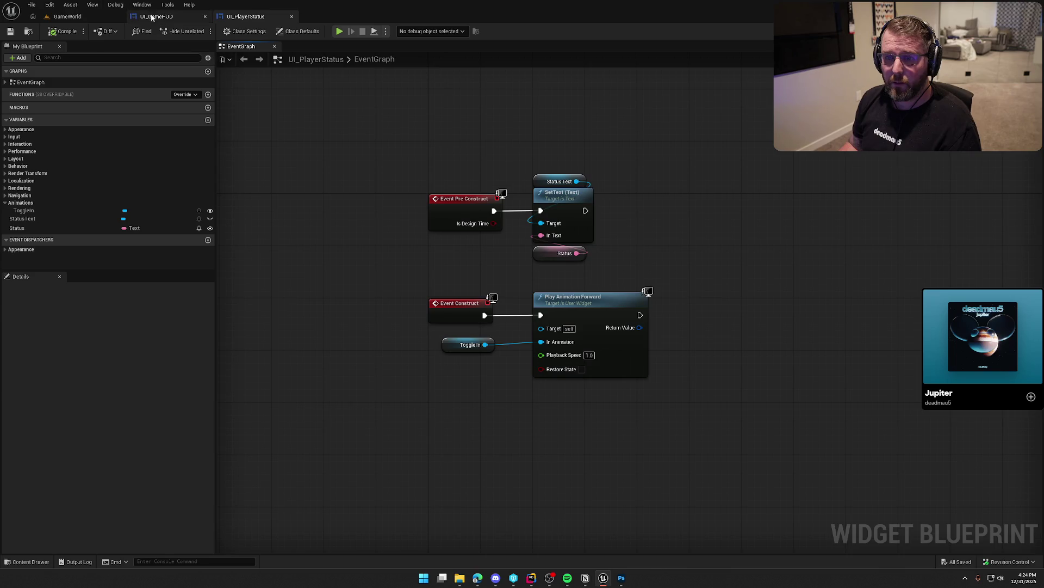
# - In UI_GameHUD's event graph, add an Add Child node fed by a PlayerStatusContainer getter
pyautogui.click(156, 16)
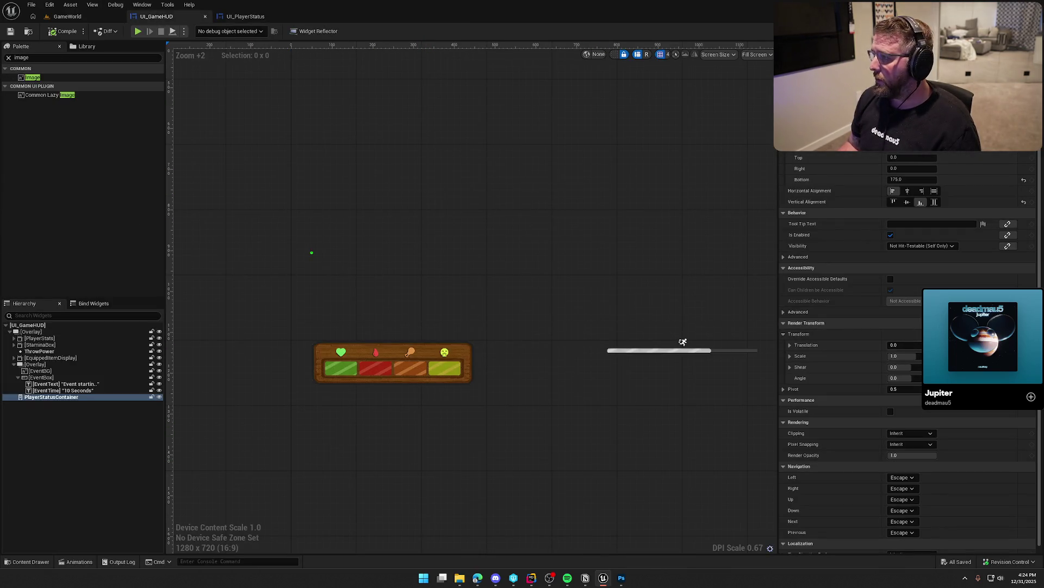
pyautogui.scroll(-5, 619, 358)
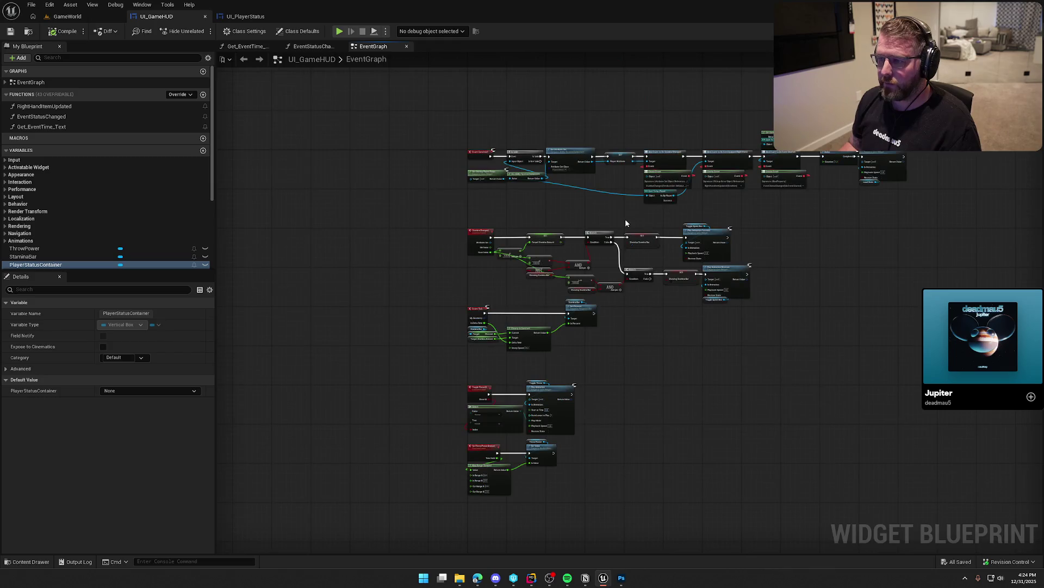
pyautogui.scroll(3, 625, 220)
pyautogui.scroll(2, 577, 201)
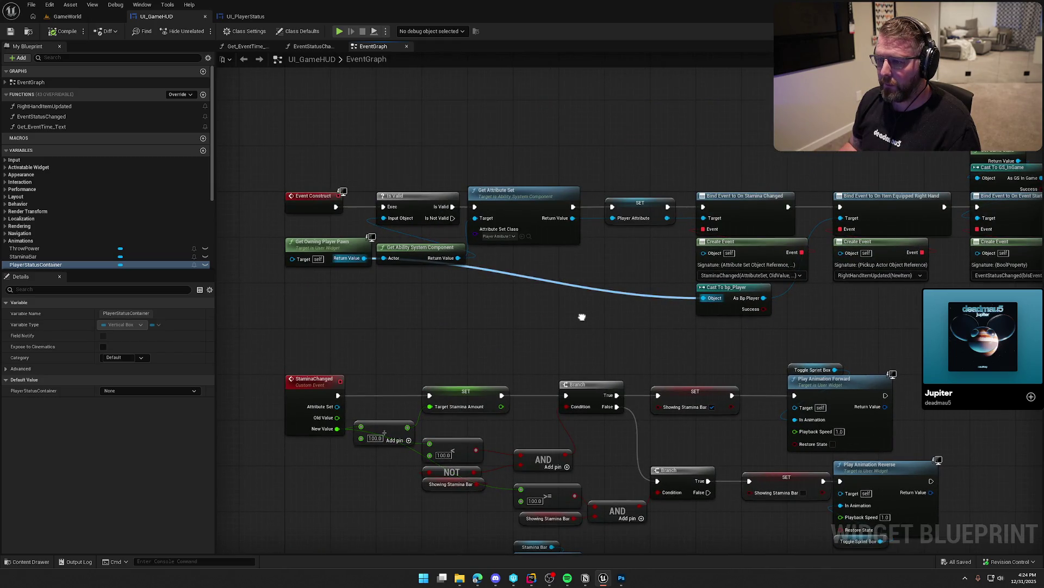
pyautogui.moveTo(582, 316); pyautogui.dragTo(107, 301)
pyautogui.moveTo(435, 293); pyautogui.dragTo(142, 308)
pyautogui.moveTo(20, 269)
pyautogui.mouseDown()
pyautogui.moveTo(569, 133)
pyautogui.moveTo(649, 155)
pyautogui.mouseUp()
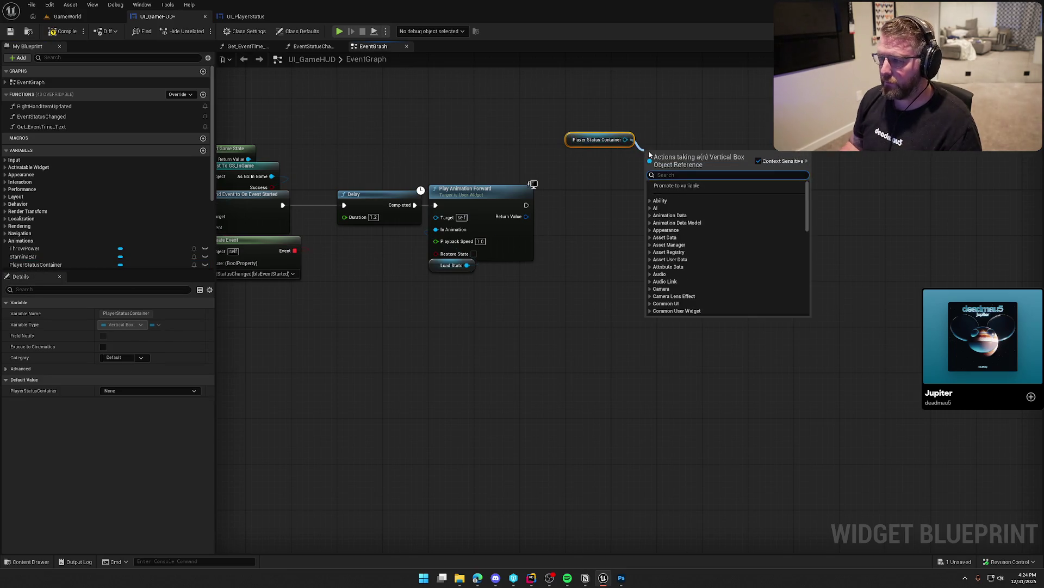
pyautogui.write('add')
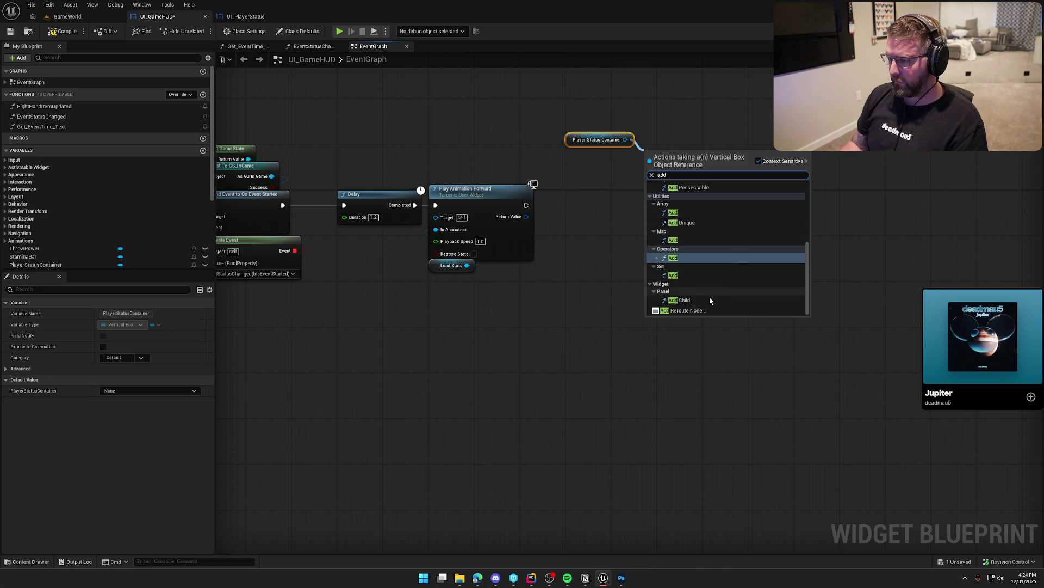
pyautogui.click(697, 299)
pyautogui.moveTo(680, 155); pyautogui.dragTo(729, 162)
# - After Play Animation Forward, create a UI_PlayerStatus widget with Status set to Measles
pyautogui.moveTo(527, 205); pyautogui.dragTo(588, 220)
pyautogui.write('create wid')
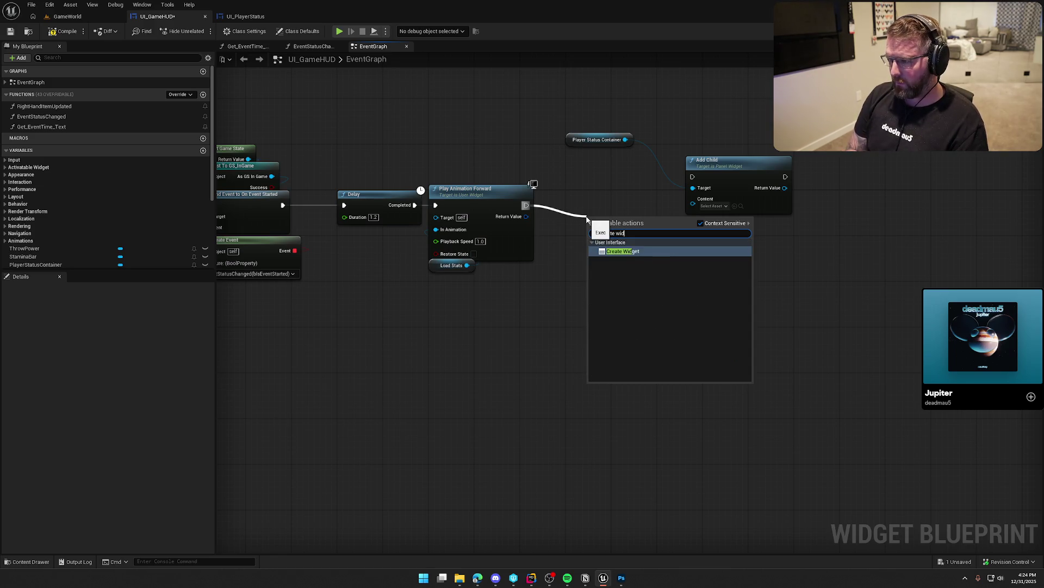
pyautogui.press('Return')
pyautogui.moveTo(626, 217); pyautogui.dragTo(615, 197)
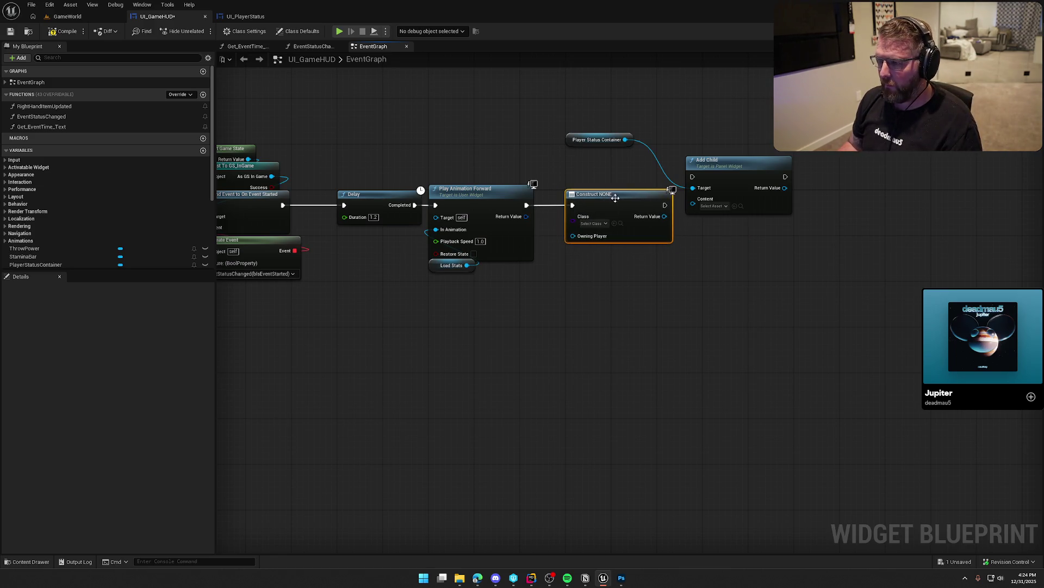
pyautogui.click(596, 223)
pyautogui.write('players')
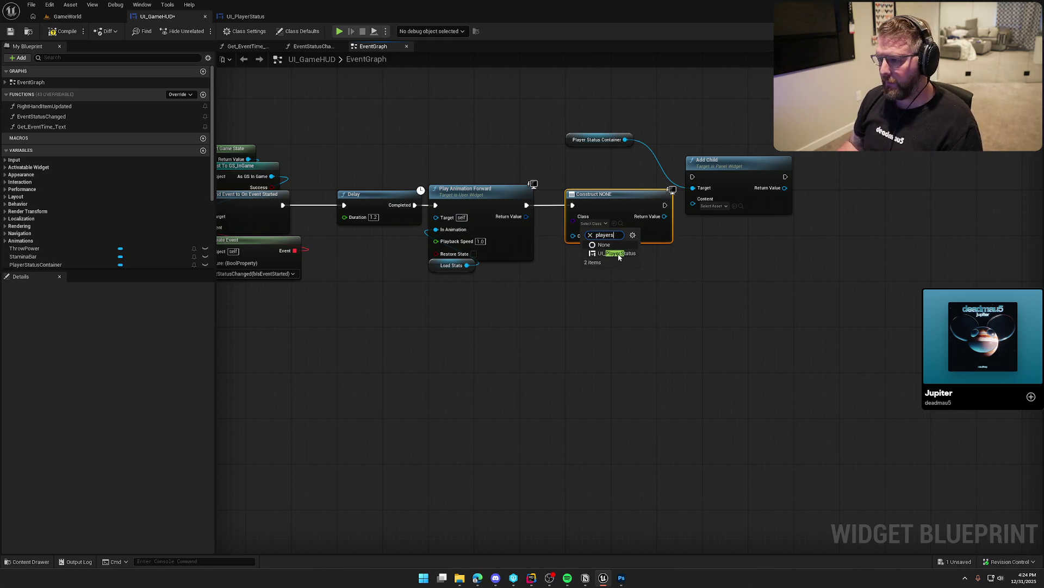
pyautogui.click(619, 254)
pyautogui.click(602, 251)
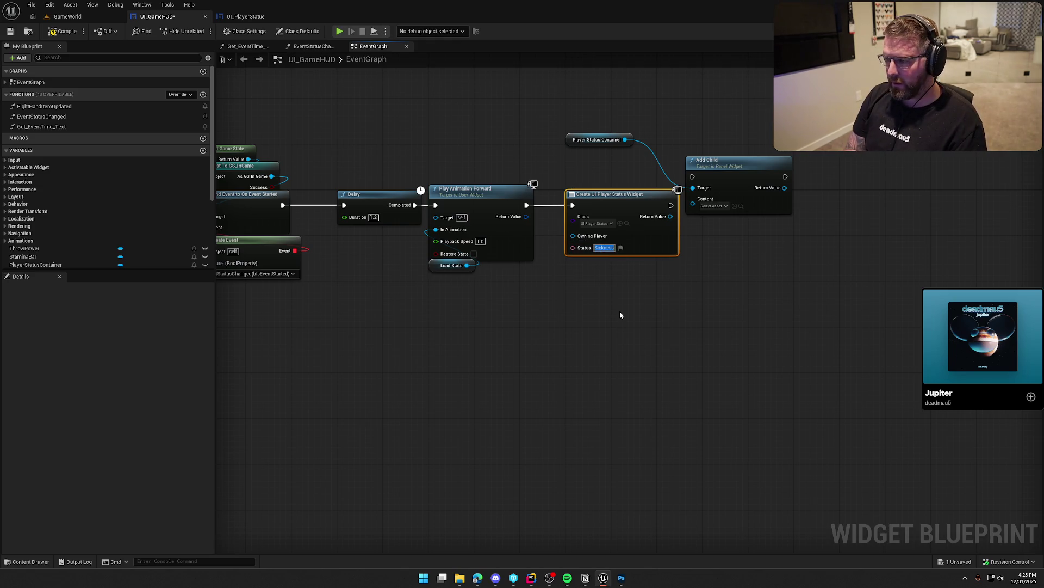
pyautogui.write('Measles')
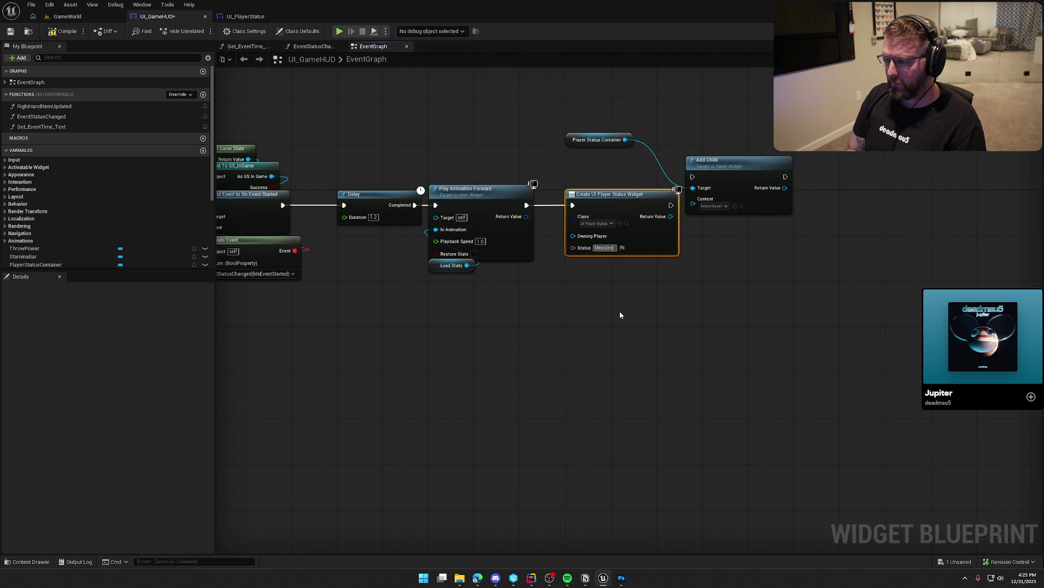
pyautogui.click(620, 314)
# - Wire the created widget and its execution into Add Child to PlayerStatusContainer
pyautogui.moveTo(693, 176); pyautogui.dragTo(671, 206)
pyautogui.moveTo(718, 160); pyautogui.dragTo(735, 188)
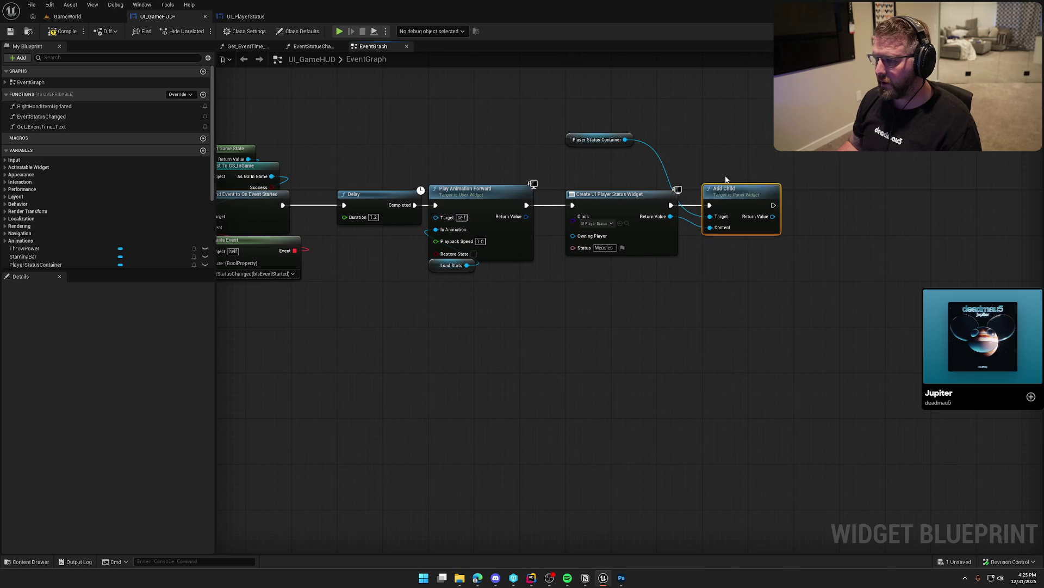
pyautogui.moveTo(578, 141); pyautogui.dragTo(710, 181)
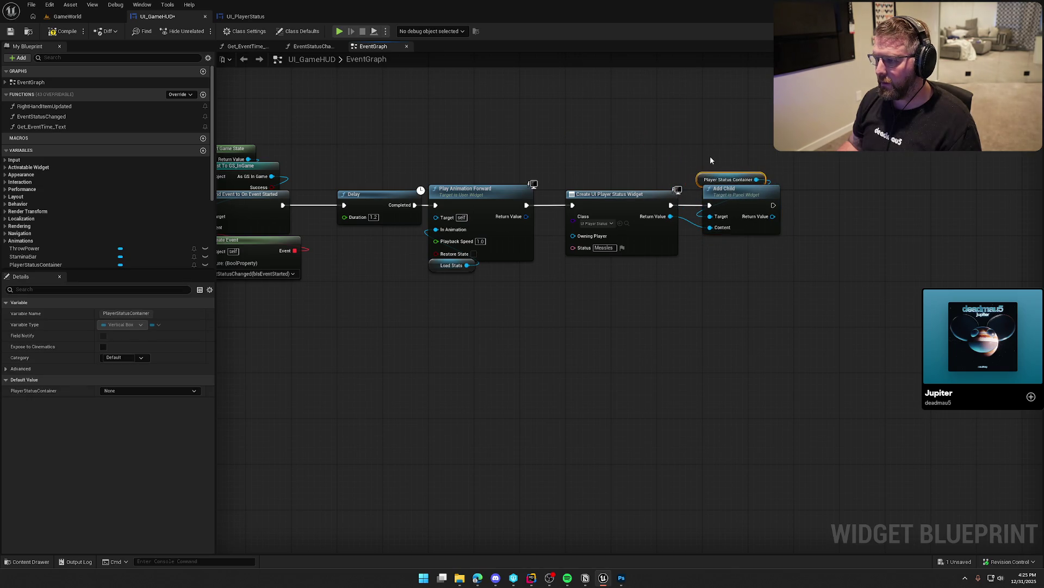
# - Compile the HUD and play-test GameWorld to confirm the Measles sign appears
pyautogui.click(75, 31)
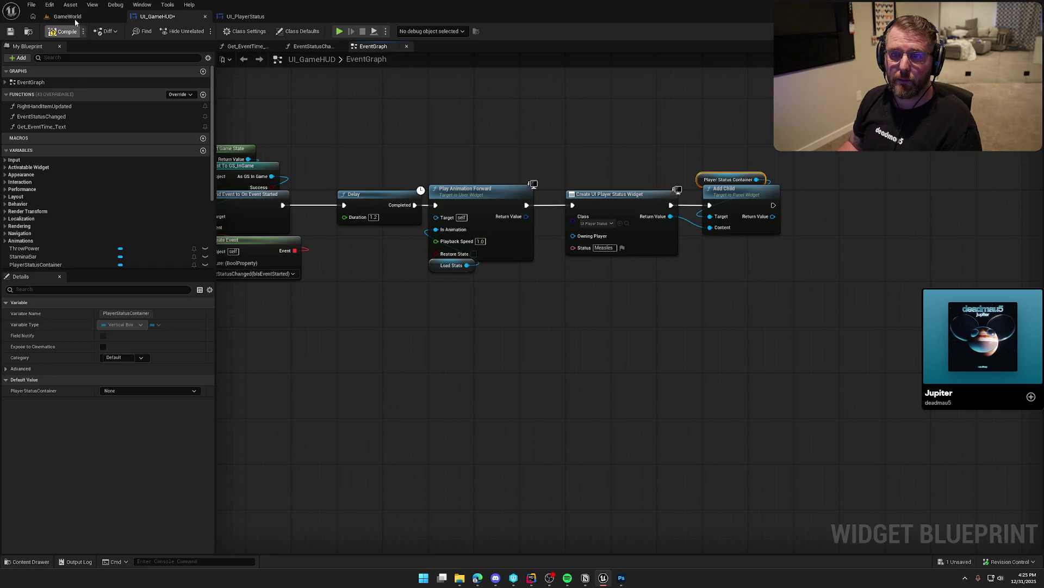
pyautogui.click(70, 16)
pyautogui.click(203, 31)
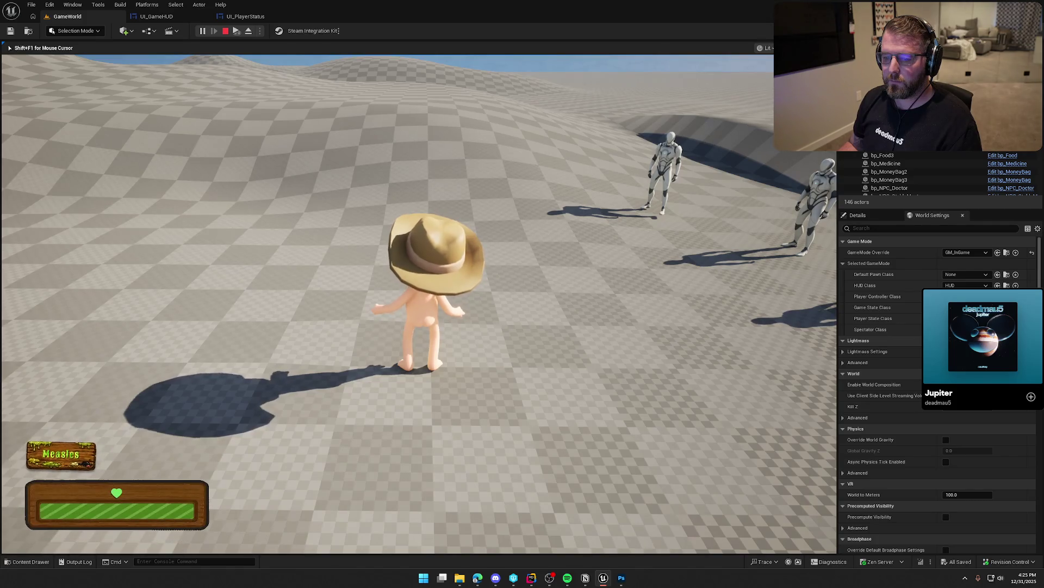
pyautogui.hotkey('shift', 'w')
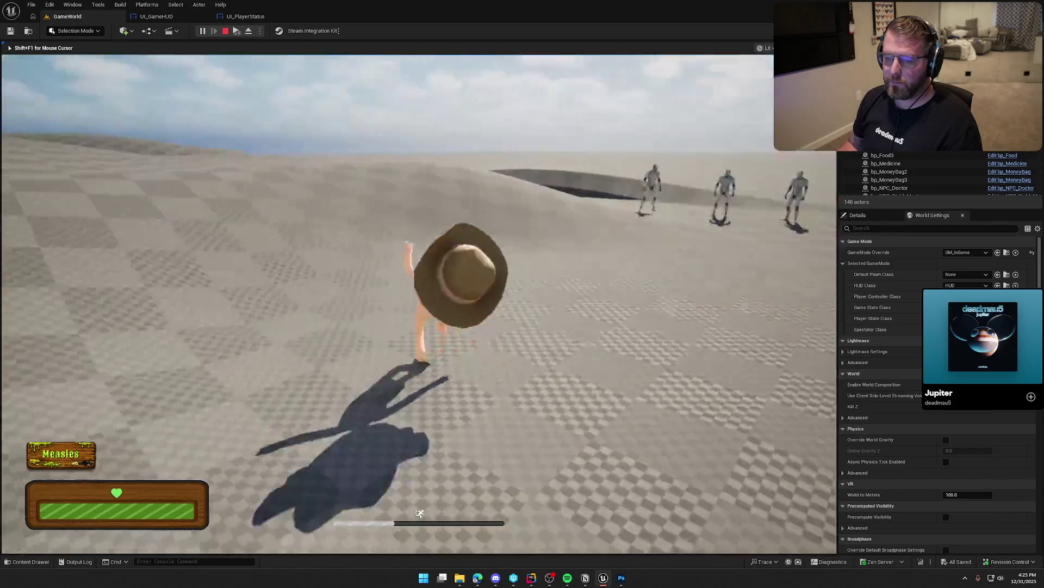
pyautogui.press('Escape')
pyautogui.click(156, 17)
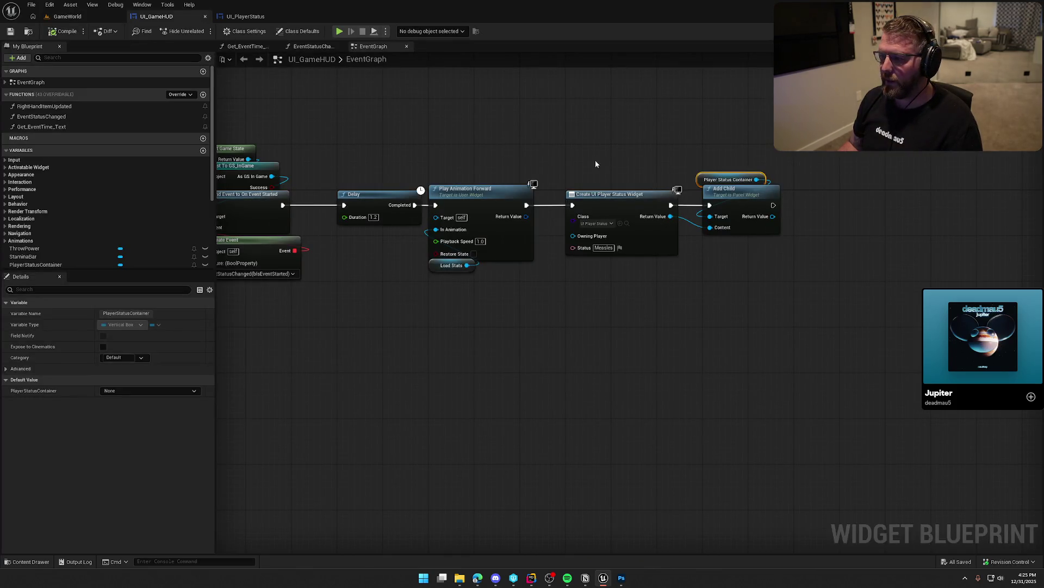
# - Insert a 3-second Delay between Play Animation Forward and creating the status widget
pyautogui.moveTo(595, 163); pyautogui.dragTo(707, 256)
pyautogui.moveTo(610, 194); pyautogui.dragTo(792, 194)
pyautogui.click(592, 203)
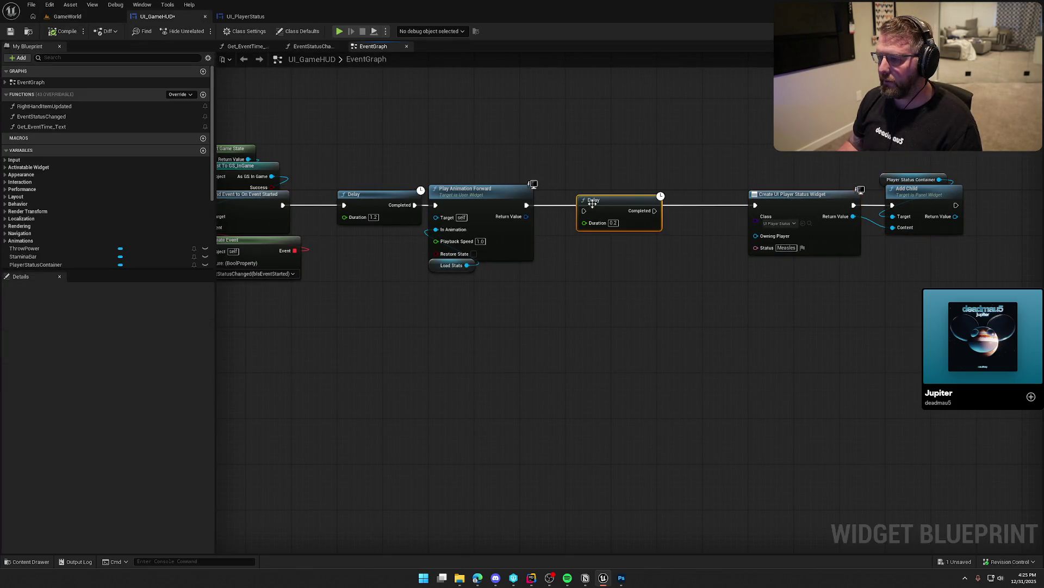
pyautogui.moveTo(527, 205)
pyautogui.mouseDown()
pyautogui.moveTo(549, 218)
pyautogui.moveTo(594, 207)
pyautogui.mouseUp()
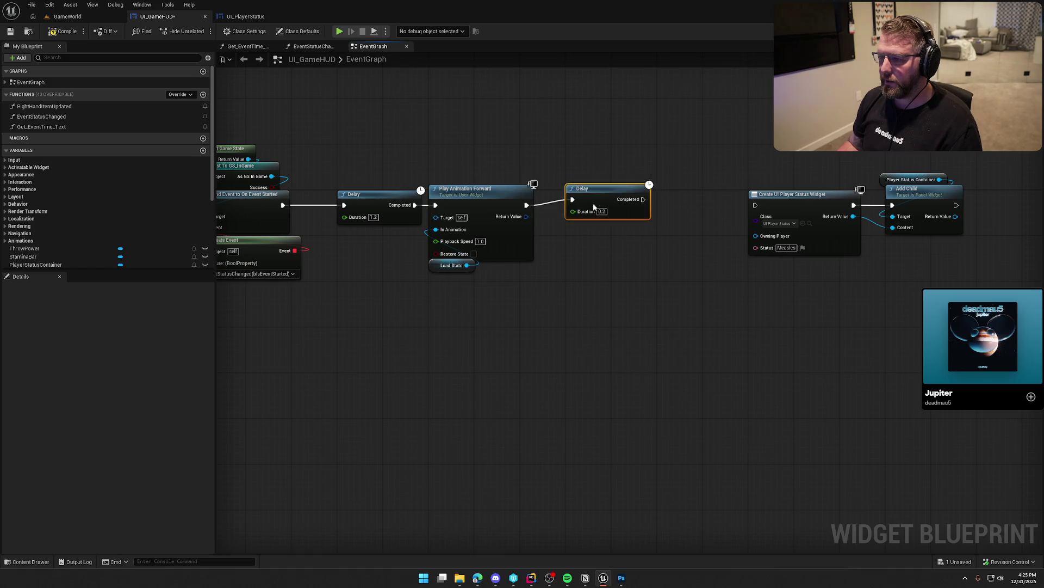
pyautogui.write('q')
pyautogui.write('3')
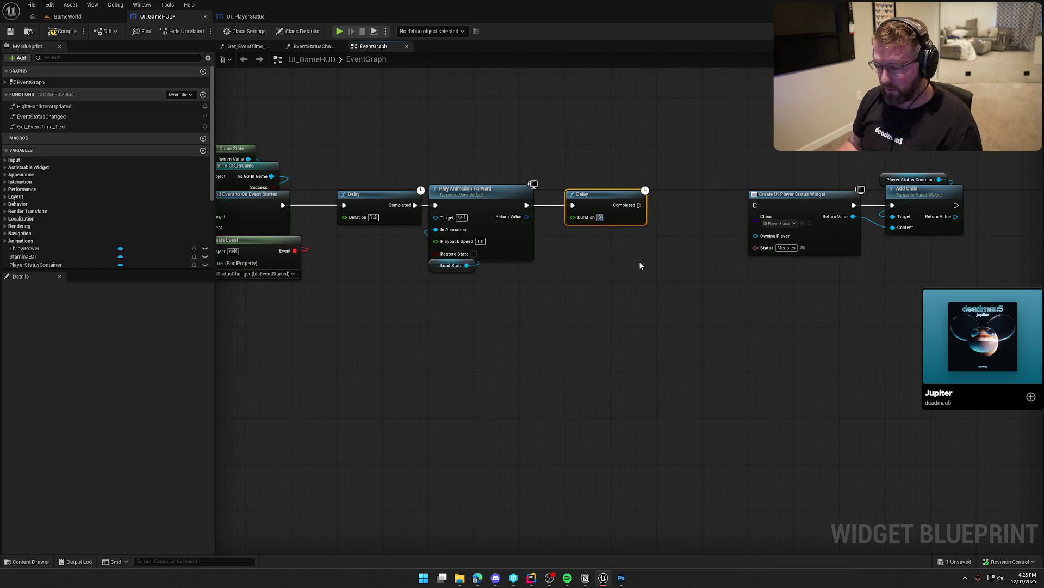
pyautogui.moveTo(644, 205); pyautogui.dragTo(756, 205)
pyautogui.moveTo(718, 171); pyautogui.dragTo(968, 260)
pyautogui.moveTo(799, 199); pyautogui.dragTo(708, 199)
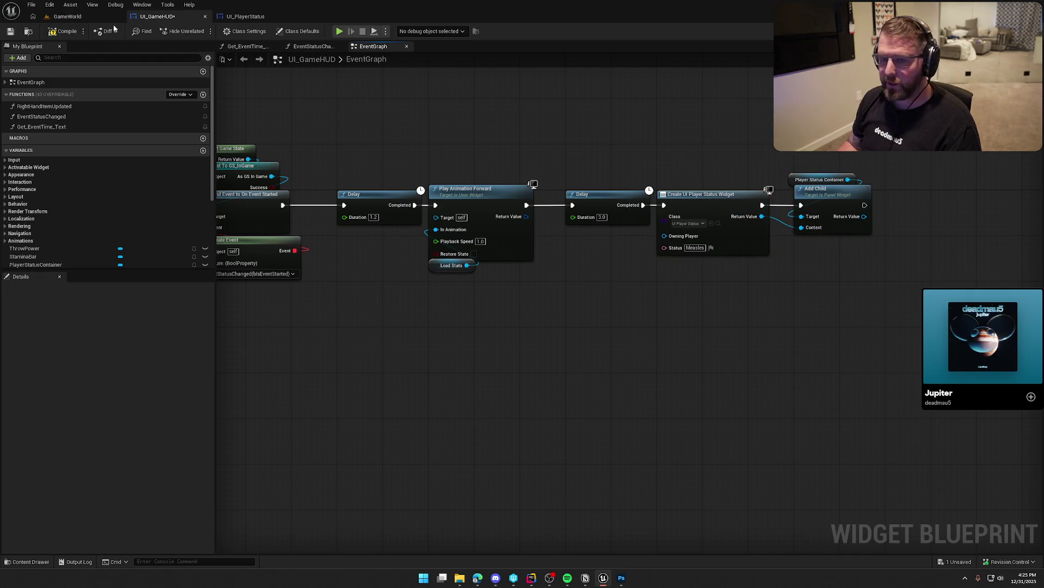
# - Compile UI_GameHUD and play-test in GameWorld, running around to check the HUD
pyautogui.click(64, 31)
pyautogui.click(67, 17)
pyautogui.click(202, 31)
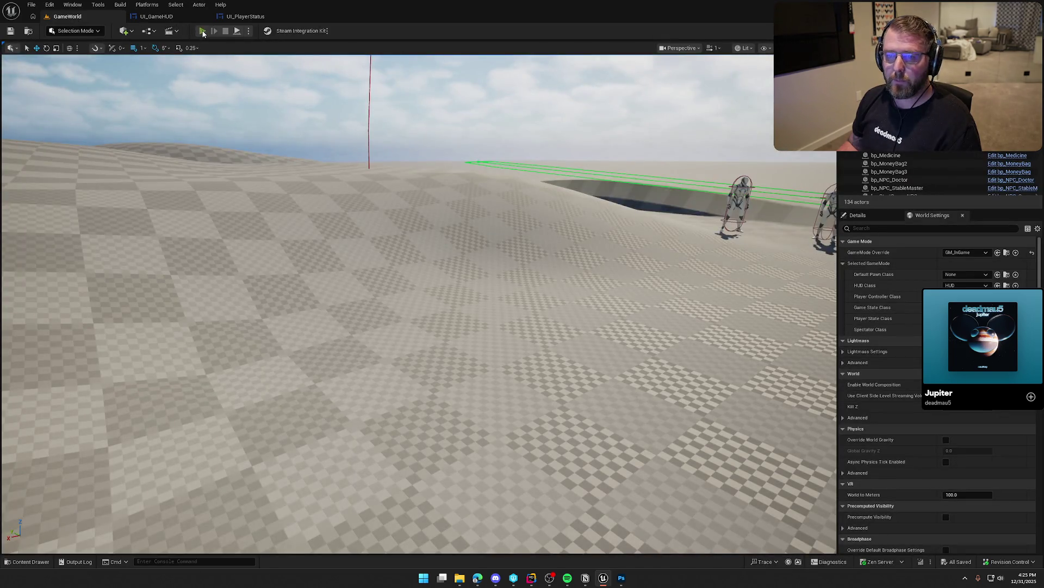
pyautogui.press('w')
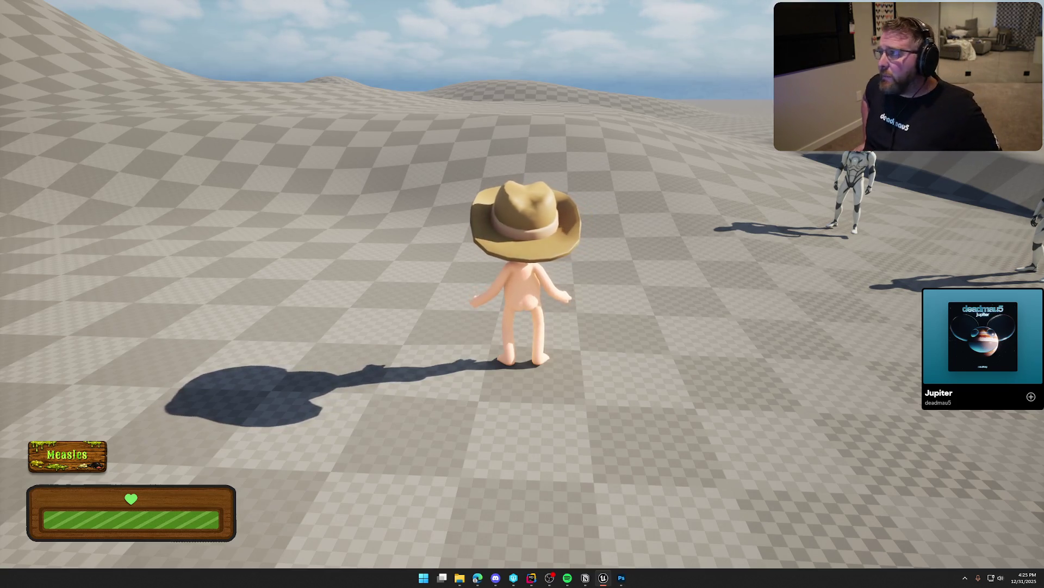
pyautogui.hotkey('shift', 'w')
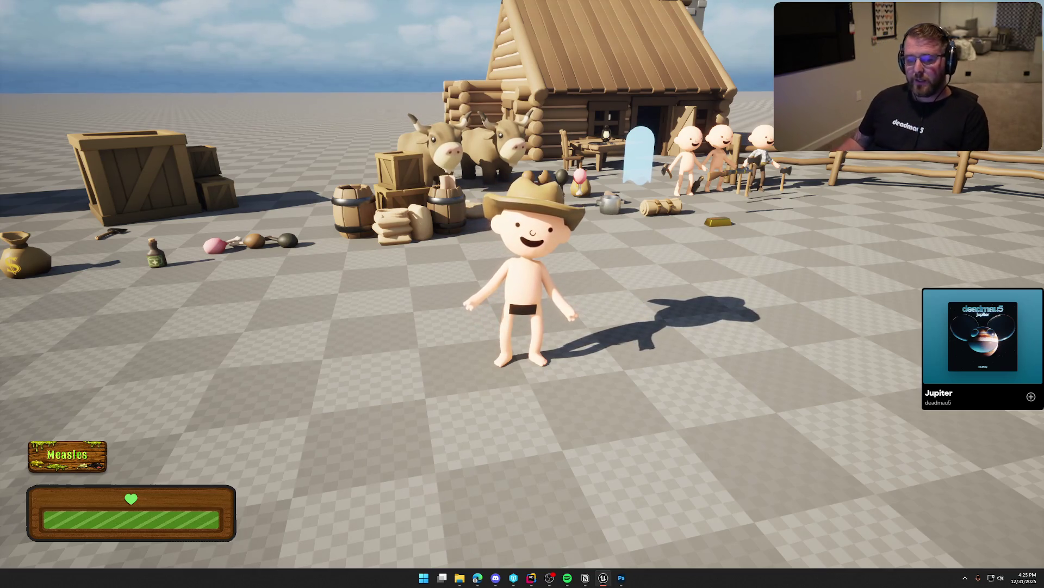
pyautogui.hotkey('shift', 'w')
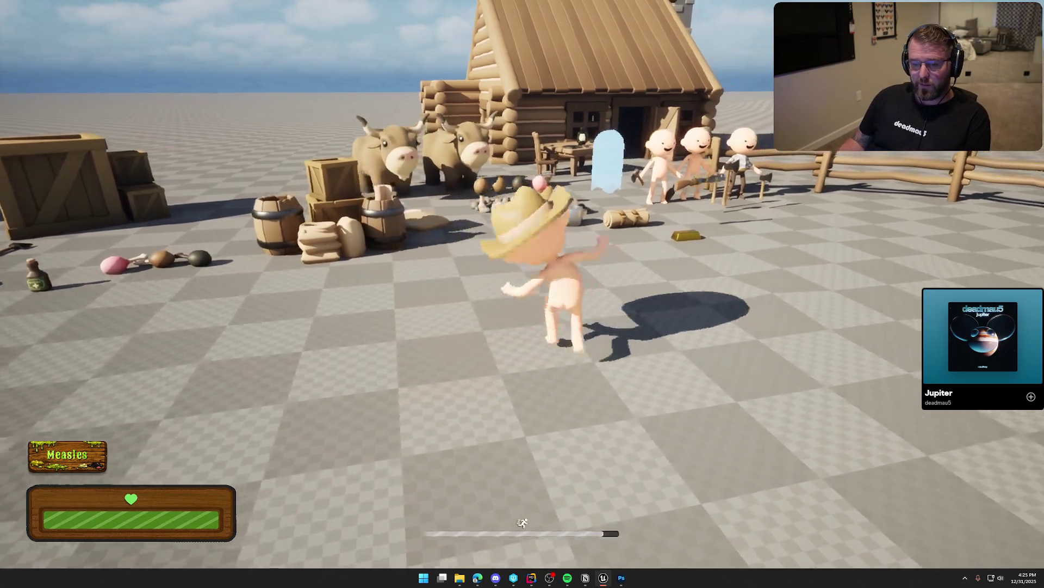
pyautogui.press('a')
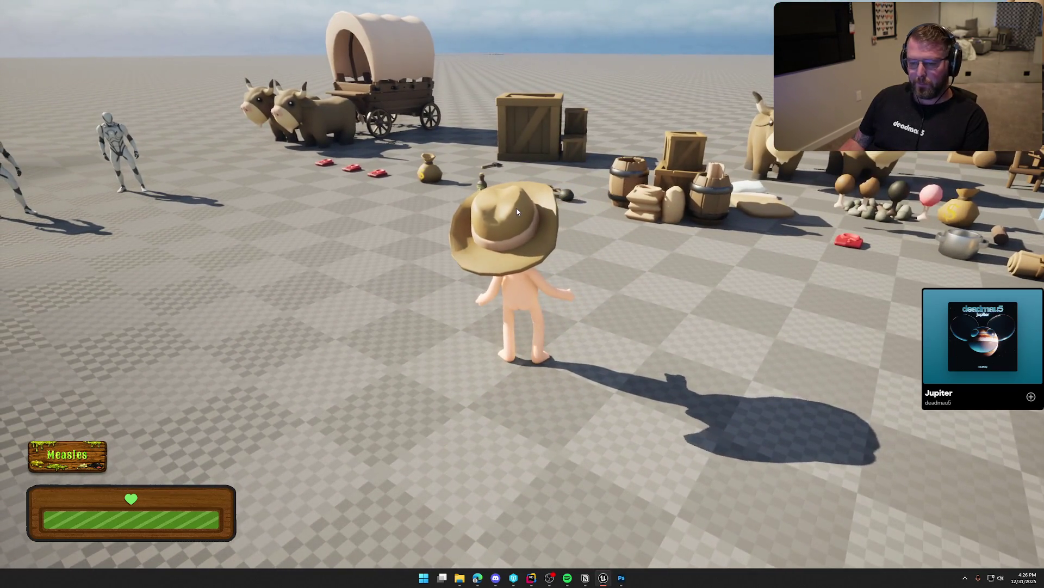
pyautogui.press('Escape')
pyautogui.press('F11')
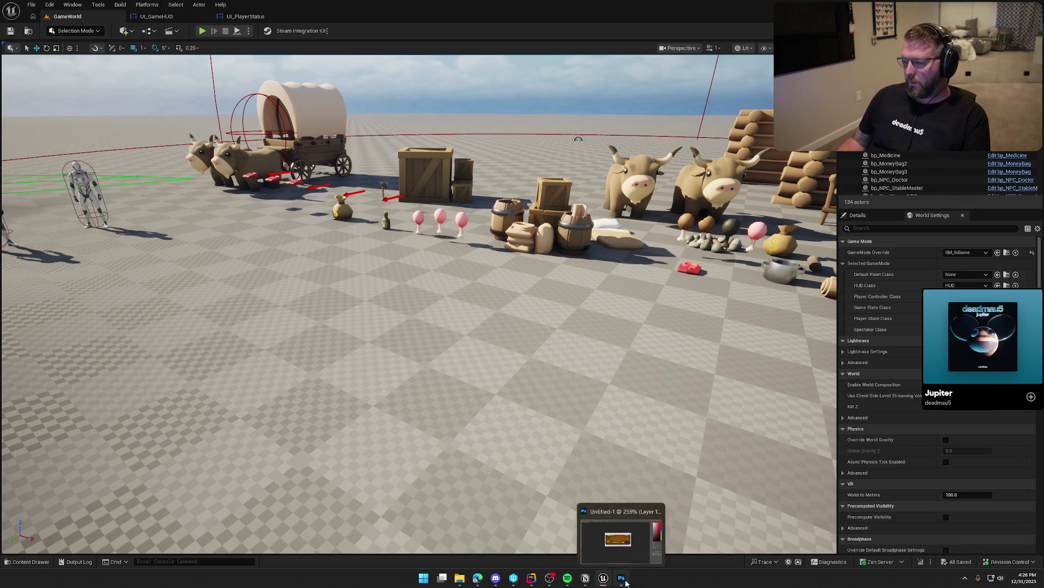
# - Quit Photoshop, discarding the unsaved changes
pyautogui.click(625, 583)
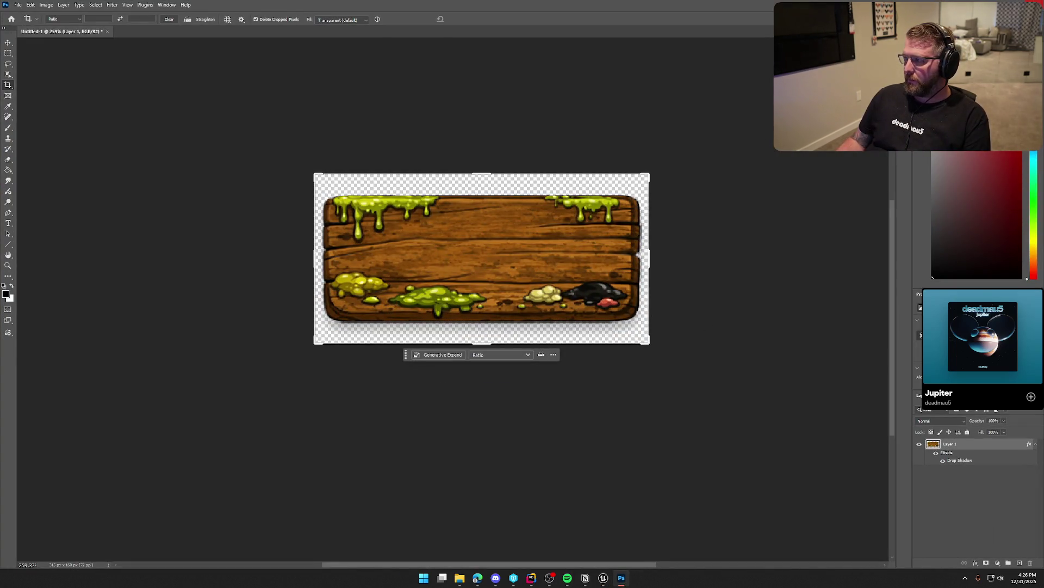
pyautogui.hotkey('ctrl', 'q')
pyautogui.click(518, 207)
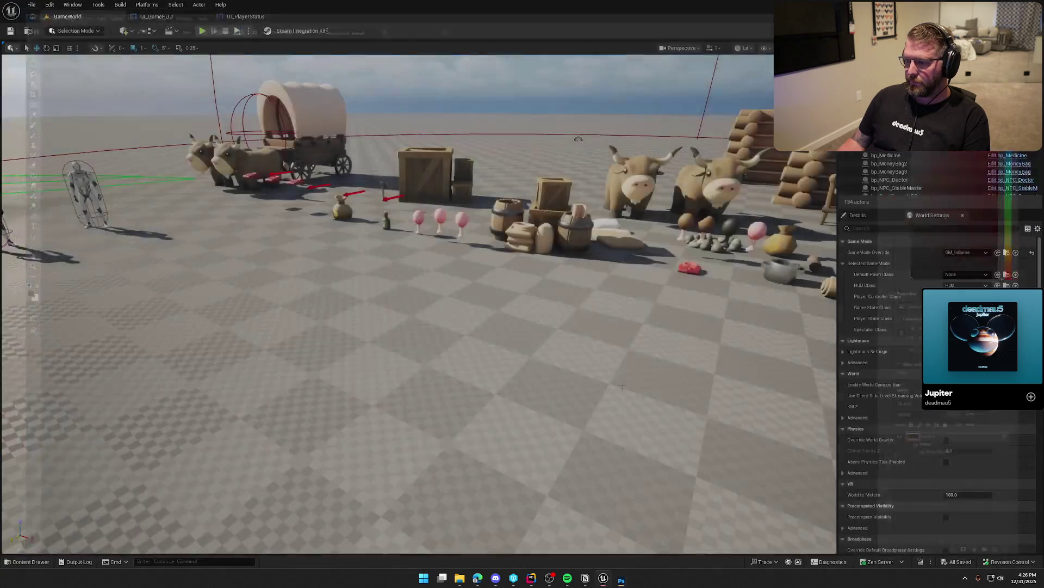
# - Pull back the level view, then bring the Mixamo browser forward and maximize it
pyautogui.moveTo(413, 327); pyautogui.dragTo(413, 419)
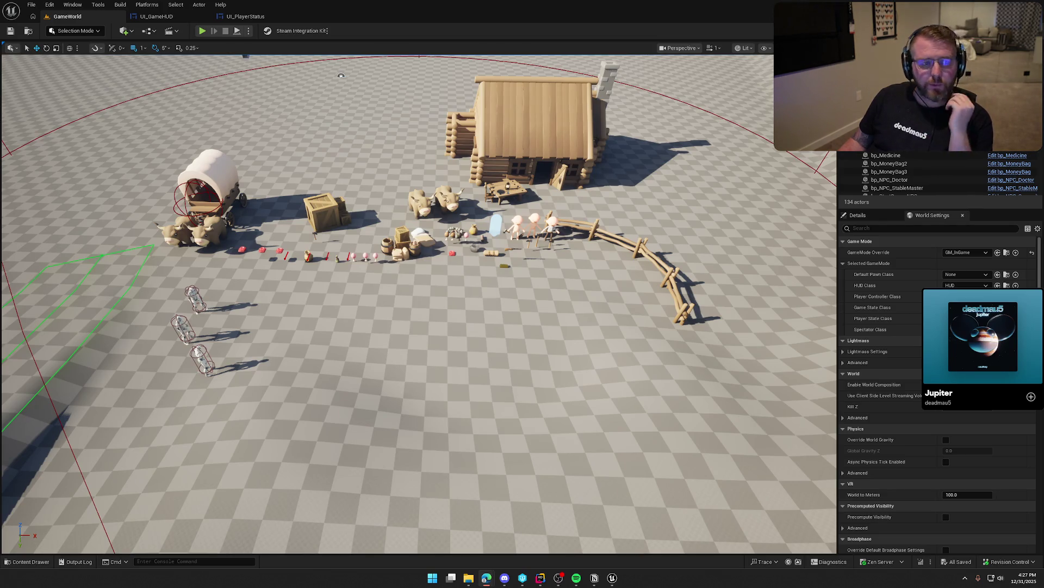
pyautogui.hotkey('alt', 'Tab')
pyautogui.doubleClick(370, 68)
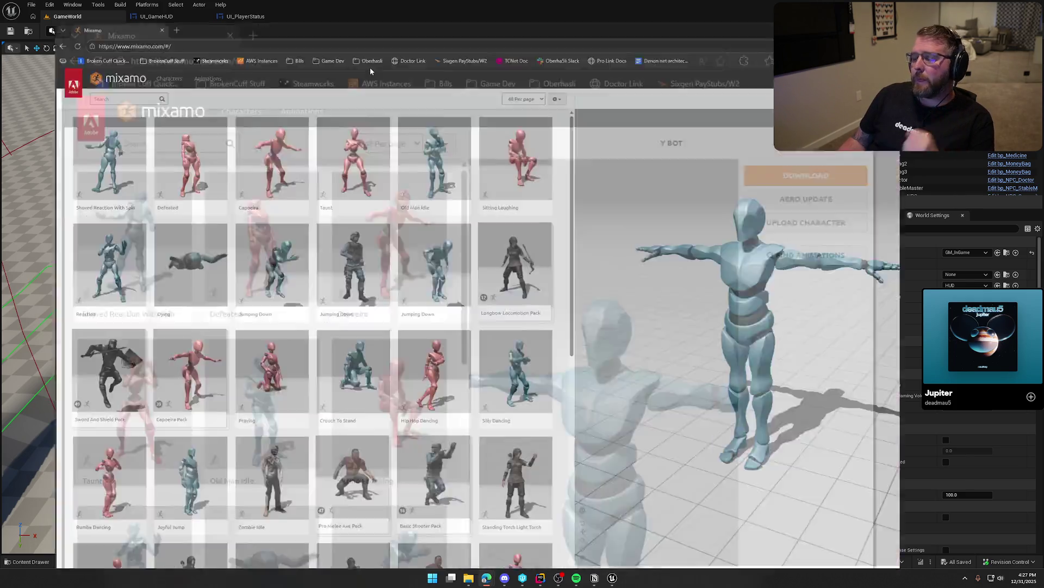
# - Search Mixamo for 'jump' and preview the Jump animation
pyautogui.click(71, 77)
pyautogui.write('jump')
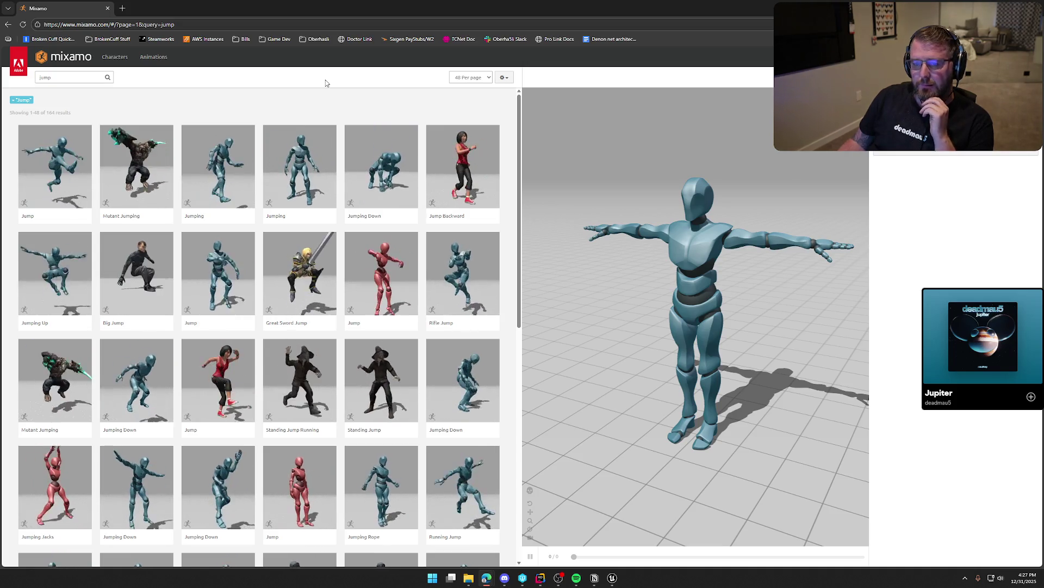
pyautogui.click(250, 259)
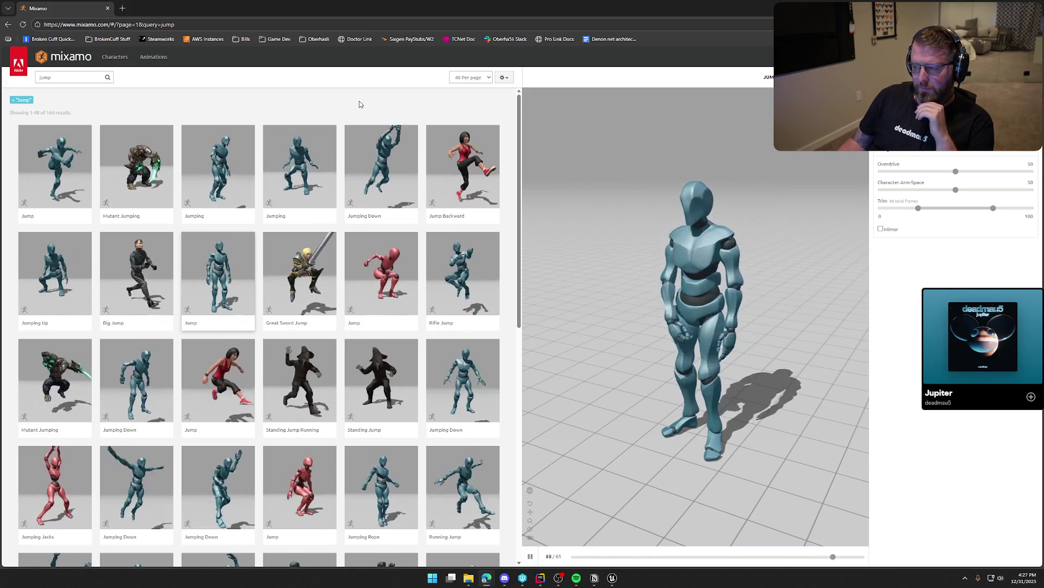
# - Refine the search to 'jump start', then clear the search box
pyautogui.click(81, 76)
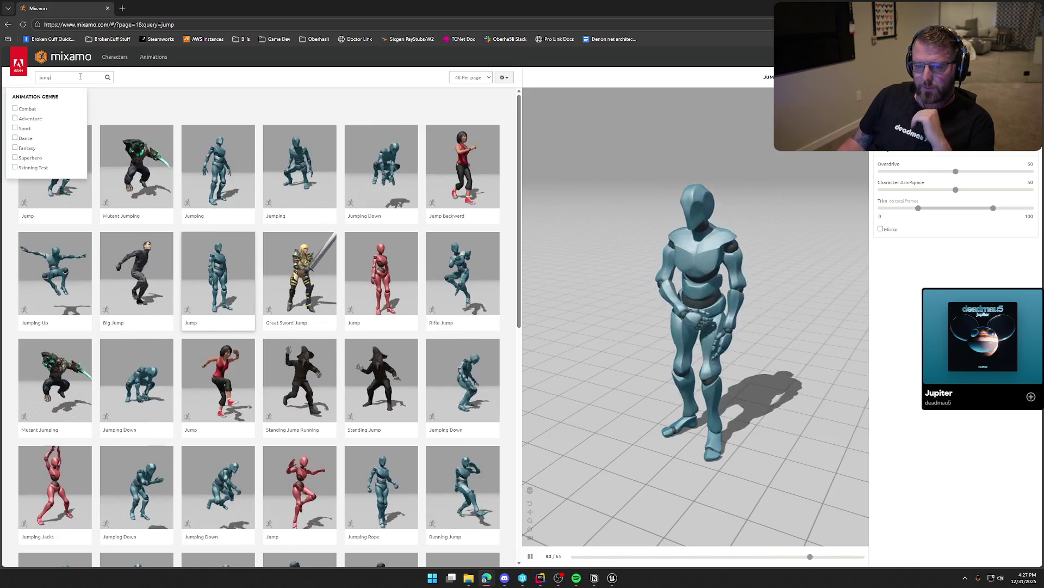
pyautogui.write('start')
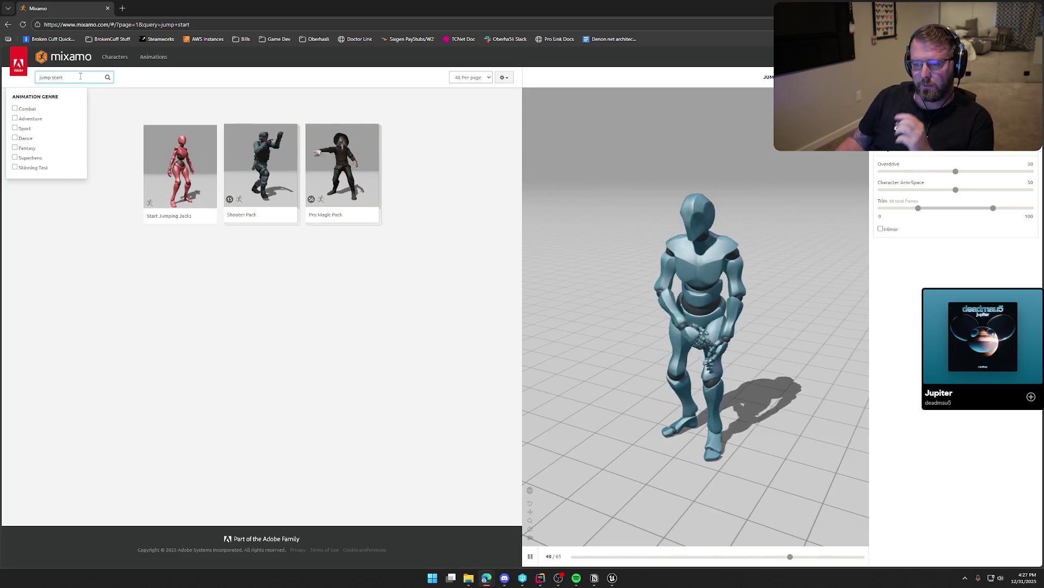
pyautogui.press('Return')
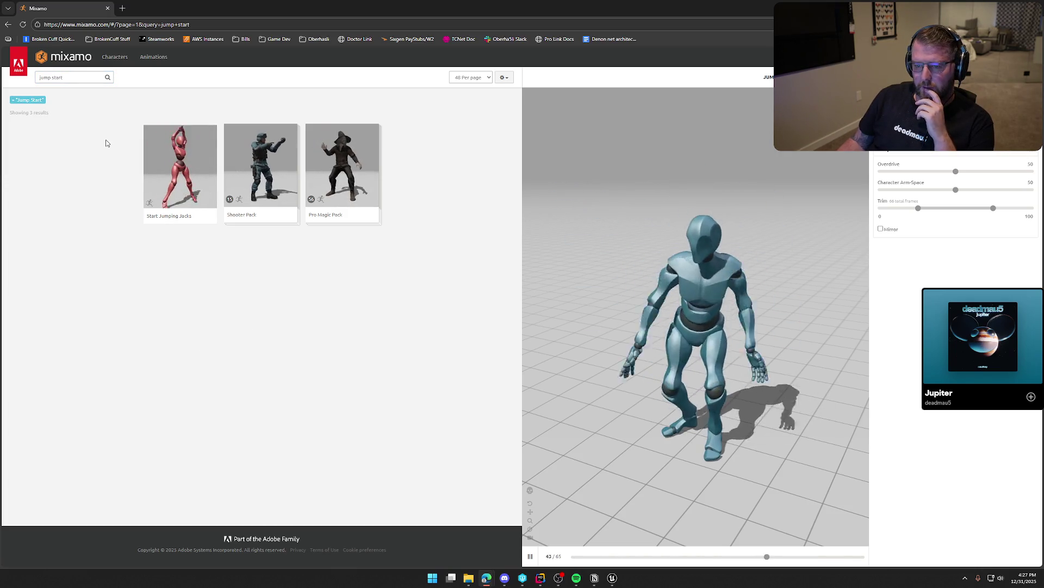
pyautogui.click(52, 79)
pyautogui.hotkey('ctrl', 'a')
pyautogui.press('BackSpace')
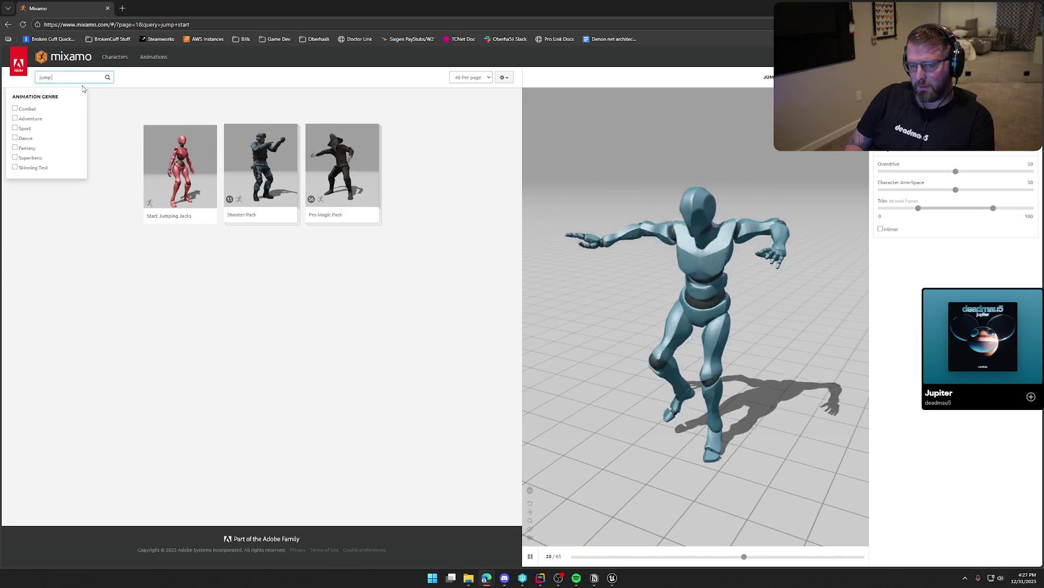
# - Search 'land' and preview Landing, Hard Landing and Falling To Landing
pyautogui.write('land')
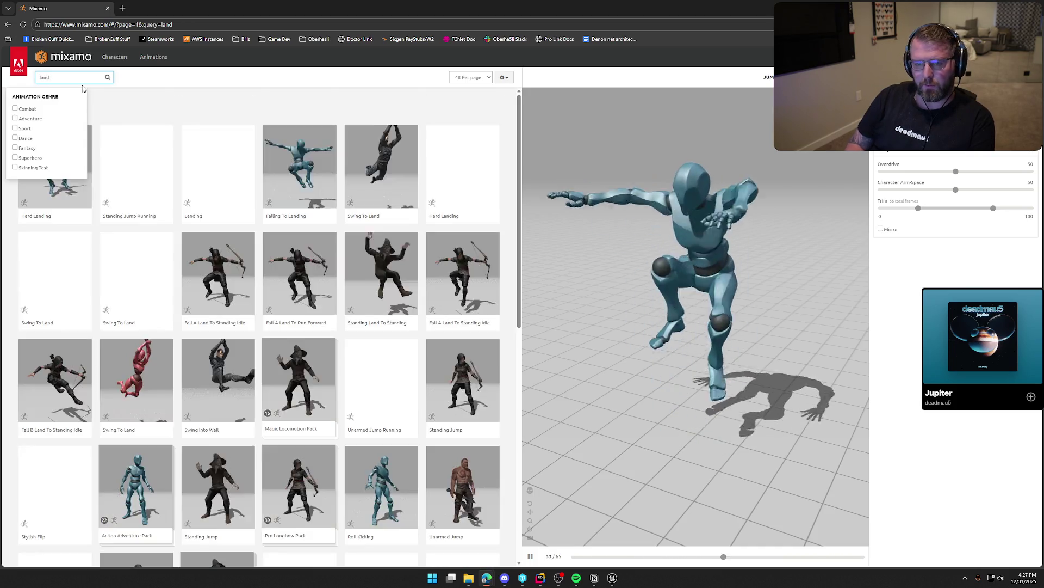
pyautogui.press('Return')
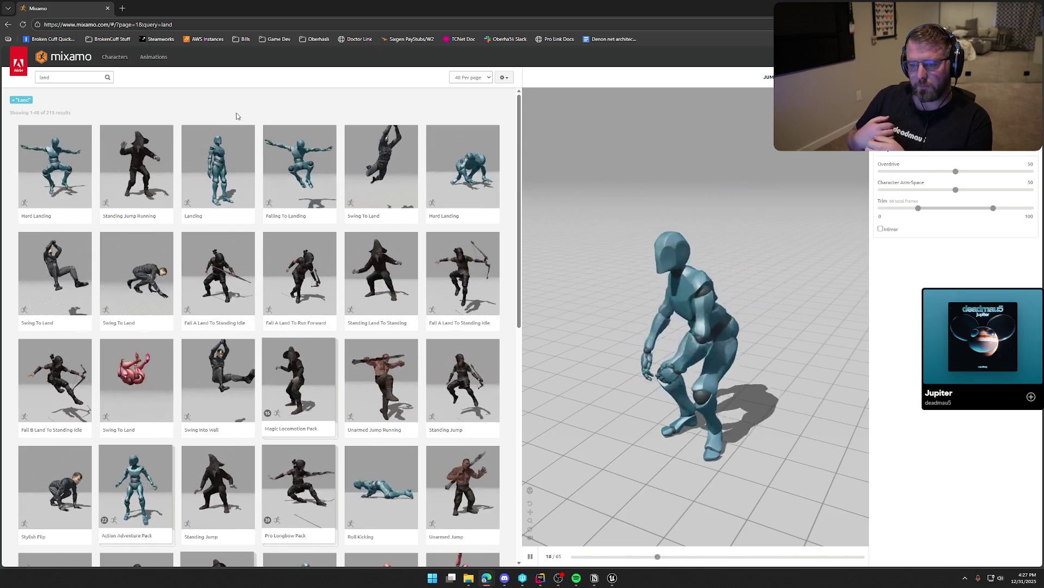
pyautogui.click(238, 138)
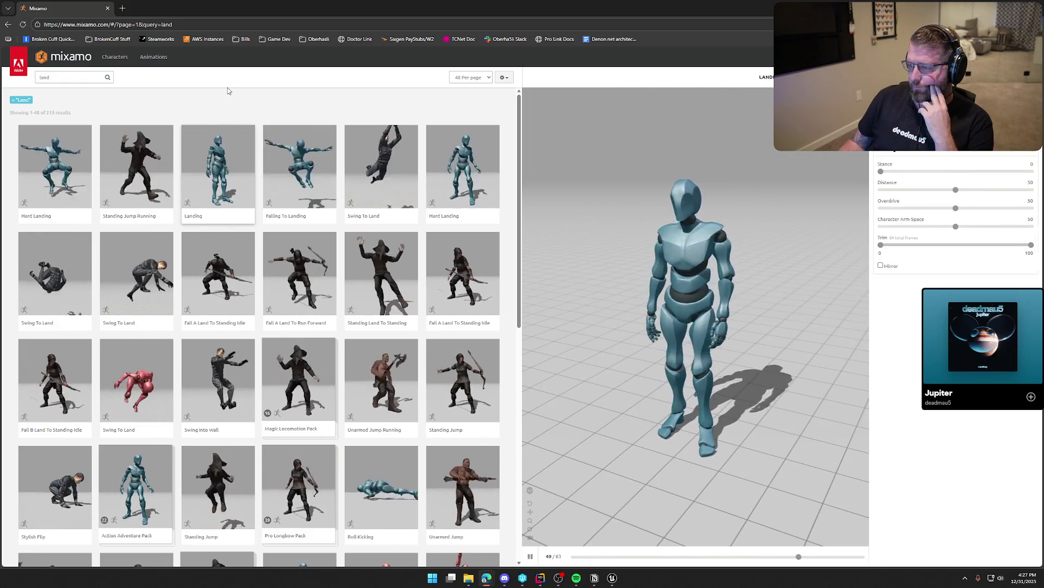
pyautogui.click(54, 163)
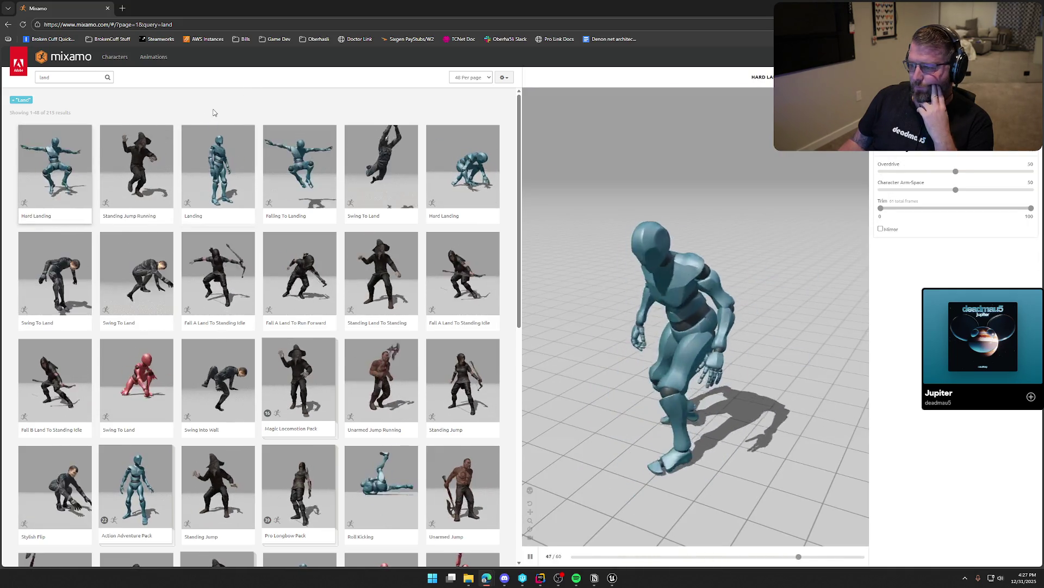
pyautogui.click(299, 164)
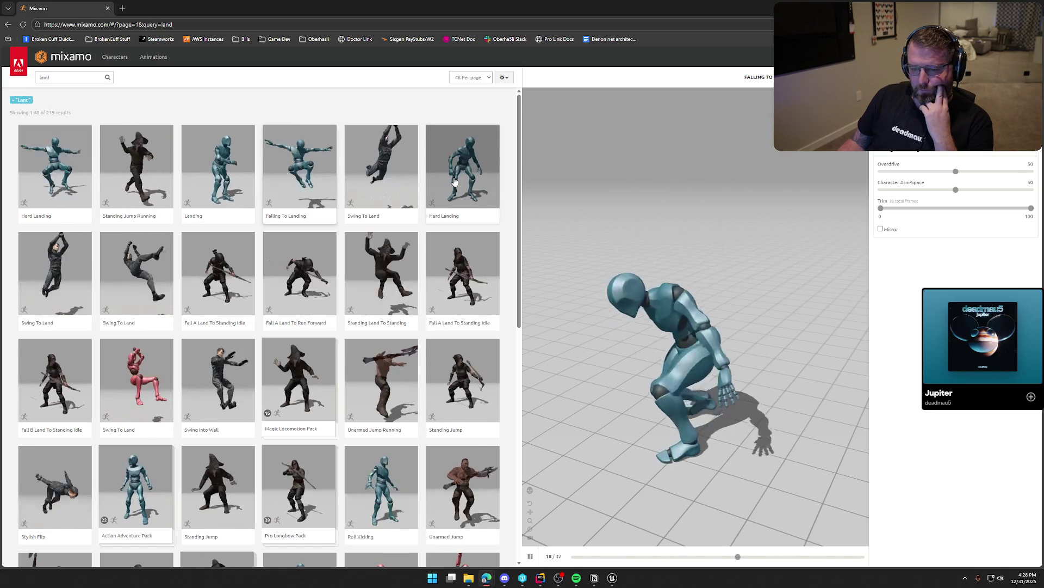
pyautogui.scroll(-3, 455, 181)
pyautogui.scroll(-3, 455, 182)
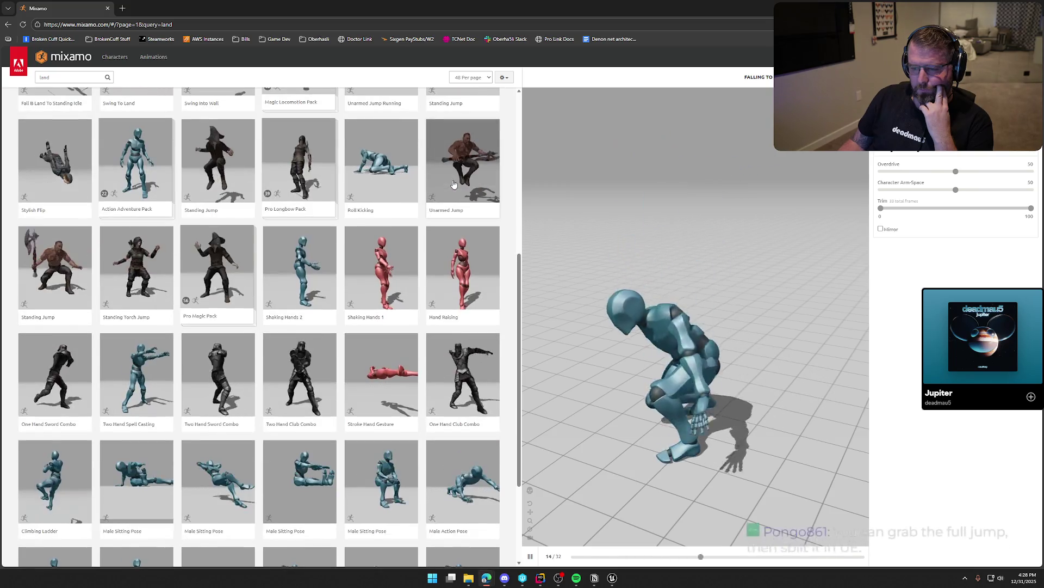
pyautogui.scroll(6, 455, 184)
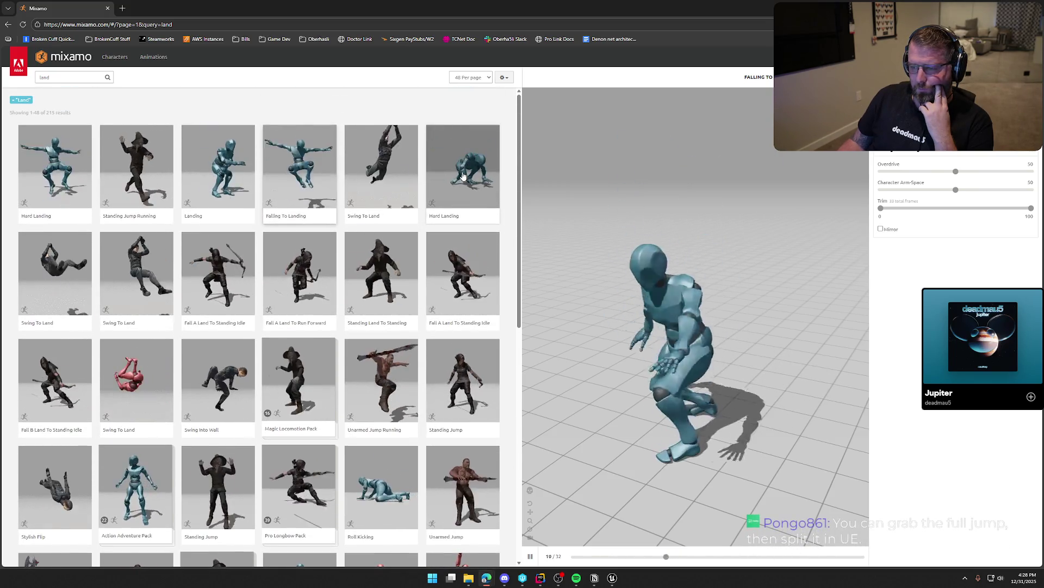
# - Return to the Landing animation and trim its start to 18
pyautogui.click(233, 170)
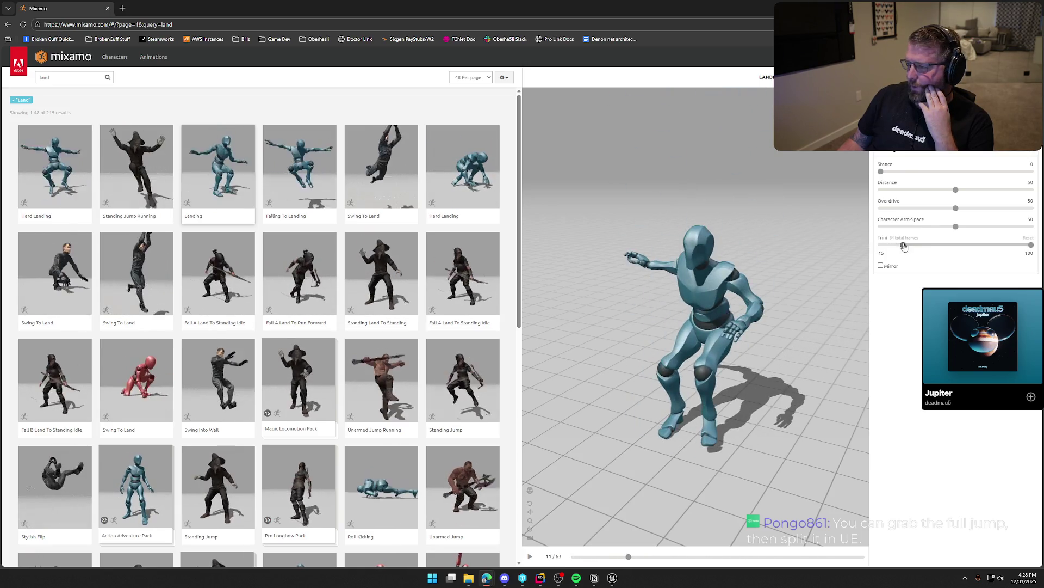
pyautogui.moveTo(881, 245); pyautogui.dragTo(916, 245)
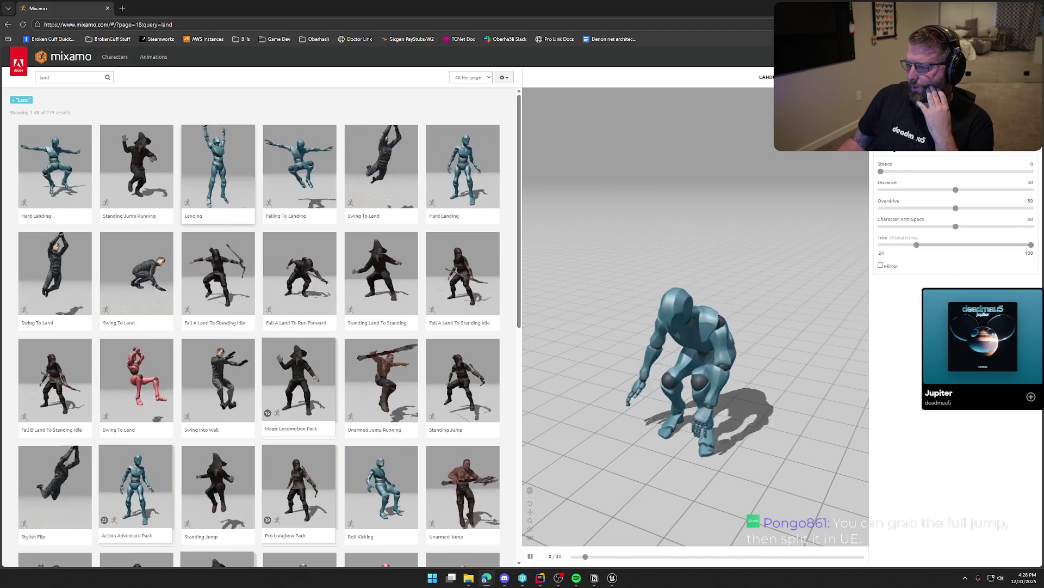
pyautogui.click(911, 249)
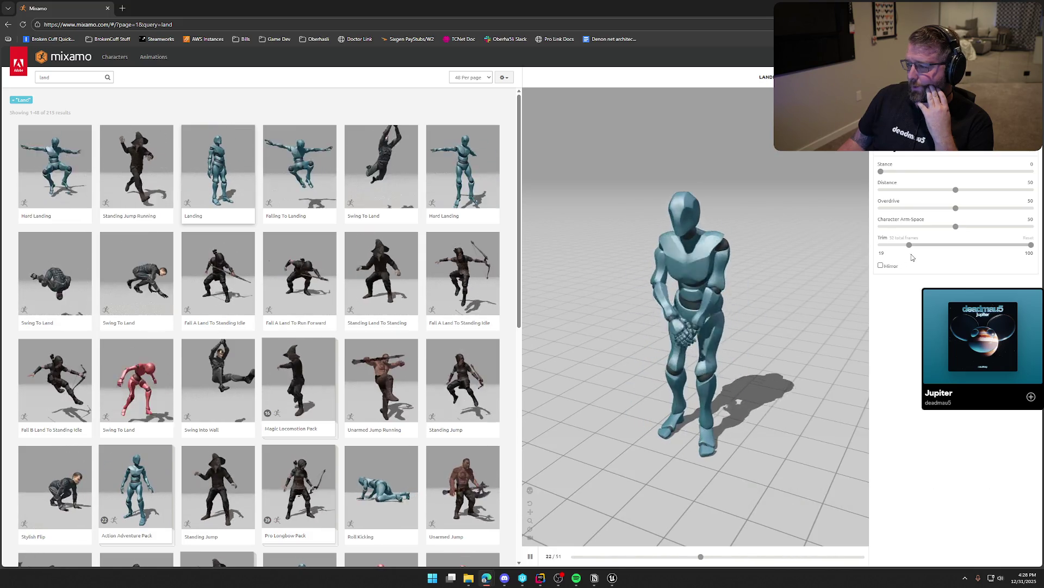
pyautogui.click(904, 248)
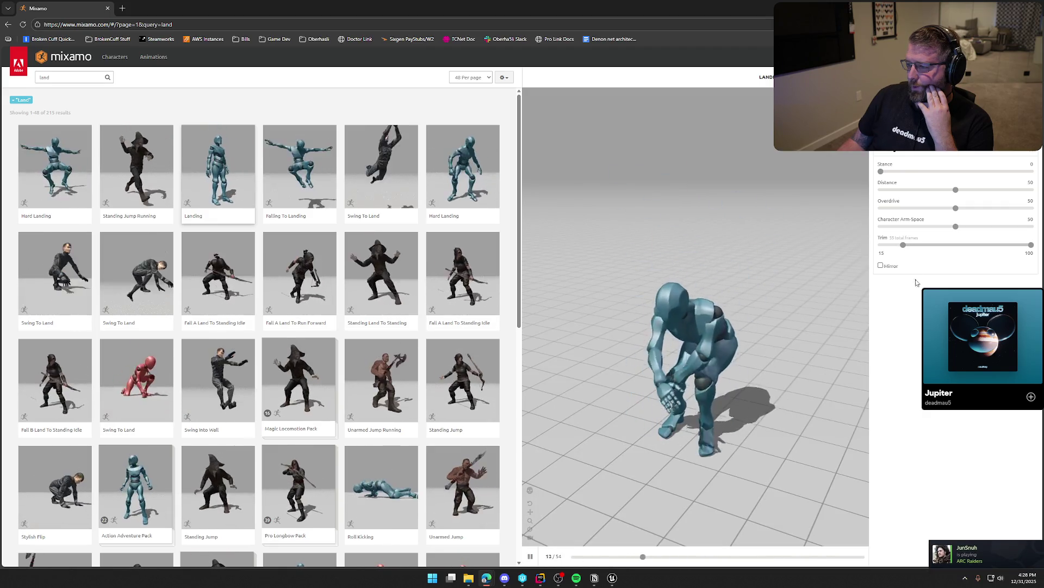
pyautogui.click(908, 249)
pyautogui.write('jump')
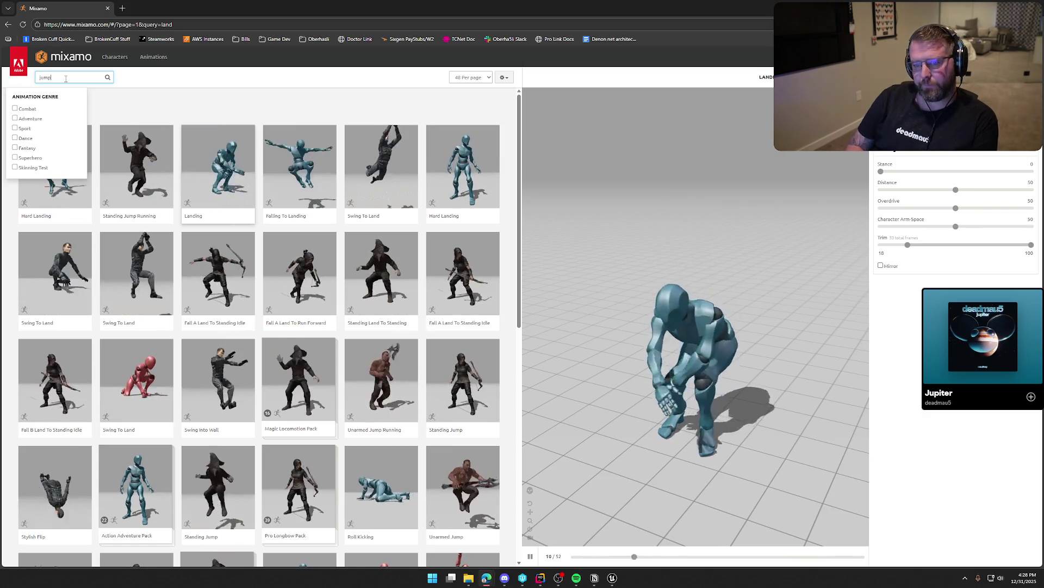
# - Rerun the jump search and preview the Jumping, then the Jump animation
pyautogui.press('Return')
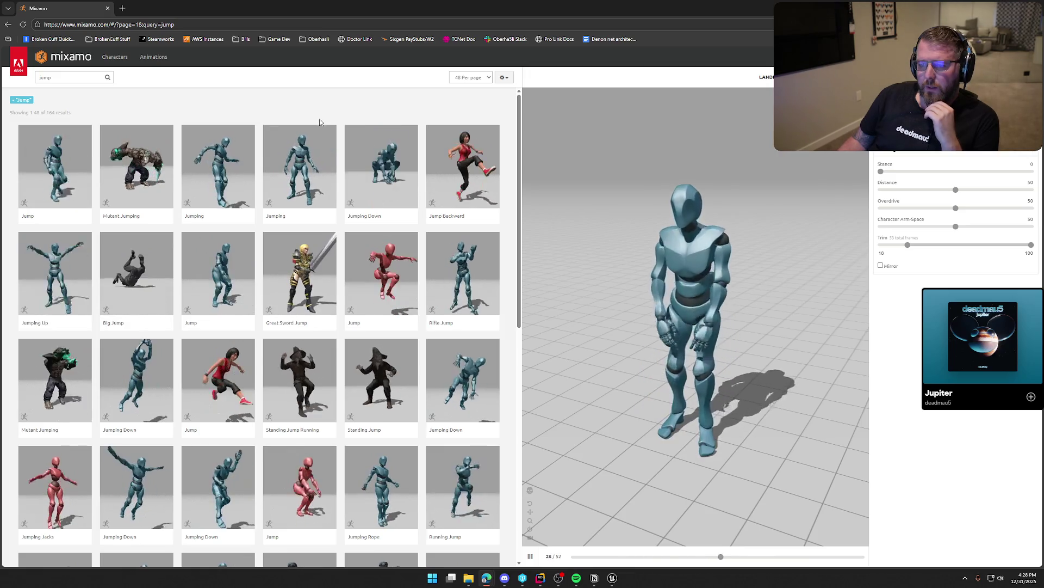
pyautogui.click(243, 130)
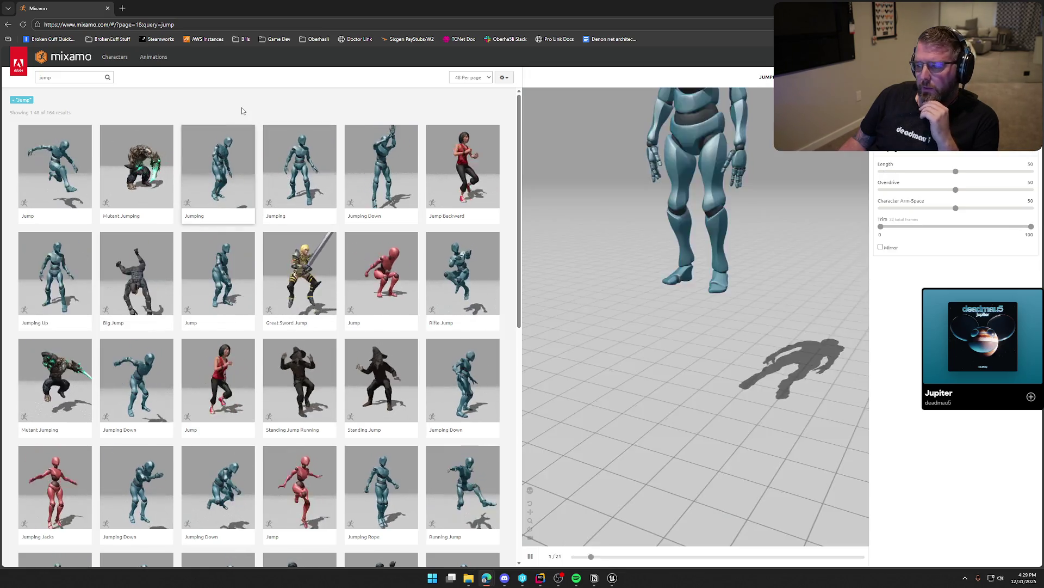
pyautogui.click(222, 271)
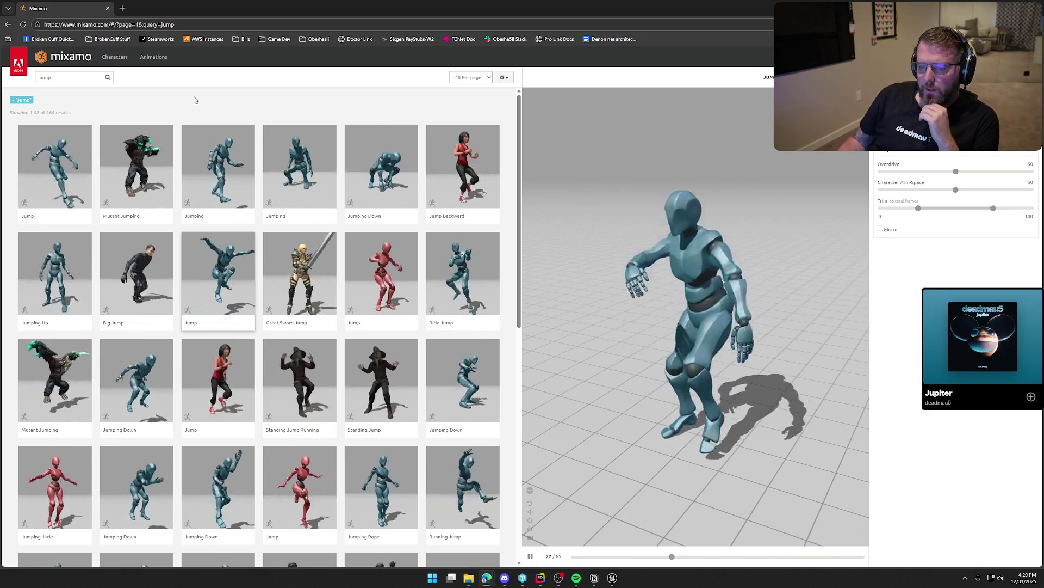
# - Replace the search query with 'fall'
pyautogui.click(82, 77)
pyautogui.hotkey('ctrl', 'a')
pyautogui.write('fall')
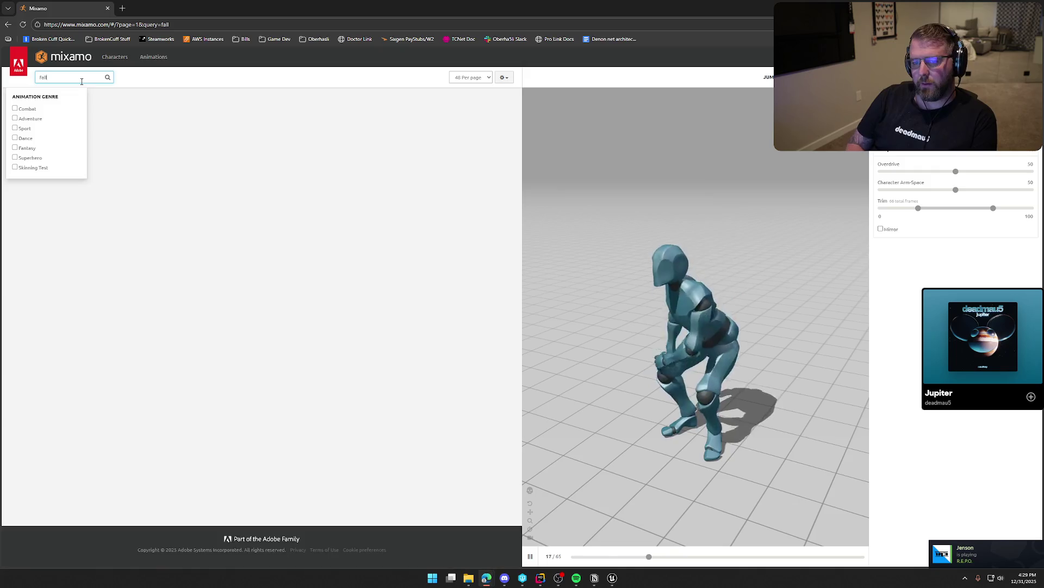
# - Show the 'fall' results, preview Falling, and raise its Body Angle to 100
pyautogui.click(210, 109)
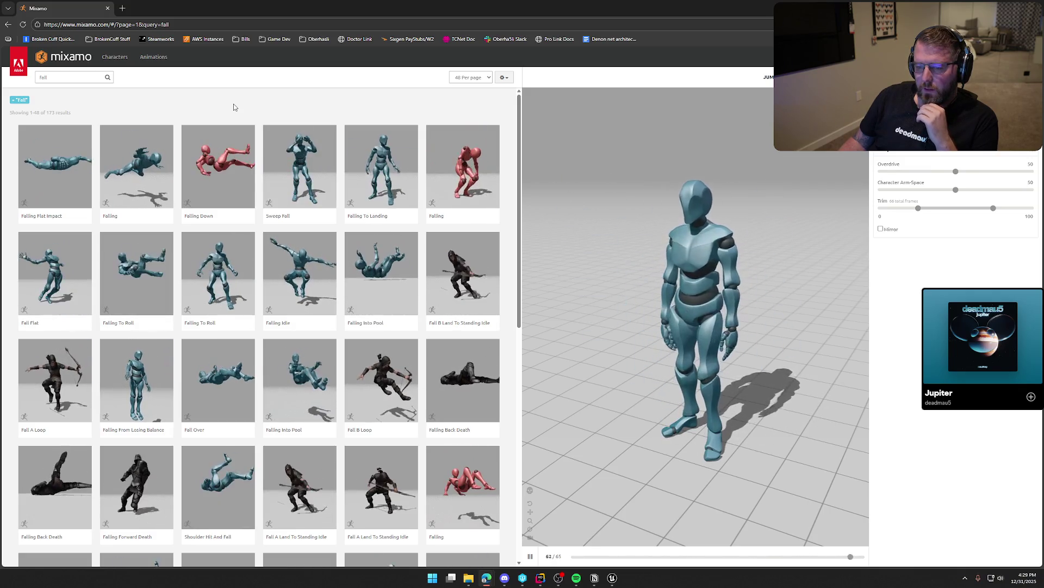
pyautogui.scroll(-3, 313, 281)
pyautogui.scroll(-3, 314, 280)
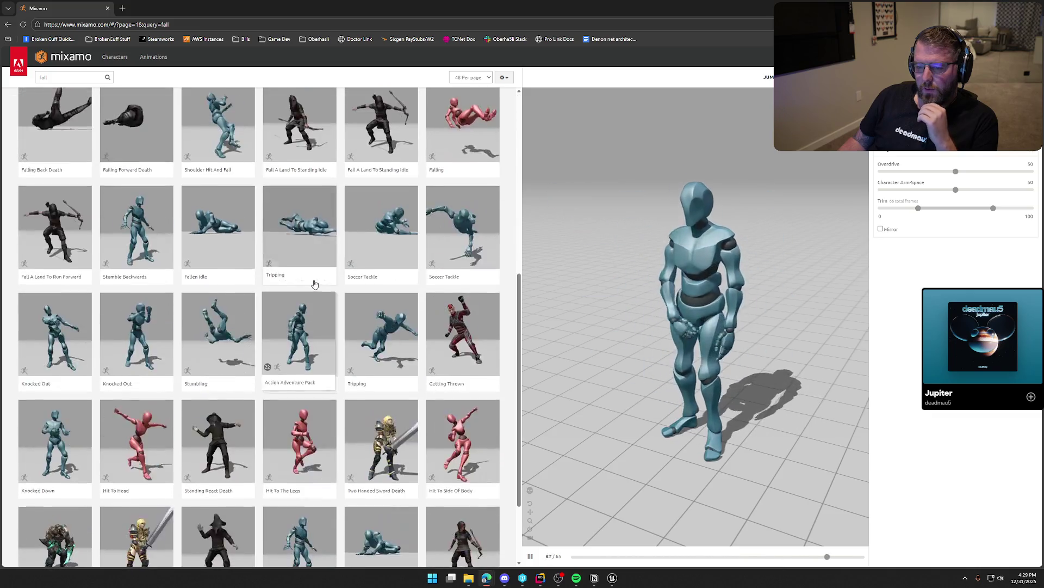
pyautogui.scroll(-2, 314, 284)
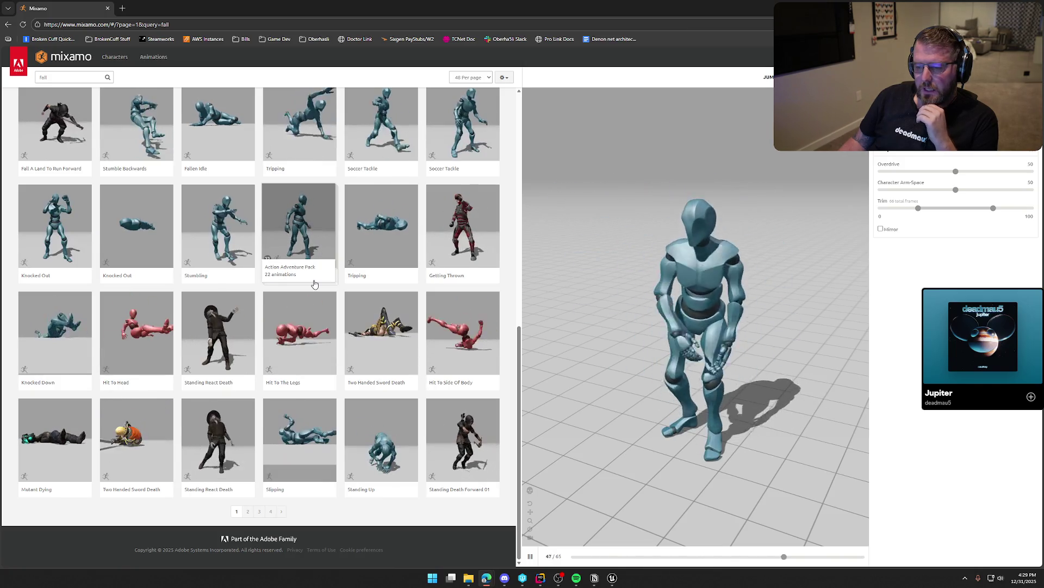
pyautogui.scroll(4, 314, 283)
pyautogui.scroll(4, 314, 284)
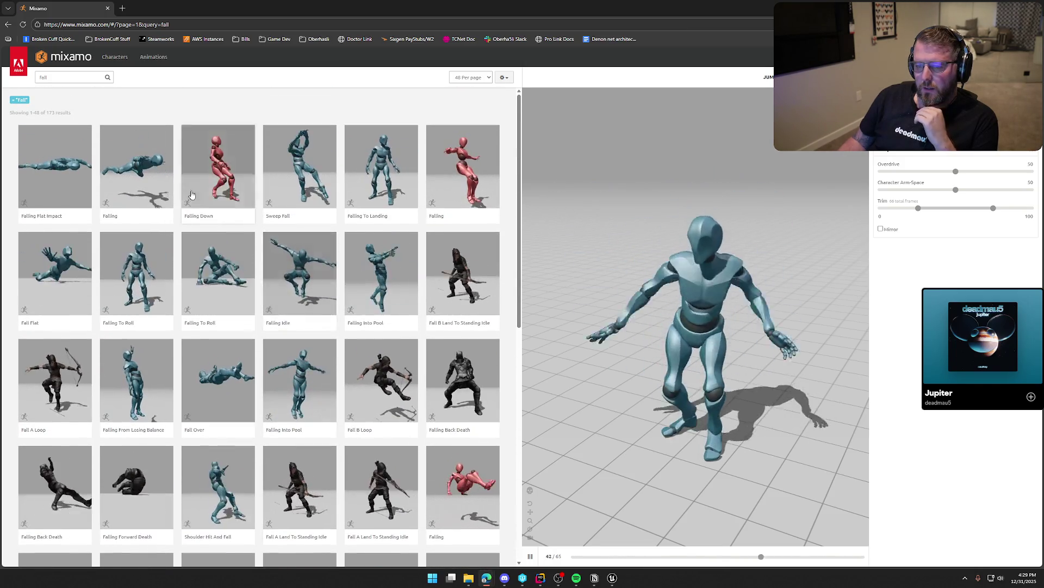
pyautogui.click(132, 161)
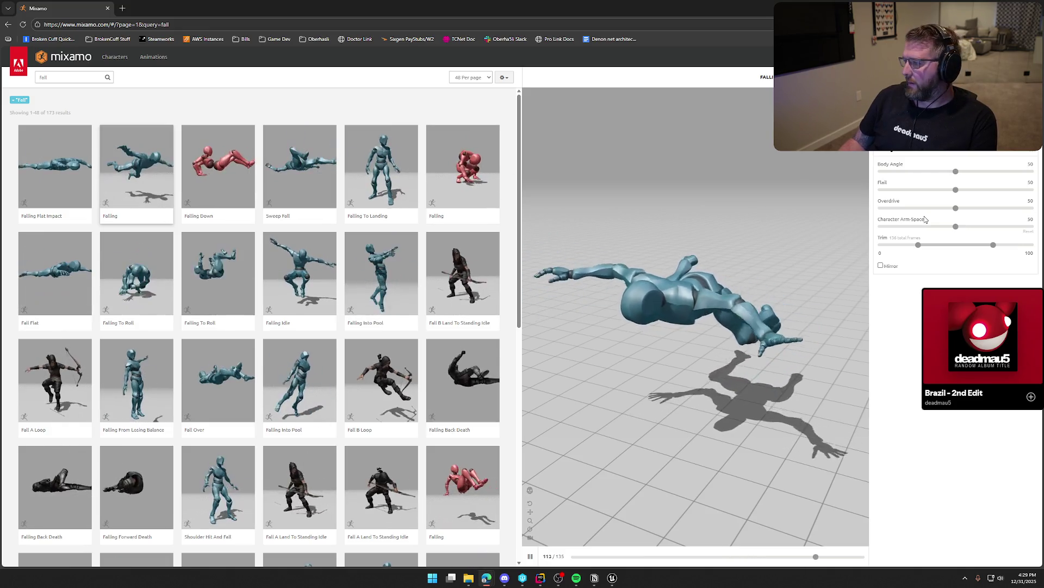
pyautogui.moveTo(959, 175); pyautogui.dragTo(1031, 172)
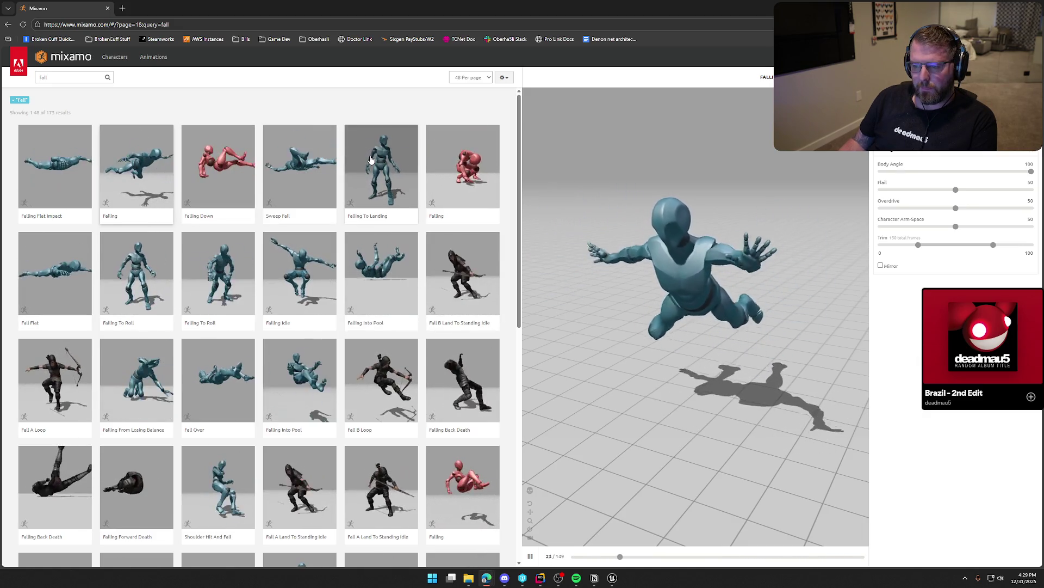
pyautogui.click(64, 79)
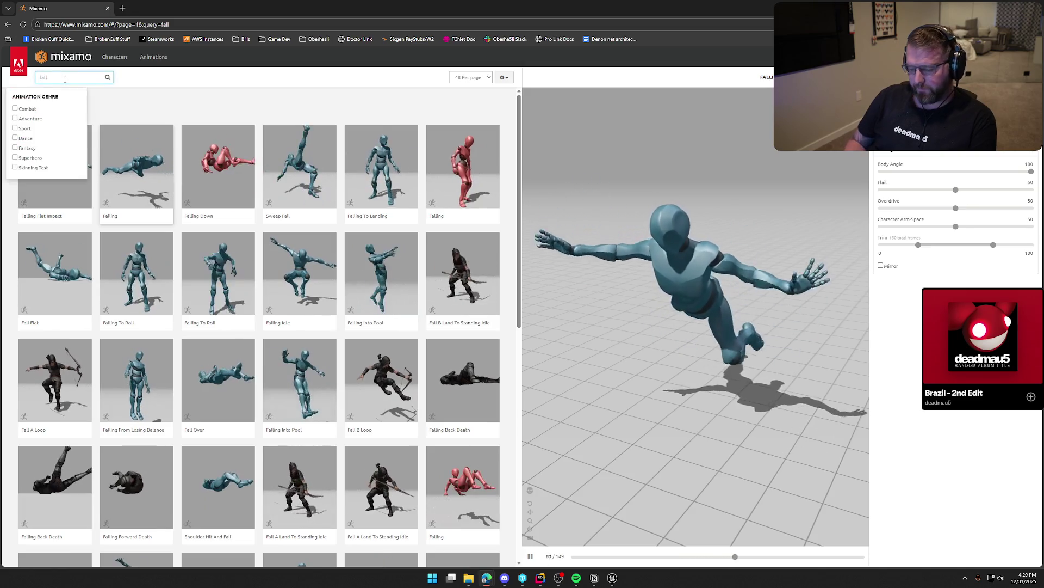
# - Search for 'falling' and preview Falling Idle, browsing through the results
pyautogui.write('ing')
pyautogui.press('Return')
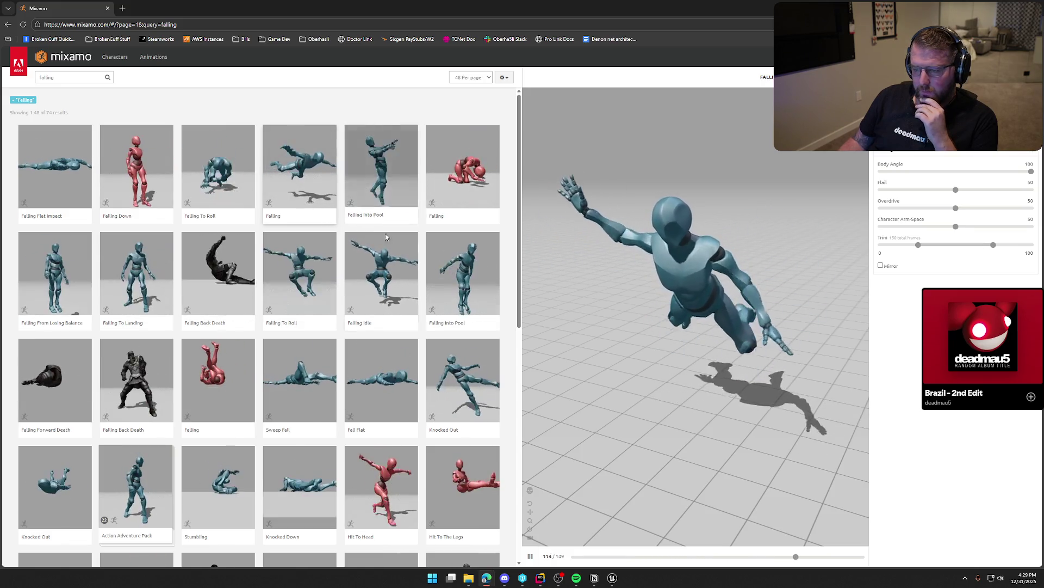
pyautogui.click(385, 235)
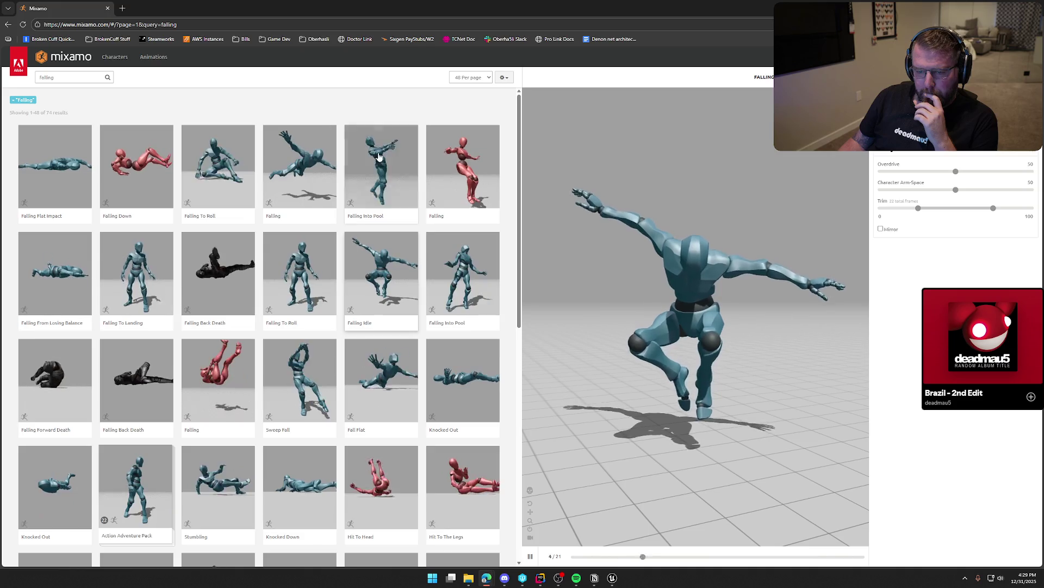
pyautogui.scroll(-2, 379, 157)
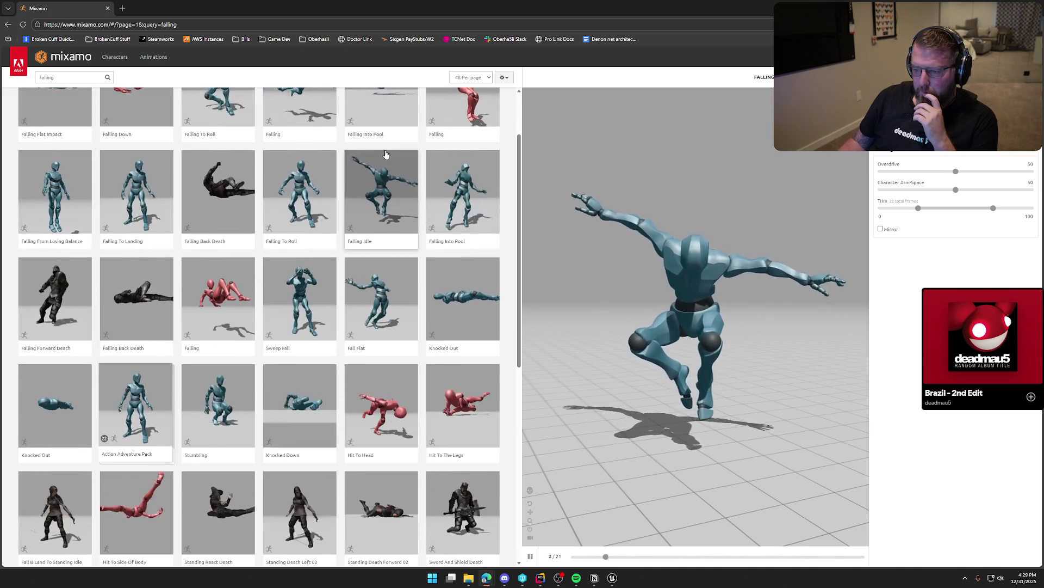
pyautogui.scroll(-3, 386, 154)
pyautogui.scroll(-2, 388, 155)
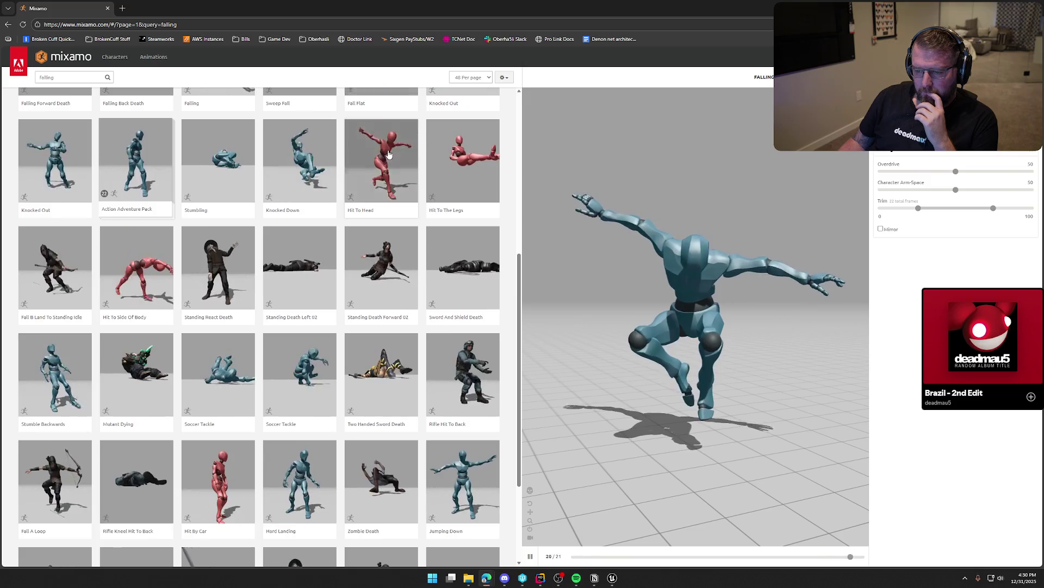
pyautogui.scroll(-3, 388, 155)
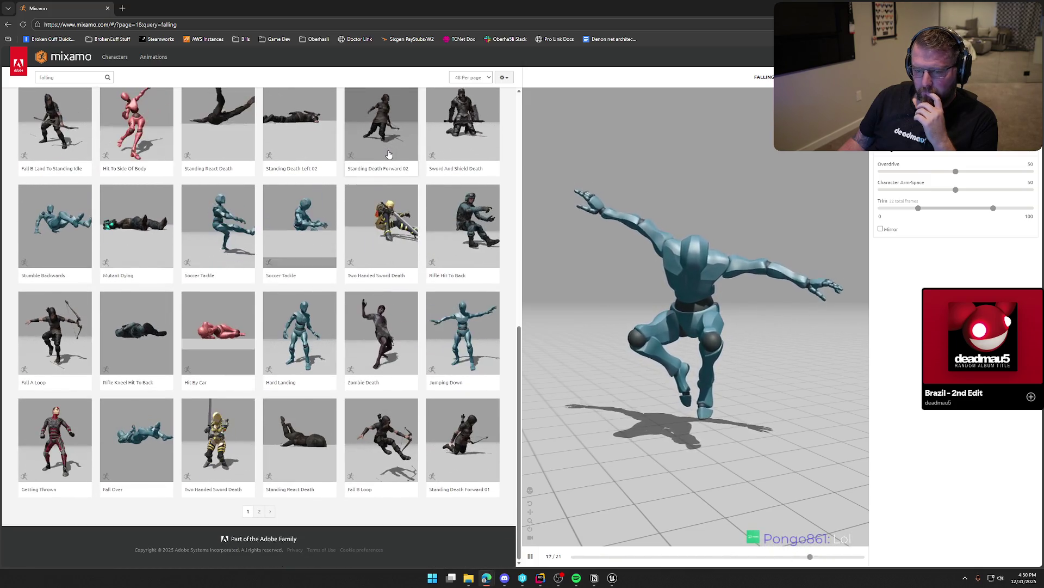
pyautogui.scroll(8, 388, 155)
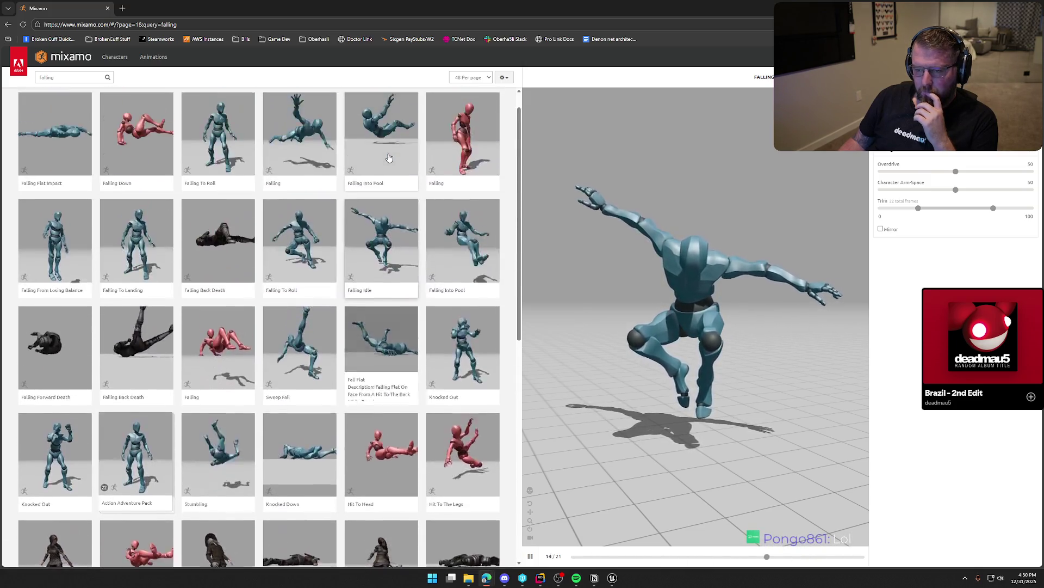
pyautogui.scroll(1, 388, 158)
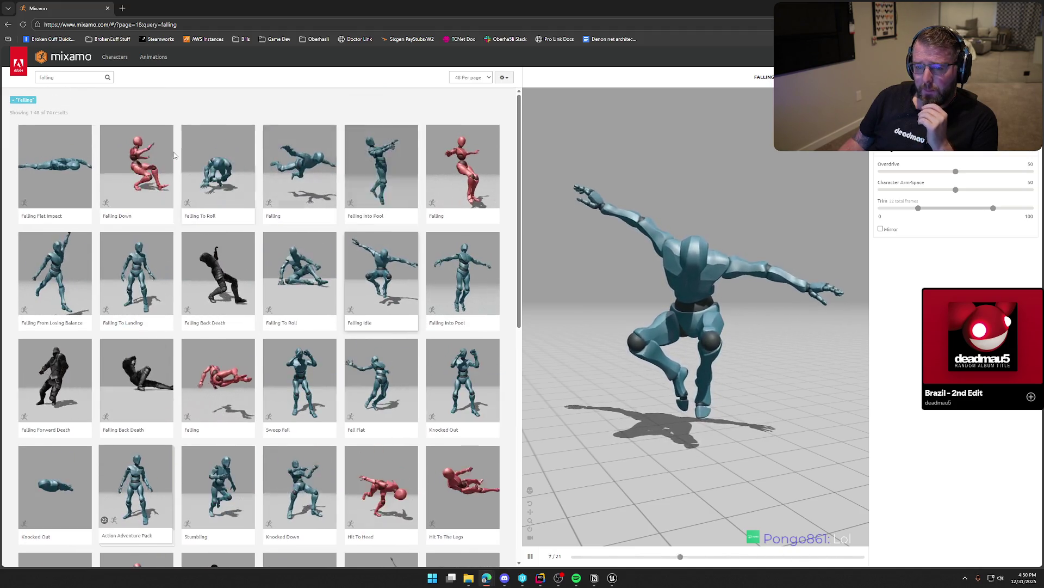
# - Preview Falling Flat Impact, then another falling animation, and resubmit the search
pyautogui.click(63, 163)
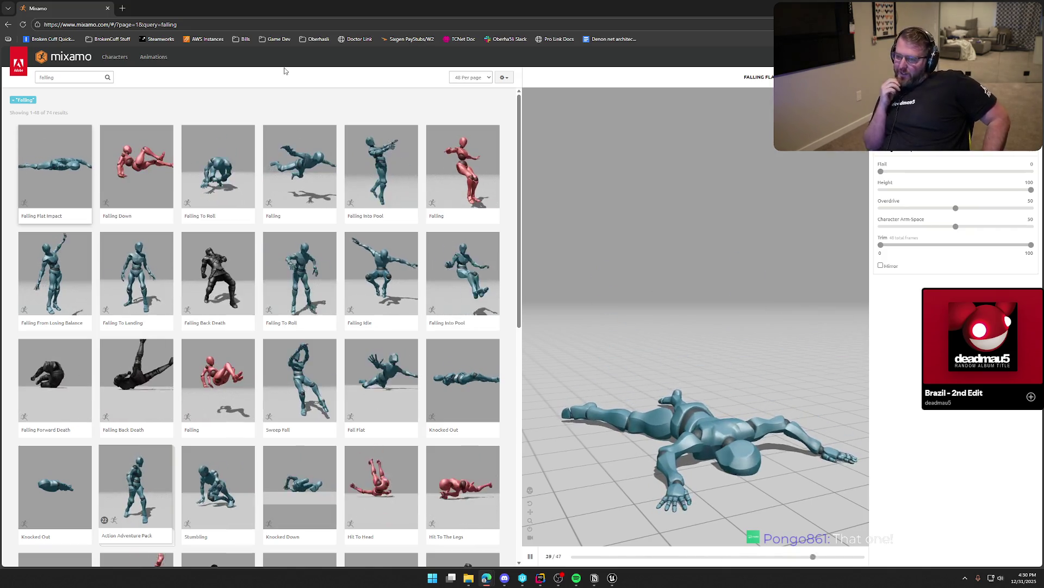
pyautogui.click(307, 160)
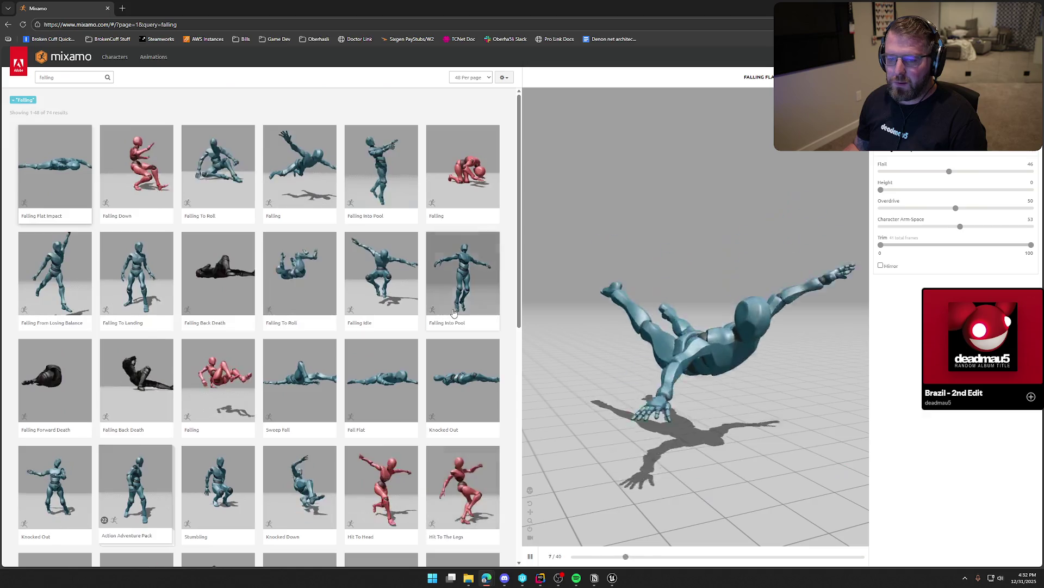
pyautogui.press('Return')
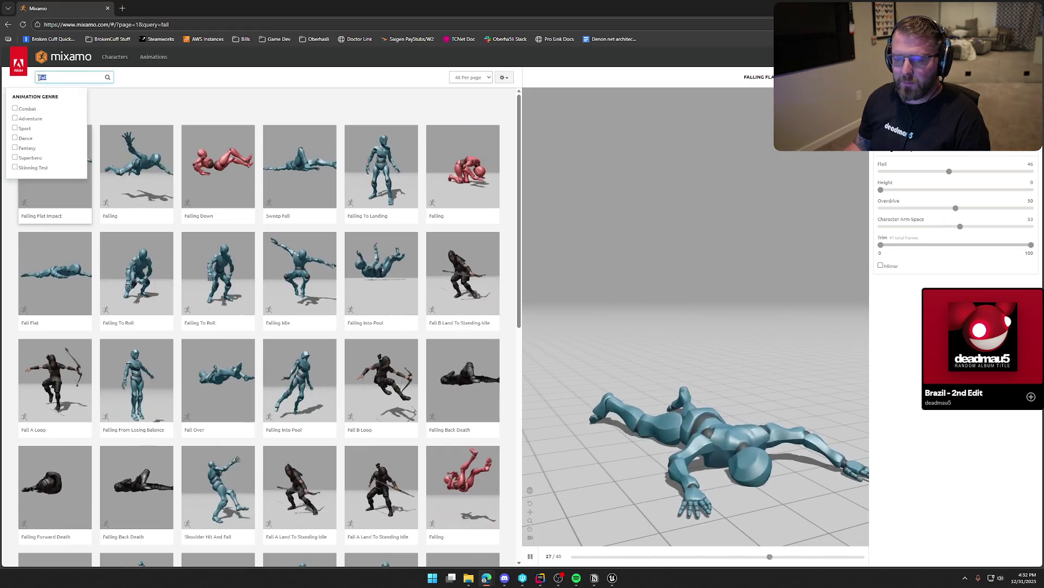
# - Search 'jump' and preview Joyful Jump, Jump, and finally Jumping Up
pyautogui.write('jump')
pyautogui.press('Return')
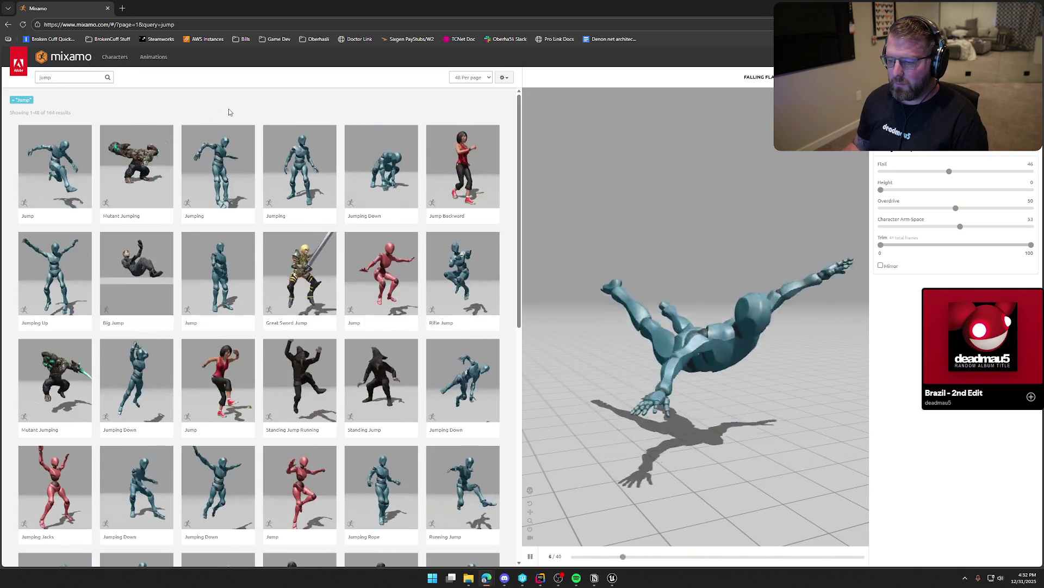
pyautogui.scroll(-1, 231, 113)
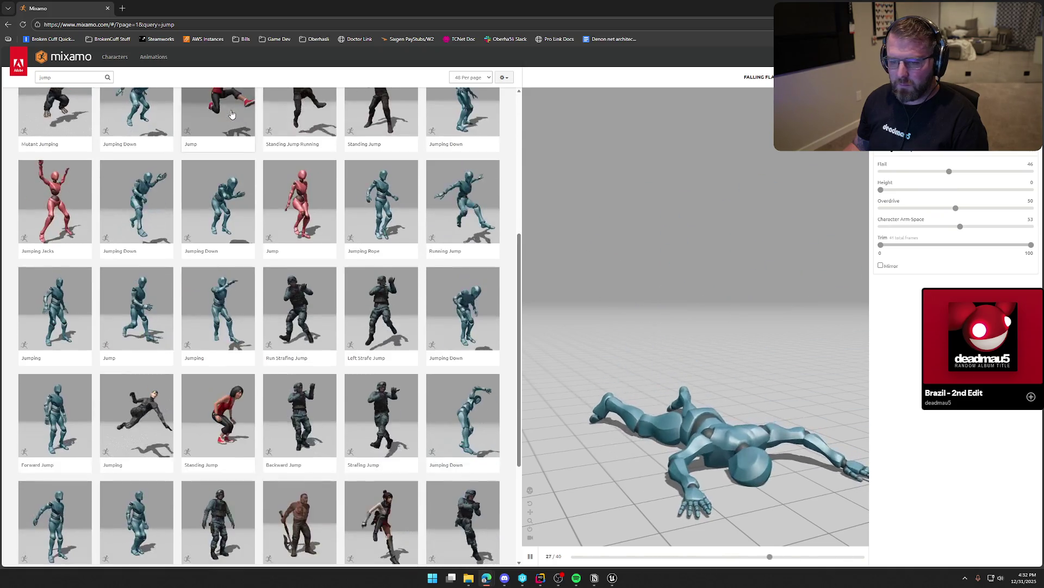
pyautogui.scroll(-3, 231, 114)
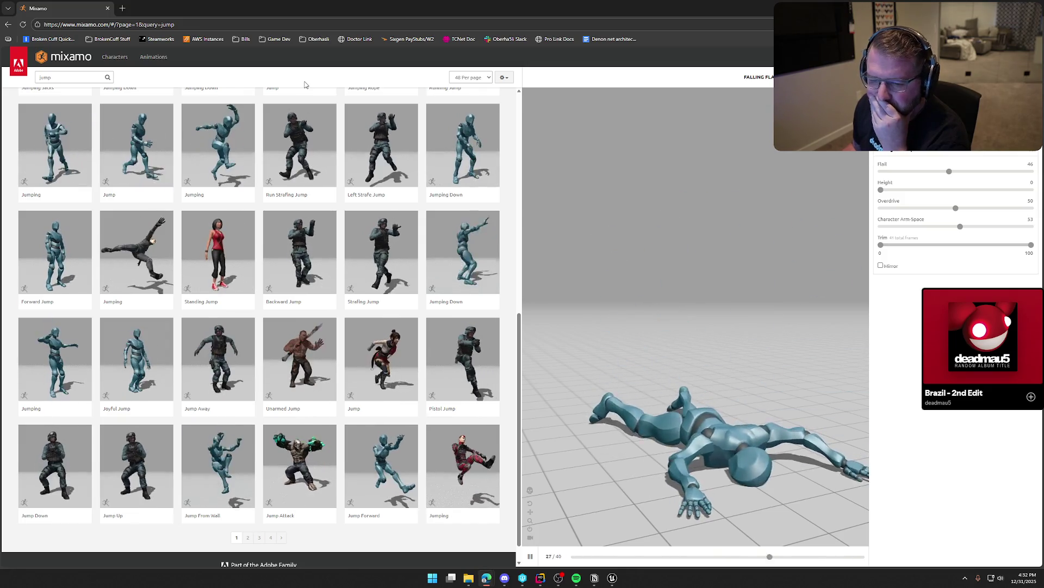
pyautogui.click(131, 371)
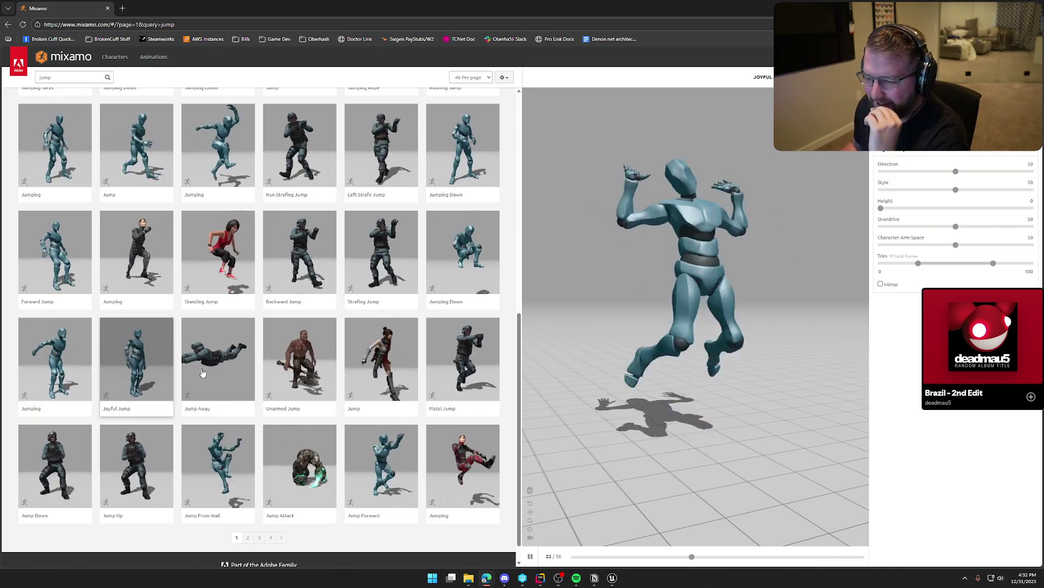
pyautogui.scroll(-2, 341, 388)
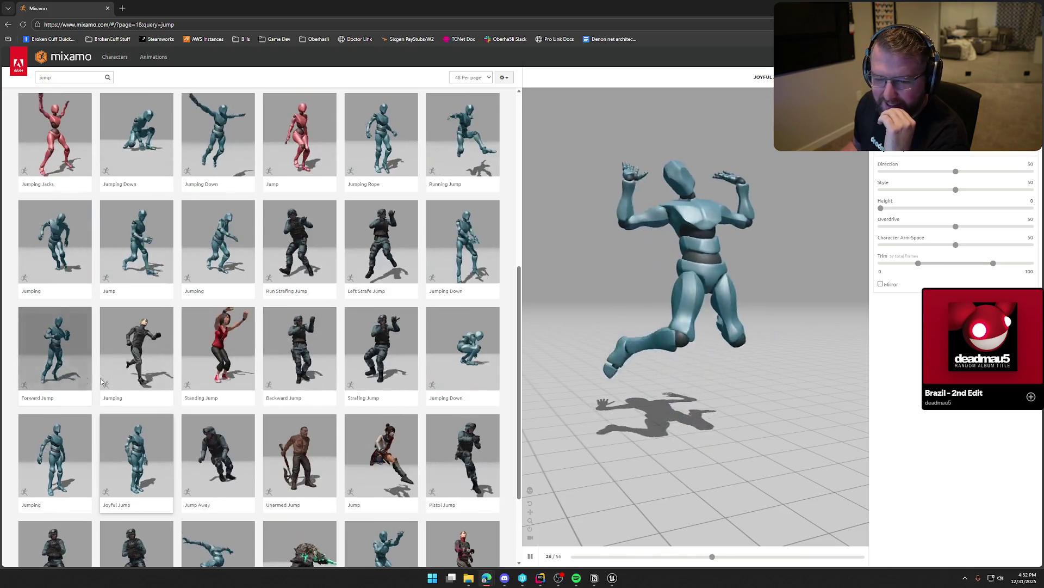
pyautogui.scroll(2, 303, 414)
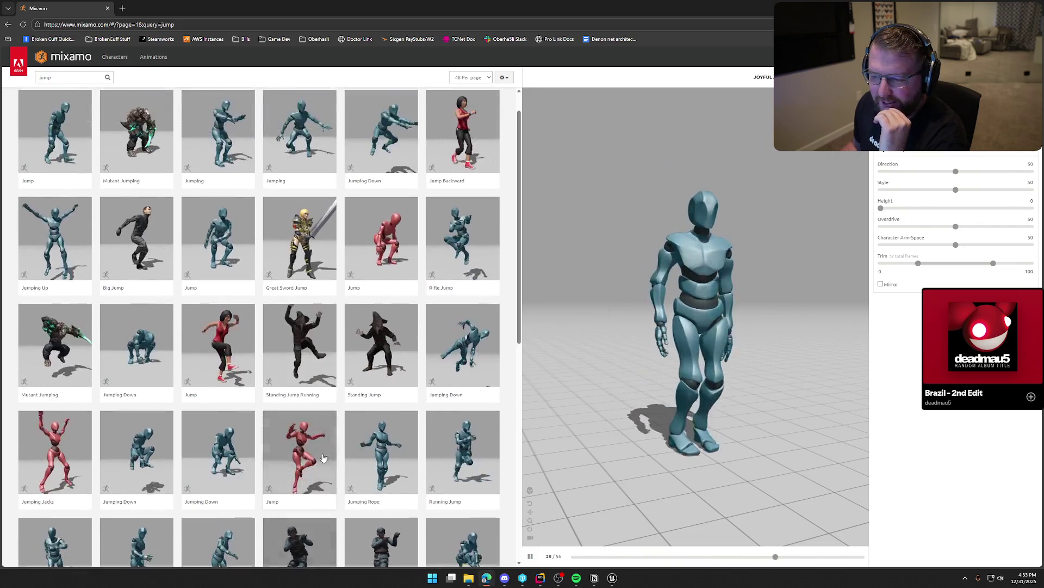
pyautogui.scroll(1, 330, 455)
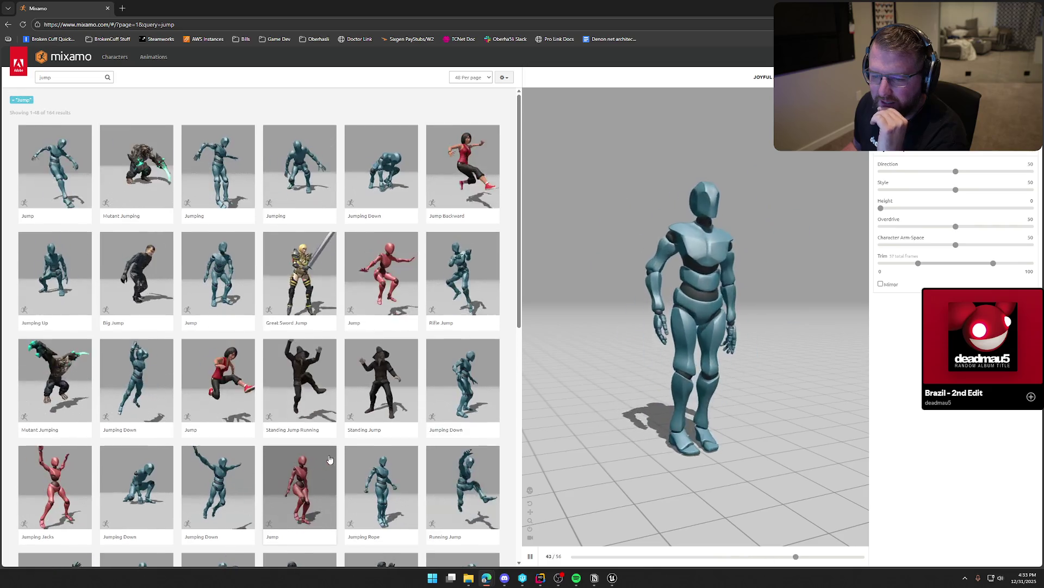
pyautogui.click(229, 273)
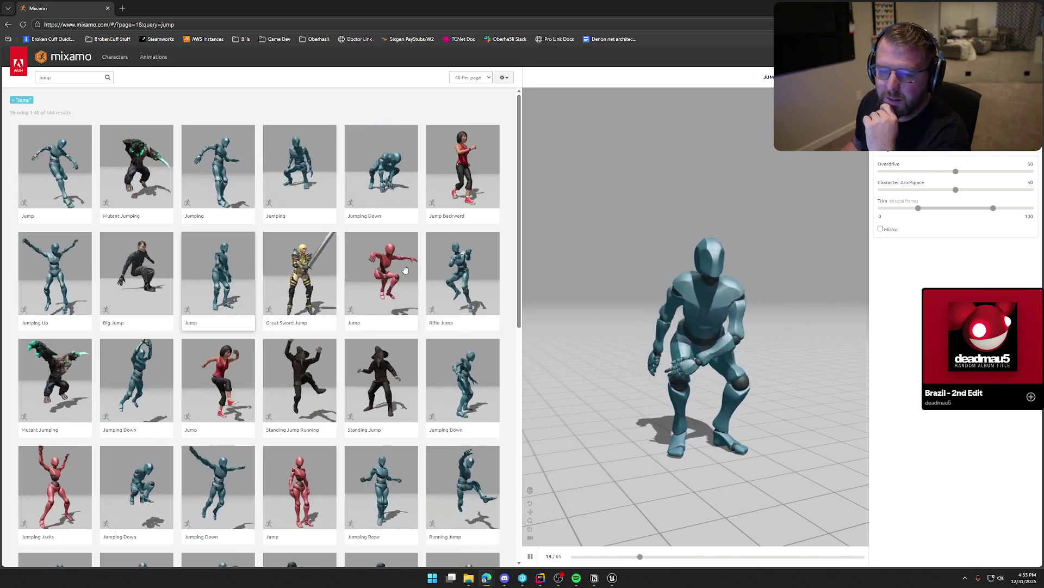
pyautogui.click(60, 278)
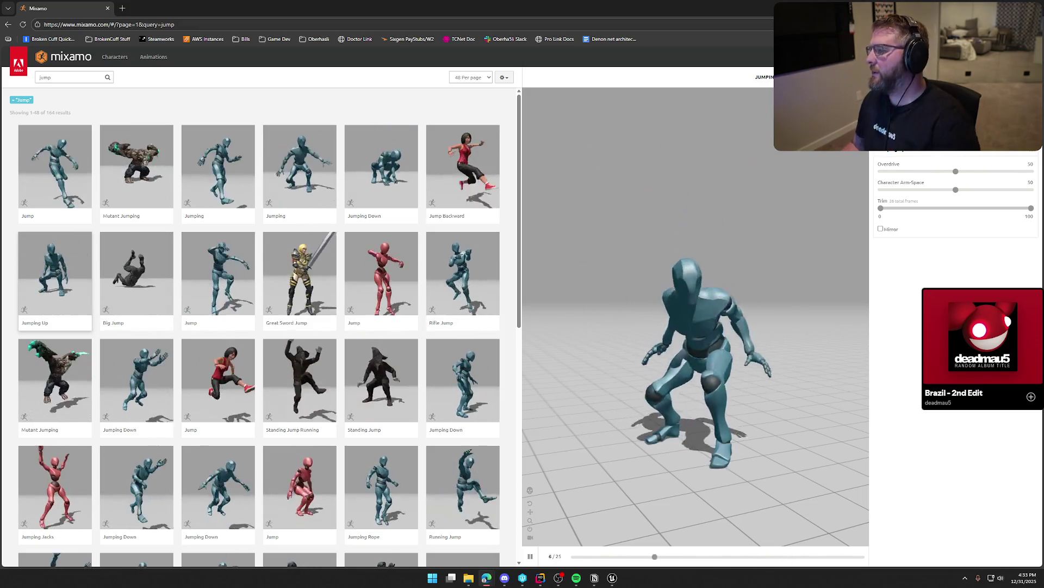
# - Lower Jumping Up's Overdrive and set download options to Without Skin at 60 fps
pyautogui.click(953, 172)
pyautogui.moveTo(916, 173); pyautogui.dragTo(931, 172)
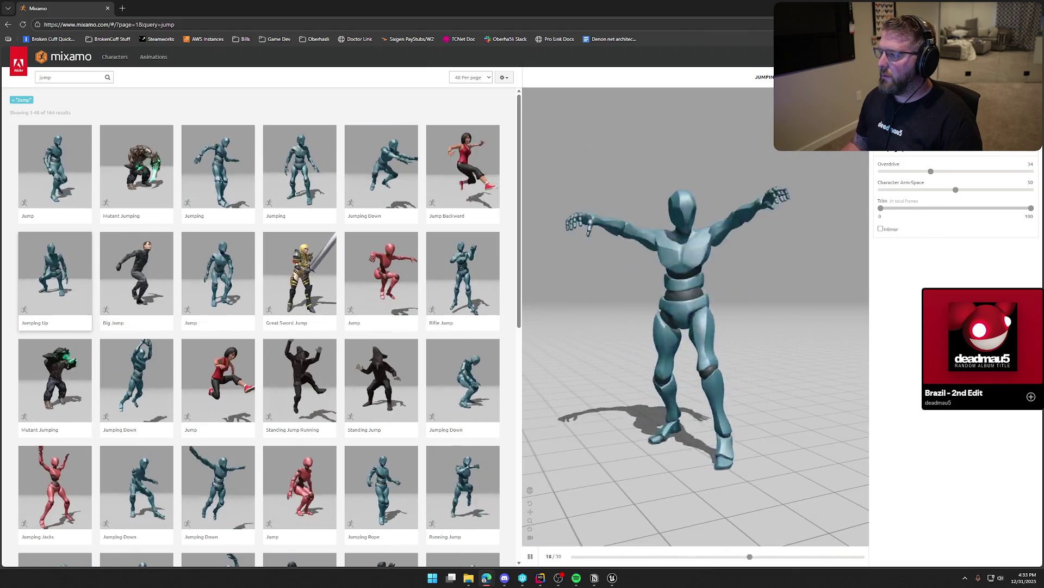
pyautogui.click(996, 77)
pyautogui.click(549, 132)
pyautogui.click(544, 154)
pyautogui.click(413, 161)
pyautogui.click(411, 184)
# - Download the animation, close the downloads list, and start refining the search
pyautogui.click(636, 191)
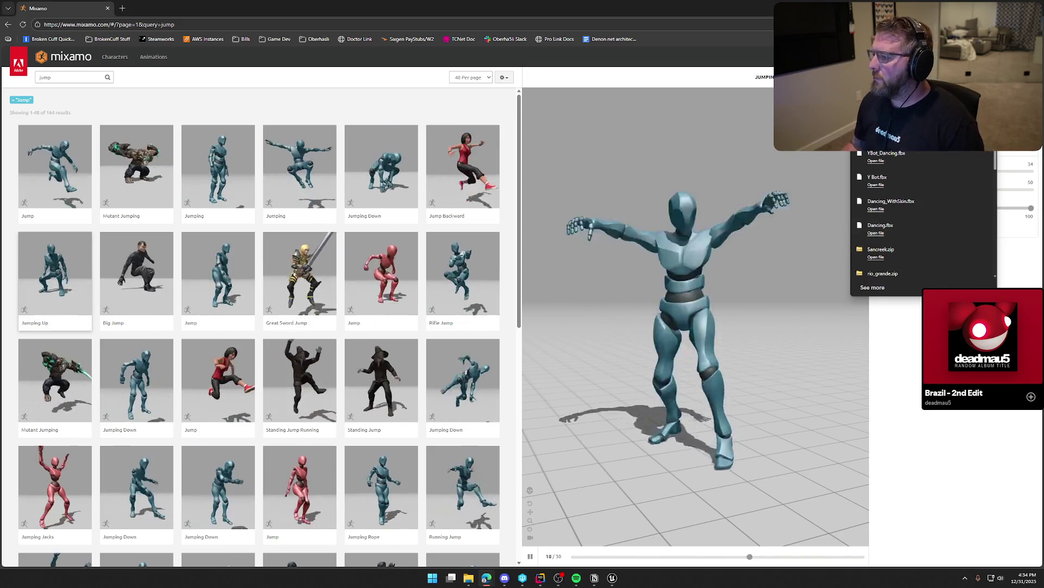
pyautogui.click(674, 246)
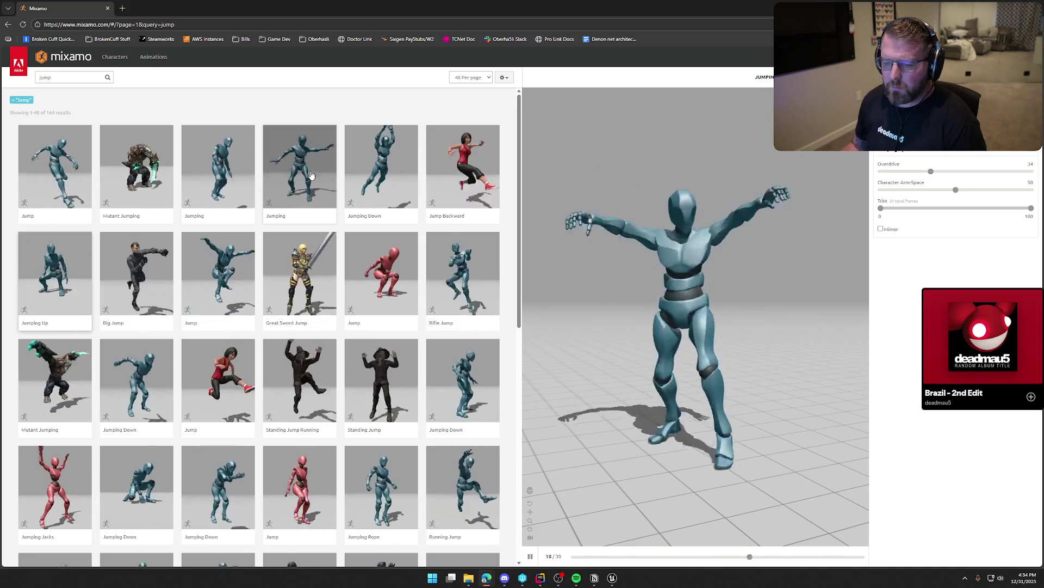
pyautogui.click(78, 75)
# - Search Mixamo for 'jump land', preview Landing and trim its opening frames
pyautogui.write('land')
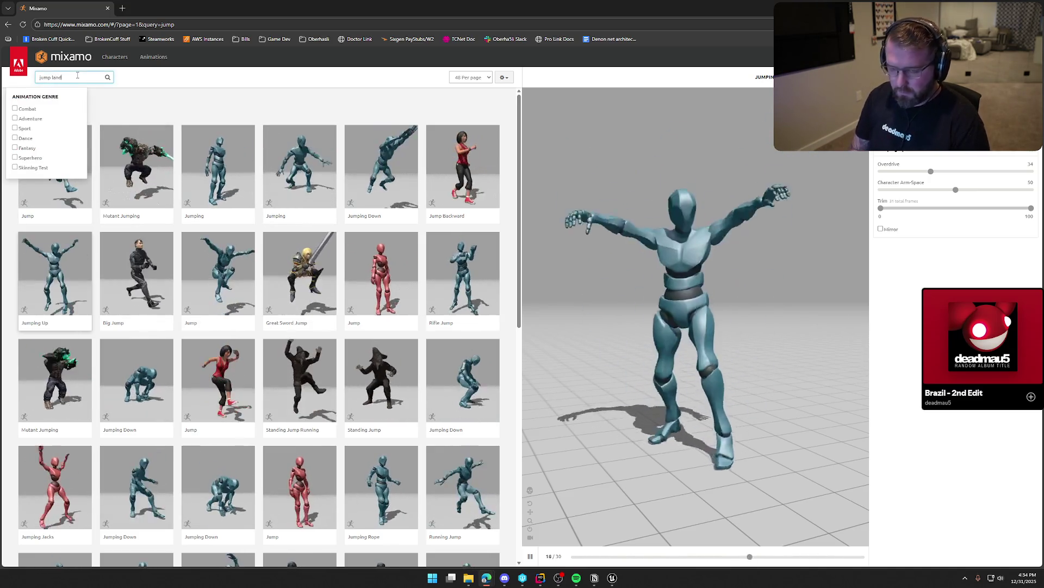
pyautogui.press('Return')
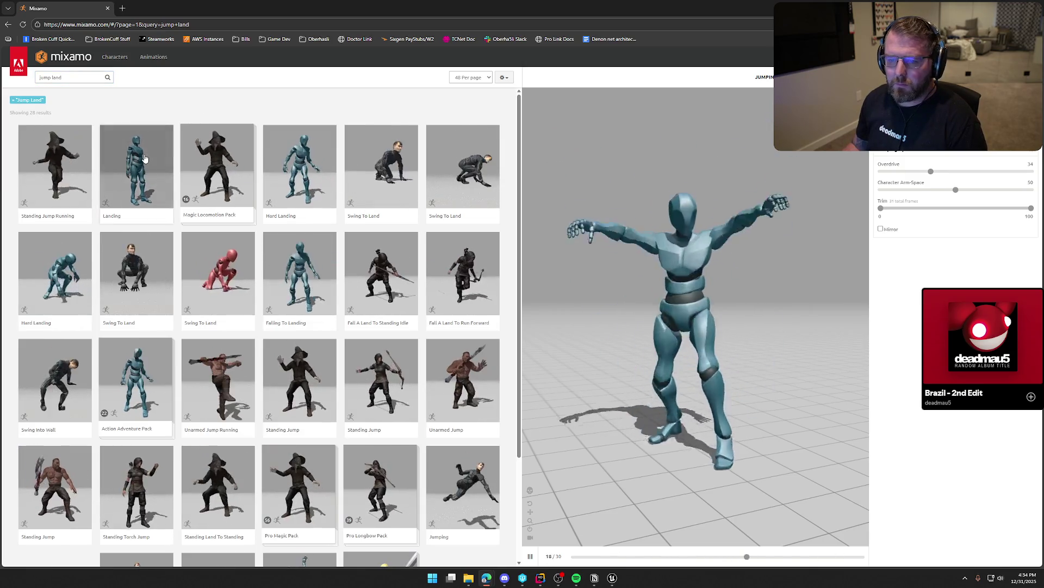
pyautogui.click(137, 166)
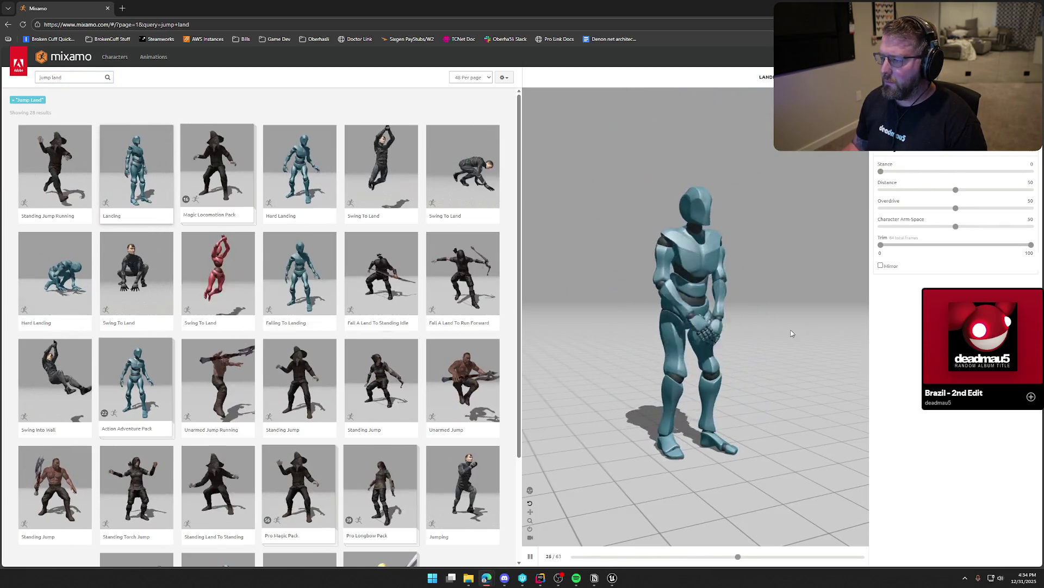
pyautogui.moveTo(882, 249); pyautogui.dragTo(902, 249)
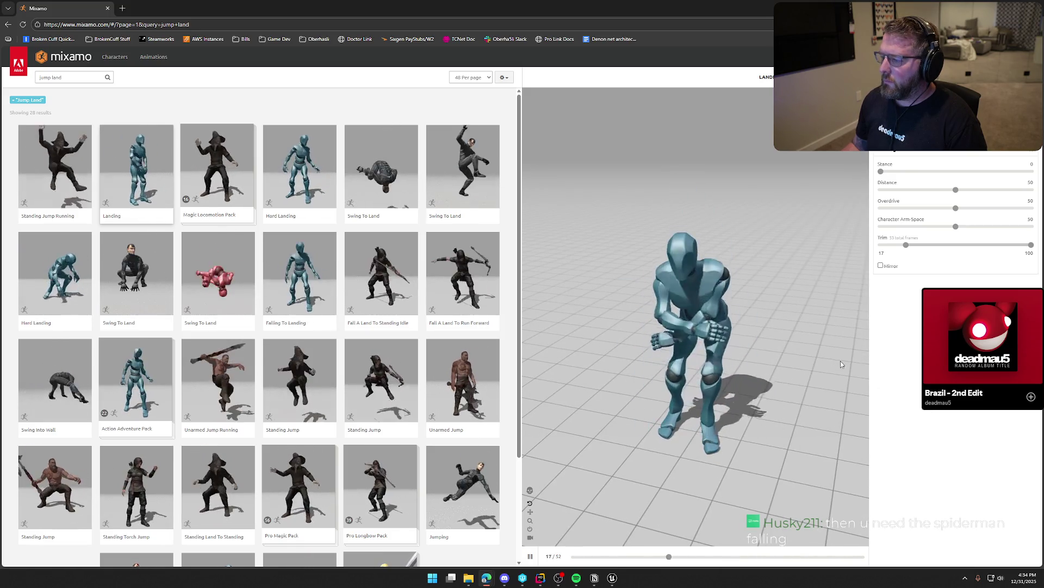
# - Download Landing without skin, then search for 'jump fall'
pyautogui.click(1001, 77)
pyautogui.click(551, 132)
pyautogui.click(548, 146)
pyautogui.click(636, 192)
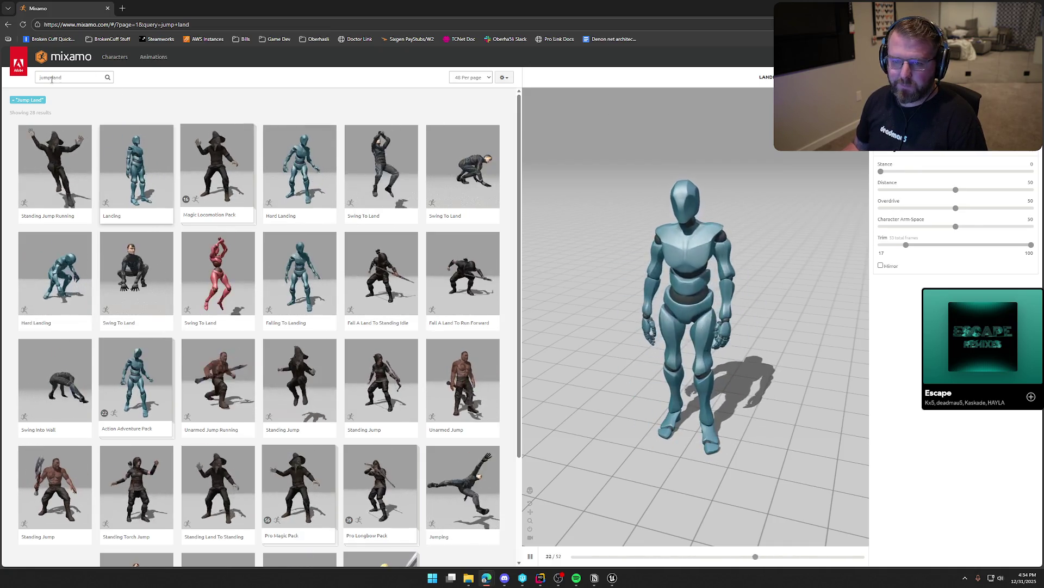
pyautogui.write('fall')
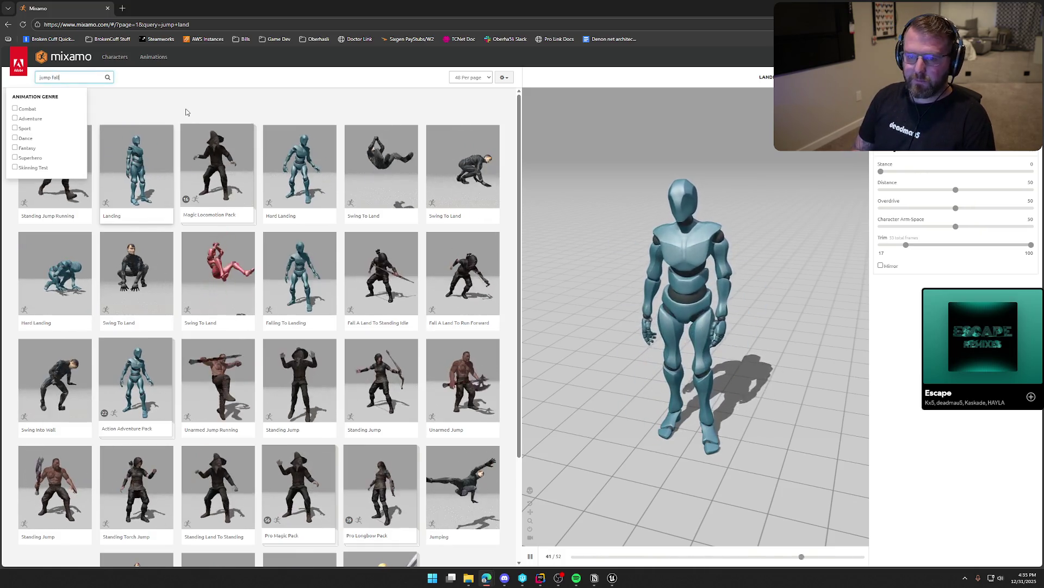
pyautogui.write("'")
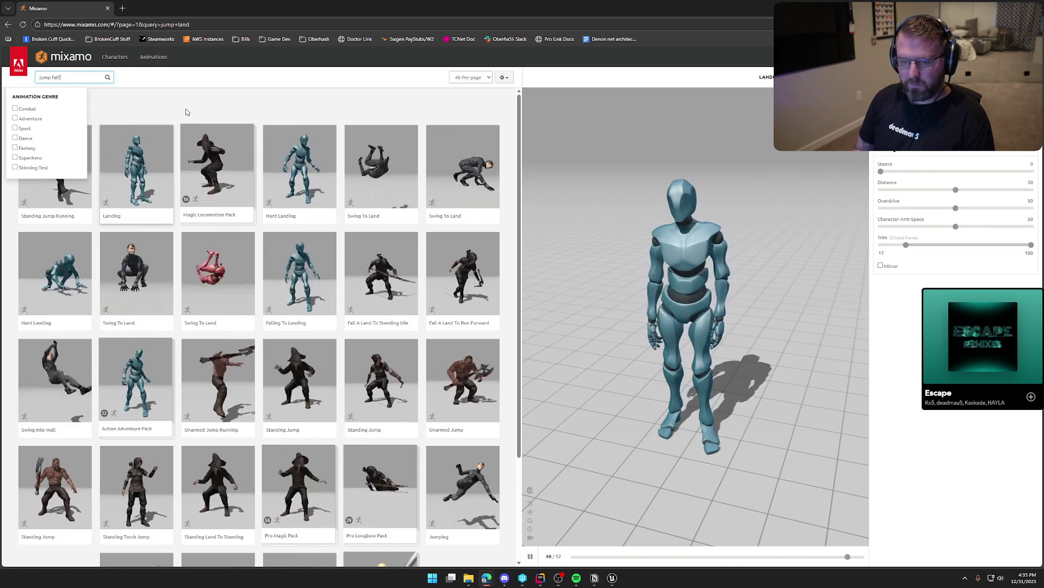
pyautogui.press('BackSpace')
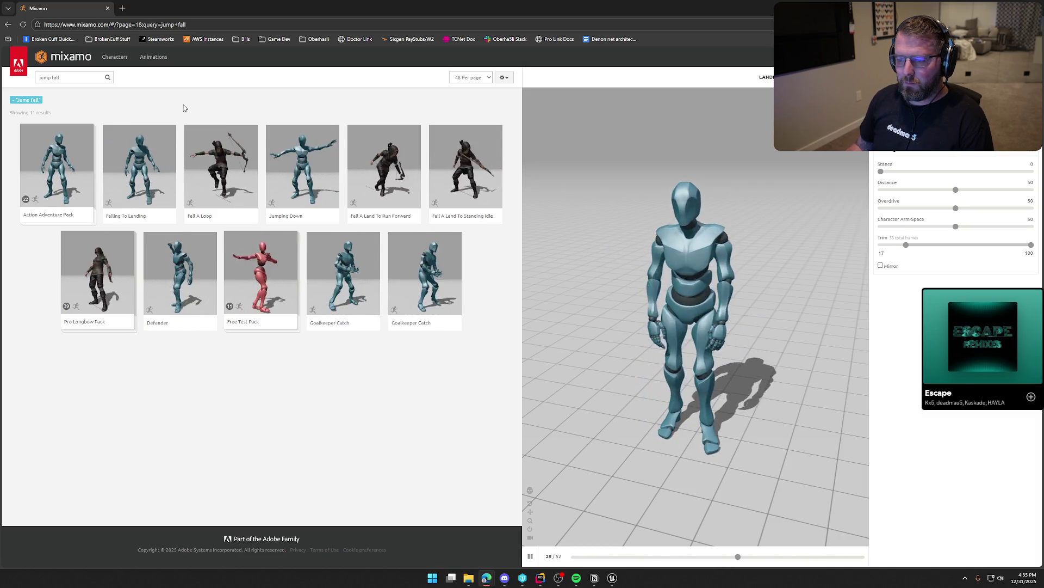
# - Search 'Fall', download Falling Idle as FBX without skin, and return to Unreal
pyautogui.tripleClick(37, 77)
pyautogui.write('Fall')
pyautogui.press('Return')
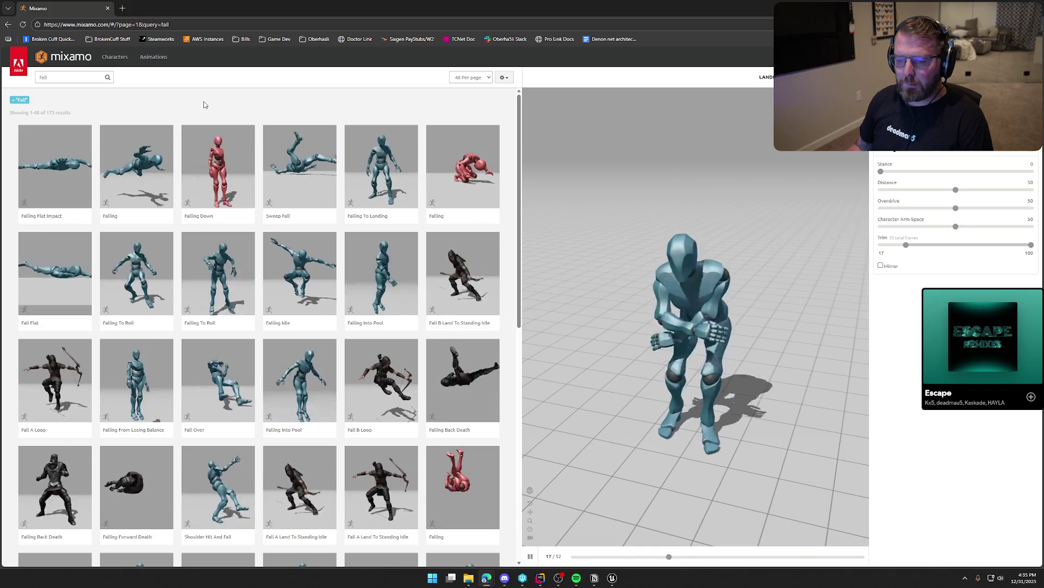
pyautogui.click(294, 268)
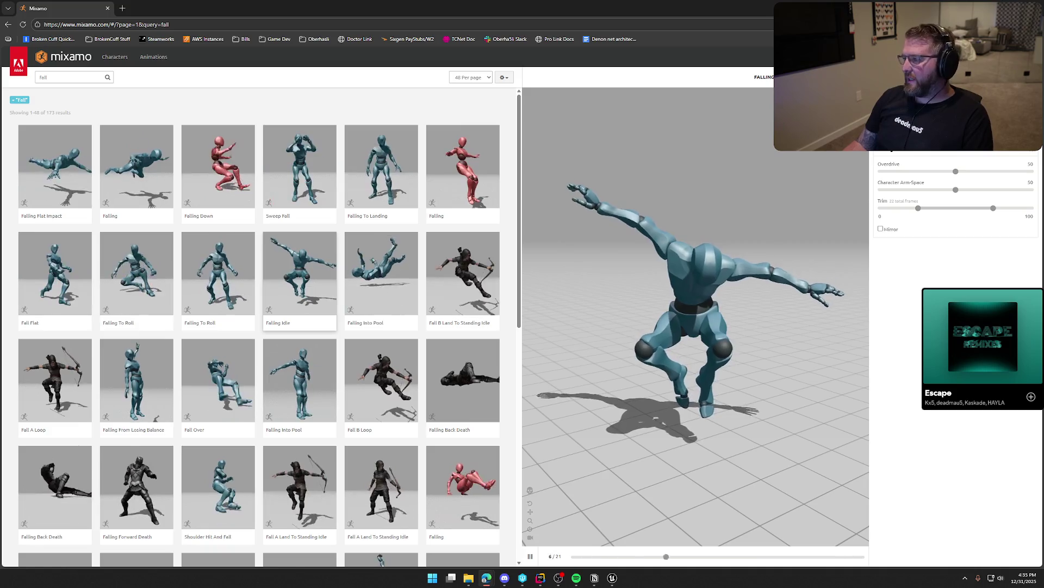
pyautogui.click(1006, 76)
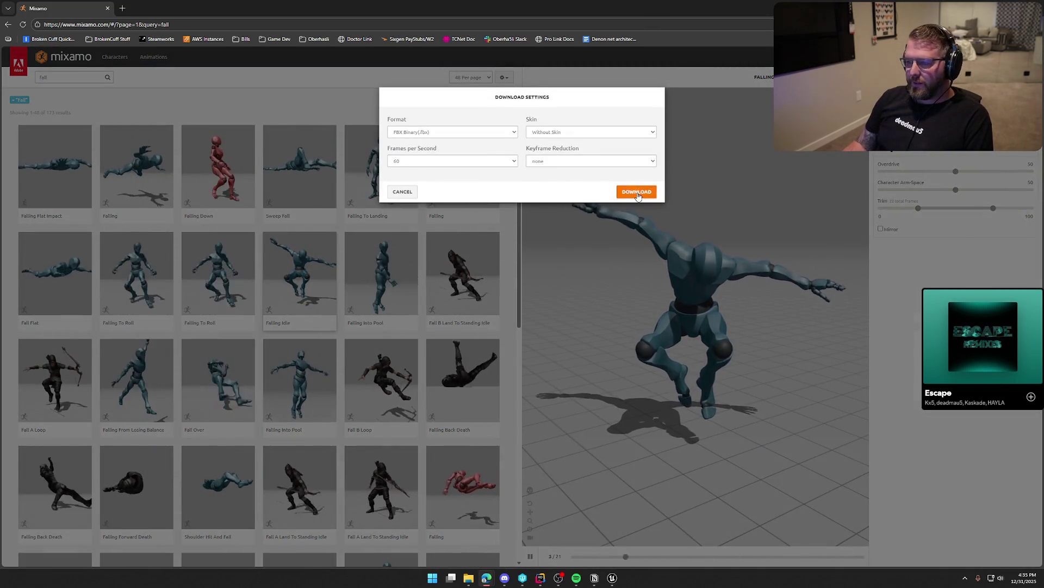
pyautogui.click(637, 193)
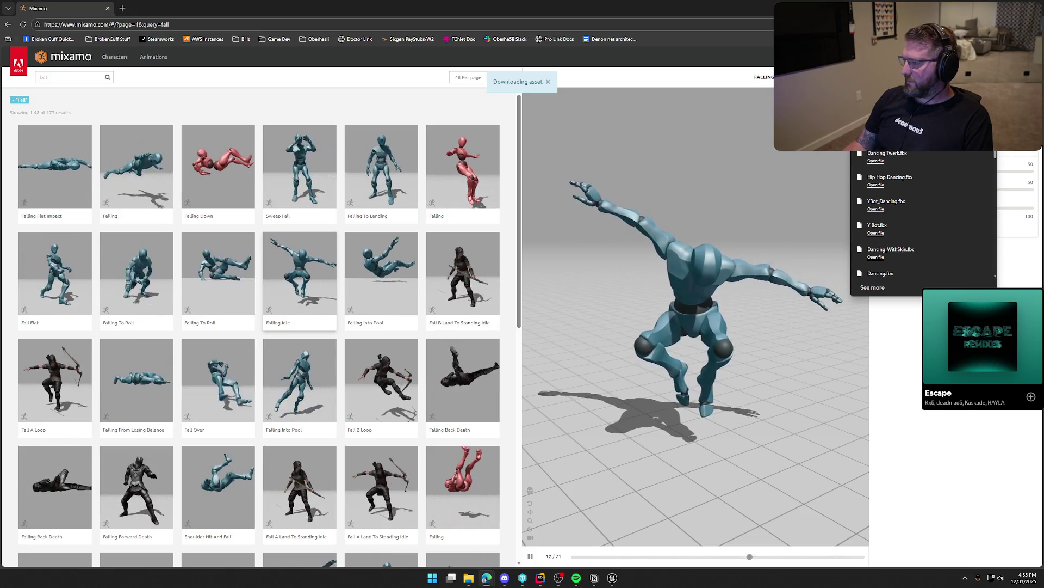
pyautogui.hotkey('alt', 'Tab')
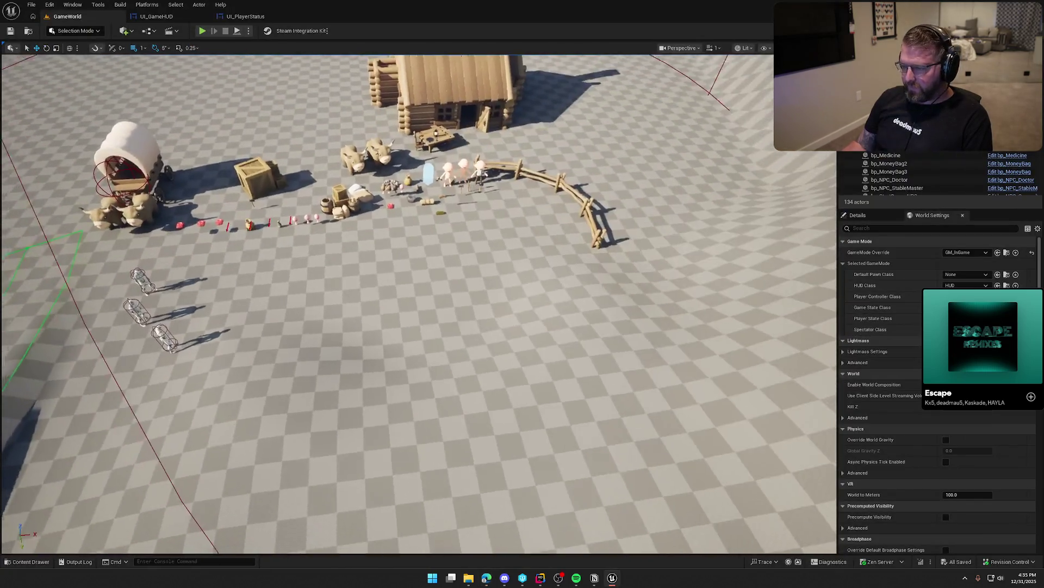
# - Open Content > Art > Anims > Mixamo in the Content Drawer and drop the downloaded jump FBX files in
pyautogui.click(27, 562)
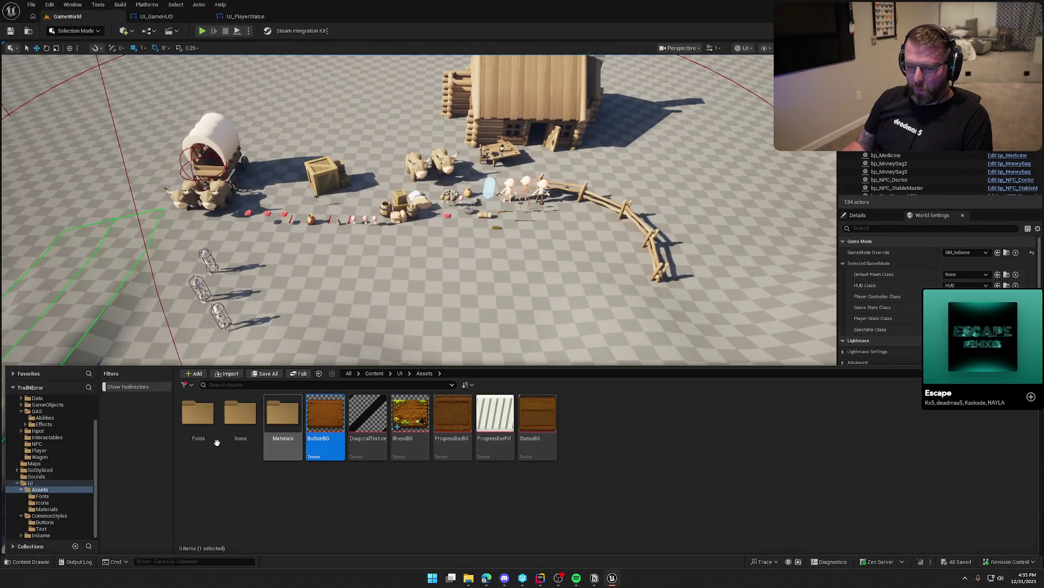
pyautogui.click(17, 485)
pyautogui.click(31, 413)
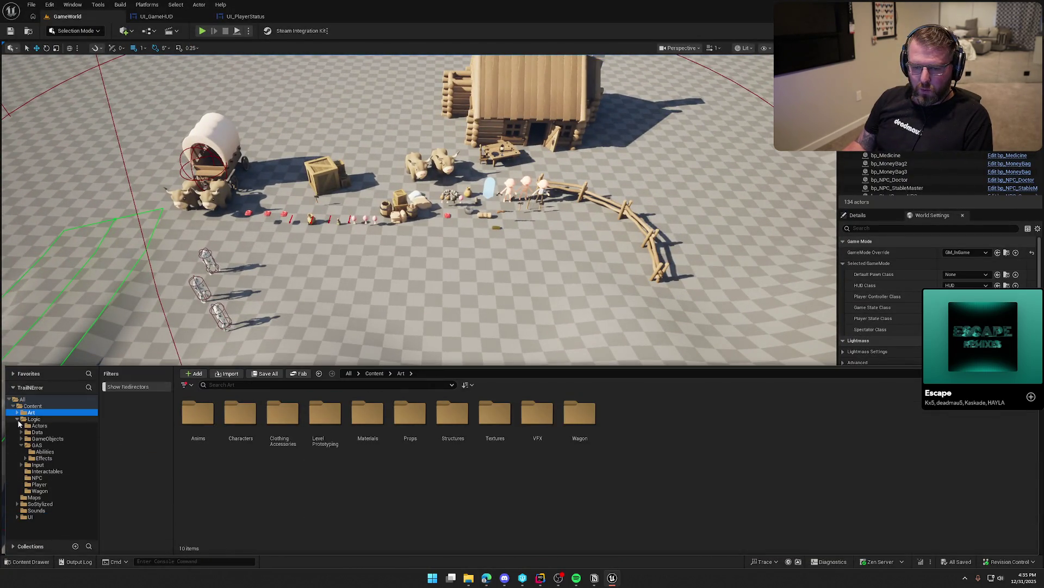
pyautogui.doubleClick(198, 419)
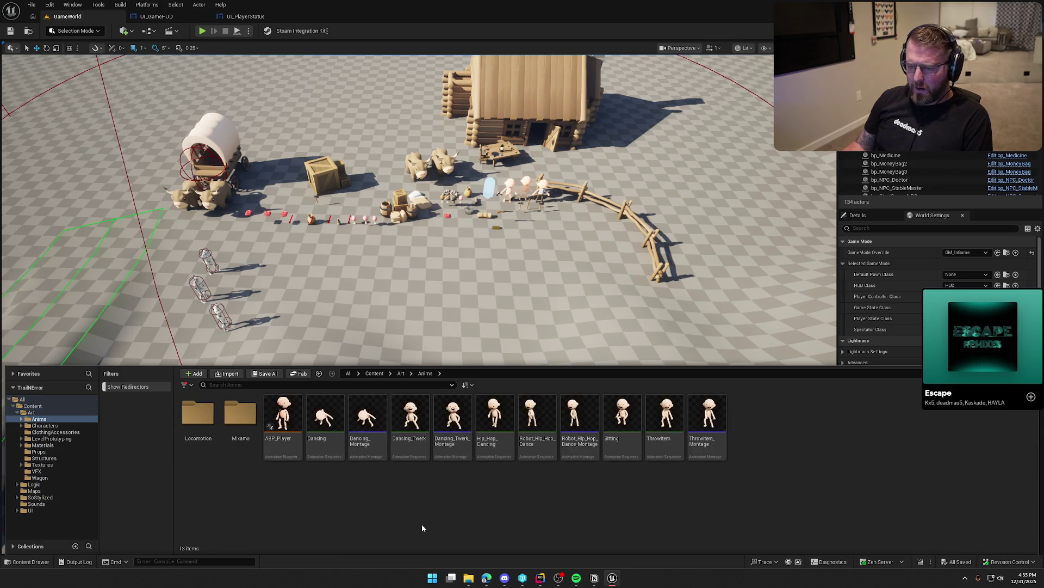
pyautogui.doubleClick(252, 443)
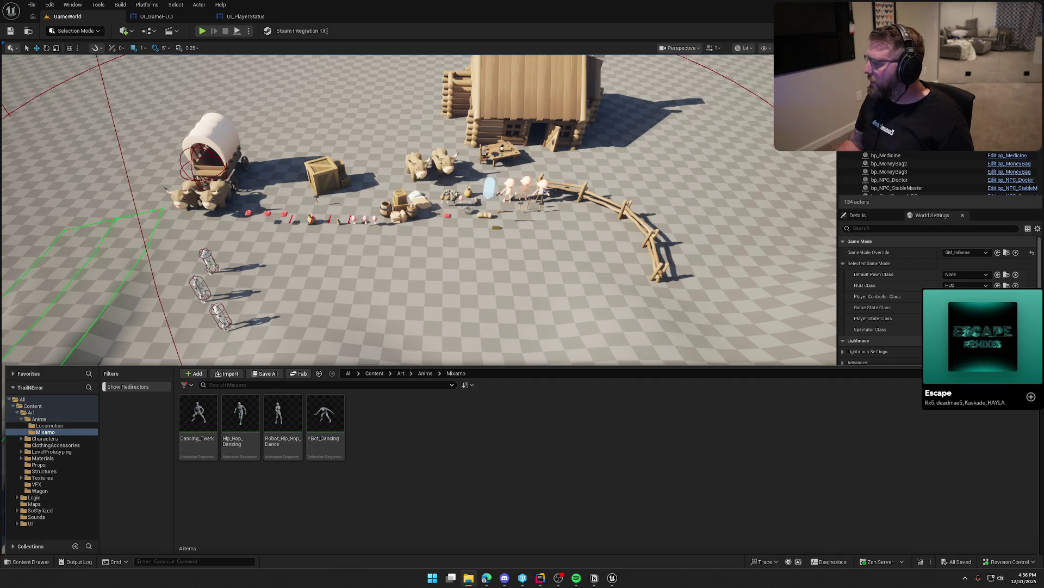
pyautogui.moveTo(544, 452); pyautogui.dragTo(544, 452)
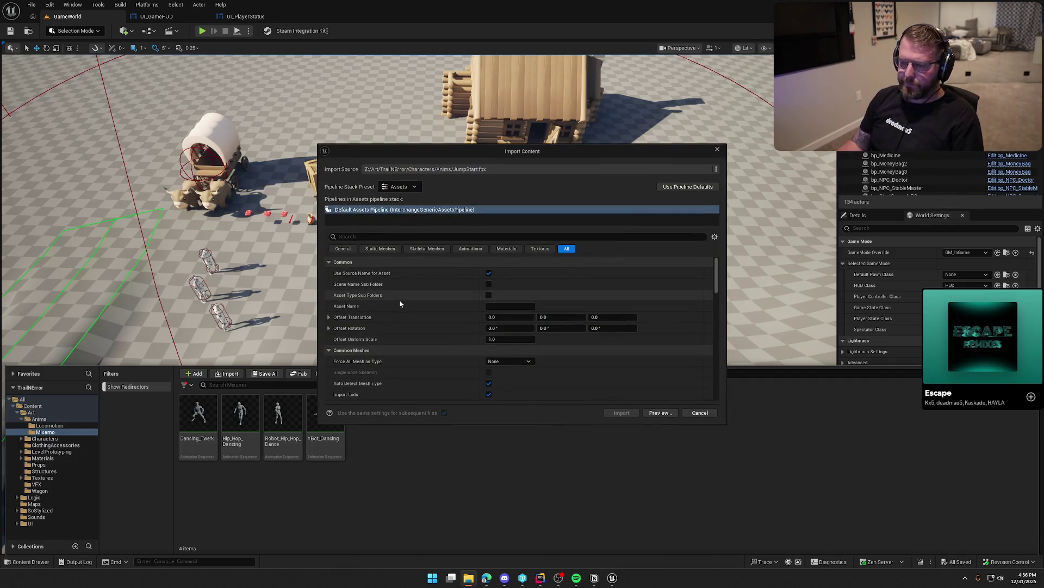
# - Import the three jump animations onto Y_Bot_Skeleton and save all assets
pyautogui.click(470, 248)
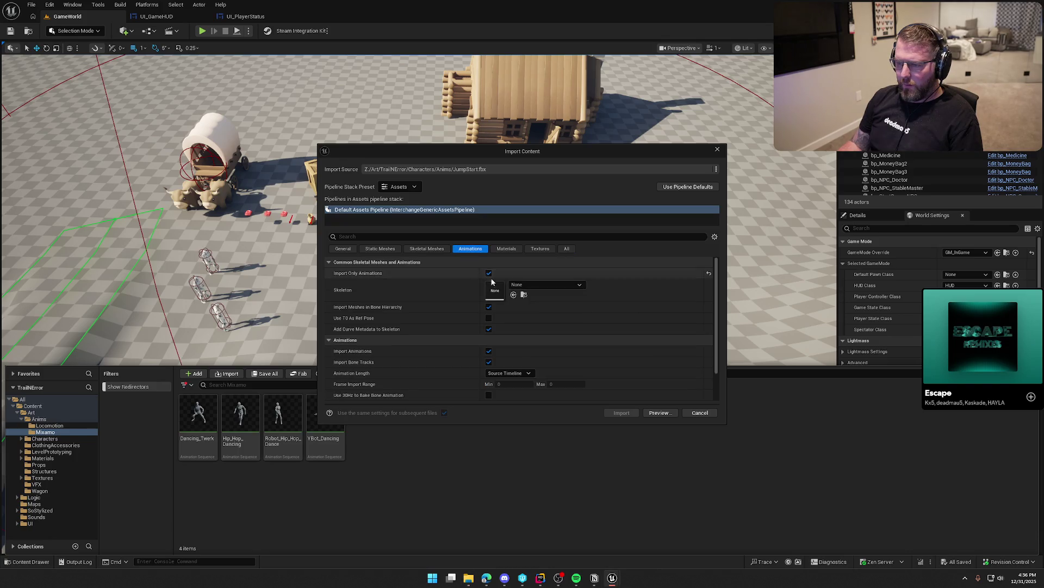
pyautogui.click(537, 284)
pyautogui.click(559, 442)
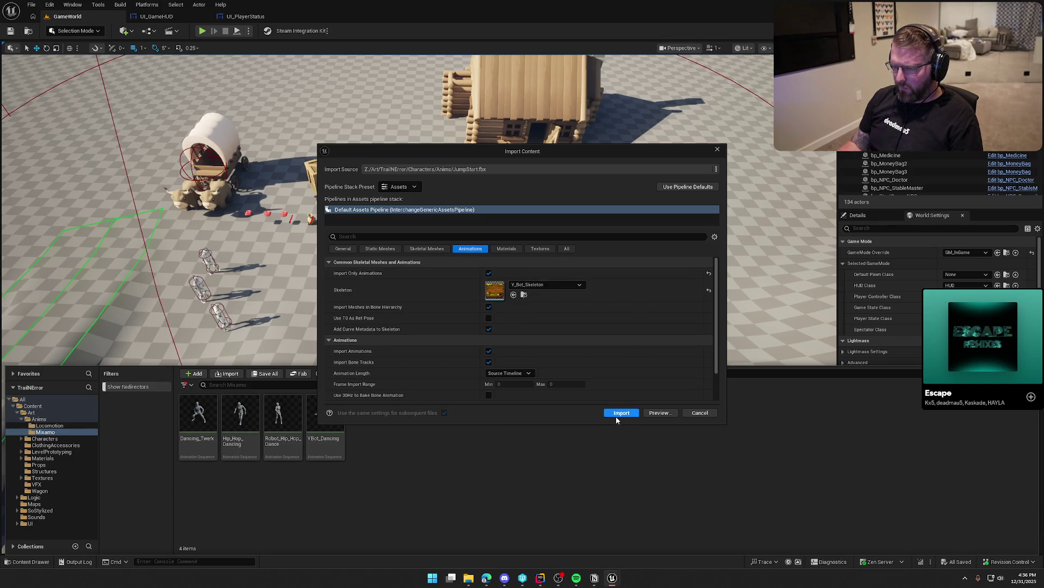
pyautogui.click(622, 414)
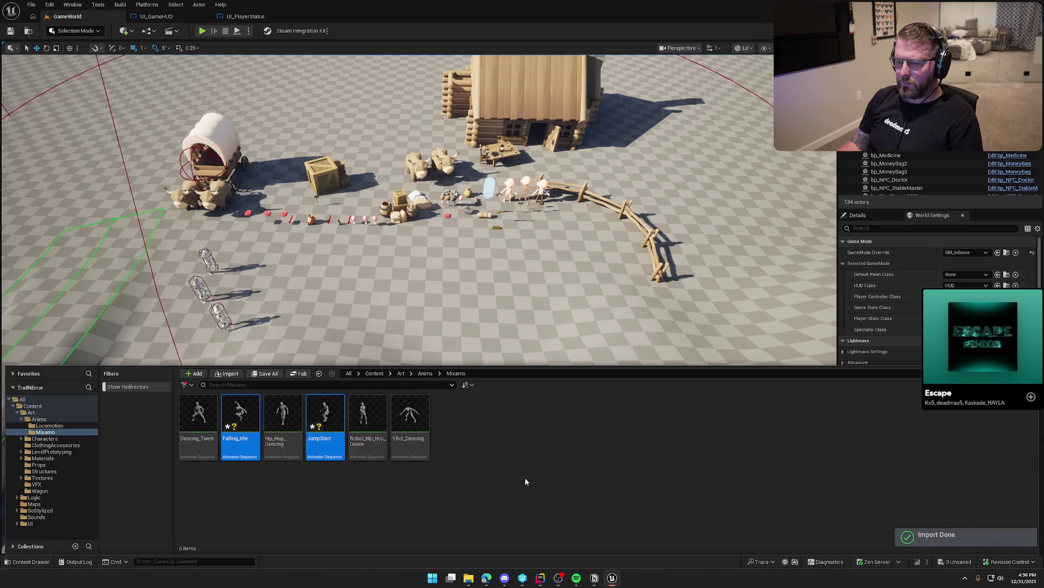
pyautogui.click(559, 489)
pyautogui.hotkey('ctrl', 'shift', 's')
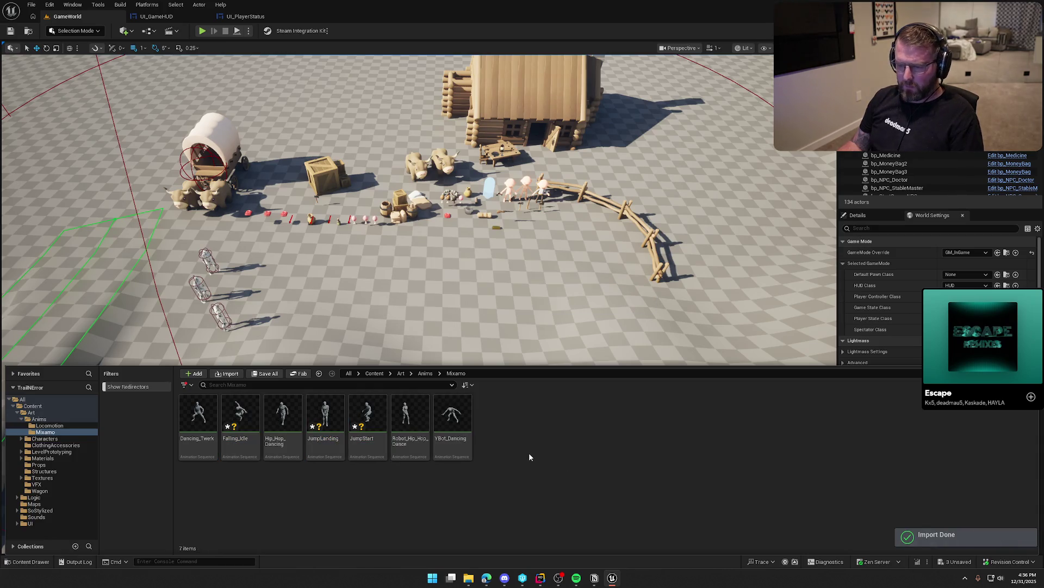
# - Open JumpLanding to check it, then select Falling_Idle in the Content Drawer
pyautogui.doubleClick(325, 415)
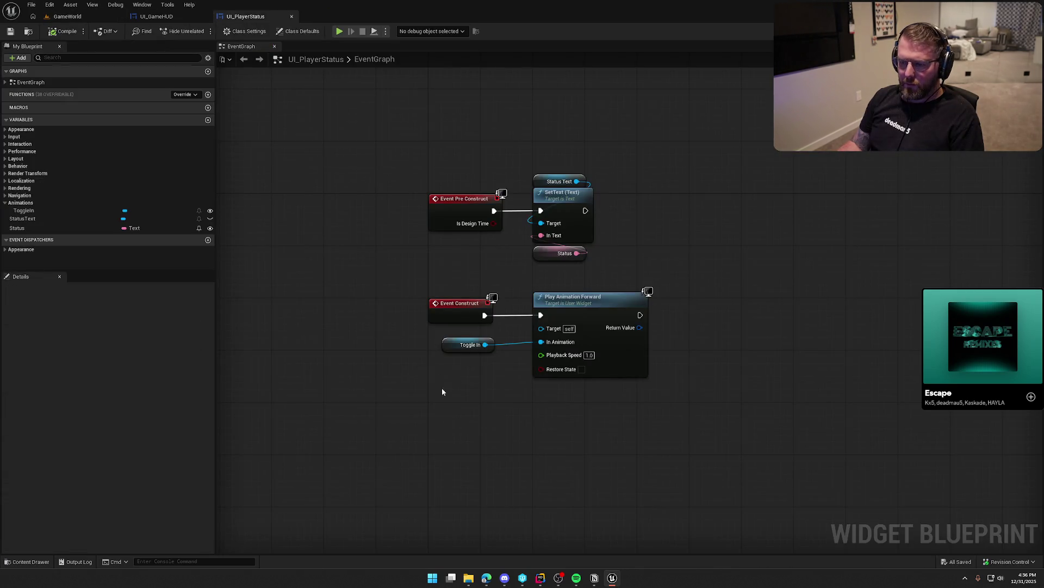
pyautogui.hotkey('ctrl', 'space')
pyautogui.click(240, 416)
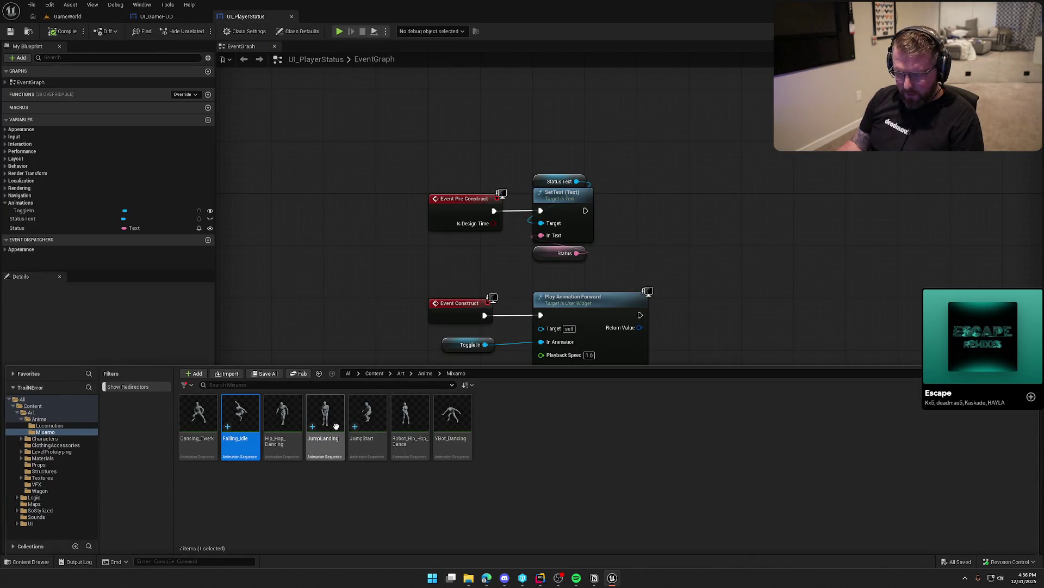
# - Retarget JumpStart, JumpLanding and Falling_Idle onto SK_Char_Male_Naked
pyautogui.keyDown('ctrl'); pyautogui.click(324, 416); pyautogui.keyUp('ctrl')
pyautogui.keyDown('ctrl'); pyautogui.click(368, 428); pyautogui.keyUp('ctrl')
pyautogui.rightClick(369, 427)
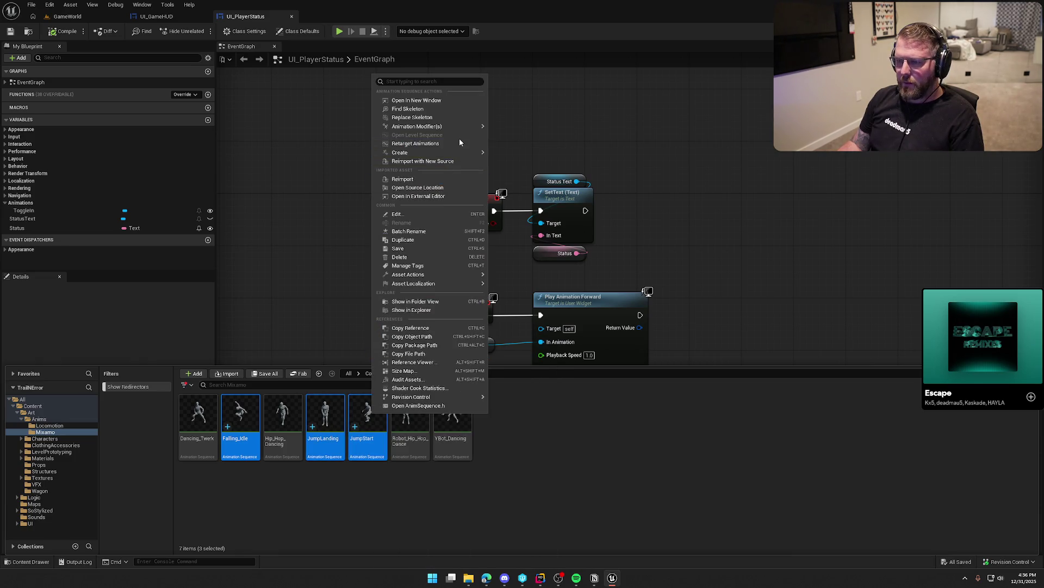
pyautogui.click(435, 143)
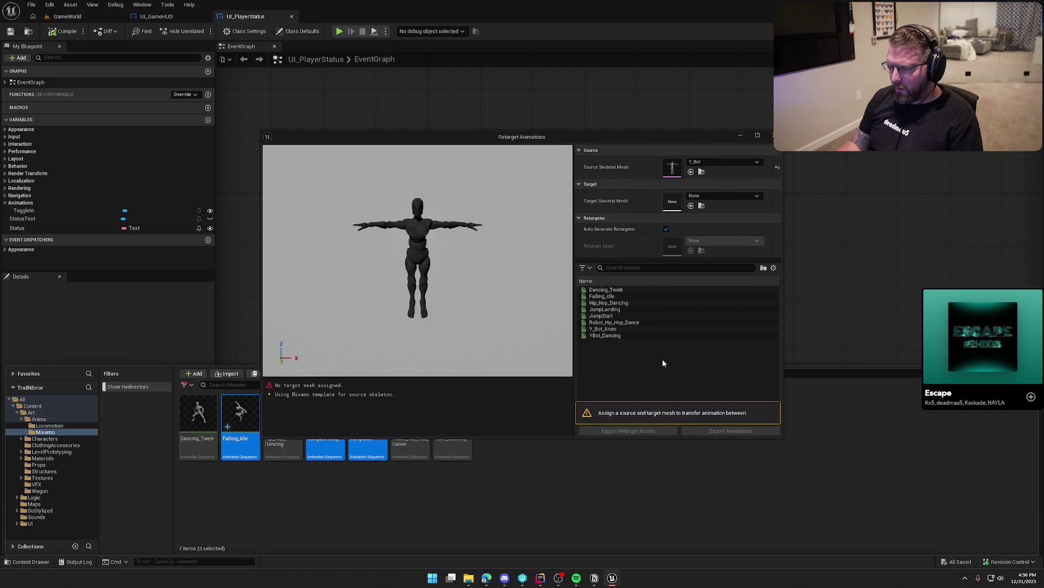
pyautogui.click(723, 196)
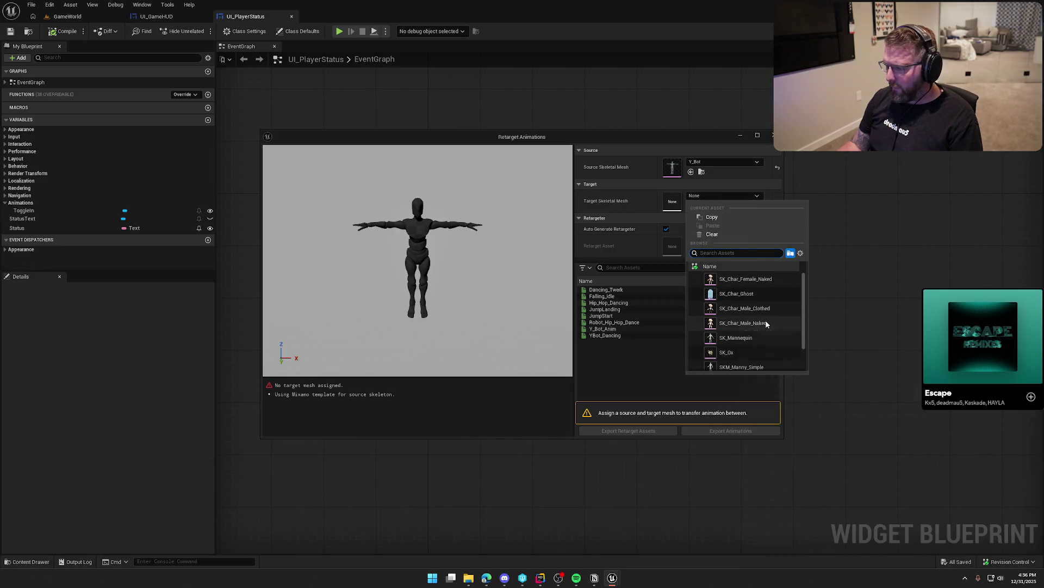
pyautogui.click(743, 323)
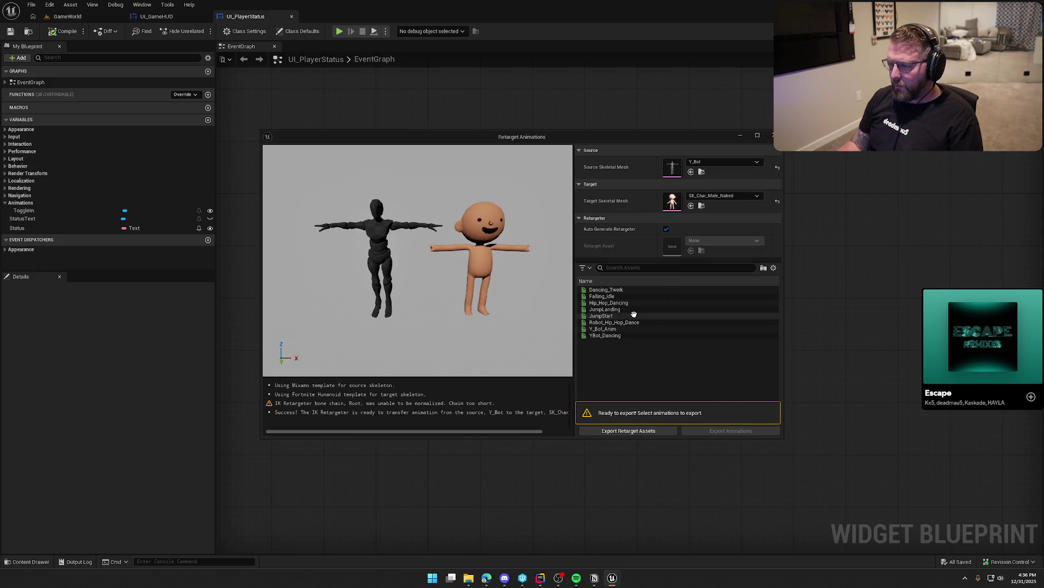
# - Preview each retargeted jump animation and select all three for export
pyautogui.click(631, 296)
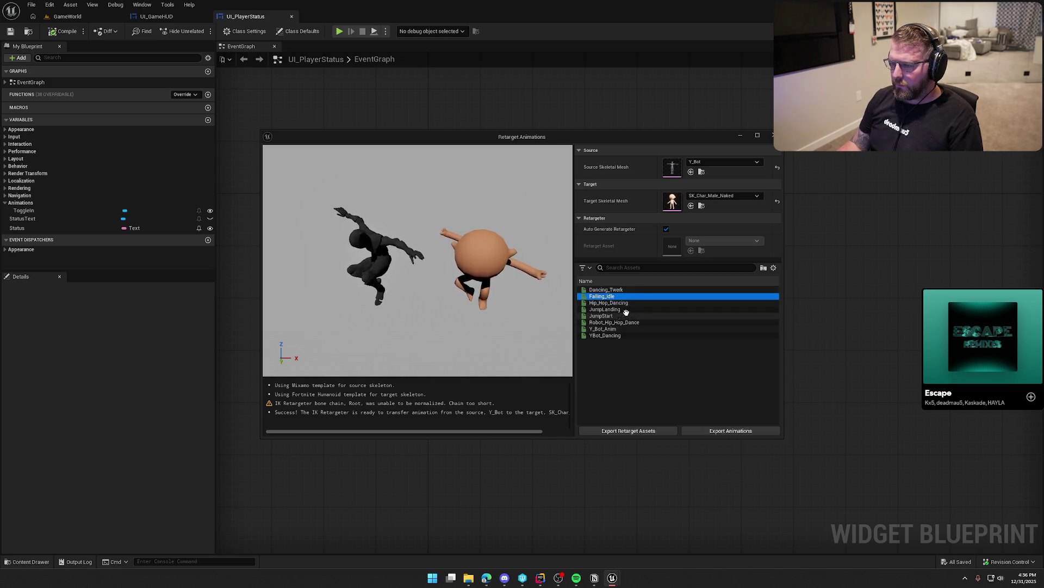
pyautogui.click(625, 309)
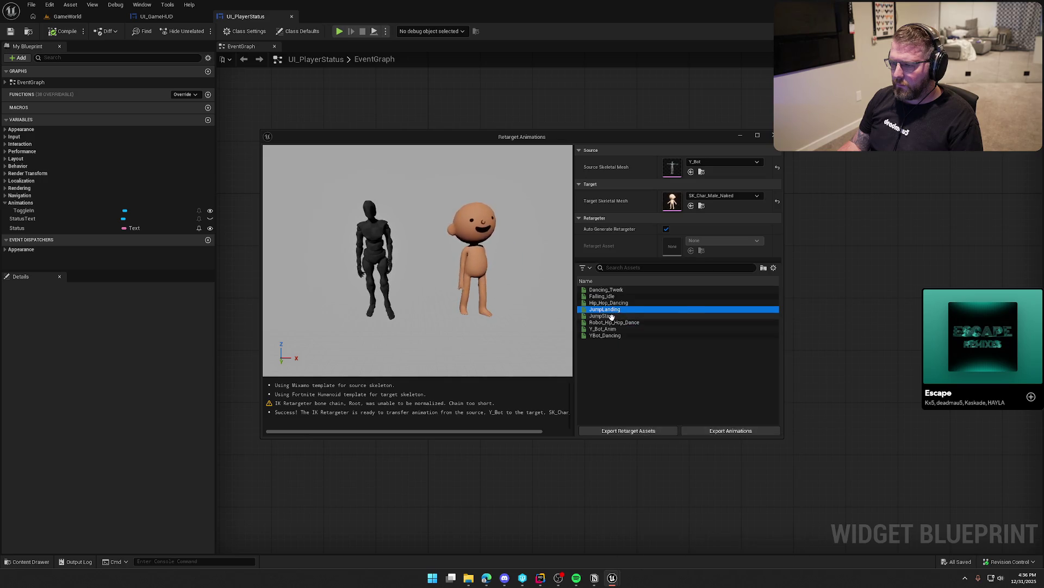
pyautogui.click(611, 316)
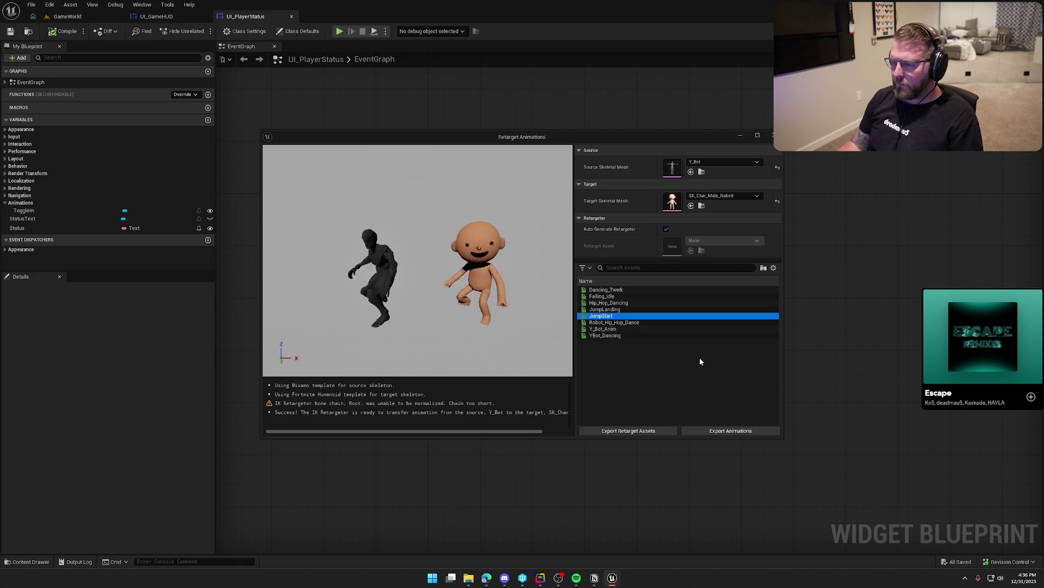
pyautogui.click(613, 310)
pyautogui.keyDown('shift'); pyautogui.click(611, 316); pyautogui.keyUp('shift')
pyautogui.keyDown('ctrl'); pyautogui.click(617, 296); pyautogui.keyUp('ctrl')
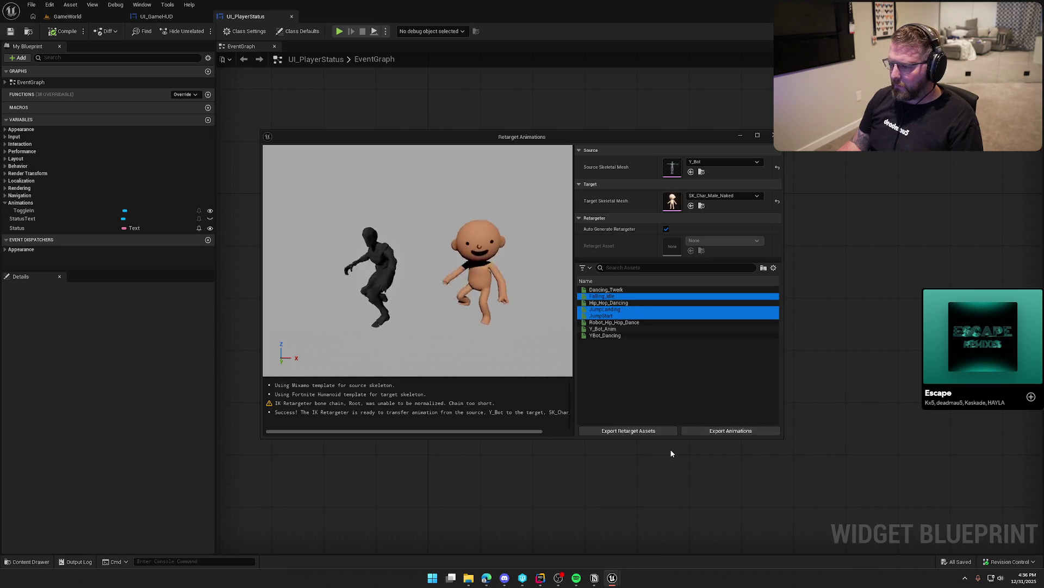
# - Export the retargeted animations to the /Game/Art/Anims folder
pyautogui.click(730, 431)
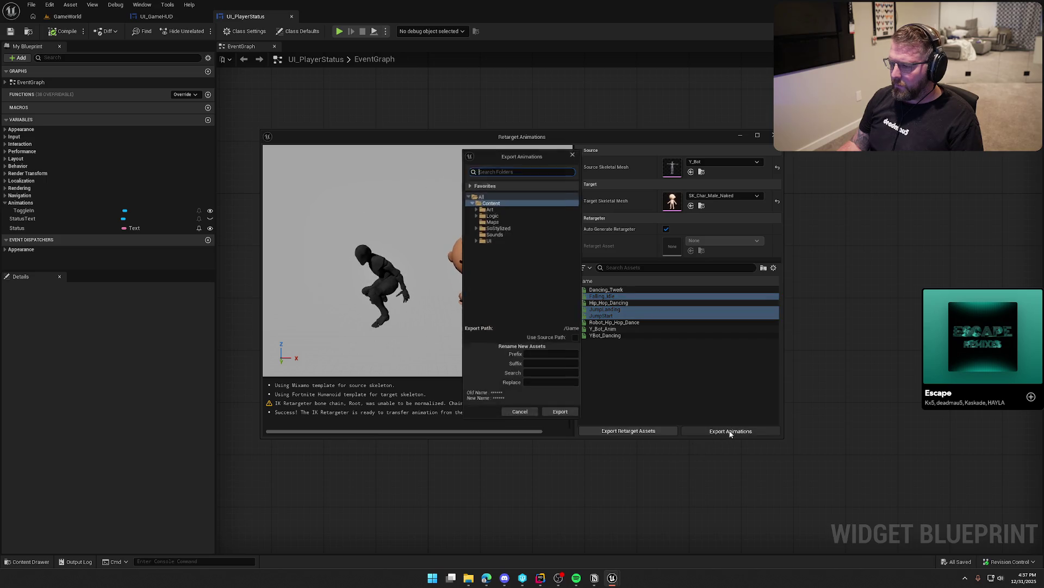
pyautogui.click(475, 207)
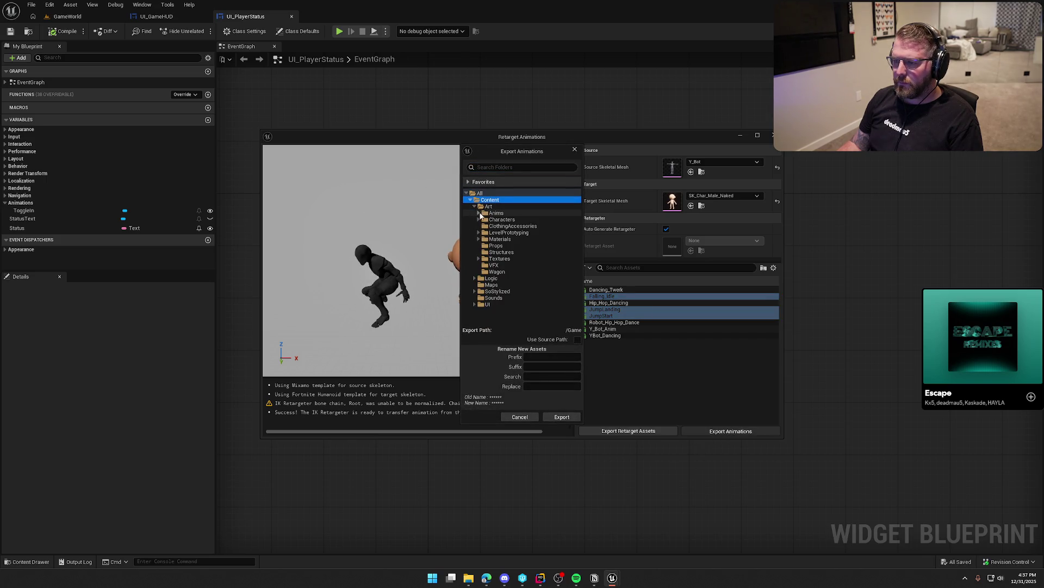
pyautogui.click(479, 213)
pyautogui.click(496, 214)
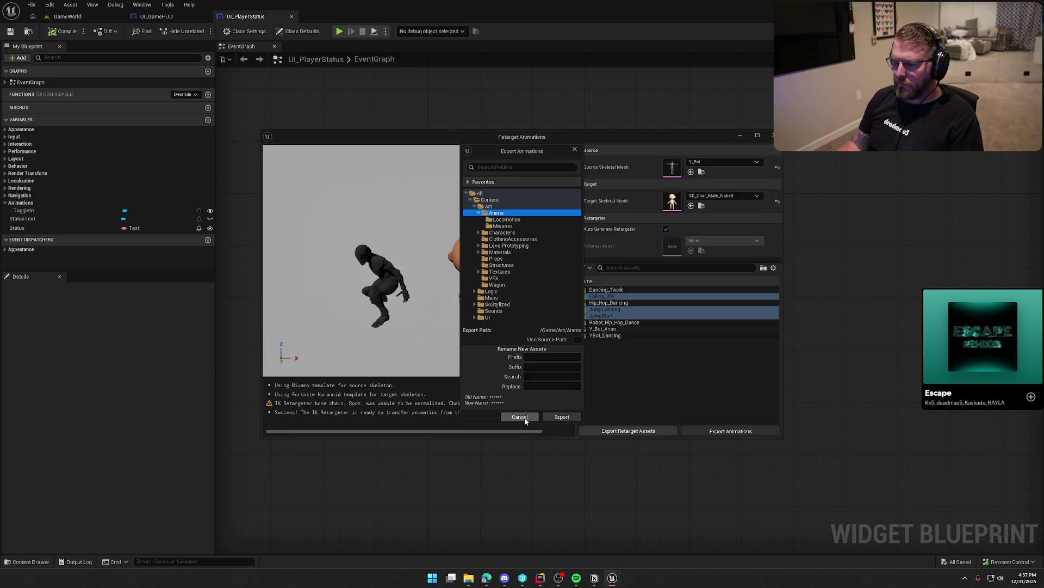
pyautogui.click(561, 418)
pyautogui.doubleClick(551, 332)
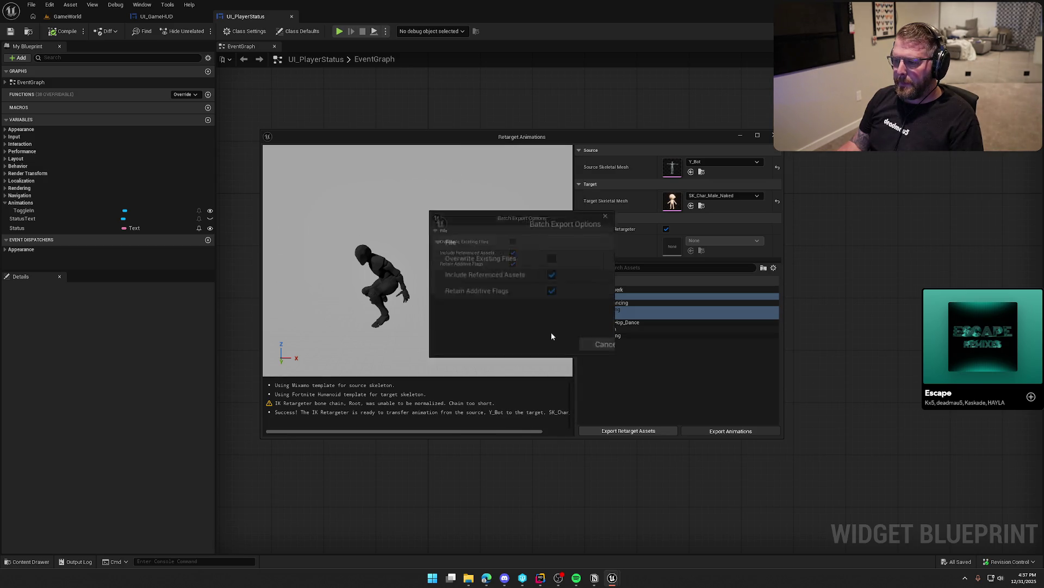
pyautogui.click(593, 561)
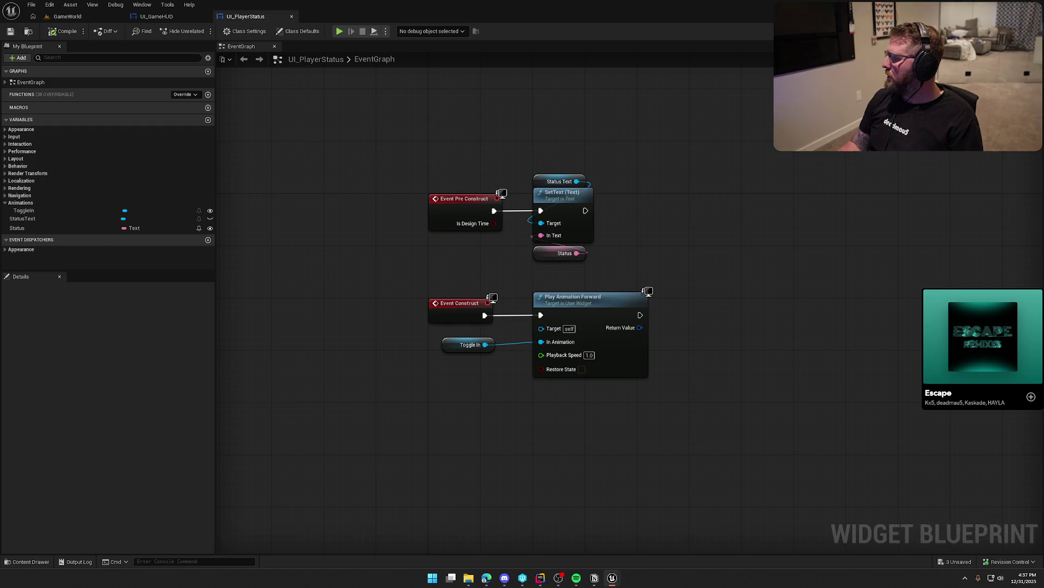
# - Check Falling_Idle in Anims, then open ABP_Player's States state machine
pyautogui.hotkey('ctrl', 'space')
pyautogui.click(415, 76)
pyautogui.doubleClick(415, 79)
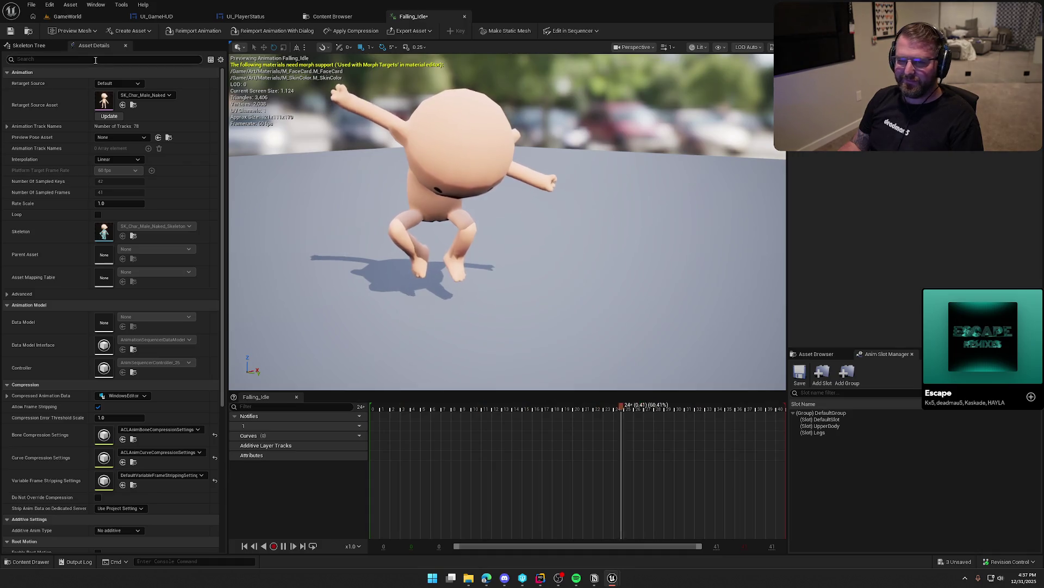
pyautogui.click(464, 16)
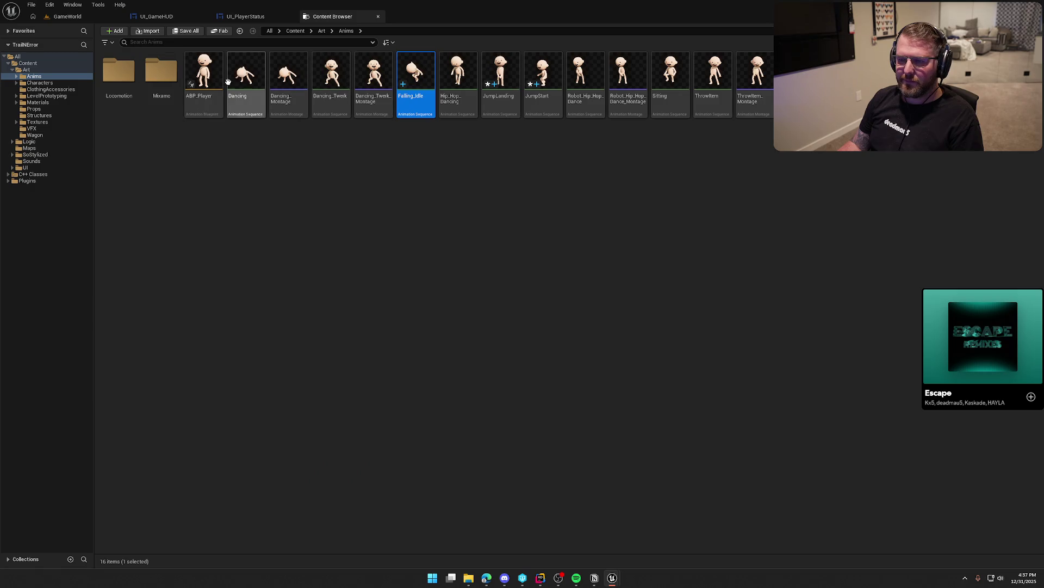
pyautogui.click(203, 70)
pyautogui.press('Return')
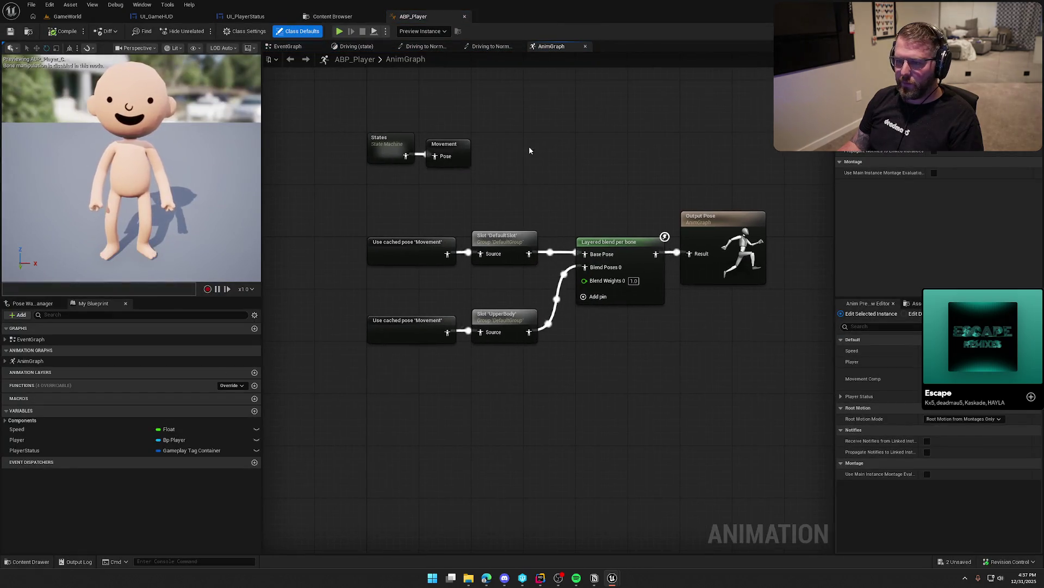
pyautogui.doubleClick(404, 161)
# - Add Jump Start, Falling and Land states chained from Normal, with Land returning to Normal
pyautogui.moveTo(551, 190)
pyautogui.mouseDown()
pyautogui.moveTo(573, 212)
pyautogui.moveTo(443, 173)
pyautogui.moveTo(501, 193)
pyautogui.mouseUp()
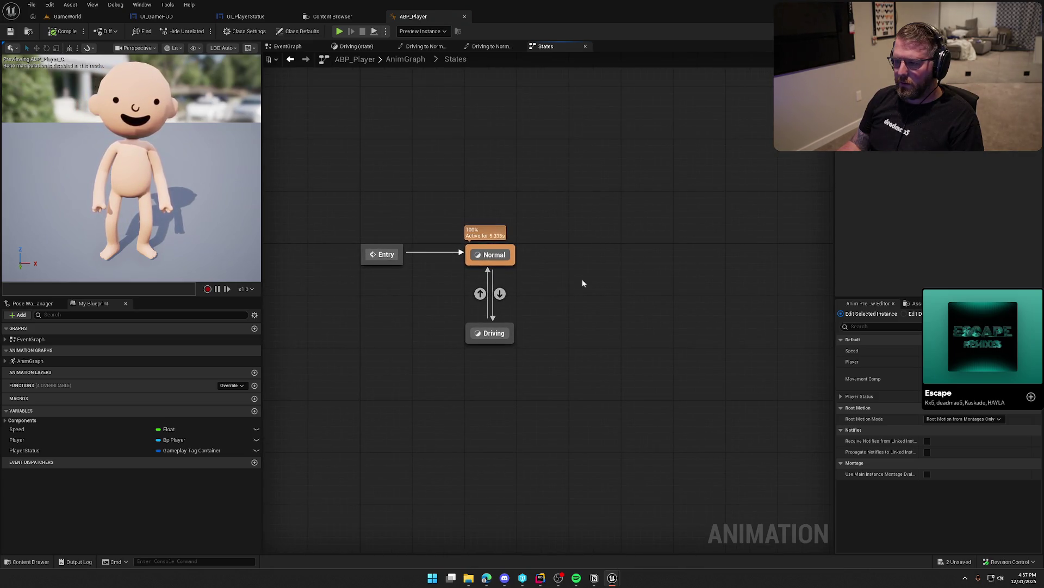
pyautogui.rightClick(632, 191)
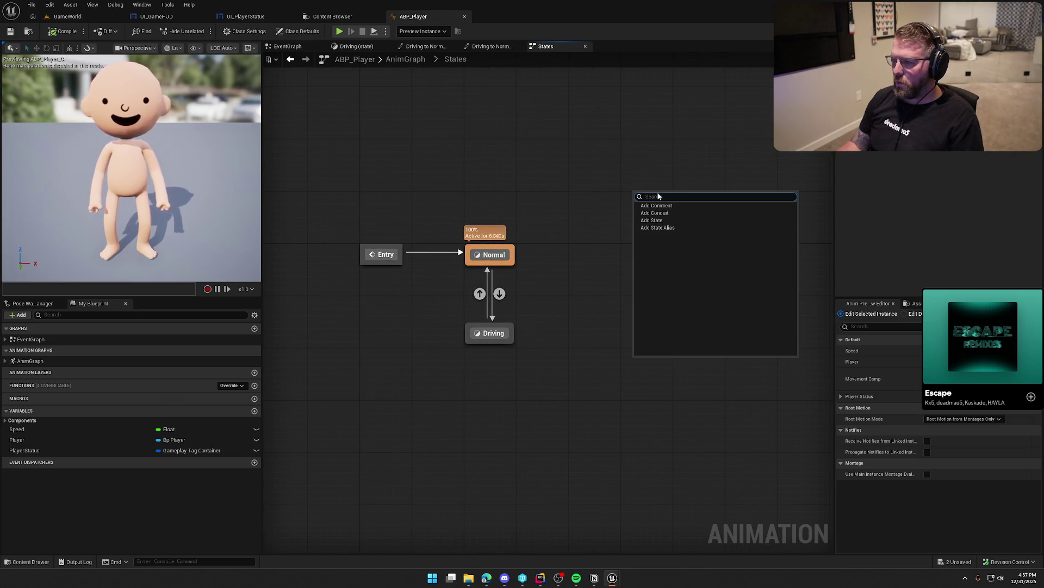
pyautogui.click(675, 220)
pyautogui.write('J')
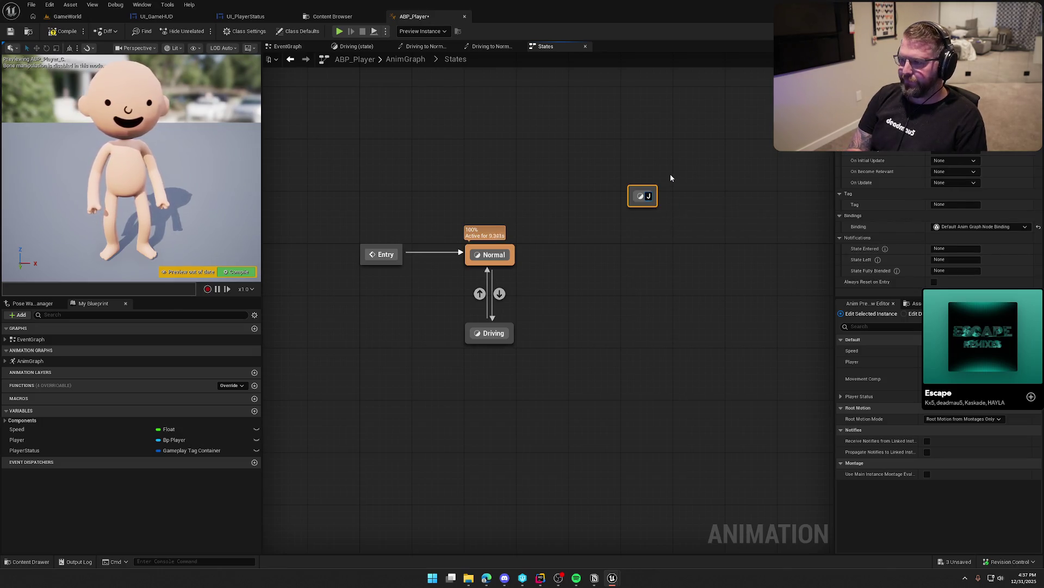
pyautogui.write('ump Start')
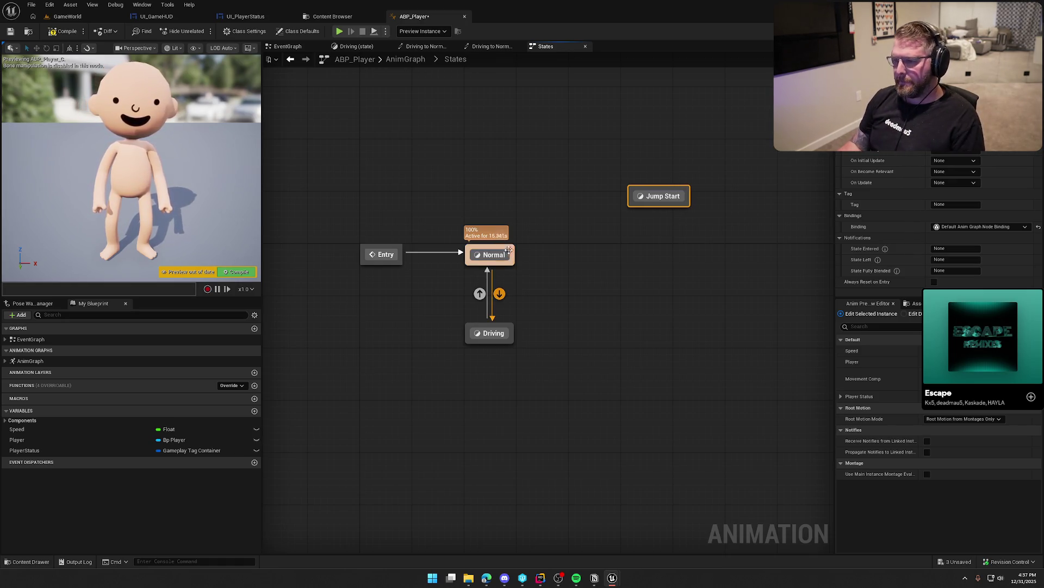
pyautogui.moveTo(511, 253); pyautogui.dragTo(626, 205)
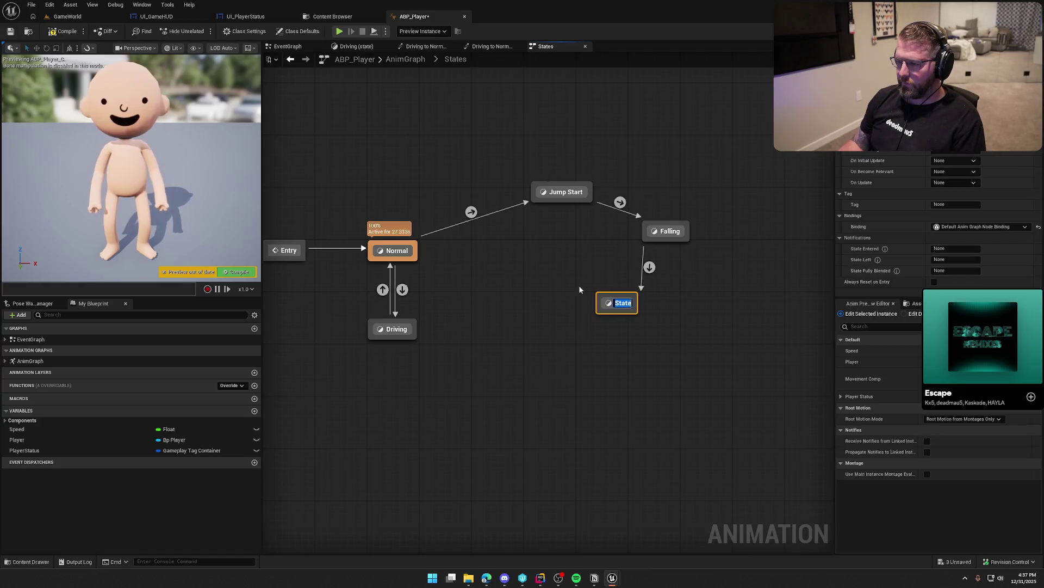
pyautogui.write('Land')
pyautogui.press('Return')
pyautogui.moveTo(604, 297)
pyautogui.mouseDown()
pyautogui.moveTo(446, 278)
pyautogui.moveTo(406, 267)
pyautogui.moveTo(399, 253)
pyautogui.mouseUp()
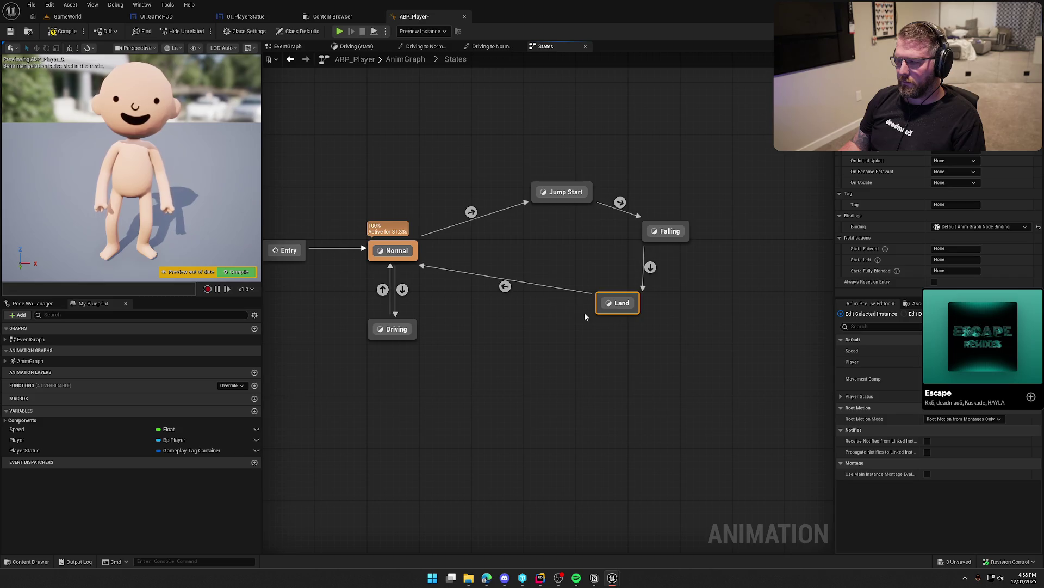
# - Add a direct Normal-to-Falling transition and reposition Land, Jump Start and Falling
pyautogui.moveTo(621, 304)
pyautogui.mouseDown()
pyautogui.moveTo(534, 308)
pyautogui.moveTo(555, 311)
pyautogui.mouseUp()
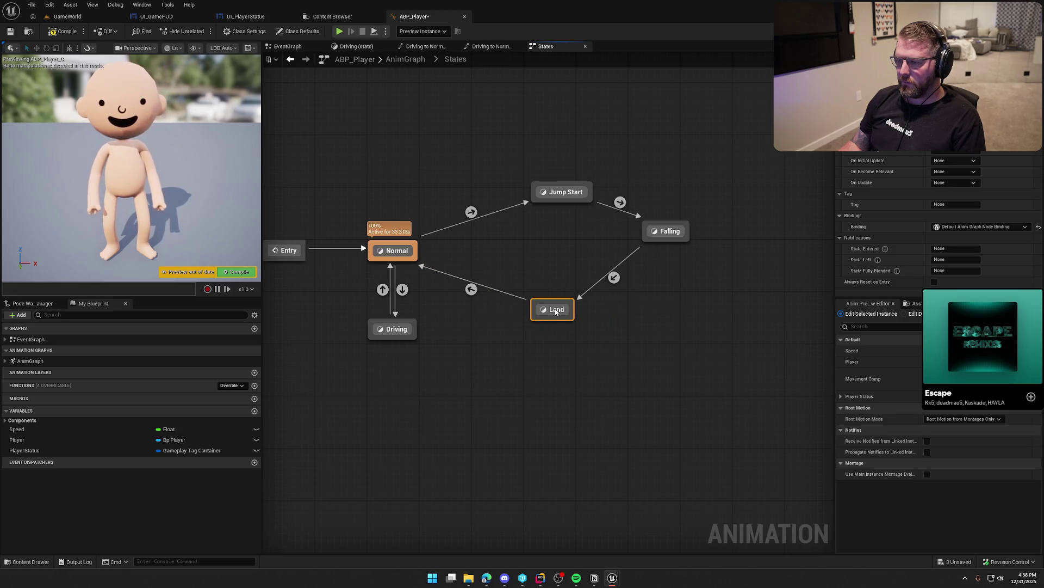
pyautogui.moveTo(562, 195); pyautogui.dragTo(556, 201)
pyautogui.moveTo(664, 231); pyautogui.dragTo(652, 244)
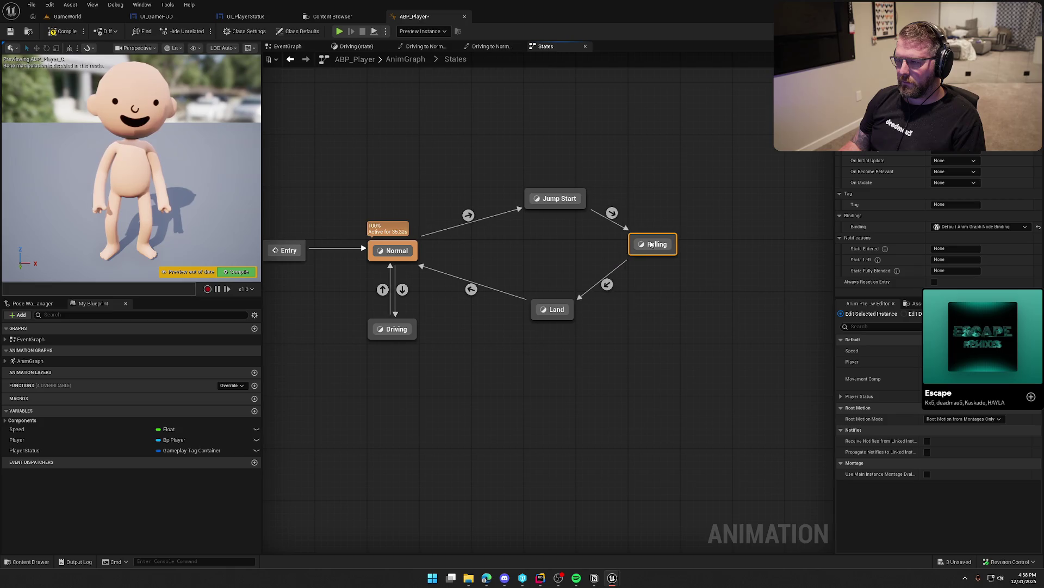
pyautogui.moveTo(421, 255); pyautogui.dragTo(647, 248)
pyautogui.moveTo(554, 311); pyautogui.dragTo(550, 310)
pyautogui.click(632, 330)
# - Align Jump Start, Land and Falling leftward, then open Jump Start's graph
pyautogui.moveTo(559, 205); pyautogui.dragTo(508, 204)
pyautogui.moveTo(549, 308); pyautogui.dragTo(496, 311)
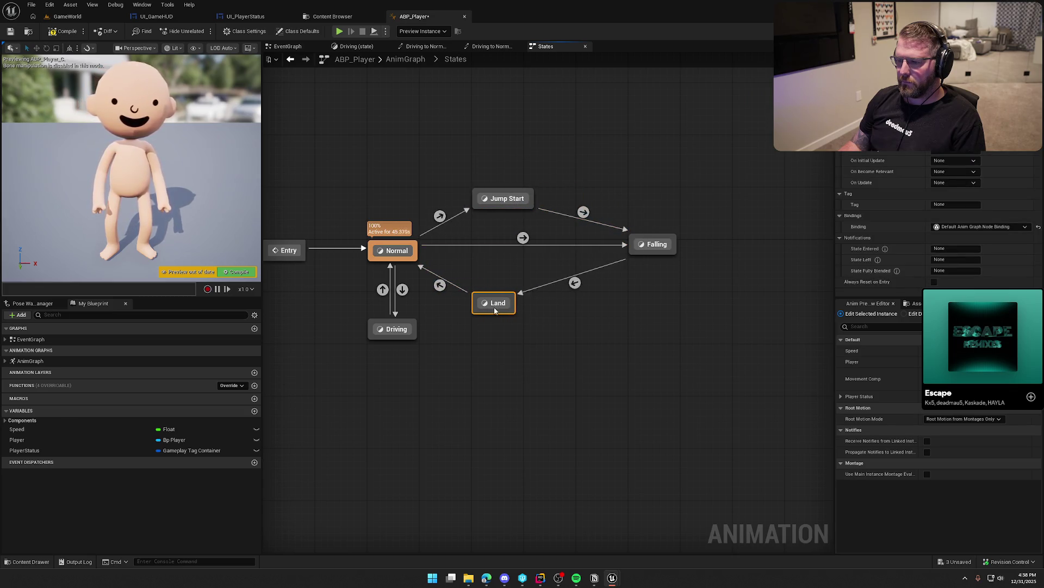
pyautogui.moveTo(653, 246)
pyautogui.mouseDown()
pyautogui.moveTo(555, 242)
pyautogui.moveTo(607, 251)
pyautogui.moveTo(598, 249)
pyautogui.mouseUp()
pyautogui.click(585, 314)
pyautogui.moveTo(578, 319); pyautogui.dragTo(609, 346)
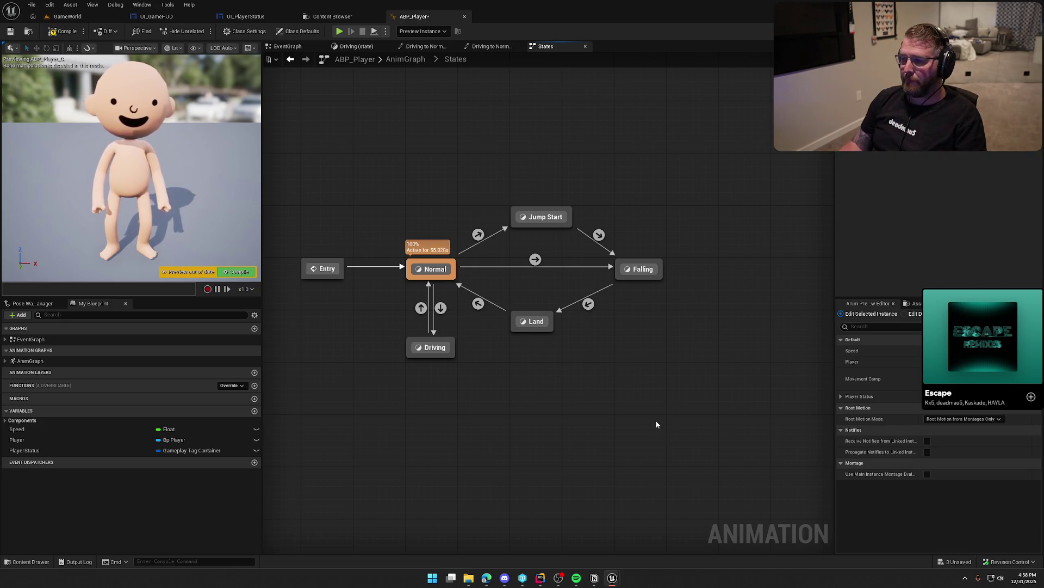
pyautogui.click(589, 304)
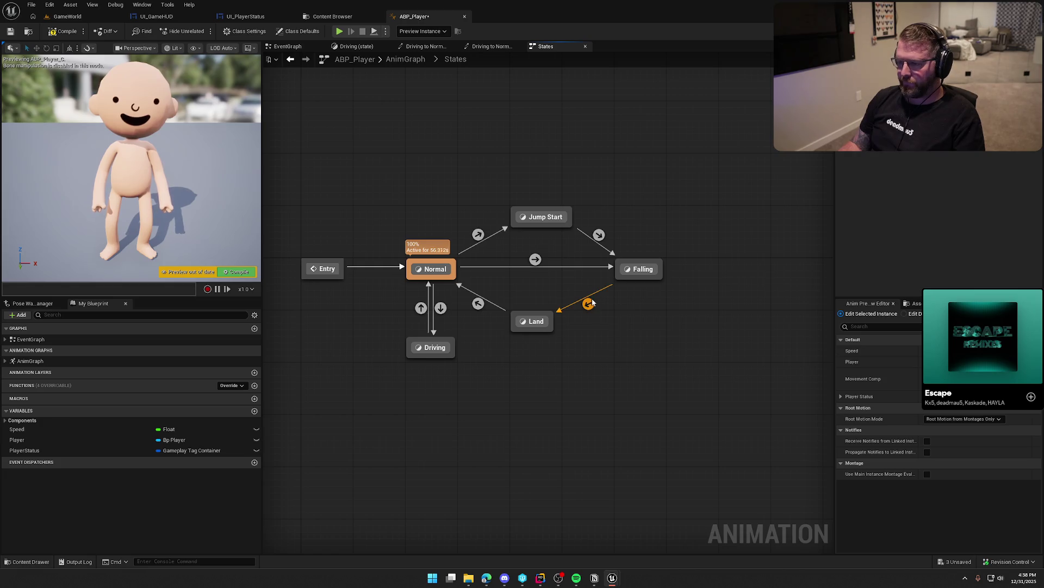
pyautogui.doubleClick(547, 219)
# - Make the Jump Start state play JumpStart into its output pose and compile
pyautogui.click(914, 303)
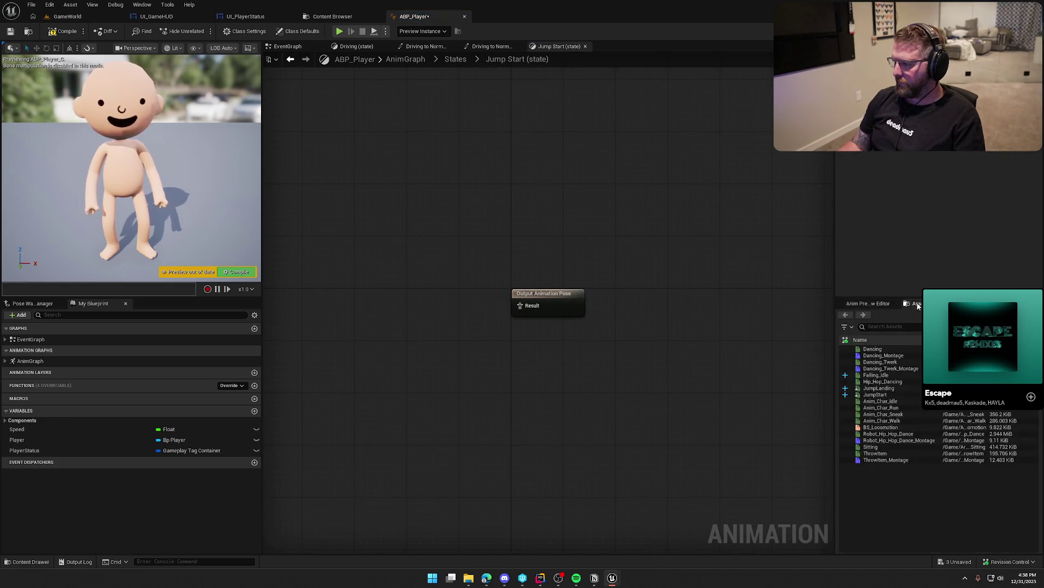
pyautogui.click(876, 394)
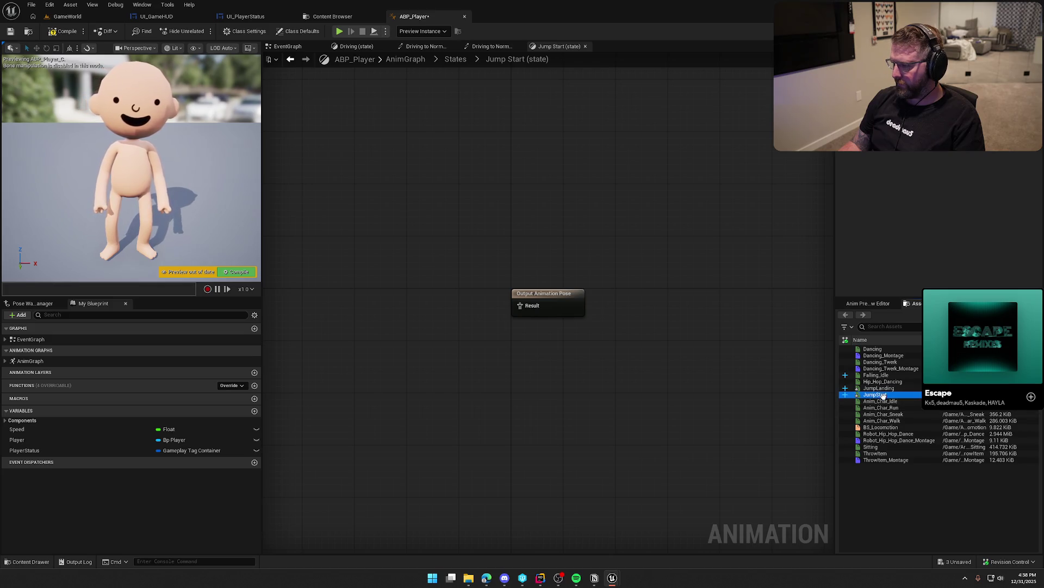
pyautogui.moveTo(875, 394)
pyautogui.mouseDown()
pyautogui.moveTo(406, 319)
pyautogui.moveTo(414, 284)
pyautogui.moveTo(520, 306)
pyautogui.mouseUp()
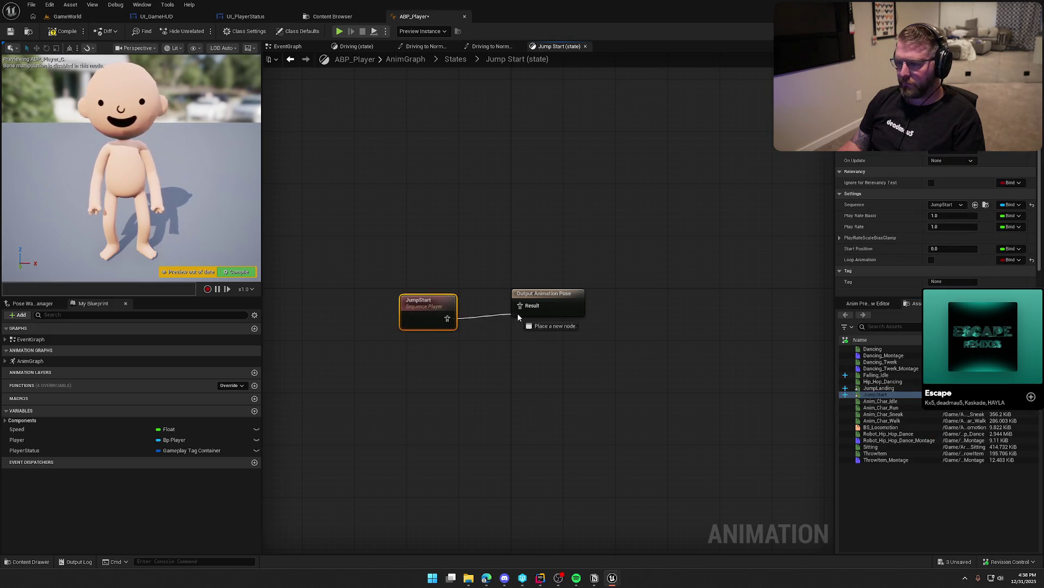
pyautogui.moveTo(446, 292); pyautogui.dragTo(439, 293)
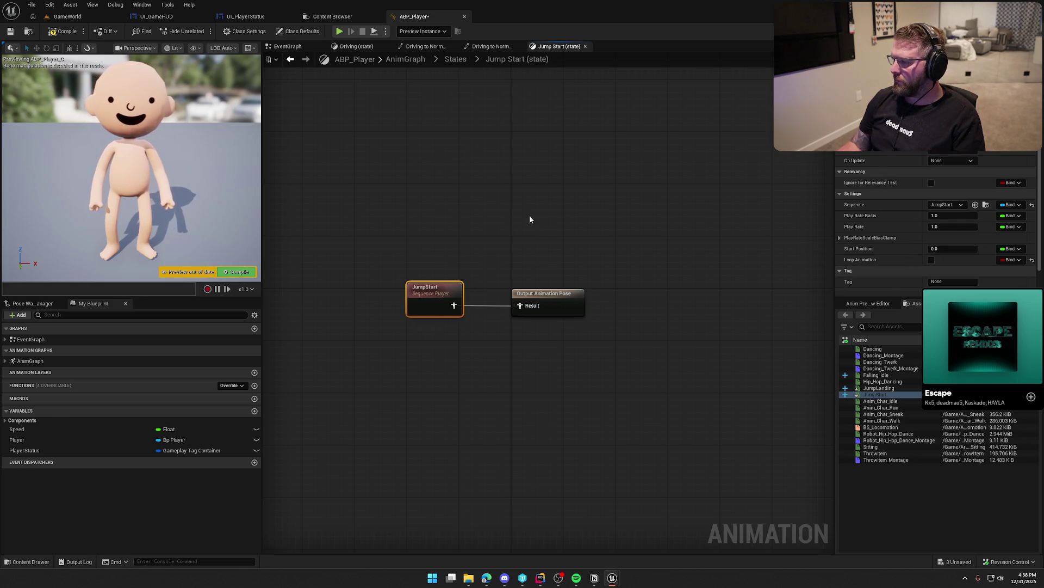
pyautogui.click(50, 32)
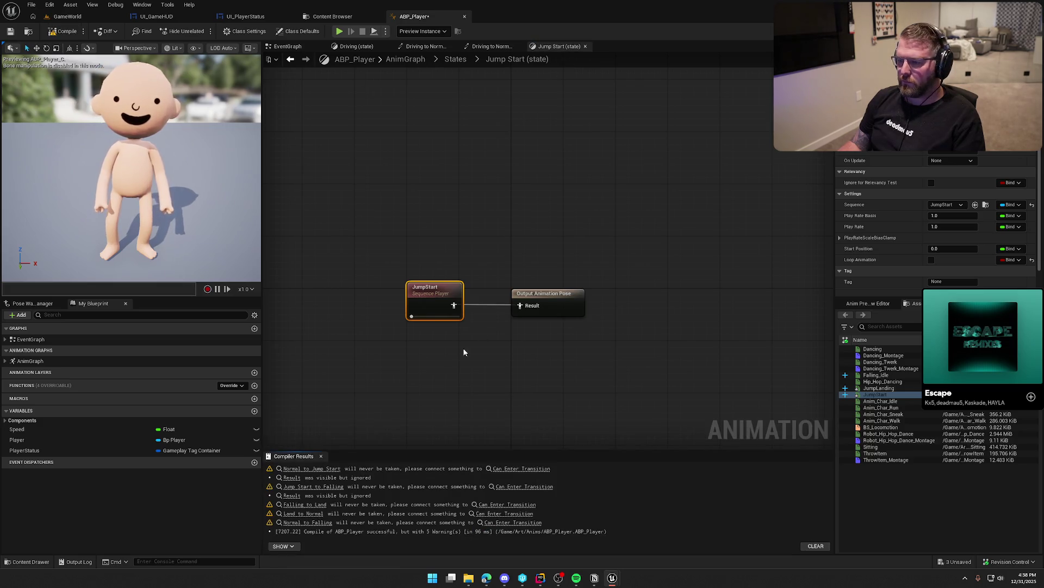
pyautogui.click(455, 59)
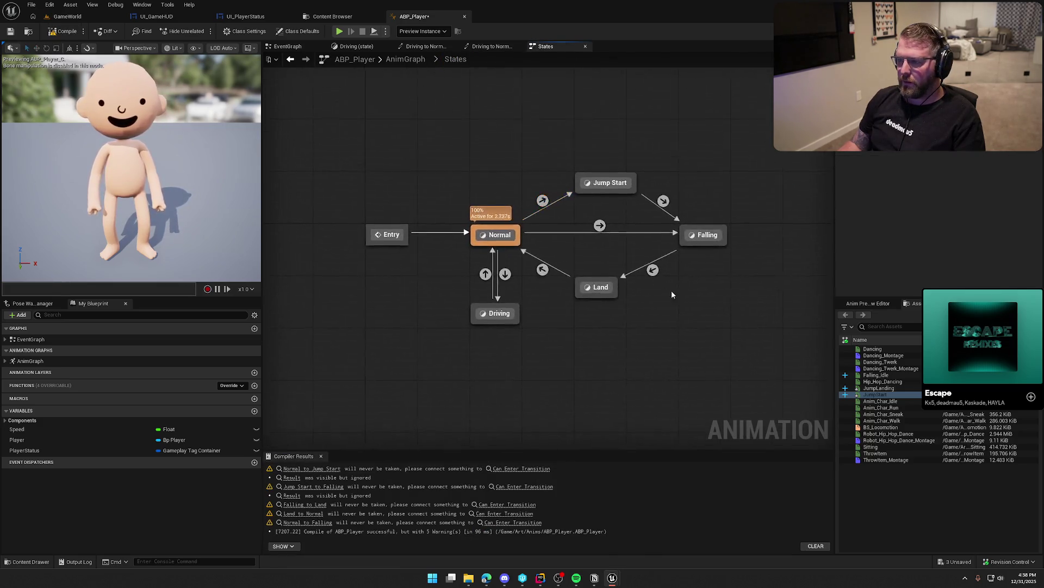
# - Make the Falling state play Falling_Idle into its output pose and recompile
pyautogui.doubleClick(707, 238)
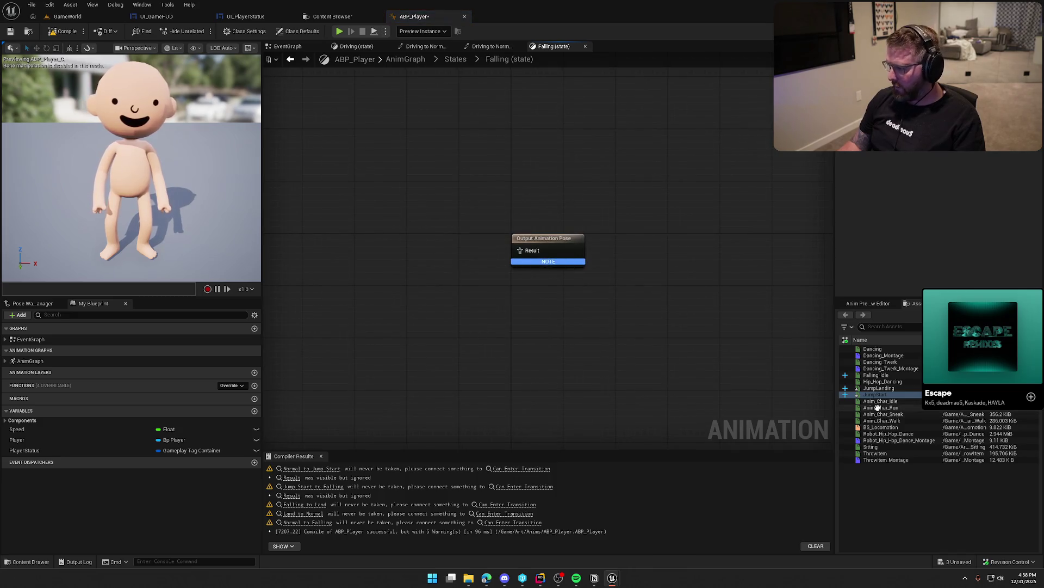
pyautogui.moveTo(880, 376)
pyautogui.mouseDown()
pyautogui.moveTo(419, 275)
pyautogui.moveTo(389, 241)
pyautogui.moveTo(520, 250)
pyautogui.mouseUp()
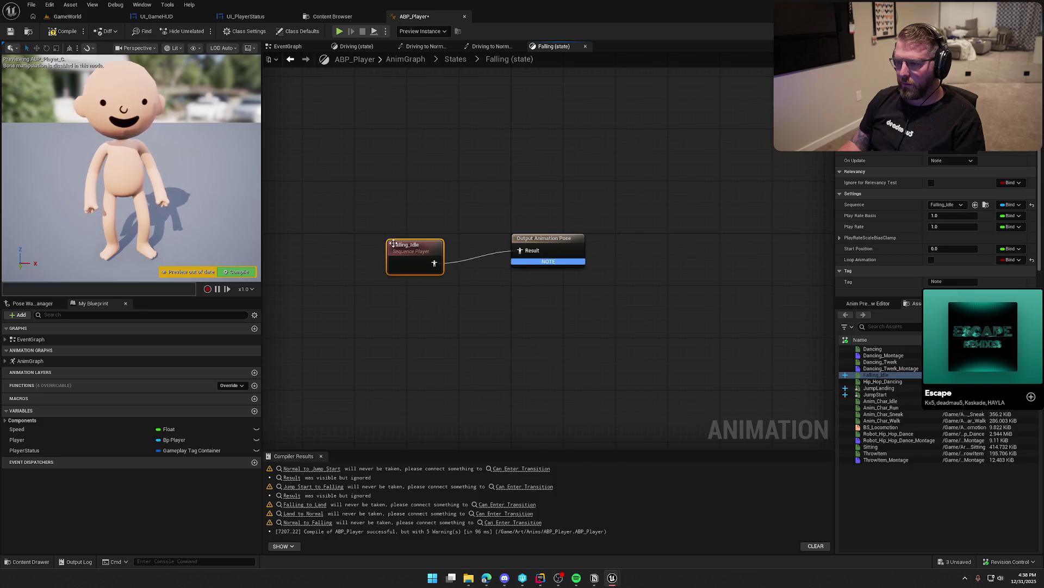
pyautogui.moveTo(408, 246); pyautogui.dragTo(453, 232)
pyautogui.press('F7')
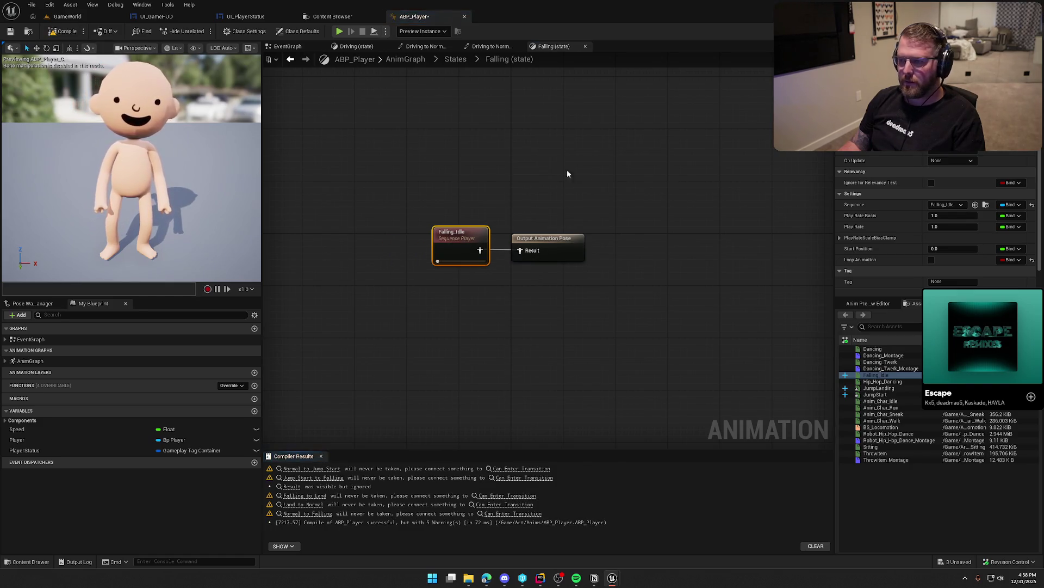
pyautogui.click(455, 59)
# - Place a JumpLanding player in the Land state, compile, and return to States
pyautogui.doubleClick(598, 289)
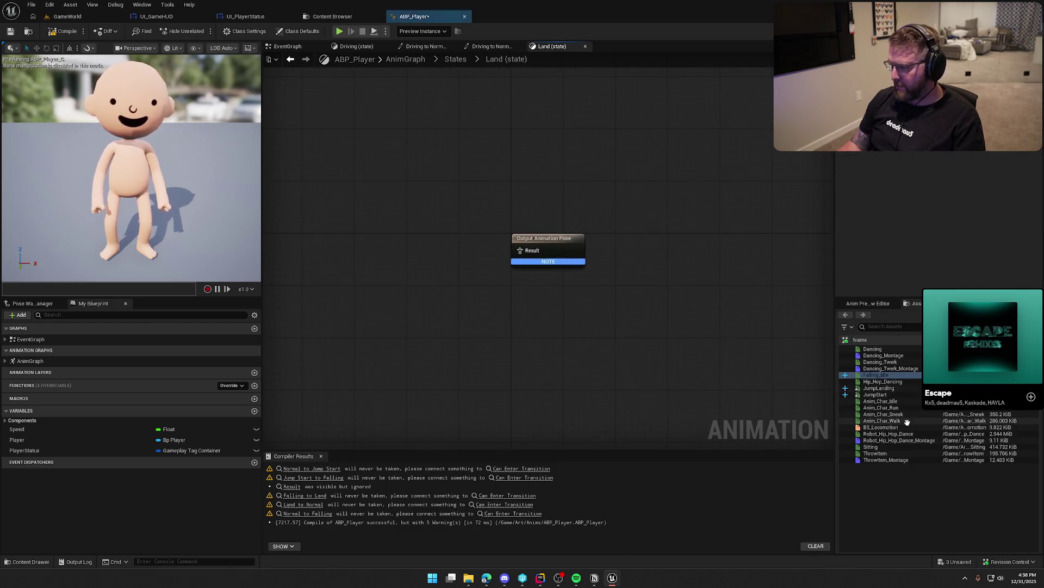
pyautogui.click(889, 387)
pyautogui.moveTo(890, 387)
pyautogui.mouseDown()
pyautogui.moveTo(499, 269)
pyautogui.moveTo(451, 245)
pyautogui.mouseUp()
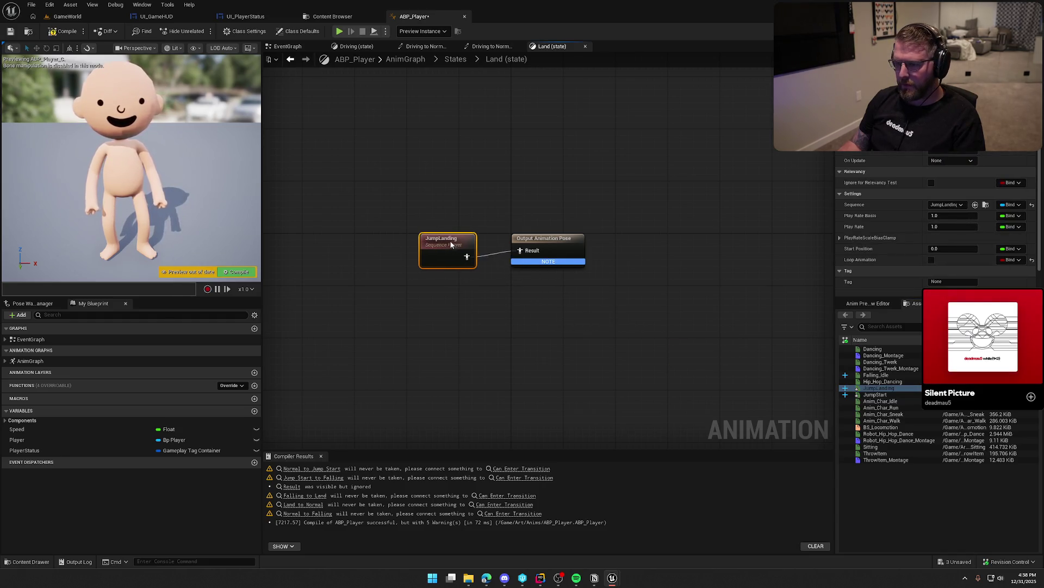
pyautogui.click(409, 179)
pyautogui.click(54, 33)
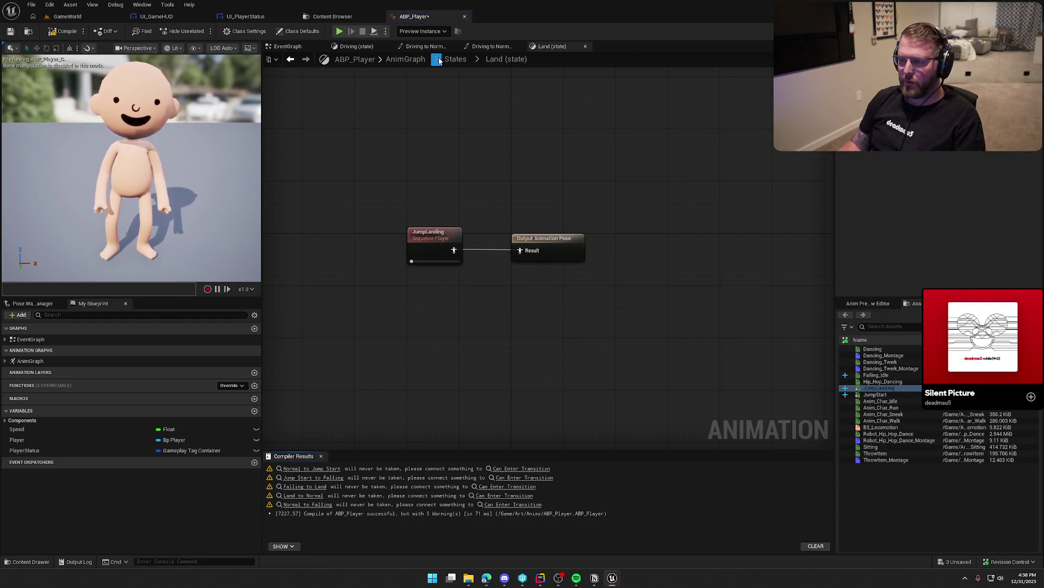
pyautogui.click(456, 59)
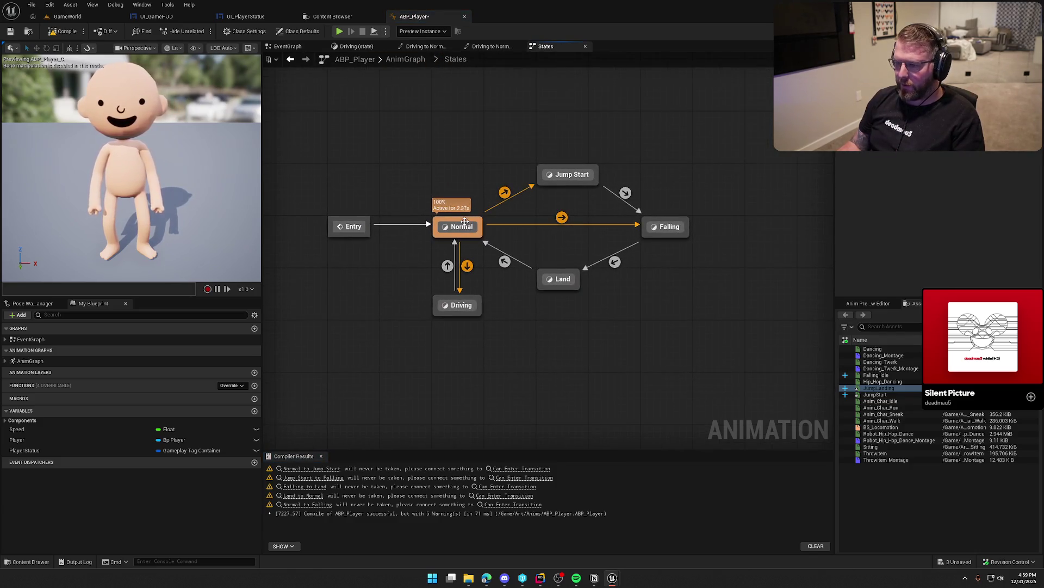
# - Inspect the Normal-to-Jump Start rule, then open the Jump Start-to-Falling rule instead
pyautogui.doubleClick(505, 192)
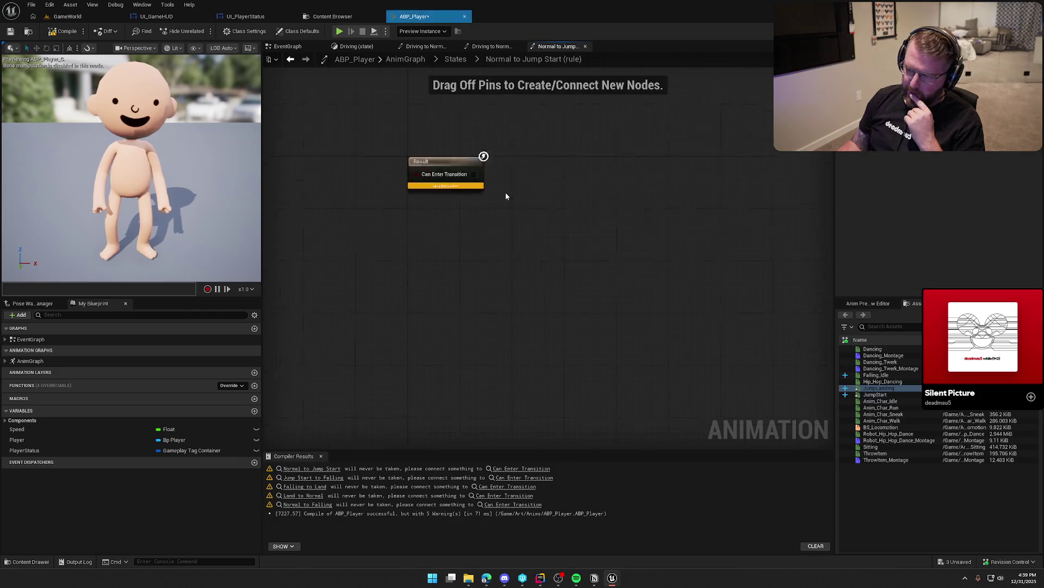
pyautogui.rightClick(454, 241)
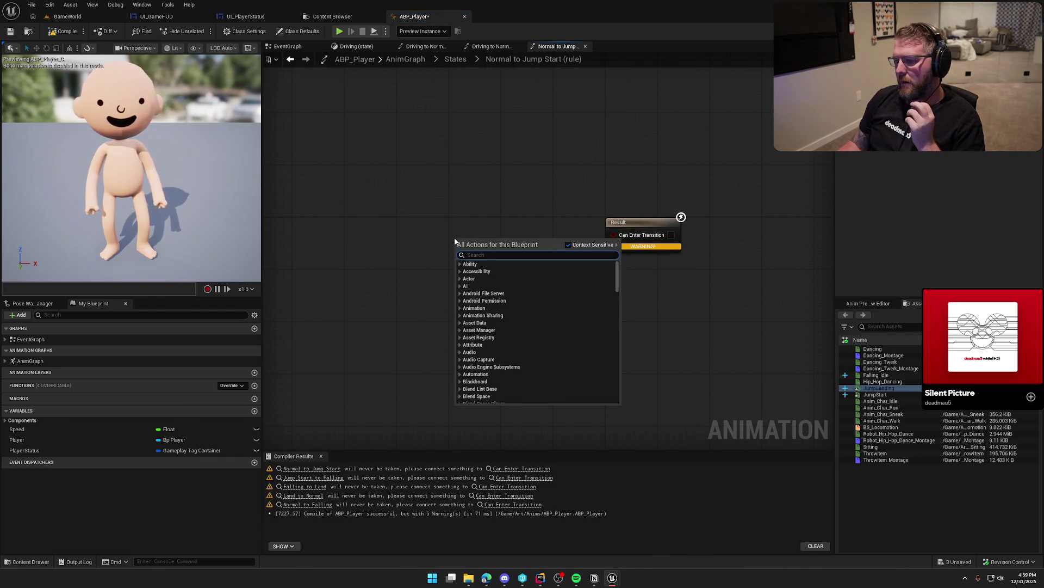
pyautogui.write('jump')
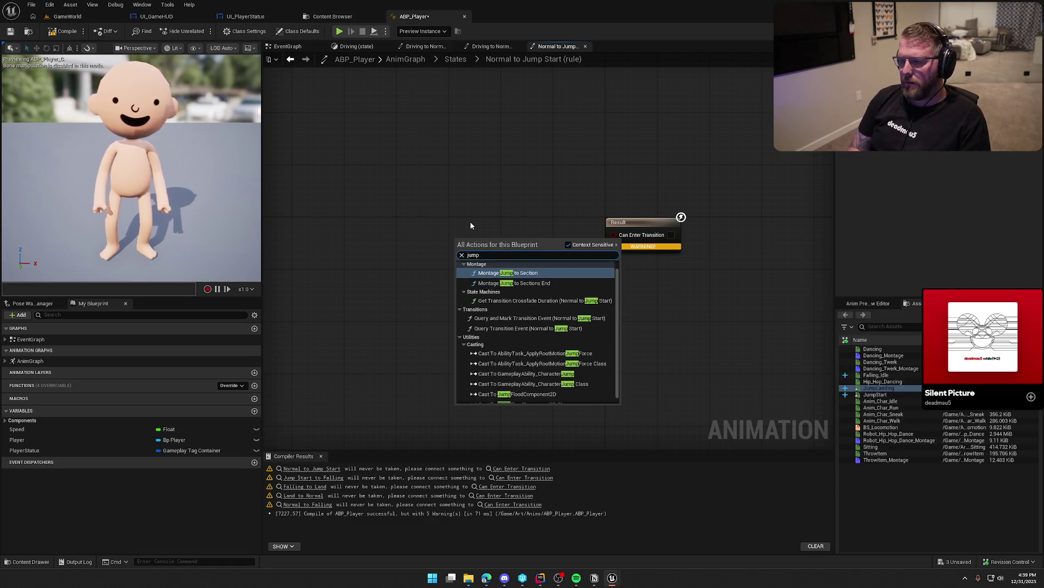
pyautogui.click(430, 289)
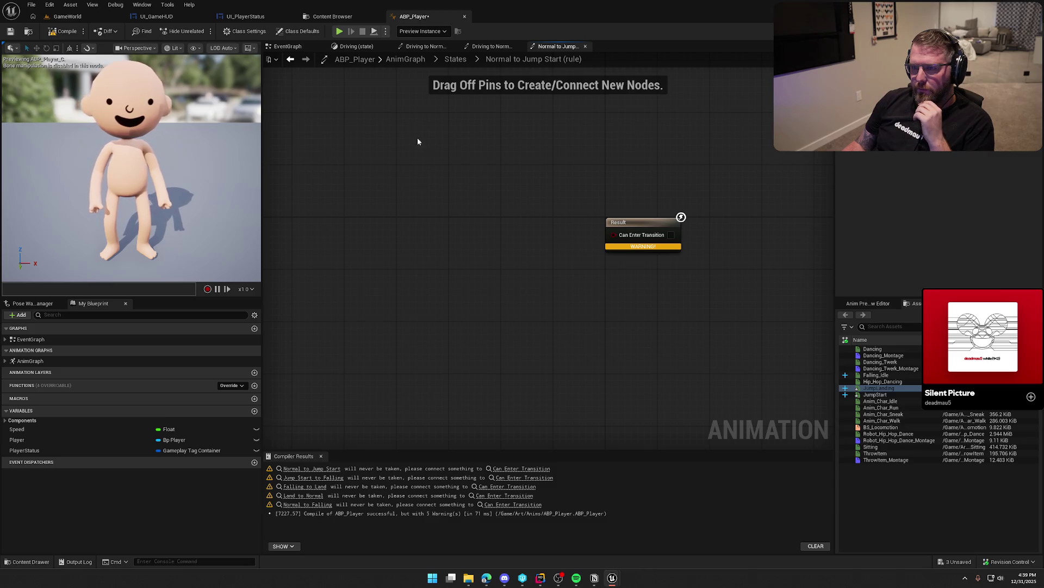
pyautogui.click(458, 61)
pyautogui.moveTo(504, 145)
pyautogui.mouseDown()
pyautogui.moveTo(350, 122)
pyautogui.moveTo(418, 123)
pyautogui.mouseUp()
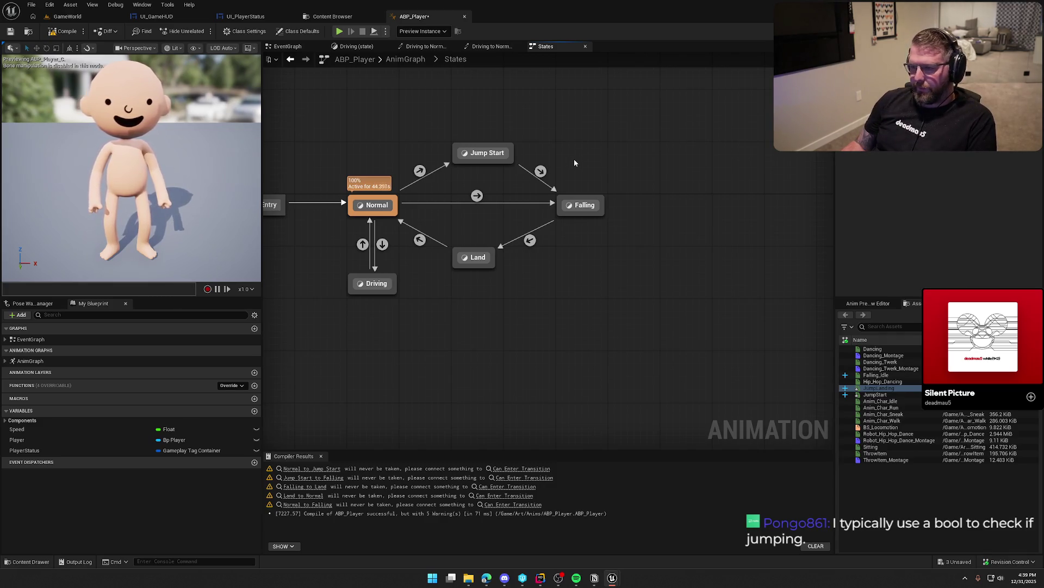
pyautogui.moveTo(573, 159); pyautogui.dragTo(598, 155)
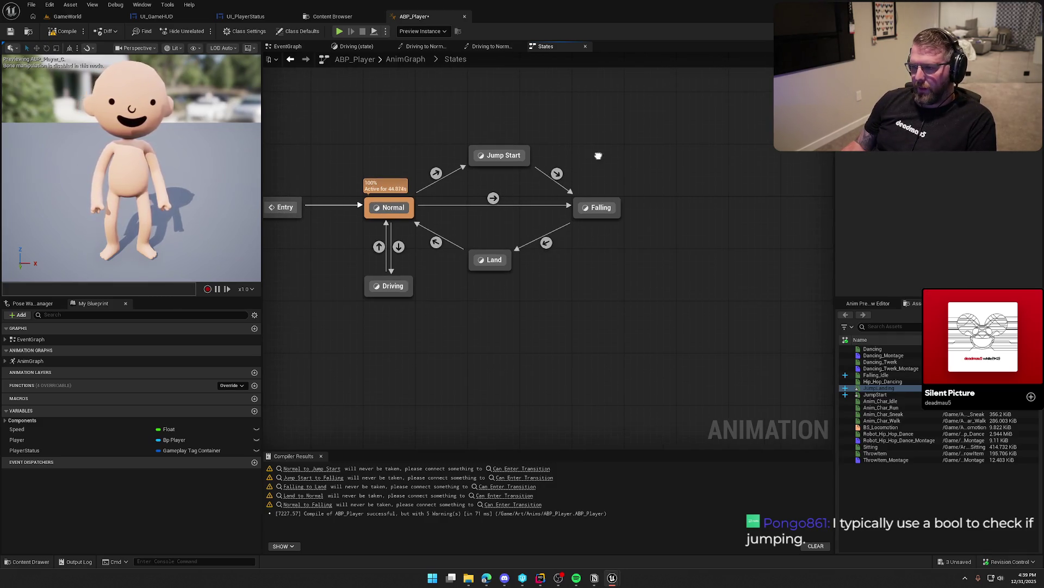
pyautogui.click(557, 173)
pyautogui.doubleClick(558, 173)
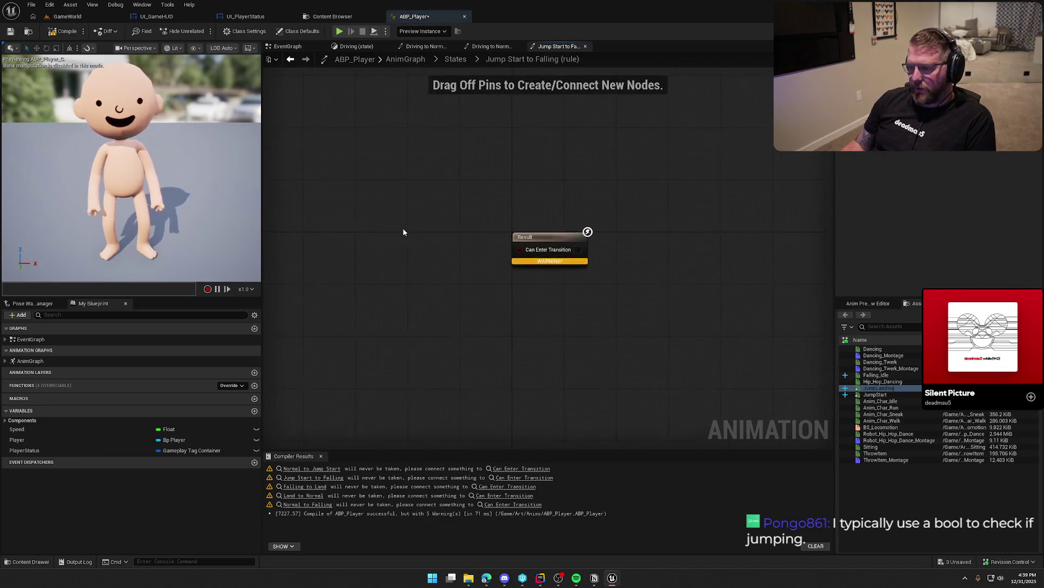
# - Add a Time Remaining (ratio) (JumpStart) node to the transition rule
pyautogui.rightClick(506, 235)
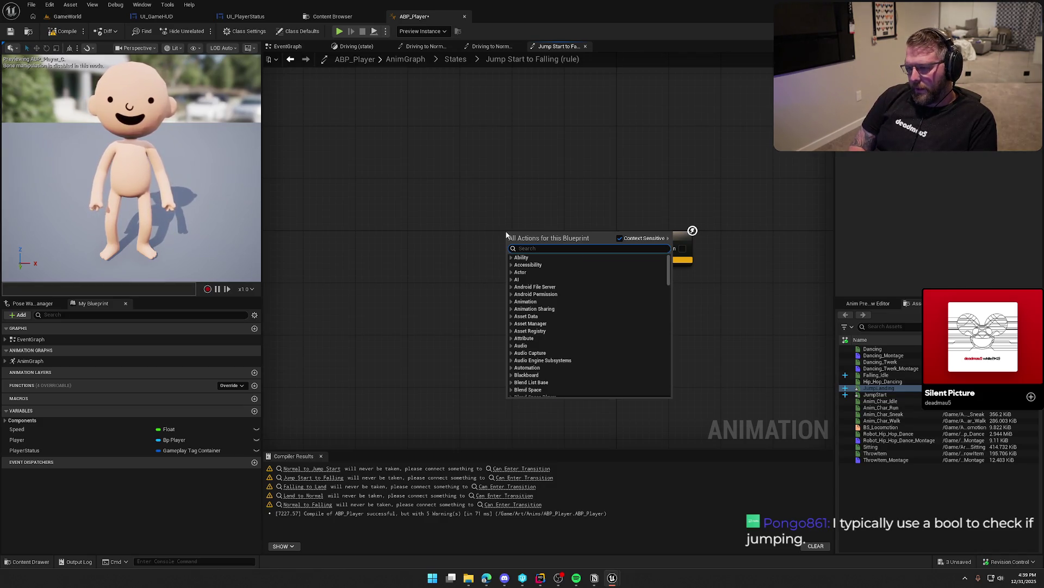
pyautogui.write('time re')
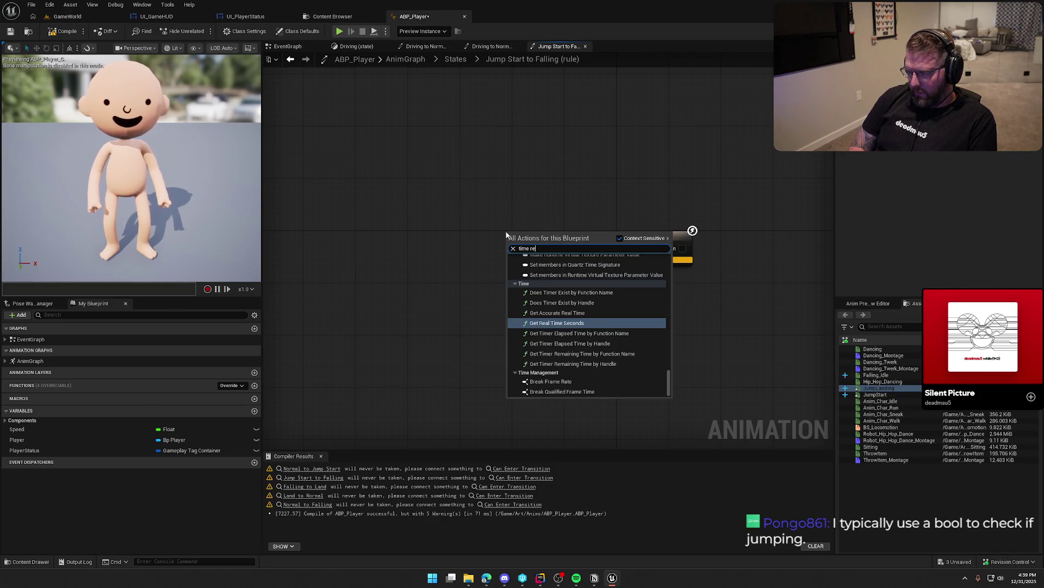
pyautogui.write('maing')
pyautogui.press('BackSpace')
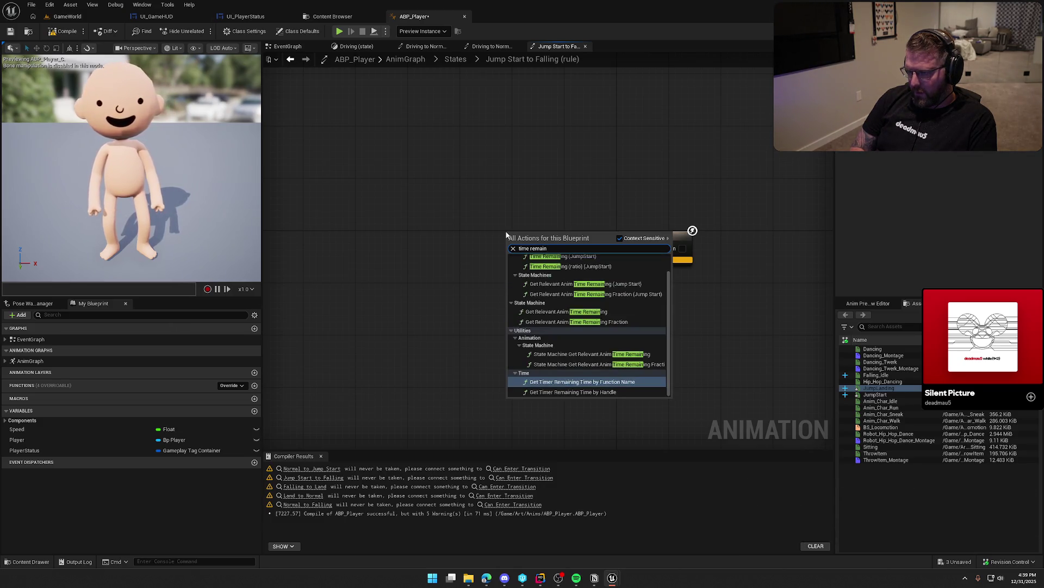
pyautogui.write('ing')
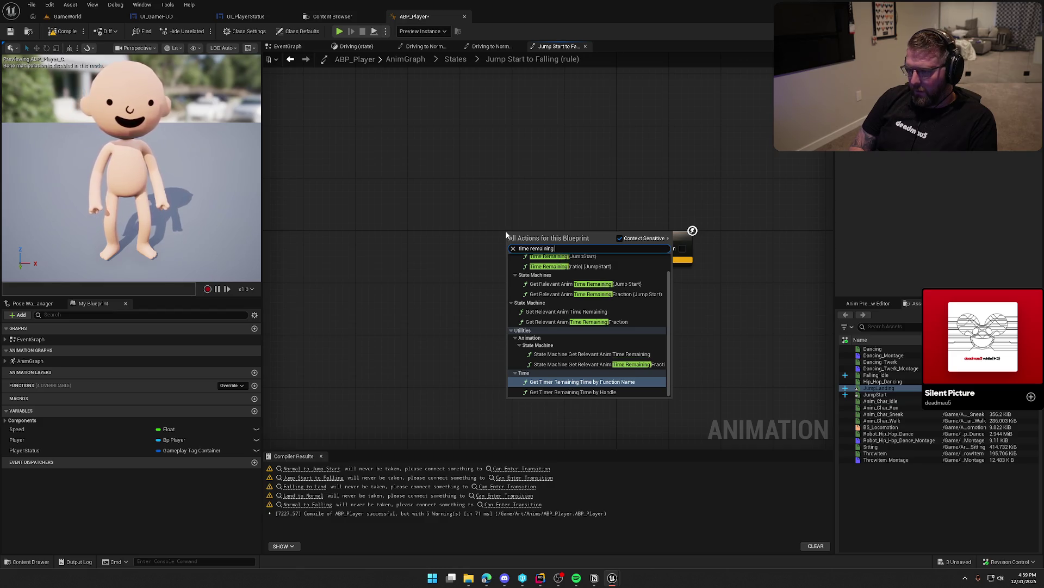
pyautogui.scroll(2, 582, 285)
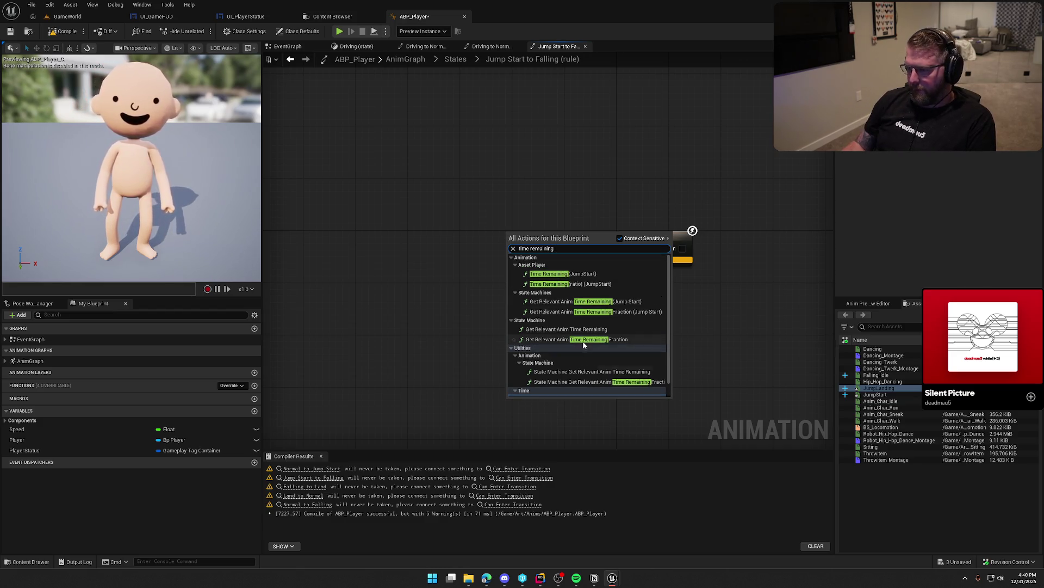
pyautogui.click(583, 284)
# - Wire Time Remaining <= 0.1 into Can Enter Transition and compile
pyautogui.moveTo(617, 255)
pyautogui.mouseDown()
pyautogui.moveTo(509, 255)
pyautogui.moveTo(535, 278)
pyautogui.mouseUp()
pyautogui.write('<')
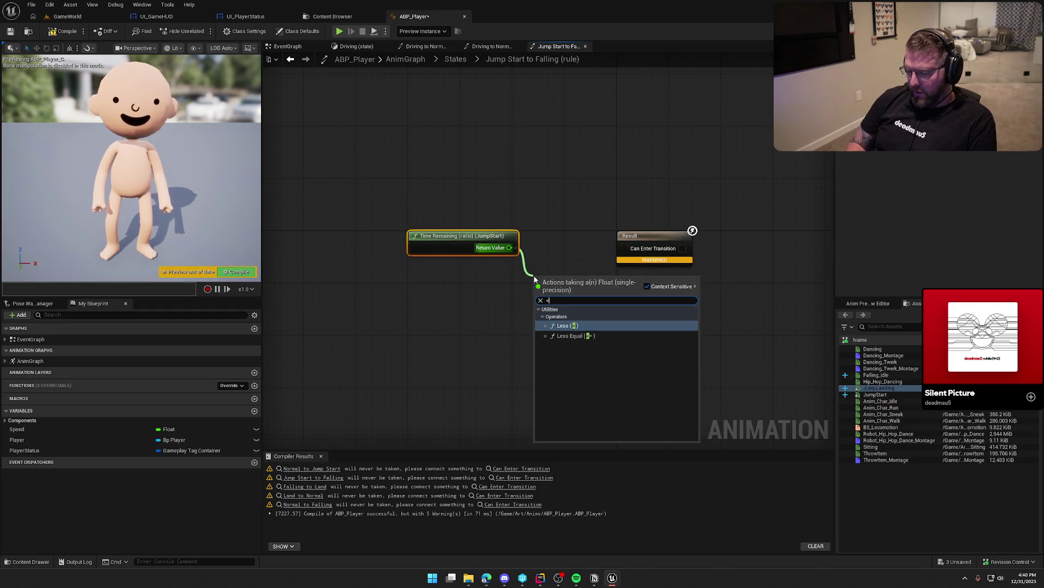
pyautogui.write('=')
pyautogui.press('Return')
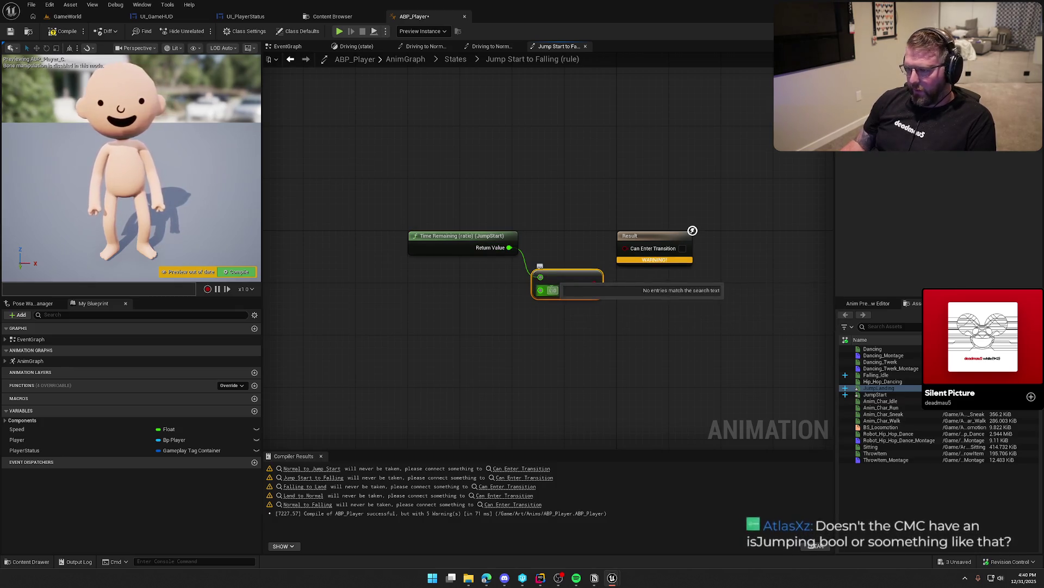
pyautogui.write('0.1')
pyautogui.moveTo(595, 284); pyautogui.dragTo(625, 248)
pyautogui.moveTo(556, 280); pyautogui.dragTo(562, 241)
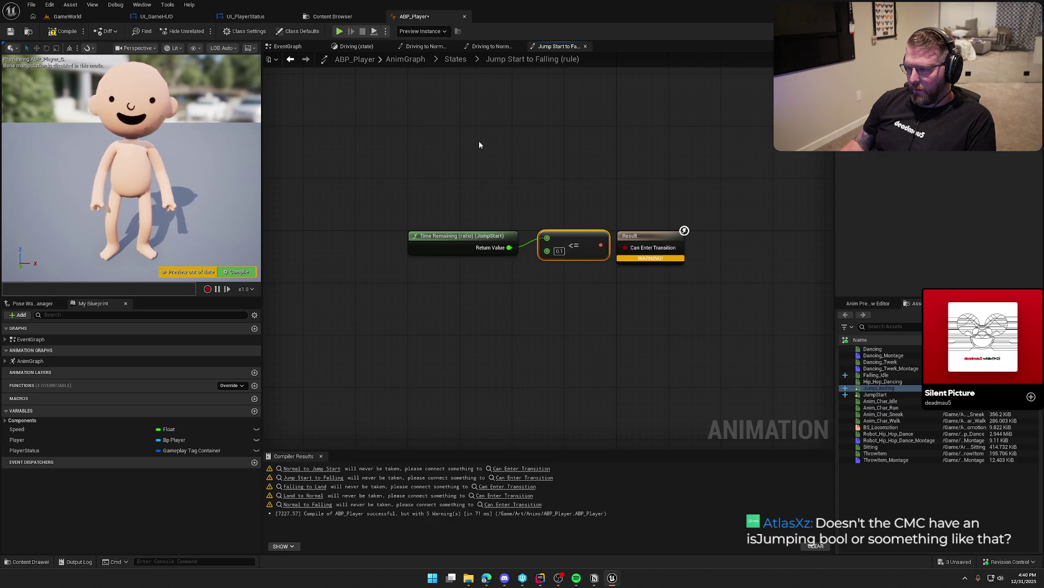
pyautogui.click(61, 33)
pyautogui.click(455, 59)
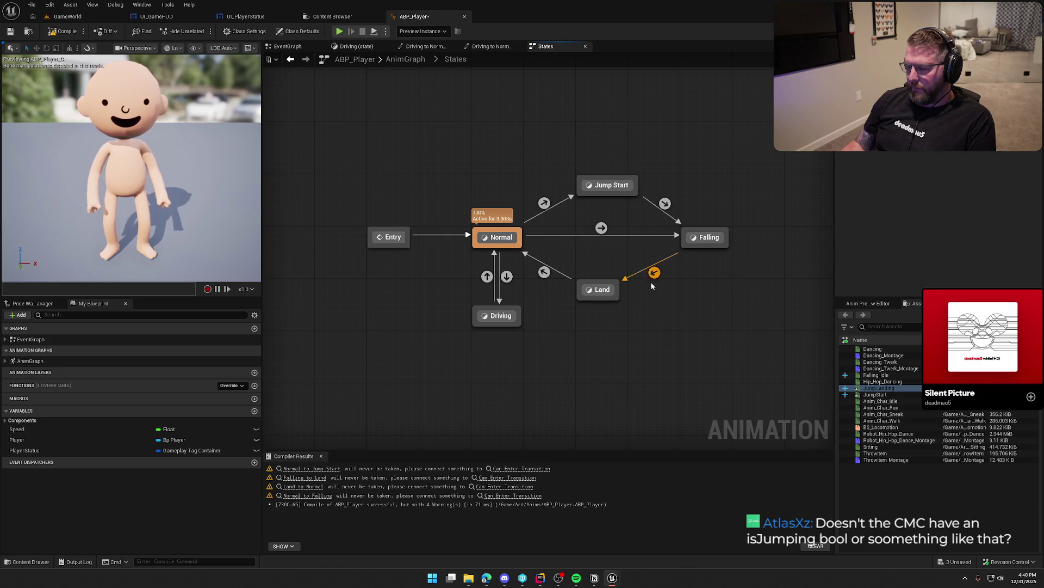
pyautogui.moveTo(651, 282); pyautogui.dragTo(619, 323)
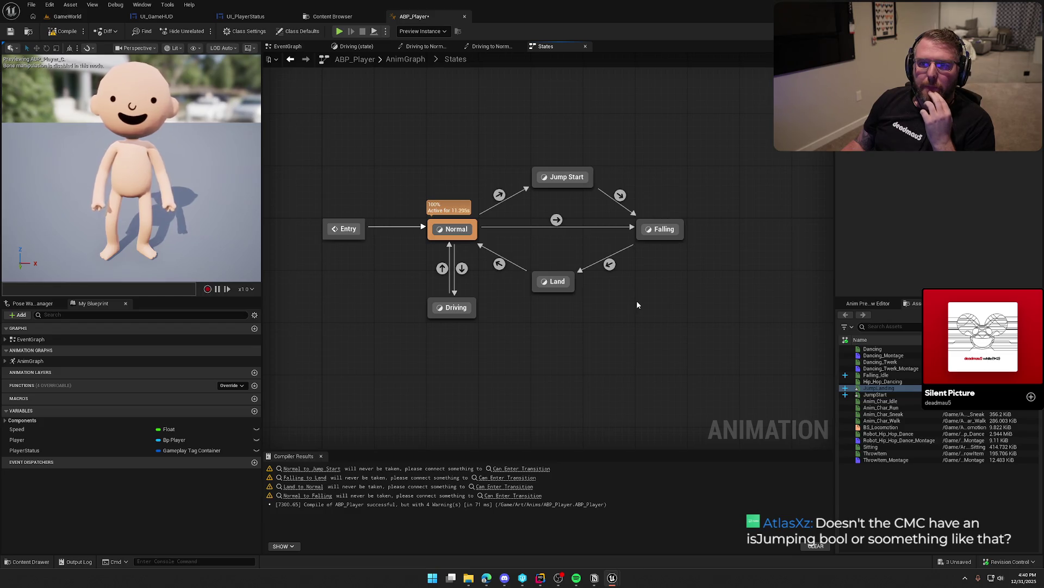
# - In the EventGraph, add a Get Movement Mode node from the movement component
pyautogui.click(287, 46)
pyautogui.moveTo(461, 161)
pyautogui.mouseDown()
pyautogui.moveTo(548, 155)
pyautogui.moveTo(421, 141)
pyautogui.moveTo(380, 156)
pyautogui.moveTo(466, 113)
pyautogui.mouseUp()
pyautogui.moveTo(392, 224); pyautogui.dragTo(439, 254)
pyautogui.write('jump')
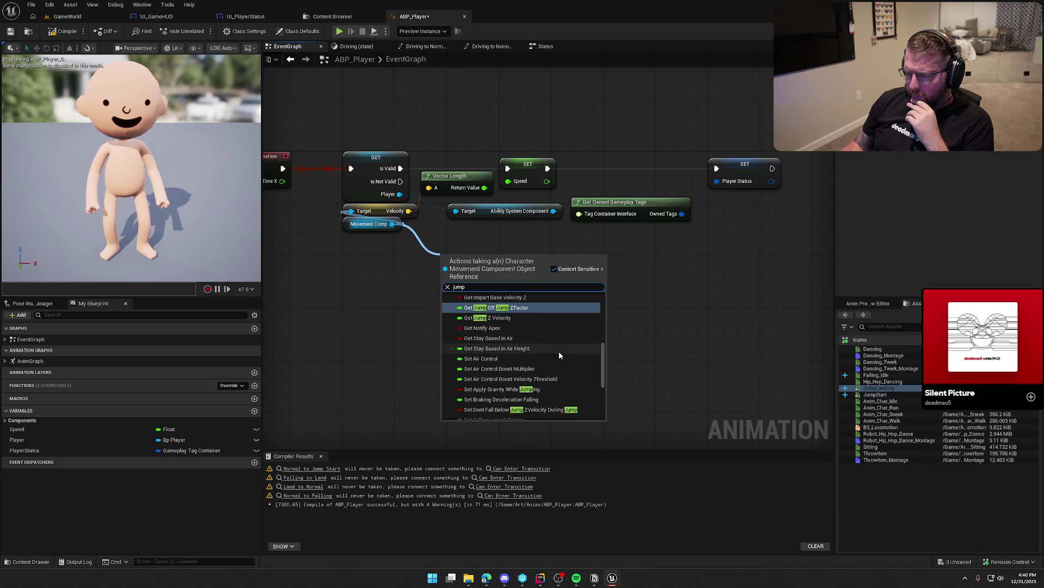
pyautogui.scroll(3, 559, 352)
pyautogui.scroll(2, 559, 355)
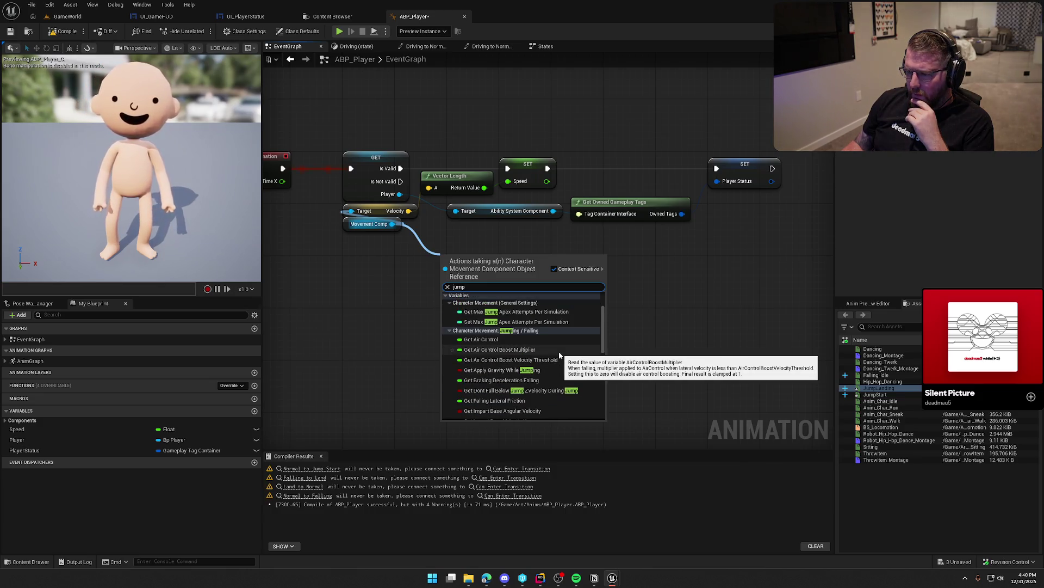
pyautogui.scroll(-1, 559, 355)
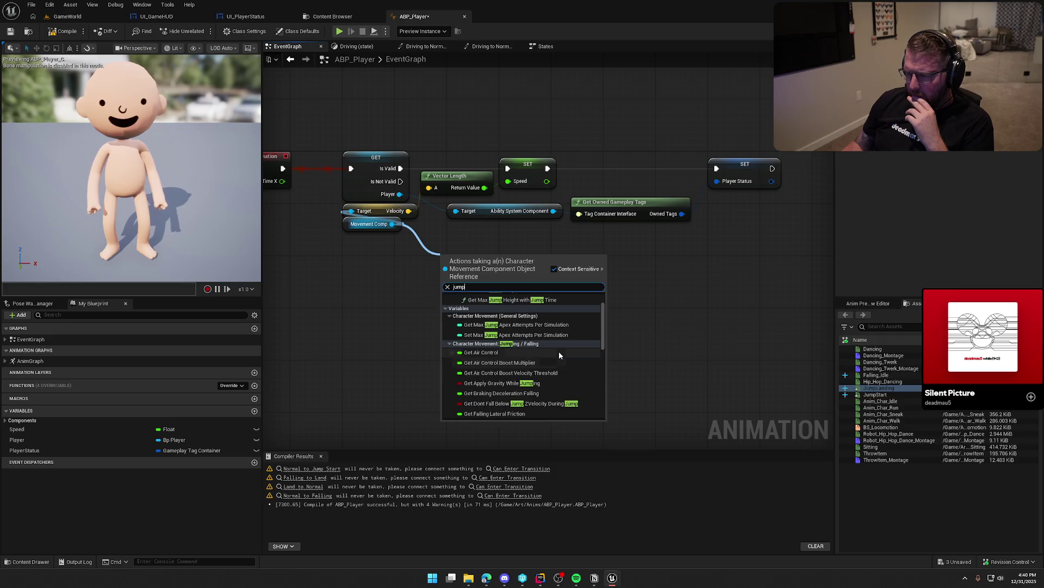
pyautogui.scroll(-3, 560, 356)
pyautogui.scroll(-4, 559, 355)
pyautogui.scroll(-3, 559, 356)
pyautogui.moveTo(392, 223); pyautogui.dragTo(423, 262)
pyautogui.write('moveme')
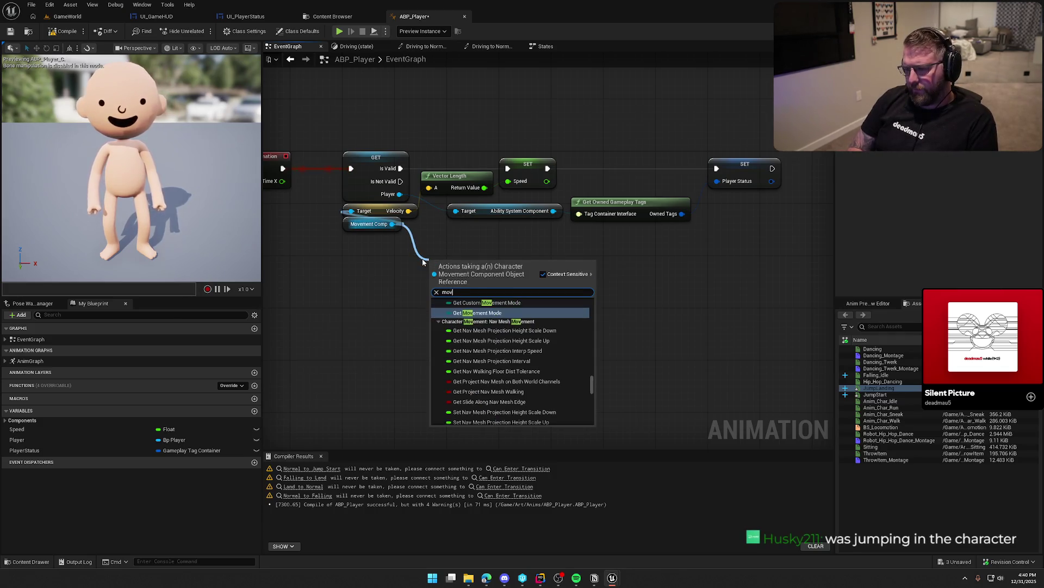
pyautogui.click(484, 313)
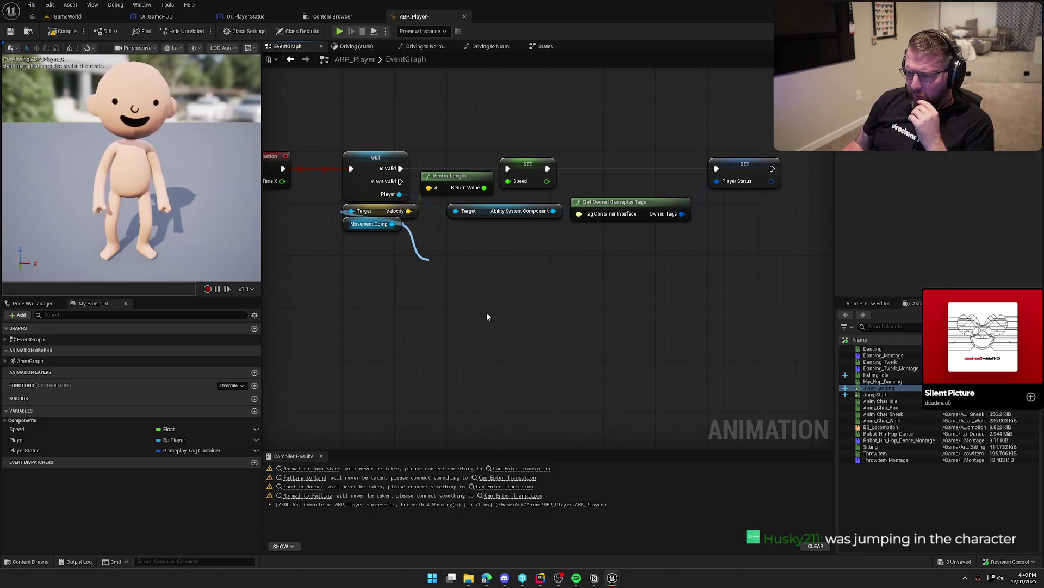
# - Feed Movement Mode into a Switch on EMovementMode node expanded to show all modes
pyautogui.moveTo(512, 263); pyautogui.dragTo(550, 279)
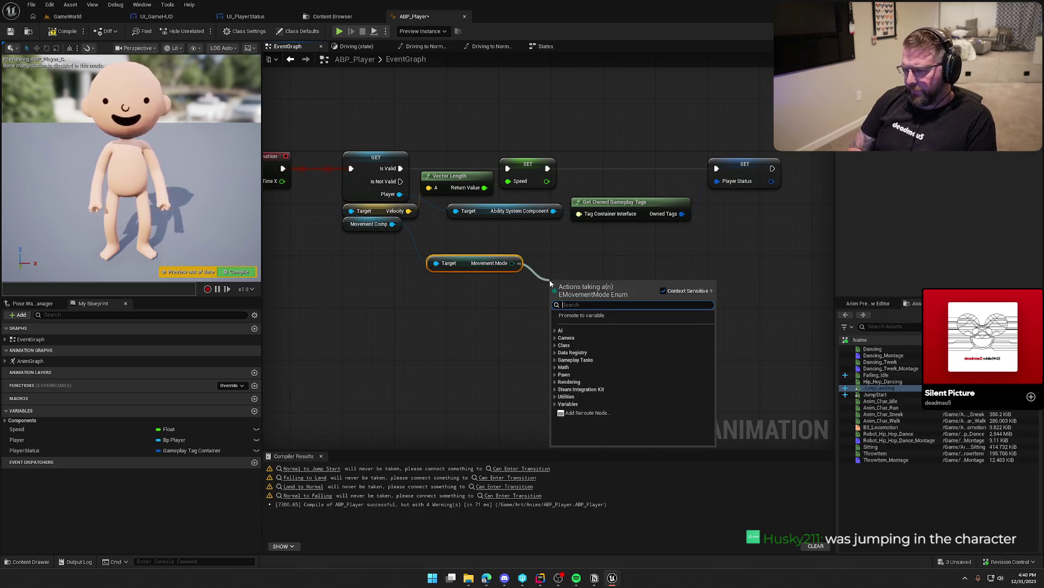
pyautogui.write('switch')
pyautogui.press('Return')
pyautogui.click(596, 331)
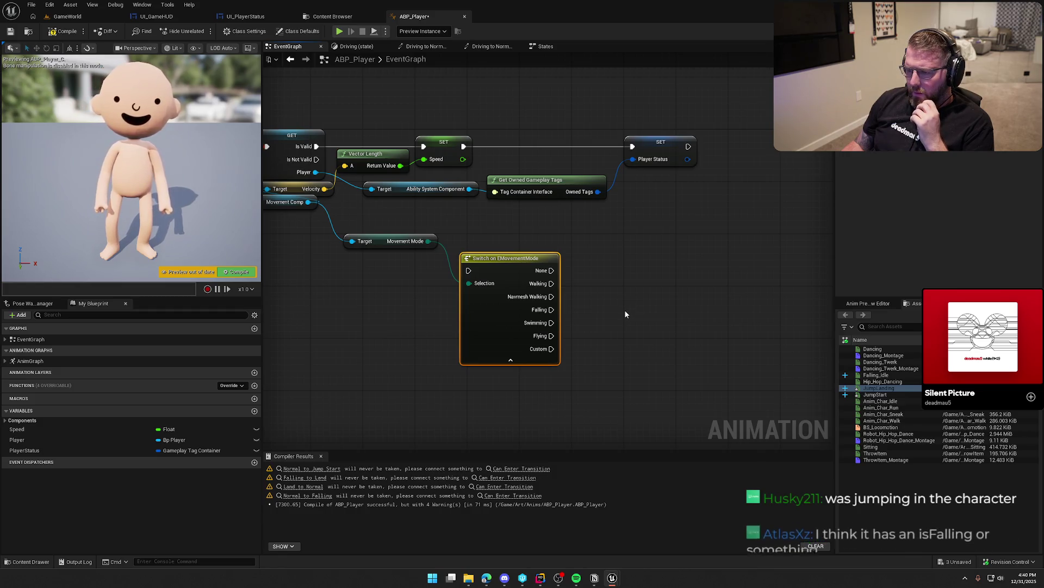
pyautogui.moveTo(551, 309); pyautogui.dragTo(607, 303)
pyautogui.click(672, 232)
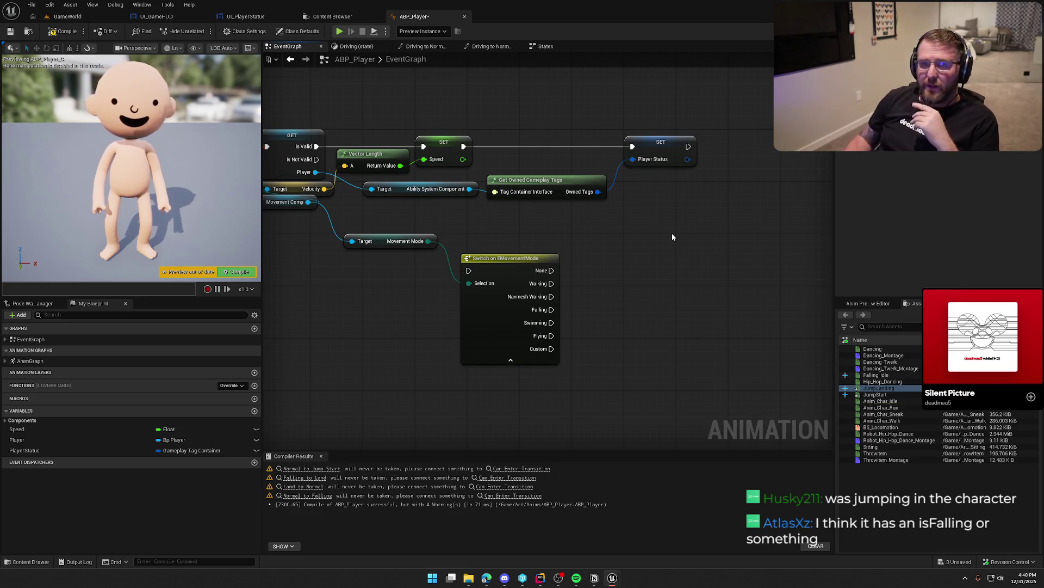
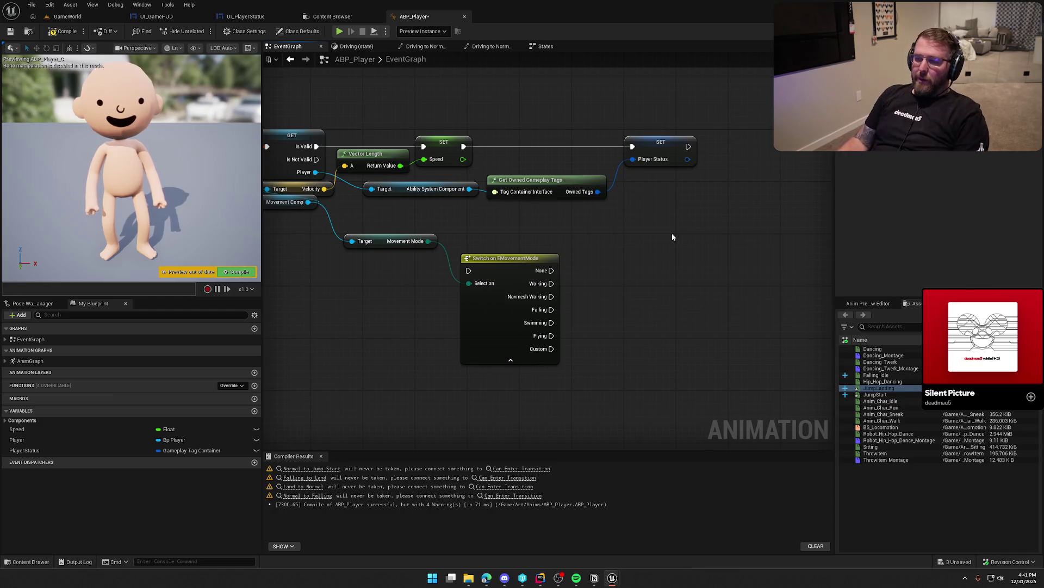
# - Add an Is Falling node from the movement component reference
pyautogui.moveTo(308, 201); pyautogui.dragTo(321, 264)
pyautogui.write('is fall')
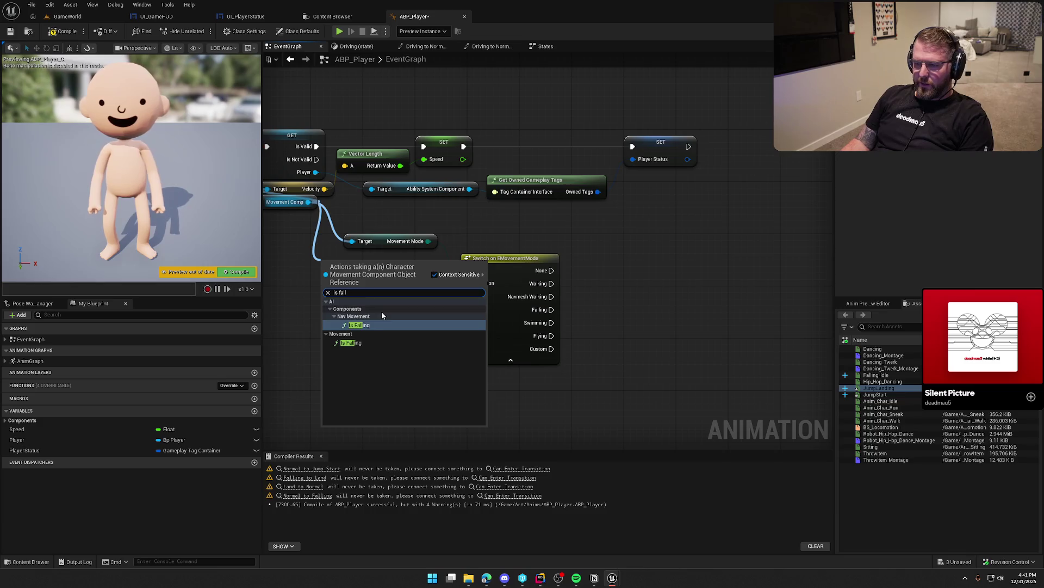
pyautogui.click(358, 342)
pyautogui.moveTo(438, 345); pyautogui.dragTo(462, 347)
# - Delete the Movement Mode and Switch on EMovementMode nodes
pyautogui.moveTo(499, 239); pyautogui.dragTo(639, 377)
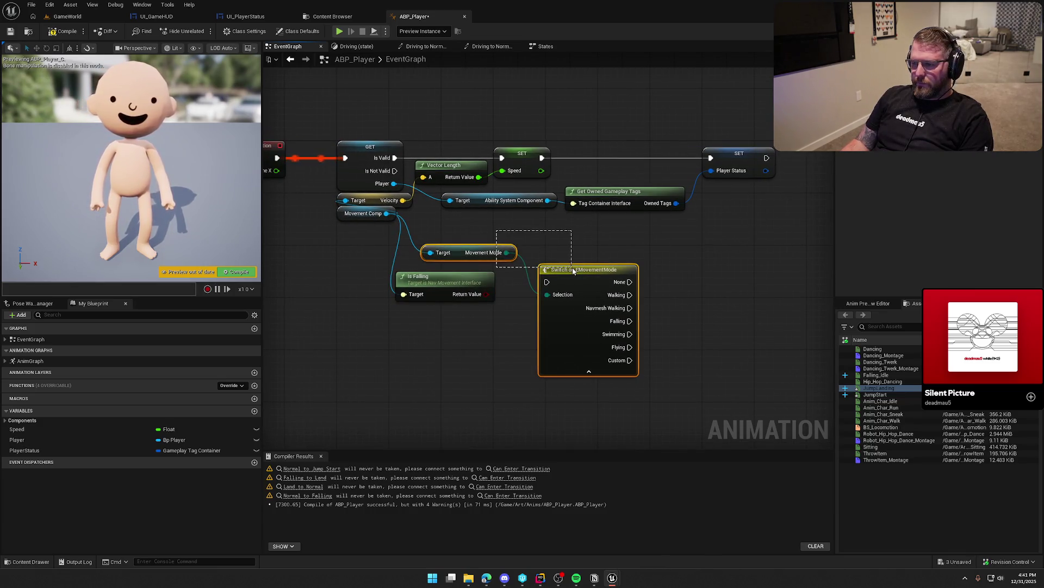
pyautogui.press('Delete')
pyautogui.moveTo(460, 277)
pyautogui.mouseDown()
pyautogui.moveTo(485, 282)
pyautogui.moveTo(517, 240)
pyautogui.moveTo(482, 235)
pyautogui.mouseUp()
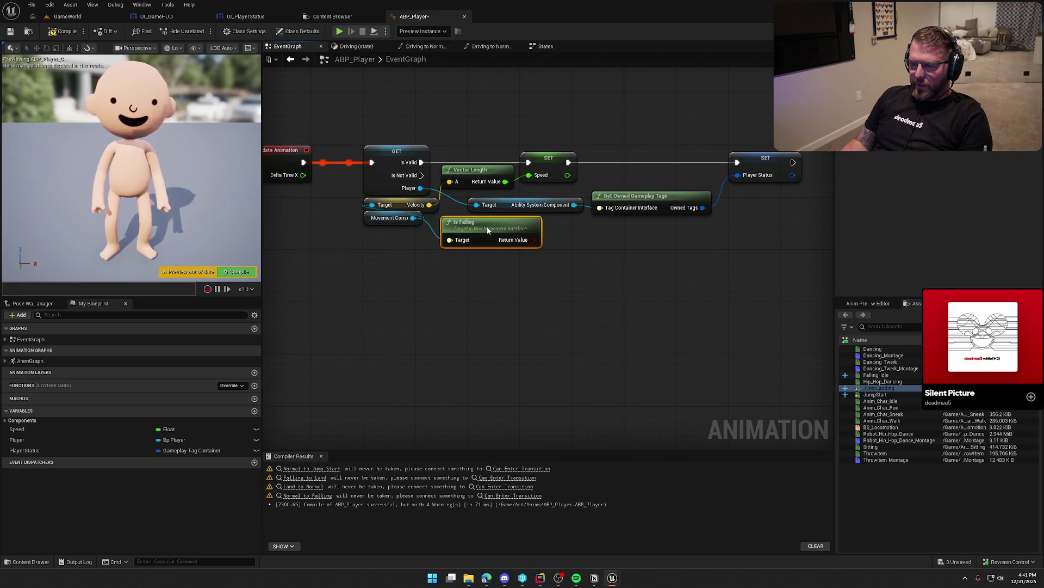
# - Search the movement component's actions for a jump check, then dismiss the search
pyautogui.moveTo(413, 220); pyautogui.dragTo(442, 267)
pyautogui.write('is jump')
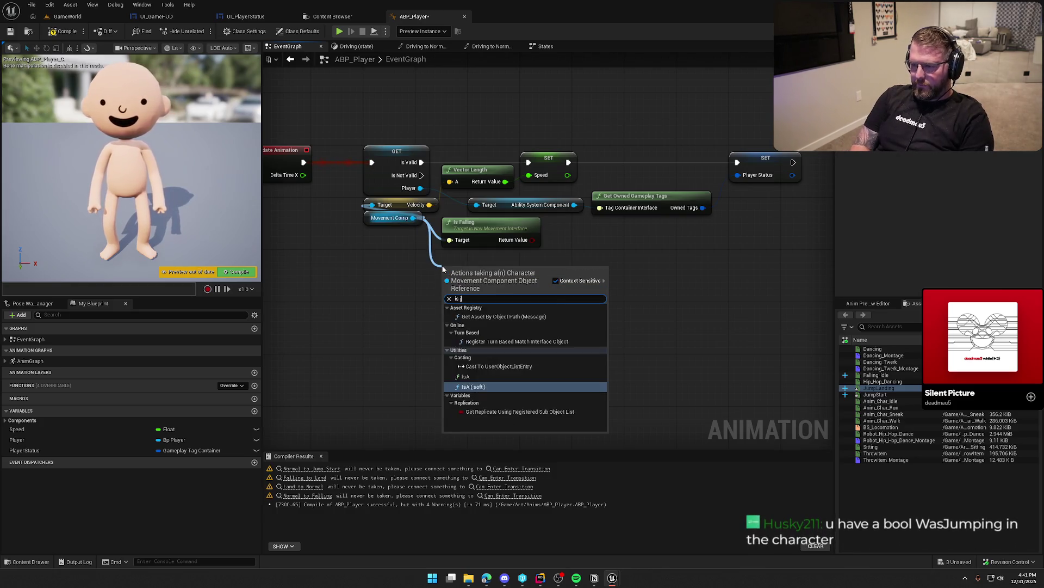
pyautogui.hotkey('ctrl', 'a')
pyautogui.write('jump')
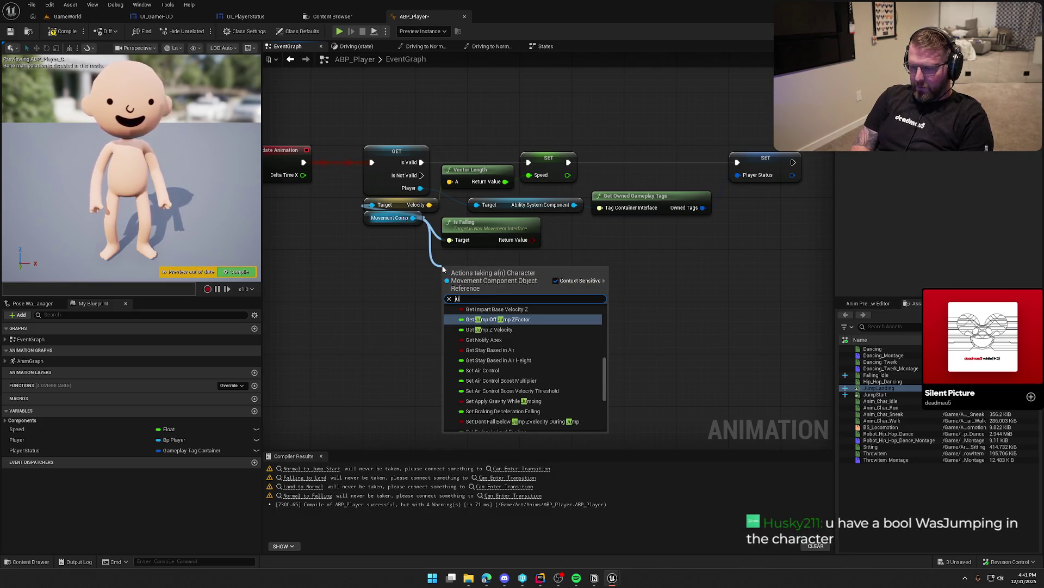
pyautogui.click(408, 254)
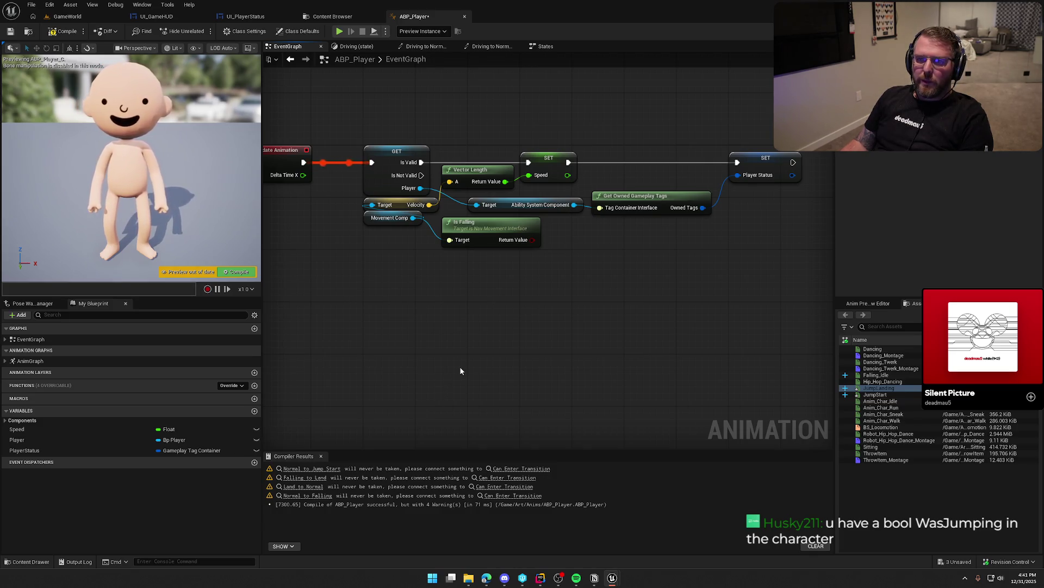
# - Add a Get Was Jumping node from the Player reference
pyautogui.moveTo(413, 218); pyautogui.dragTo(452, 275)
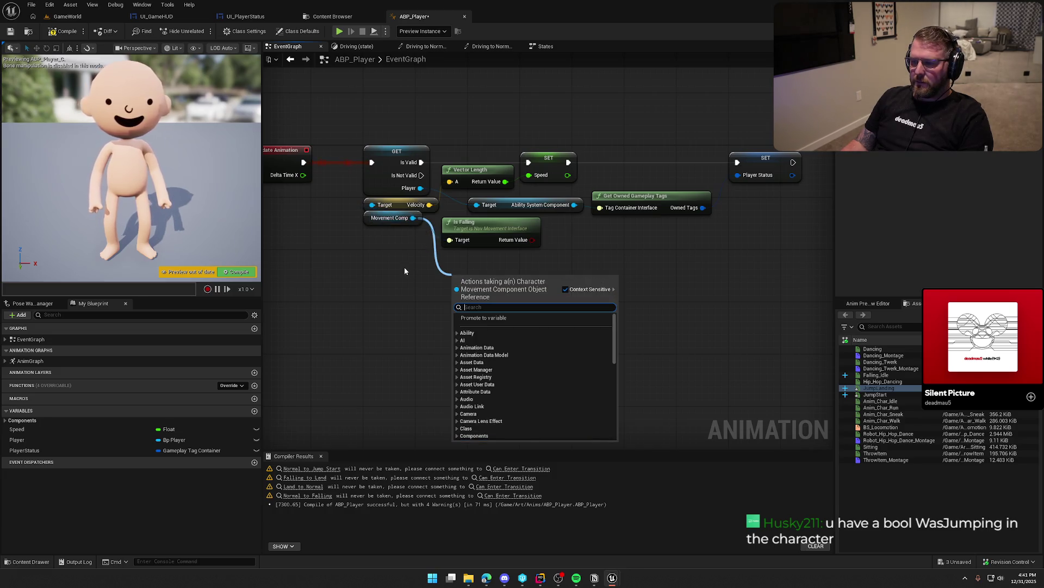
pyautogui.moveTo(420, 188); pyautogui.dragTo(440, 297)
pyautogui.write('jump')
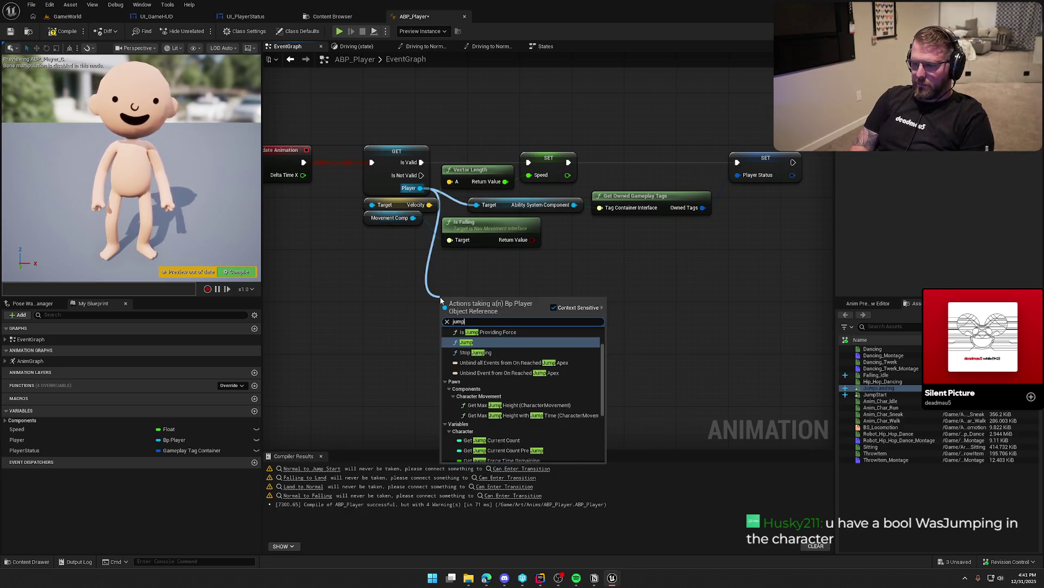
pyautogui.scroll(2, 516, 399)
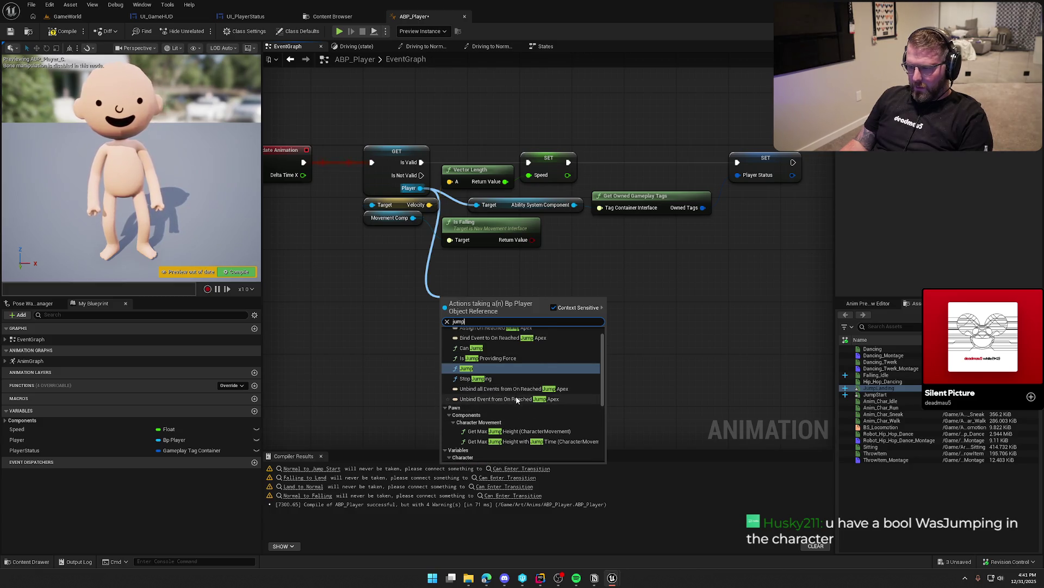
pyautogui.scroll(1, 517, 400)
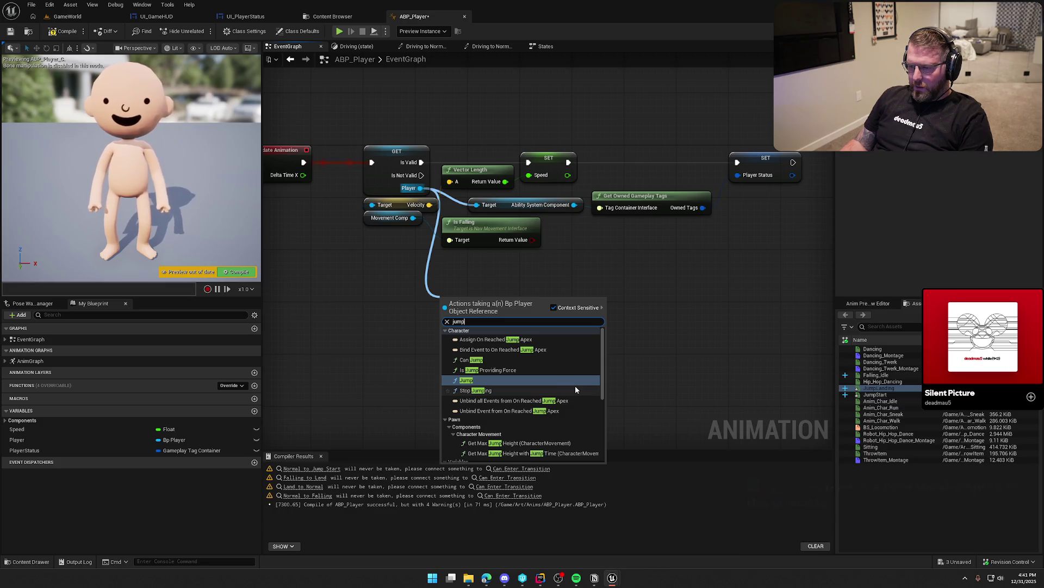
pyautogui.scroll(-2, 557, 377)
pyautogui.scroll(-2, 558, 381)
pyautogui.scroll(-3, 558, 382)
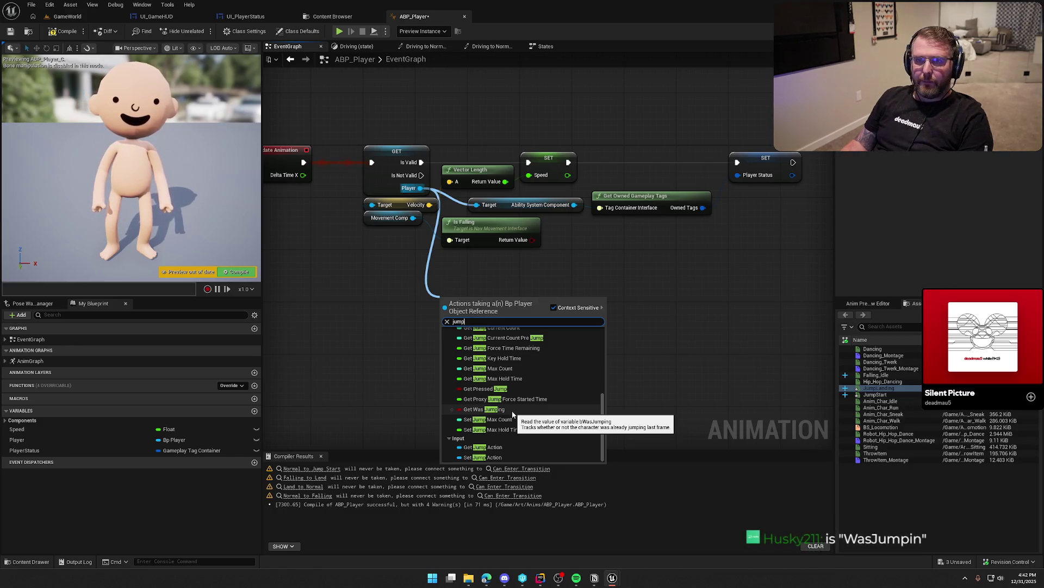
pyautogui.click(512, 413)
# - Rearrange the nodes so Was Jumping sits just below Is Falling
pyautogui.moveTo(462, 288); pyautogui.dragTo(502, 314)
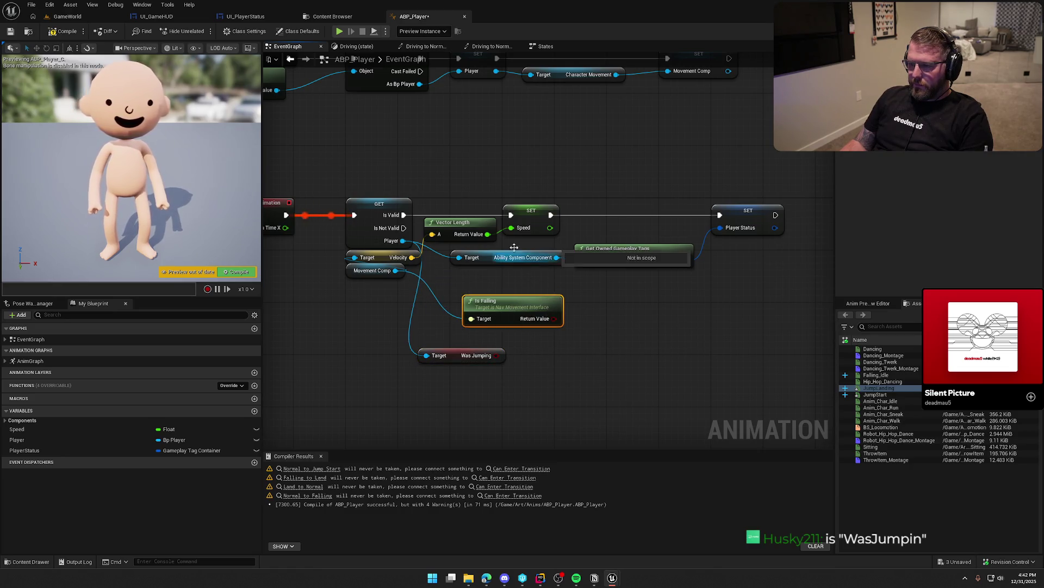
pyautogui.moveTo(496, 257); pyautogui.dragTo(497, 270)
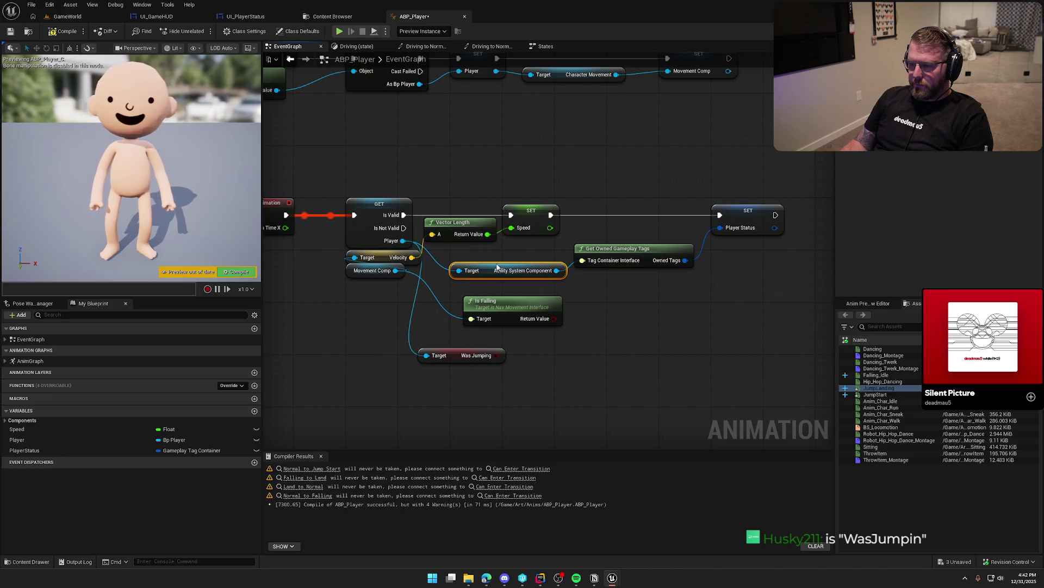
pyautogui.moveTo(469, 230)
pyautogui.mouseDown()
pyautogui.moveTo(516, 243)
pyautogui.moveTo(496, 250)
pyautogui.mouseUp()
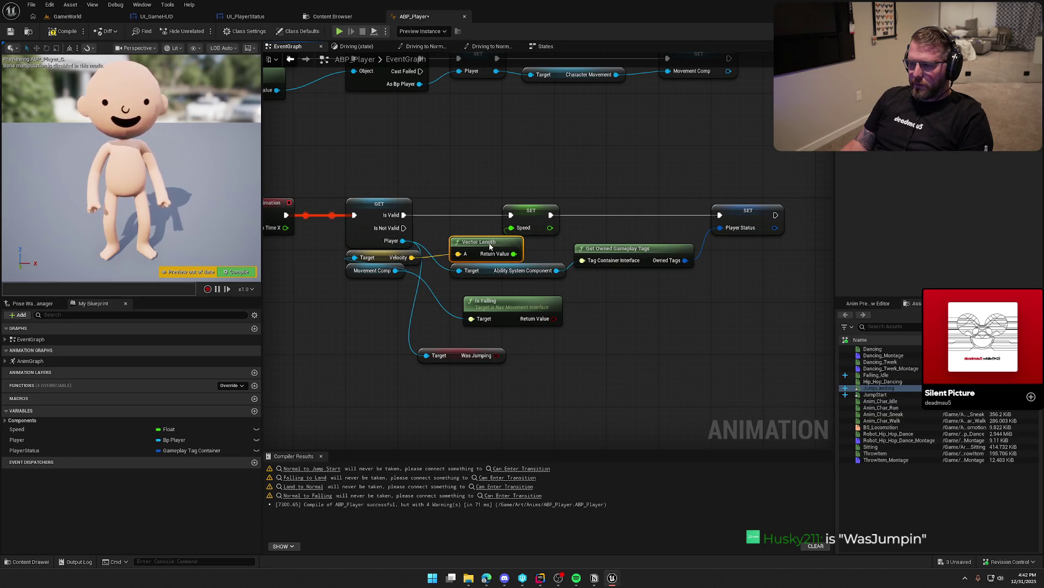
pyautogui.moveTo(610, 335); pyautogui.dragTo(560, 358)
pyautogui.moveTo(429, 378); pyautogui.dragTo(551, 330)
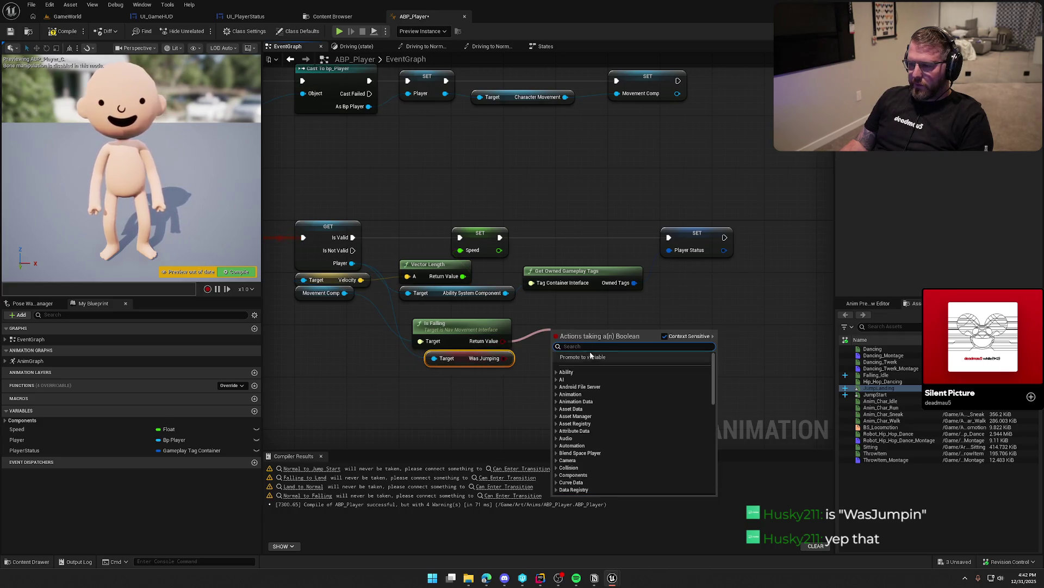
# - Promote Is Falling to an isFalling variable and run its setter after Player Status
pyautogui.click(622, 357)
pyautogui.write('i')
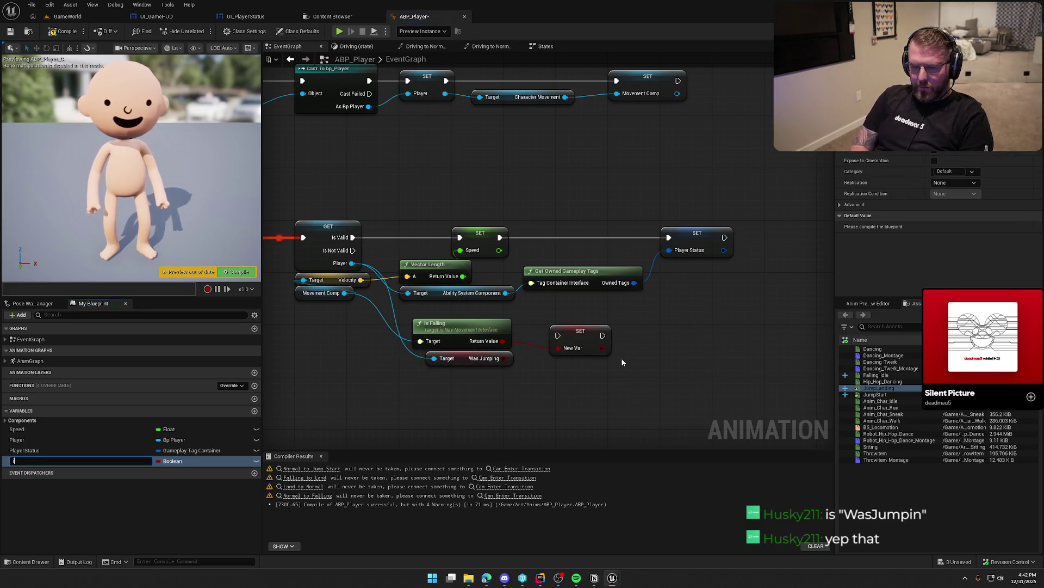
pyautogui.write('sFalling')
pyautogui.press('Return')
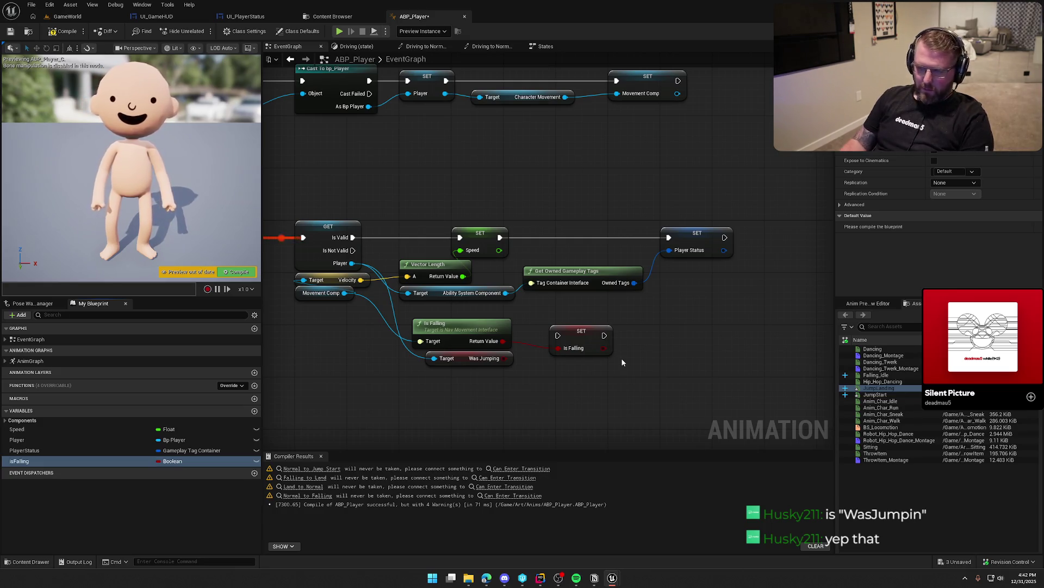
pyautogui.moveTo(557, 335); pyautogui.dragTo(725, 237)
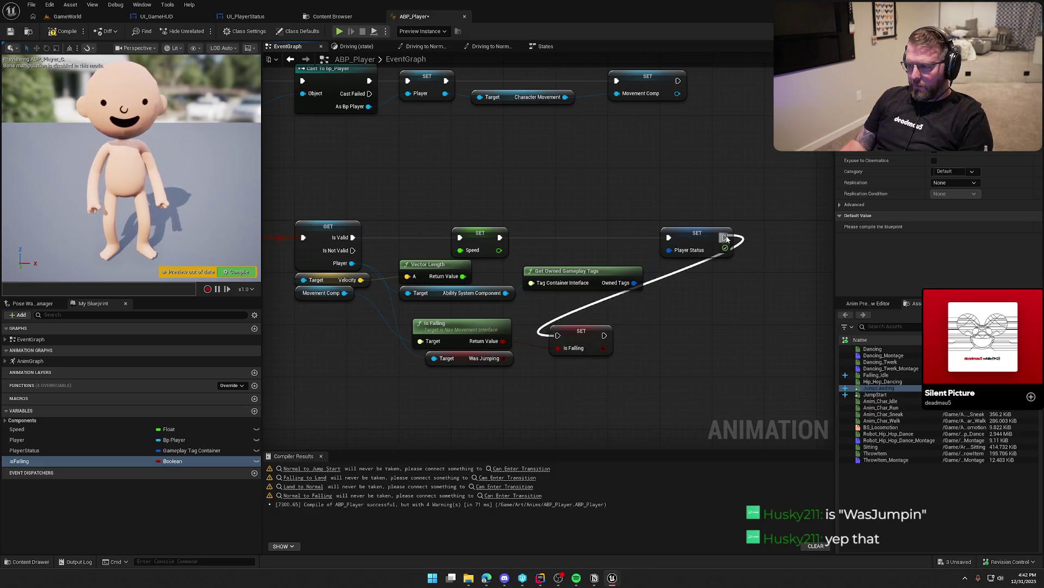
pyautogui.moveTo(480, 345)
pyautogui.mouseDown()
pyautogui.moveTo(741, 289)
pyautogui.moveTo(697, 245)
pyautogui.mouseUp()
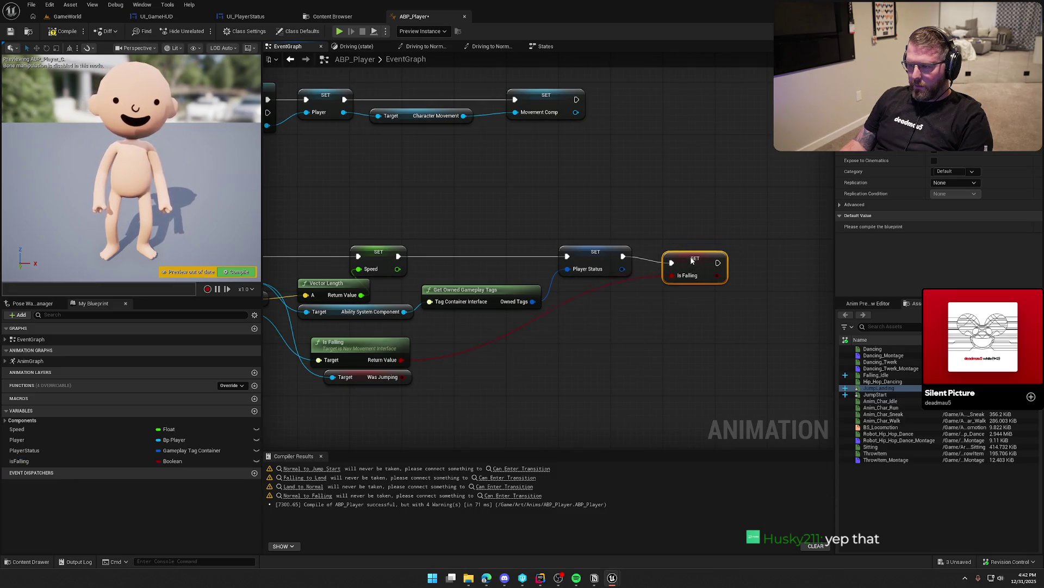
# - Promote Was Jumping to a StartedJumping variable and chain its setter after isFalling
pyautogui.rightClick(429, 309)
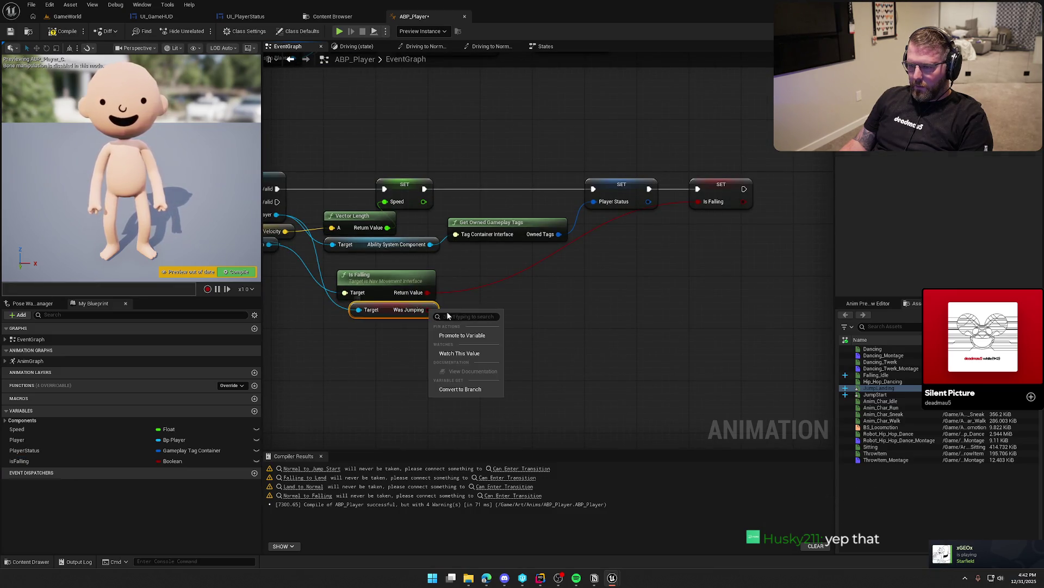
pyautogui.click(463, 337)
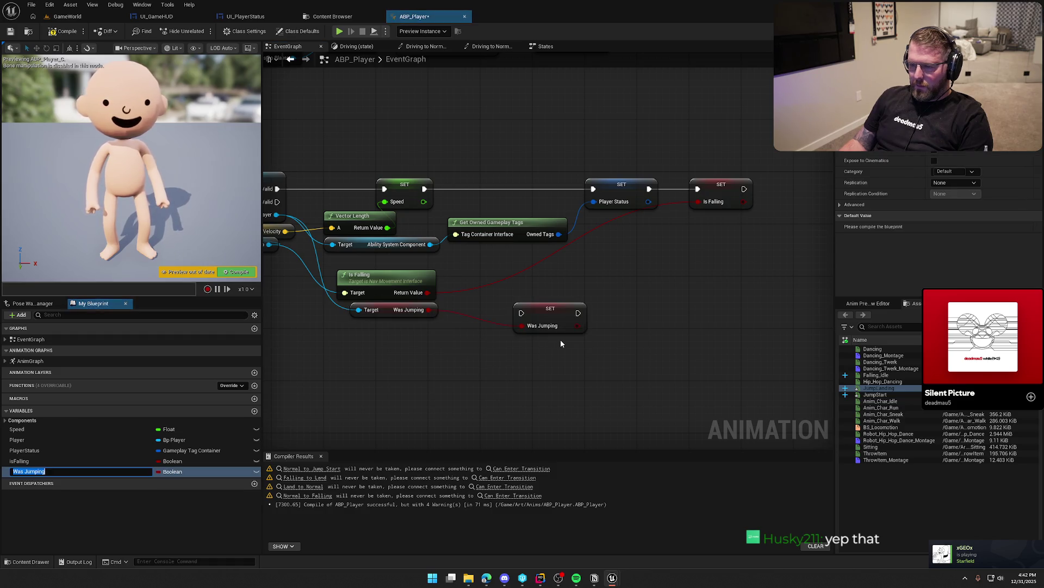
pyautogui.write('Star')
pyautogui.write('tedJumping')
pyautogui.press('Return')
pyautogui.moveTo(521, 313); pyautogui.dragTo(744, 189)
pyautogui.moveTo(370, 346); pyautogui.dragTo(650, 228)
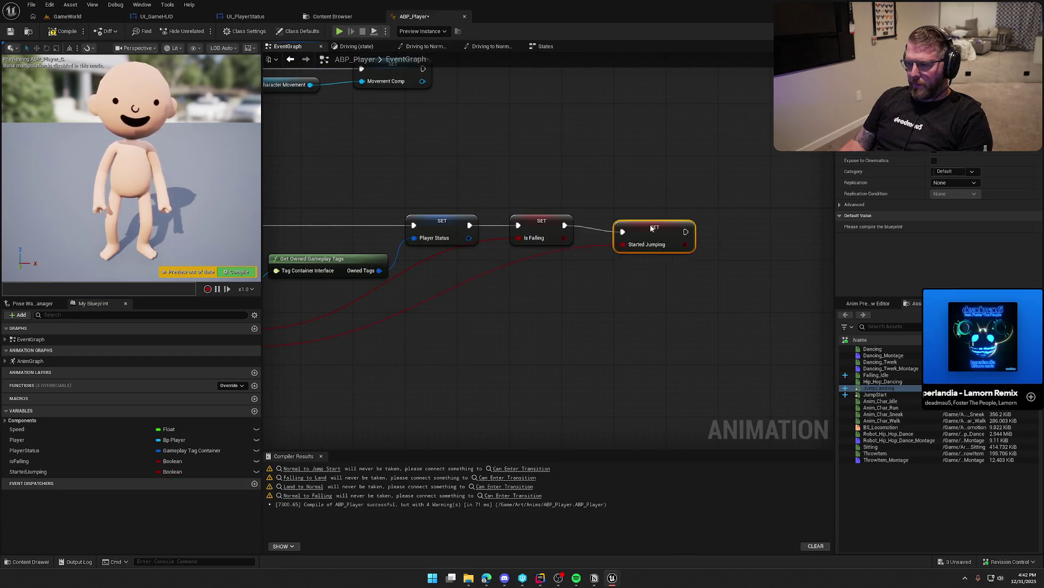
# - Move Is Falling and Was Jumping beside Player Status and compile the blueprint
pyautogui.moveTo(473, 346); pyautogui.dragTo(683, 319)
pyautogui.moveTo(448, 338); pyautogui.dragTo(375, 283)
pyautogui.moveTo(391, 292)
pyautogui.mouseDown()
pyautogui.moveTo(556, 297)
pyautogui.moveTo(647, 236)
pyautogui.moveTo(640, 247)
pyautogui.mouseUp()
pyautogui.click(664, 287)
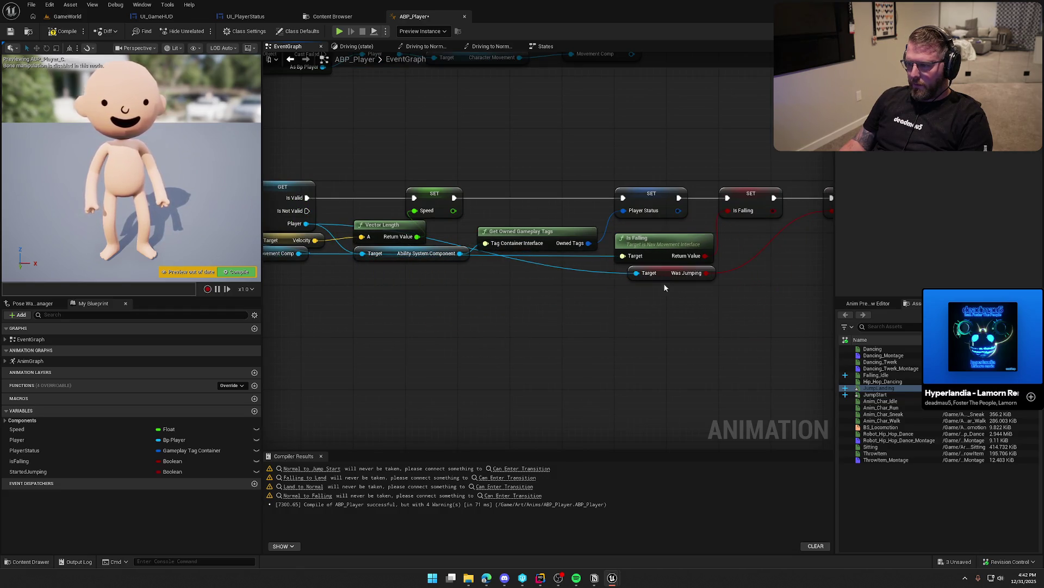
pyautogui.moveTo(635, 341); pyautogui.dragTo(672, 330)
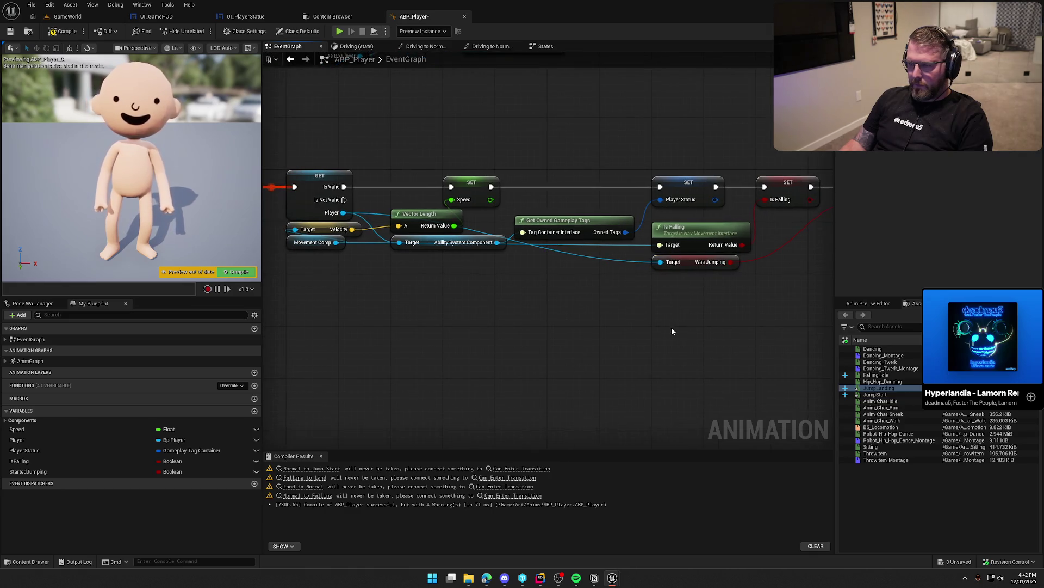
pyautogui.click(60, 31)
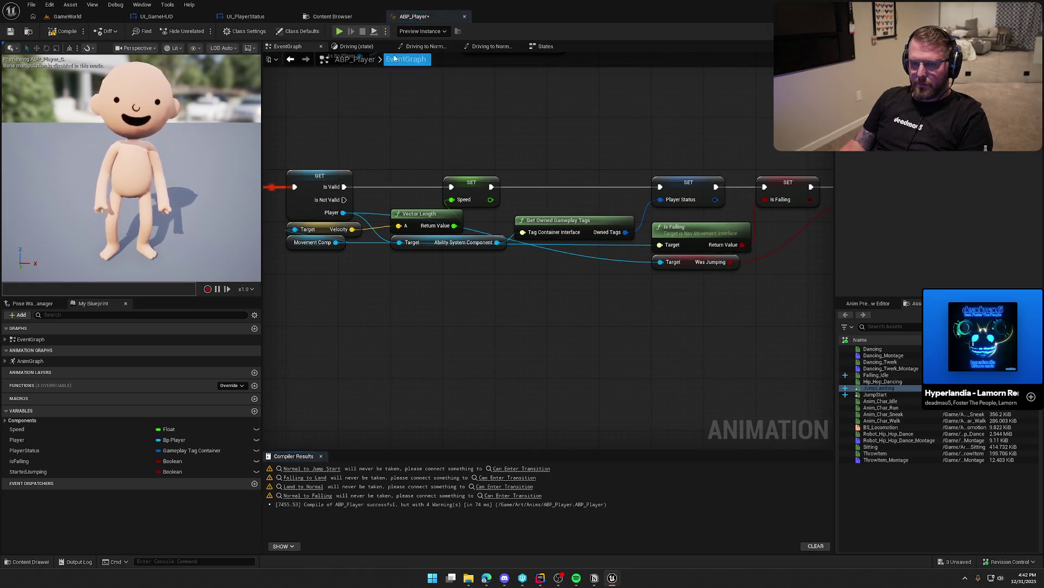
# - Feed Started Jumping into the Normal to Jump Start rule's Result and compile
pyautogui.click(545, 47)
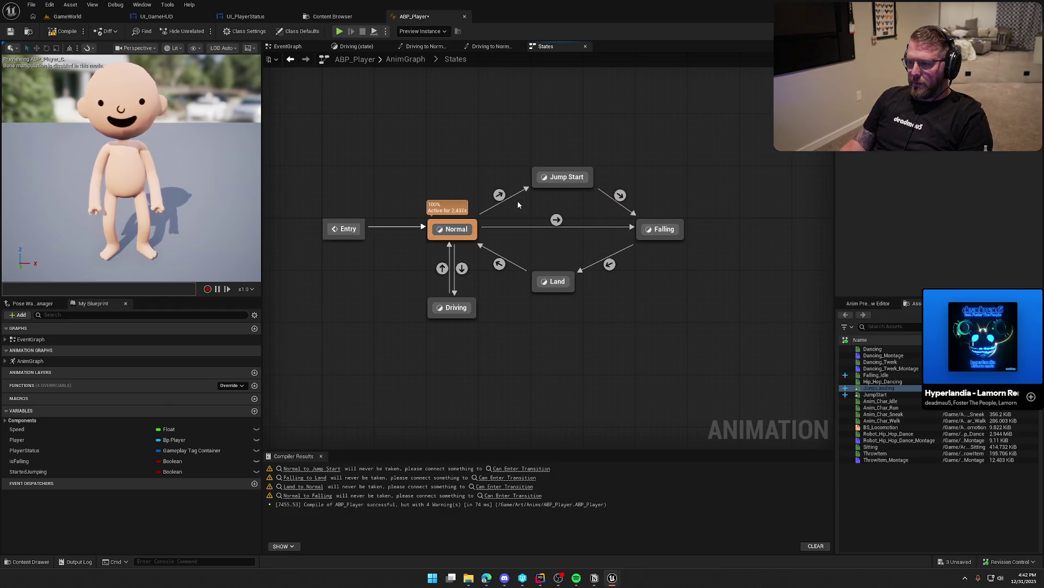
pyautogui.doubleClick(499, 195)
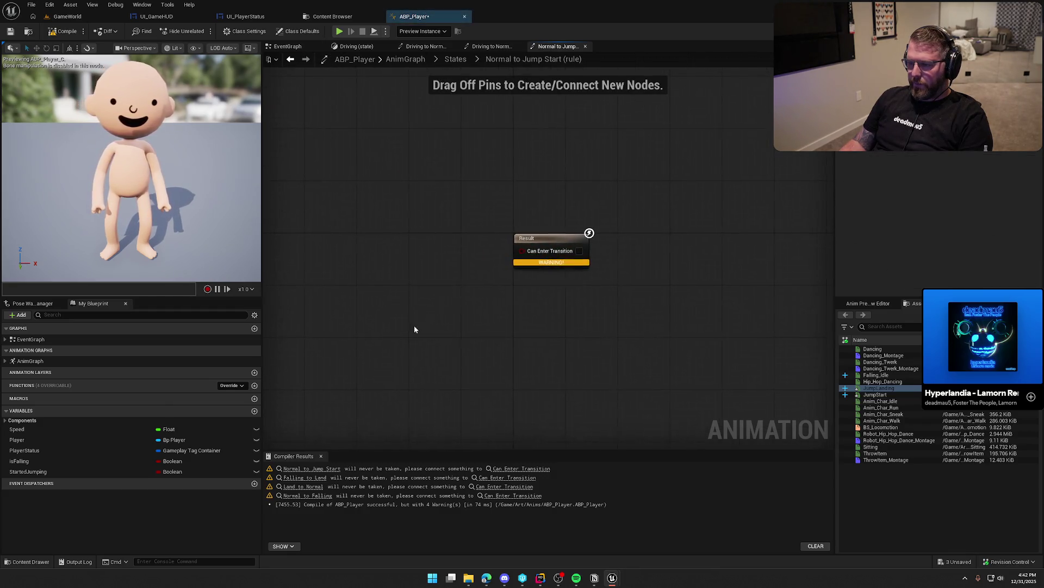
pyautogui.moveTo(28, 471)
pyautogui.mouseDown()
pyautogui.moveTo(407, 256)
pyautogui.moveTo(524, 256)
pyautogui.mouseUp()
pyautogui.moveTo(425, 261); pyautogui.dragTo(457, 255)
pyautogui.click(320, 202)
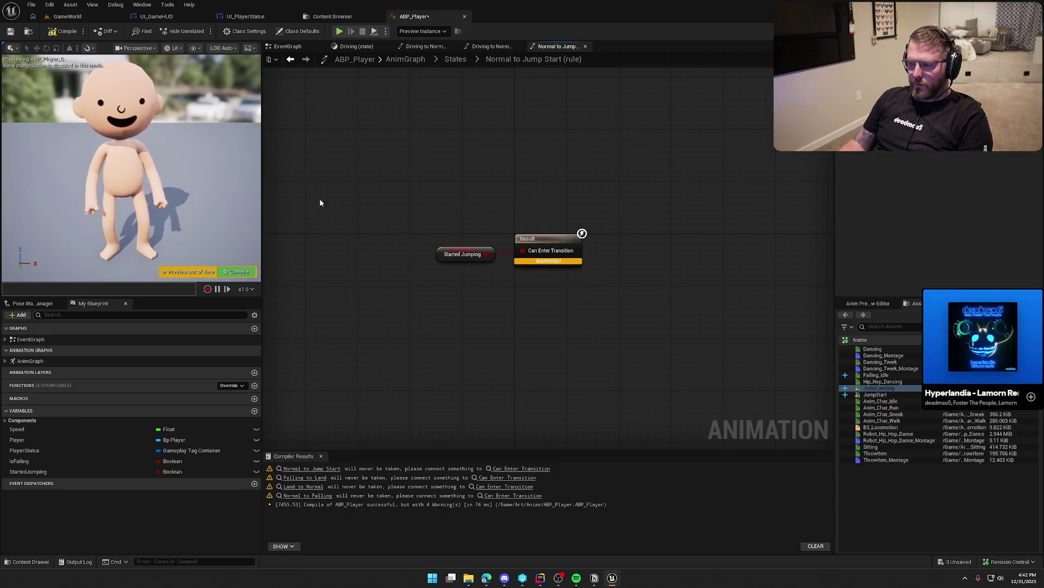
pyautogui.click(56, 31)
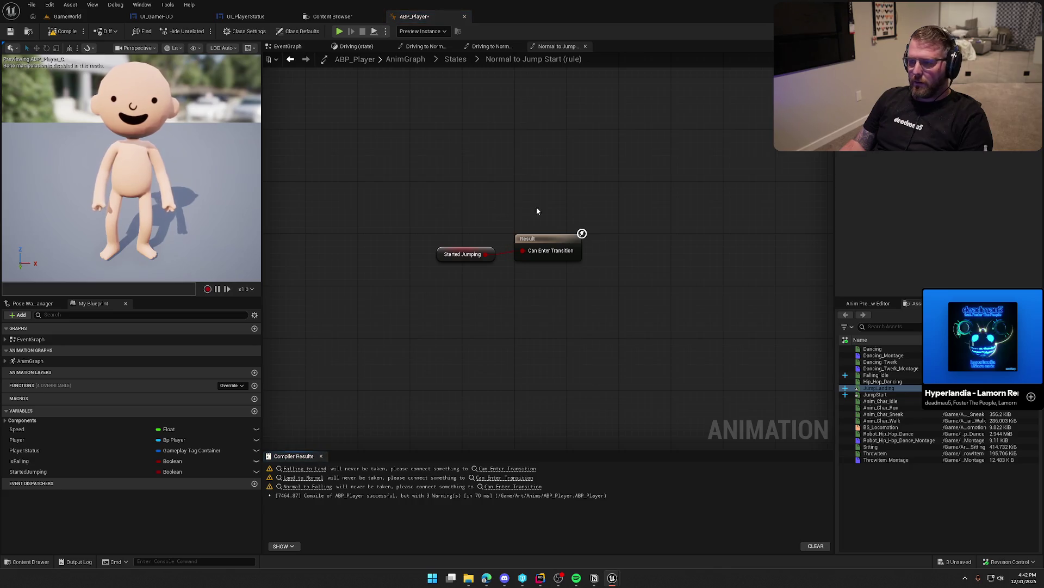
# - Connect isFalling to Can Enter Transition in the Normal to Falling rule and compile
pyautogui.click(456, 60)
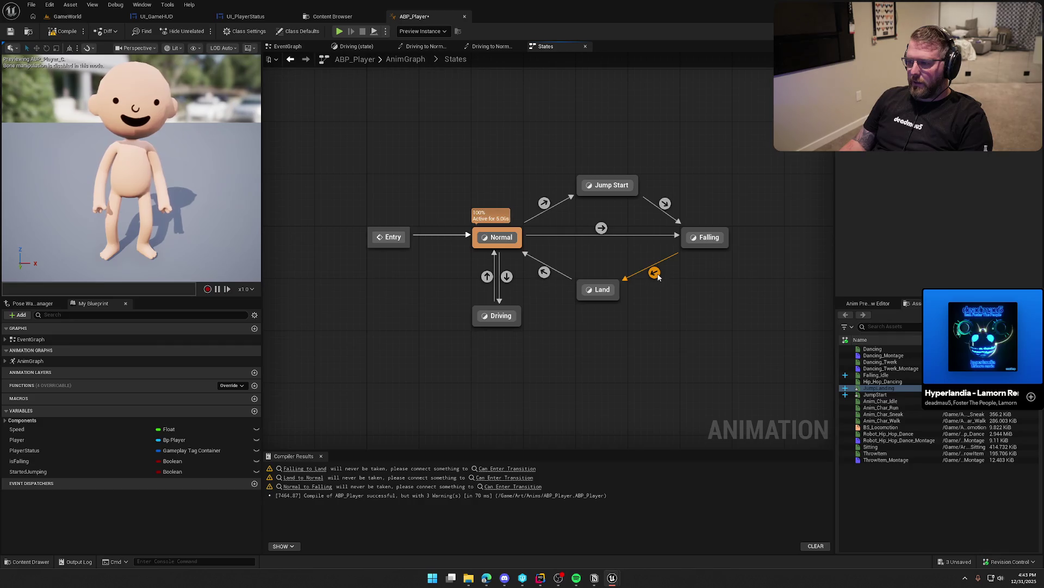
pyautogui.doubleClick(601, 227)
pyautogui.moveTo(19, 461)
pyautogui.mouseDown()
pyautogui.moveTo(97, 448)
pyautogui.moveTo(430, 267)
pyautogui.mouseUp()
pyautogui.moveTo(522, 251)
pyautogui.mouseDown()
pyautogui.moveTo(447, 267)
pyautogui.moveTo(440, 253)
pyautogui.mouseUp()
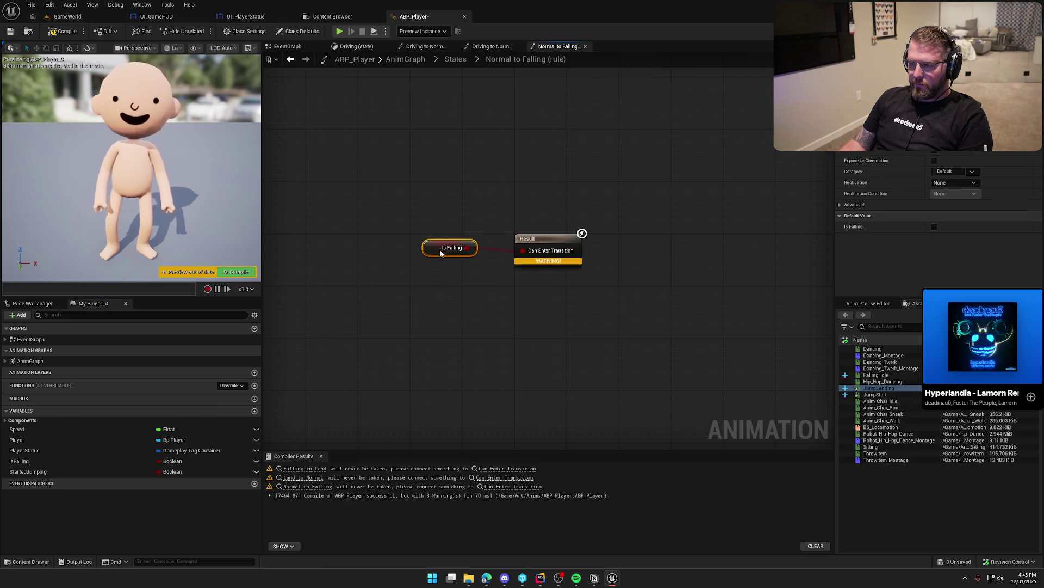
pyautogui.click(65, 31)
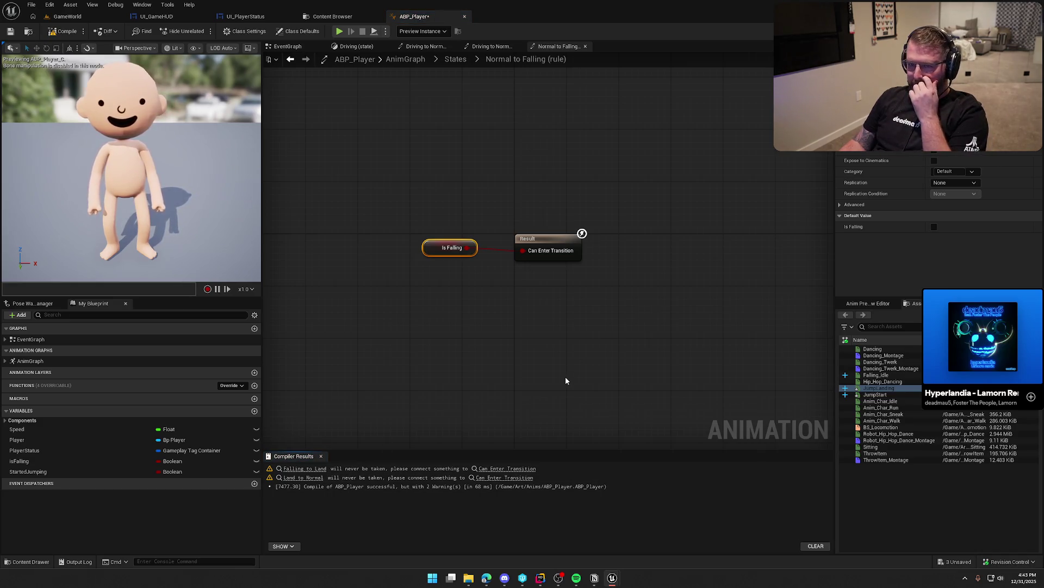
pyautogui.click(462, 60)
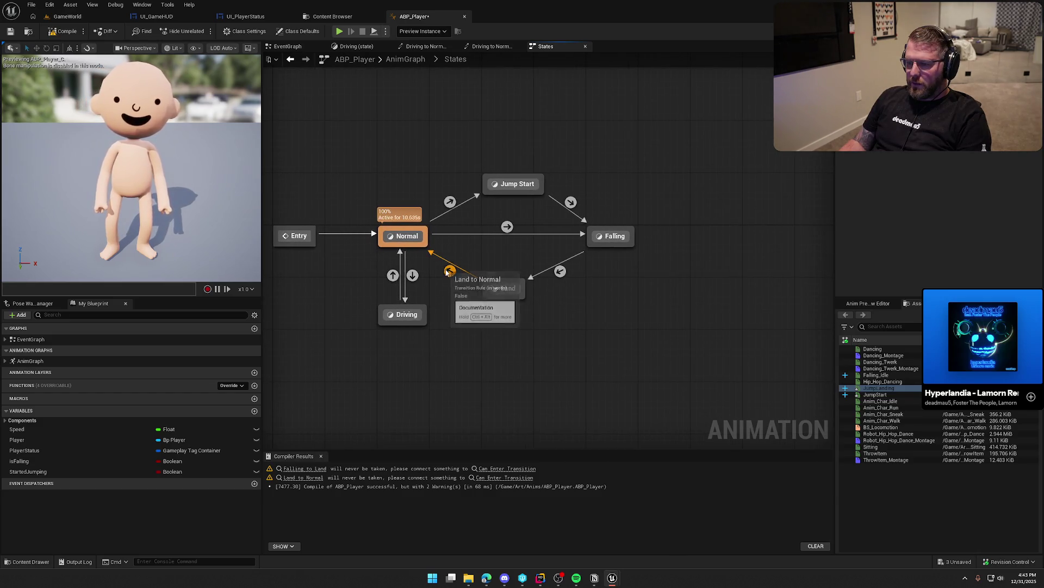
# - Add a Time Remaining (ratio) node for JumpLanding to the Land to Normal rule
pyautogui.doubleClick(450, 270)
pyautogui.rightClick(390, 253)
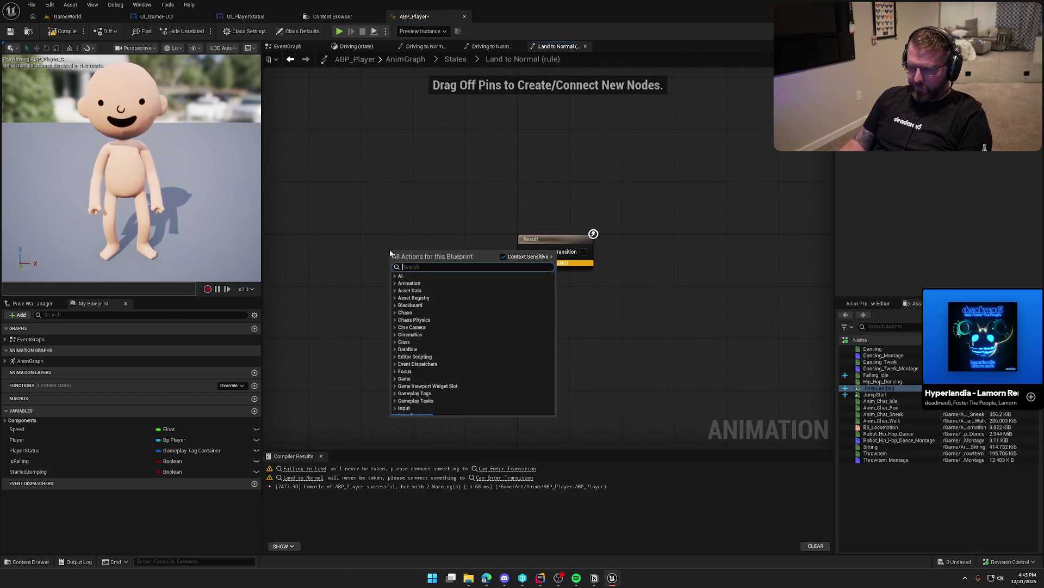
pyautogui.write('time remaining')
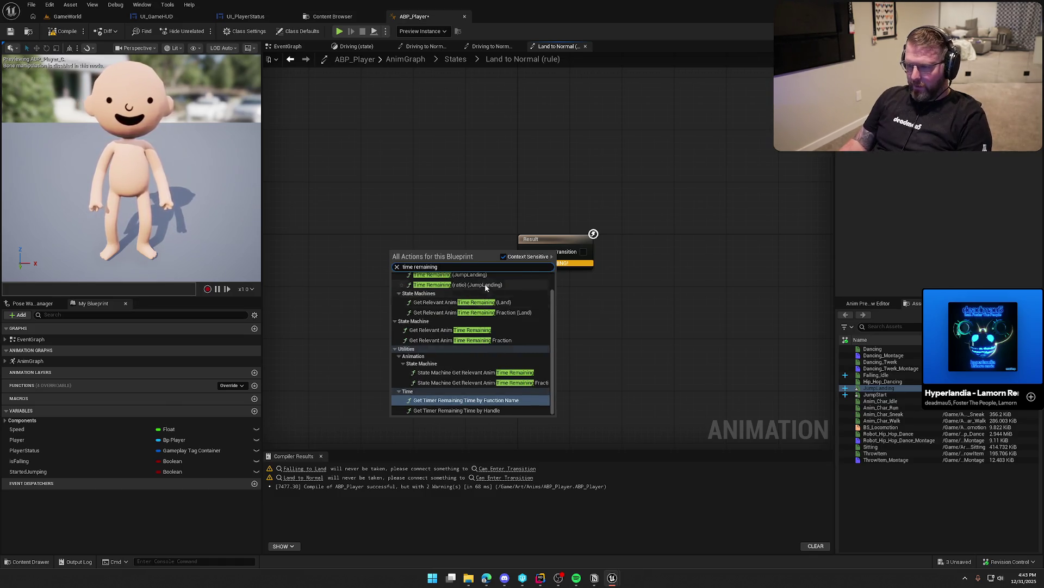
pyautogui.click(485, 285)
pyautogui.moveTo(442, 245)
pyautogui.mouseDown()
pyautogui.moveTo(365, 245)
pyautogui.moveTo(456, 298)
pyautogui.mouseUp()
# - Compare it with <= 0.1, feed Can Enter Transition, and compile
pyautogui.write('<=')
pyautogui.press('Return')
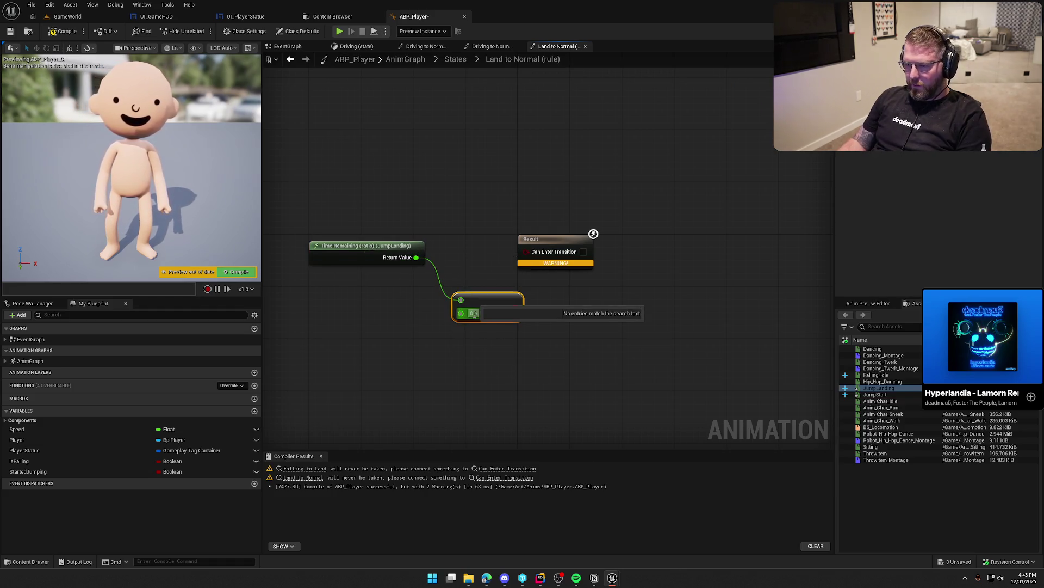
pyautogui.click(473, 312)
pyautogui.write('0.1')
pyautogui.moveTo(514, 307)
pyautogui.mouseDown()
pyautogui.moveTo(536, 303)
pyautogui.moveTo(526, 251)
pyautogui.mouseUp()
pyautogui.moveTo(499, 296); pyautogui.dragTo(485, 251)
pyautogui.click(381, 155)
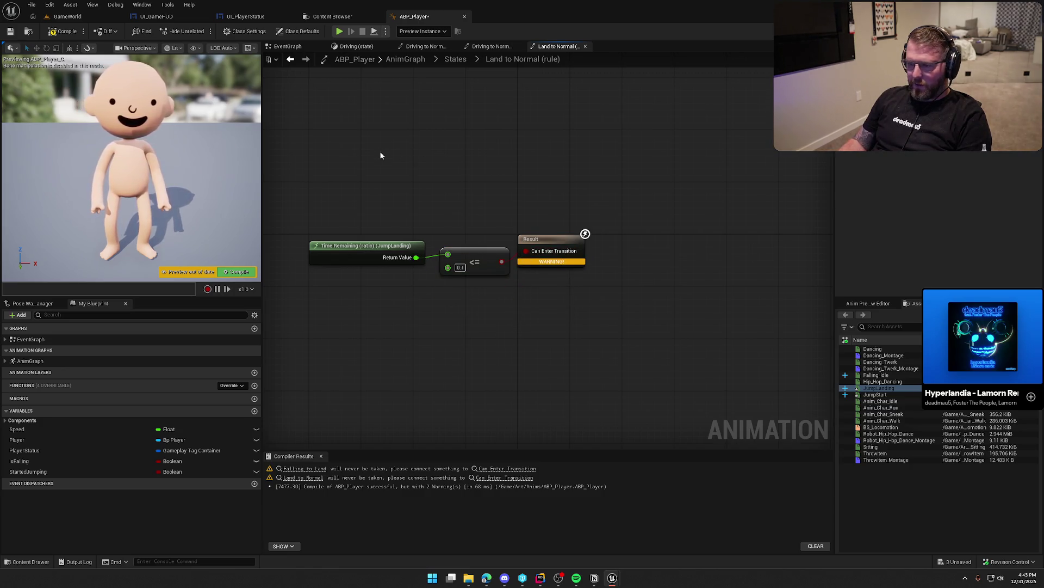
pyautogui.click(64, 31)
# - Wire isFalling through a NOT node into the Falling to Land rule's Result
pyautogui.click(456, 59)
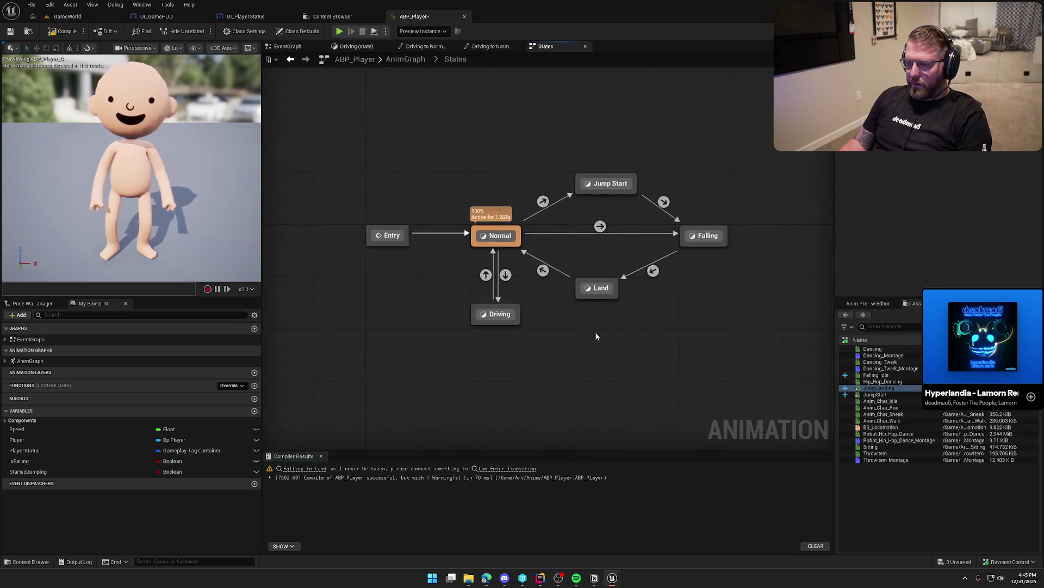
pyautogui.click(539, 276)
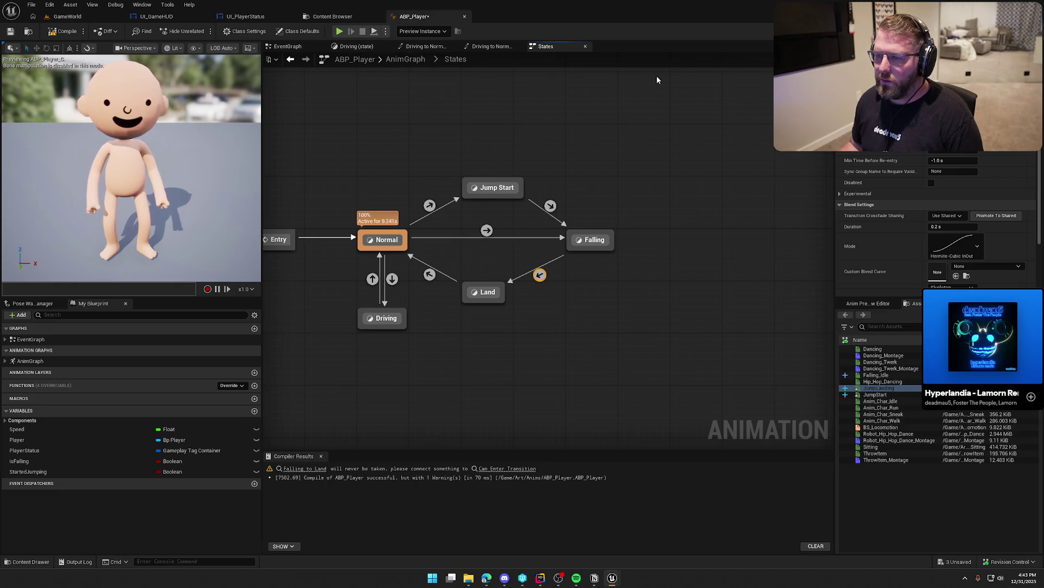
pyautogui.click(287, 46)
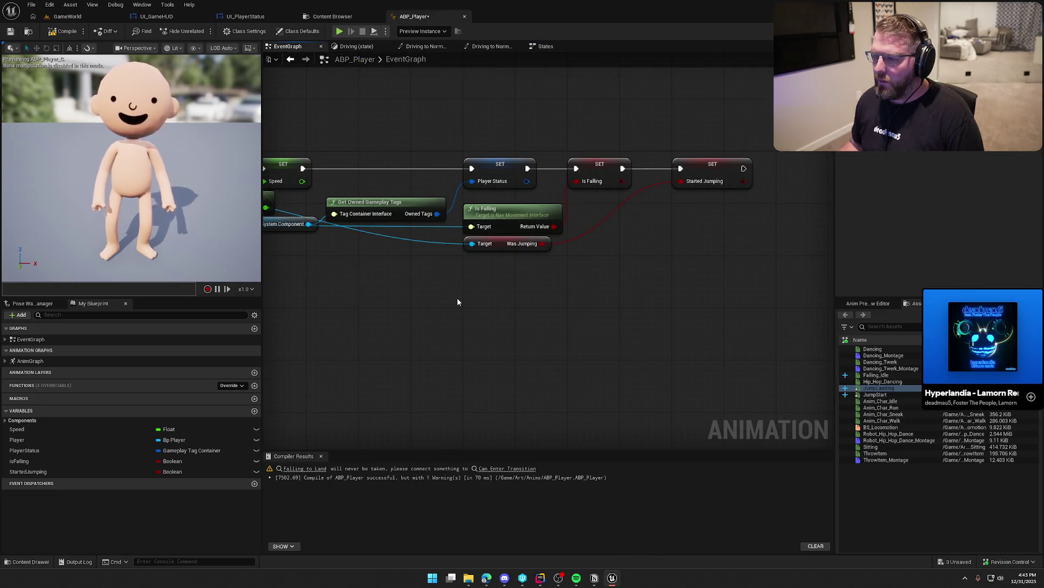
pyautogui.click(547, 46)
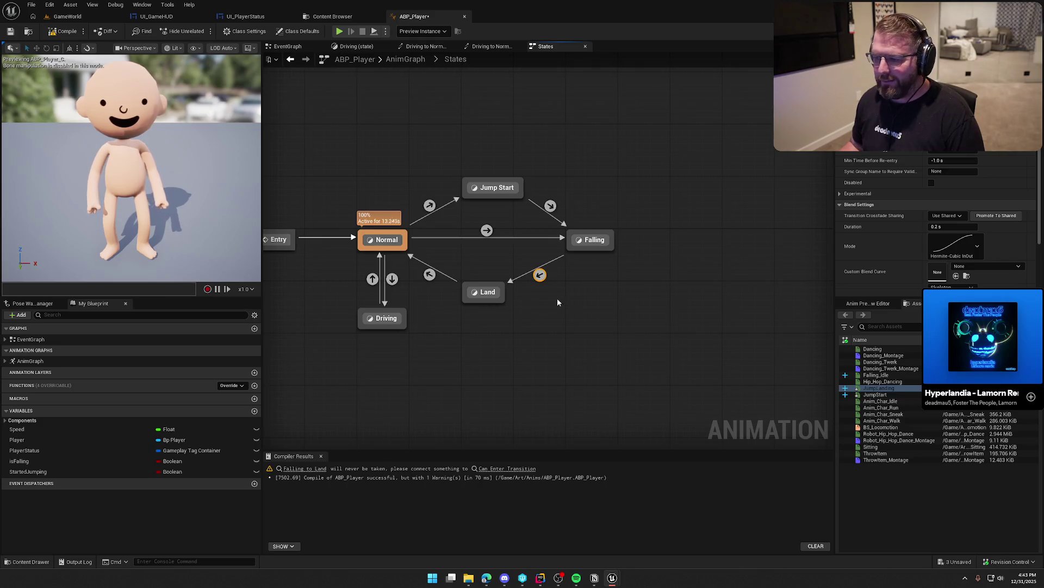
pyautogui.doubleClick(543, 277)
pyautogui.click(99, 461)
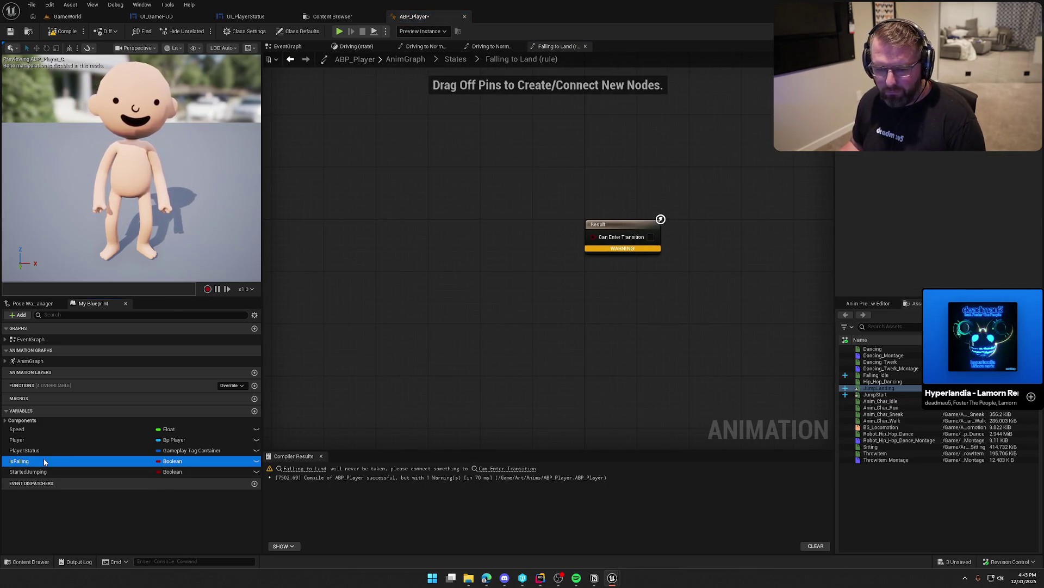
pyautogui.moveTo(416, 242); pyautogui.dragTo(416, 241)
pyautogui.moveTo(452, 239); pyautogui.dragTo(494, 236)
pyautogui.write('not')
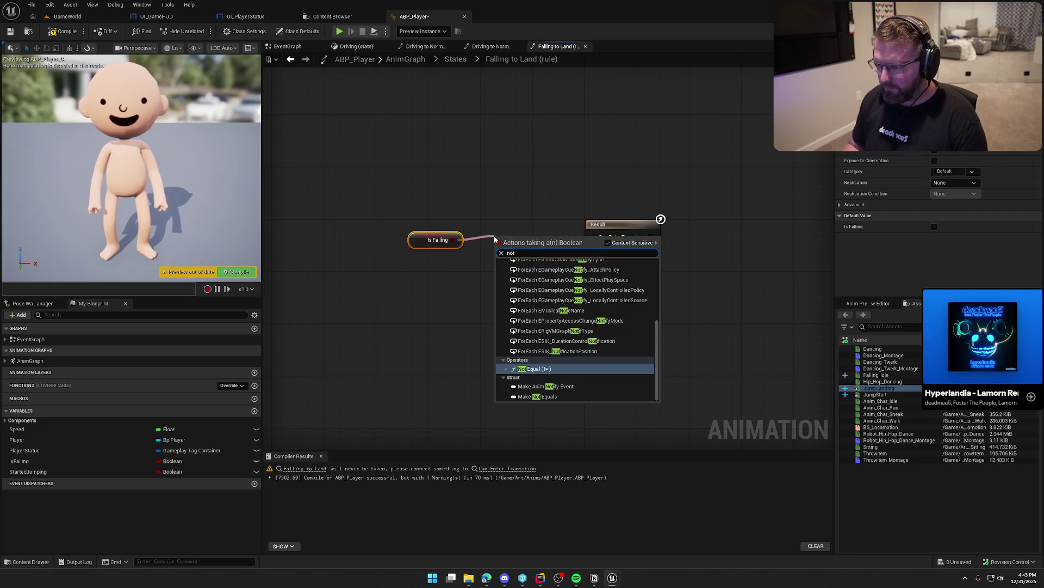
pyautogui.scroll(3, 551, 329)
pyautogui.click(550, 289)
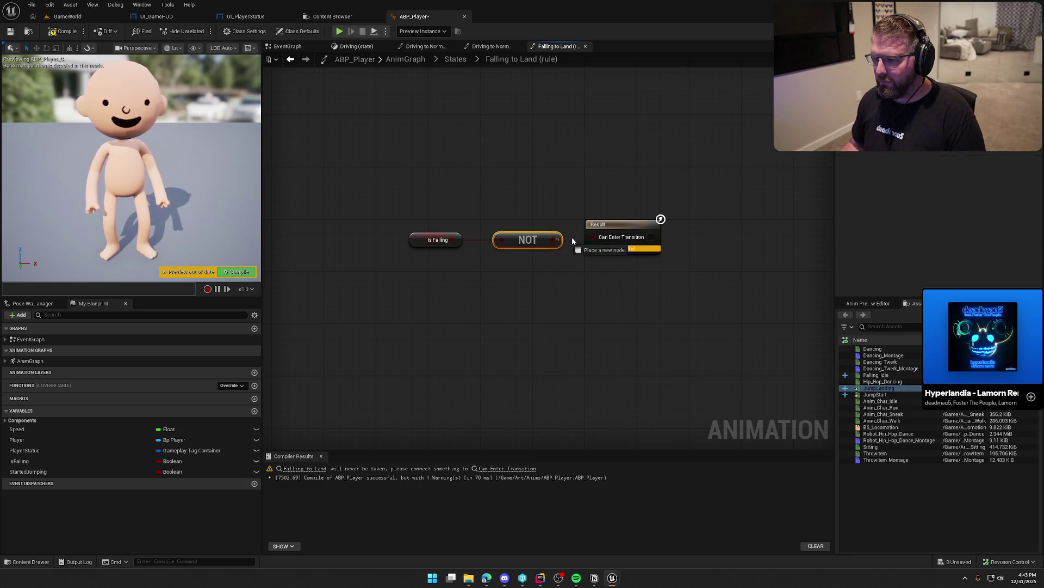
# - Save ABP_Player after making it writable, then start playing in GameWorld
pyautogui.hotkey('ctrl', 's')
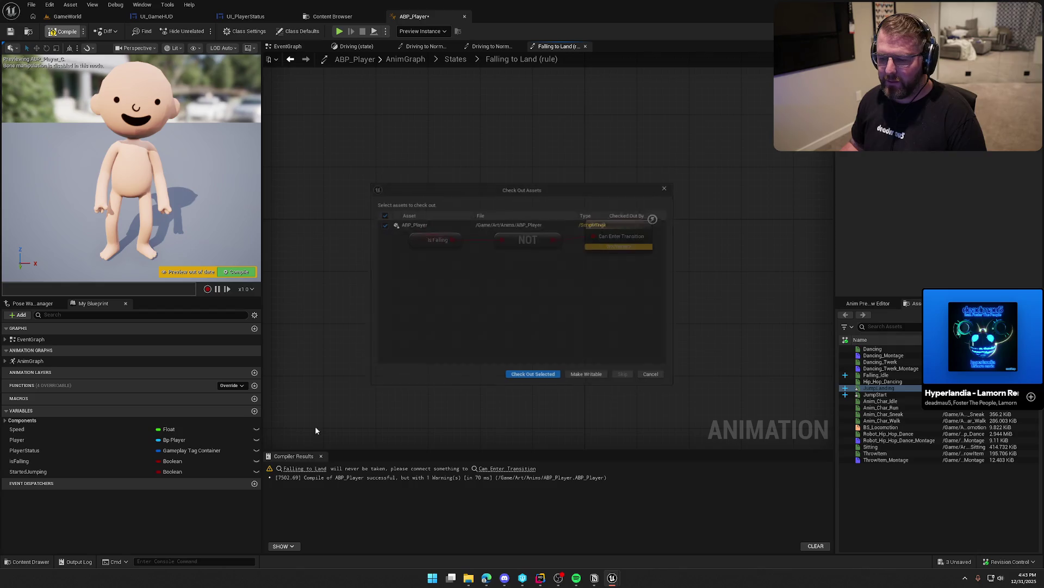
pyautogui.click(515, 381)
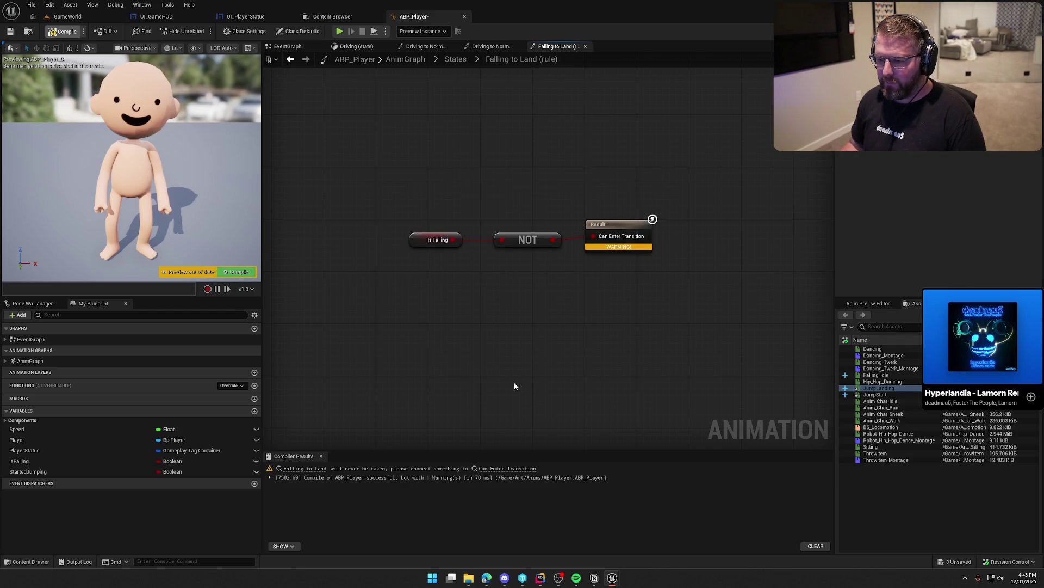
pyautogui.click(321, 456)
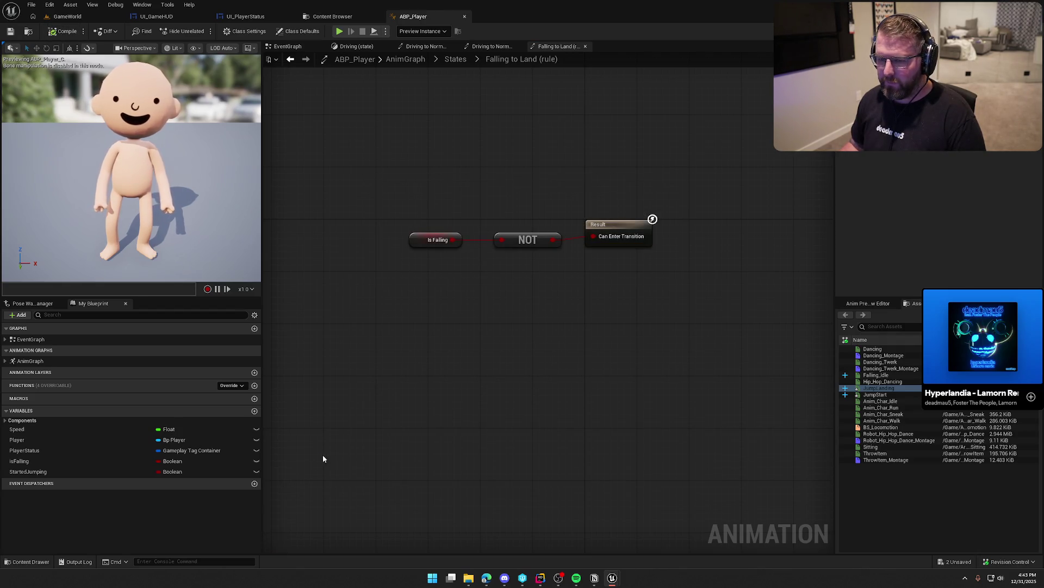
pyautogui.click(64, 17)
pyautogui.click(202, 31)
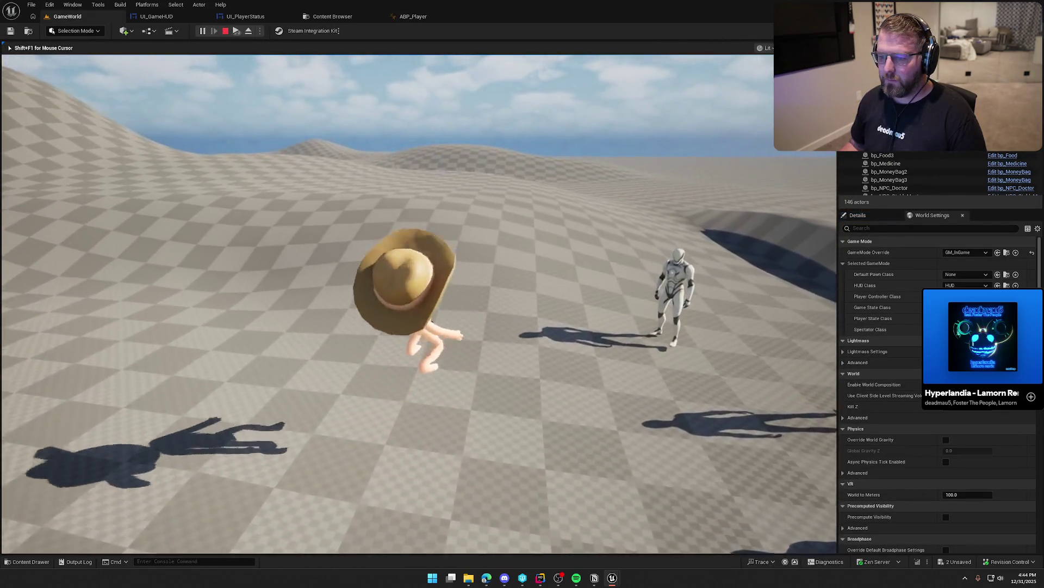
# - Jump, sprint and walk the character around the village, then stop the session with Esc
pyautogui.press('space')
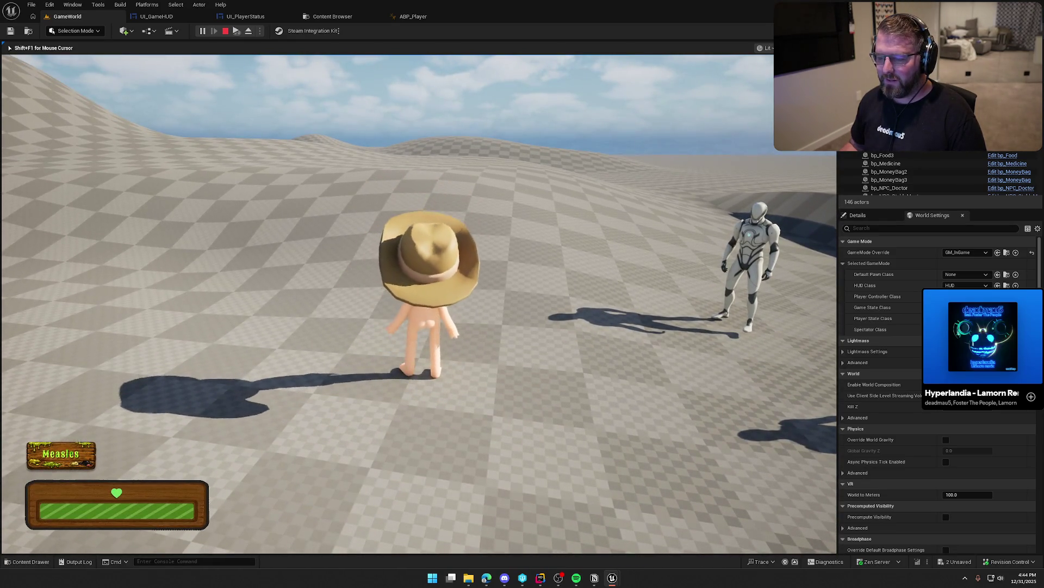
pyautogui.hotkey('shift', 'w')
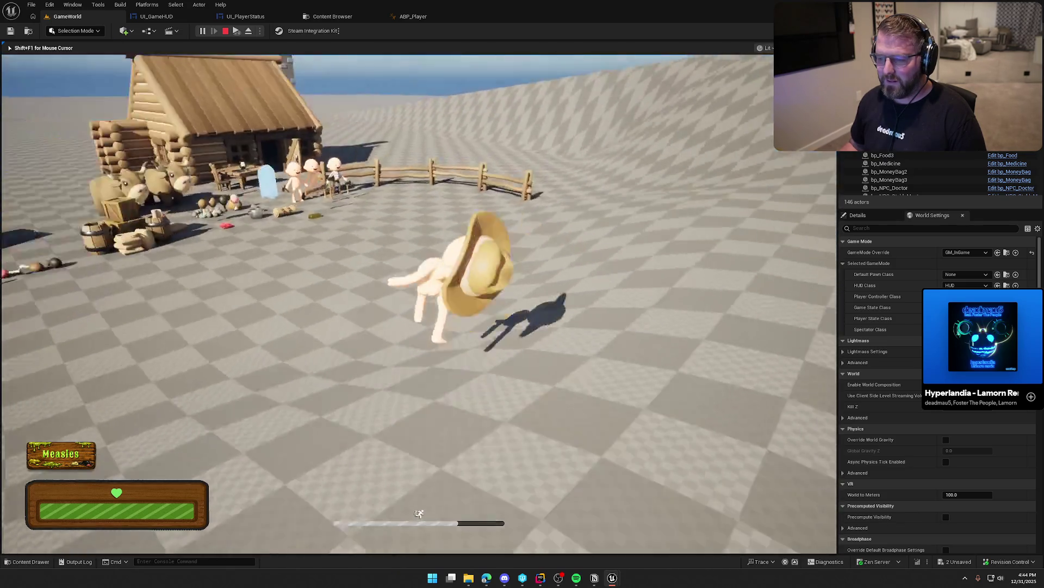
pyautogui.press('w')
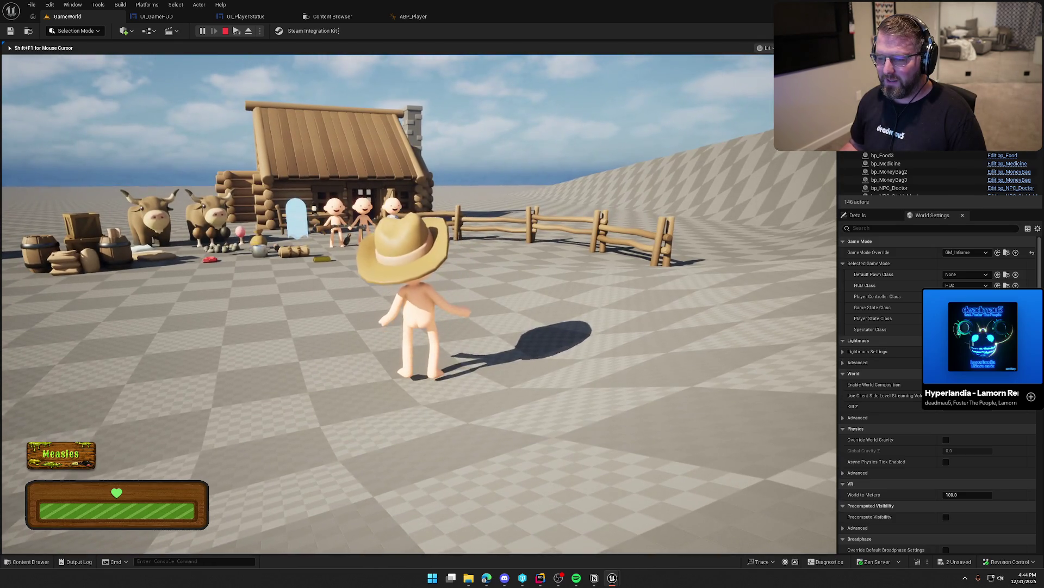
pyautogui.hotkey('shift', 'w')
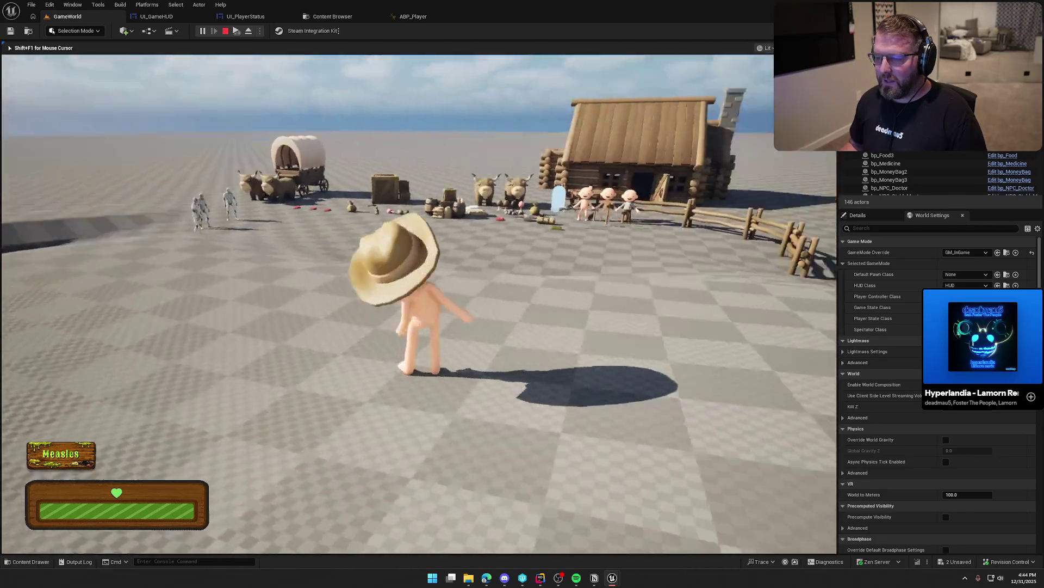
pyautogui.press('w')
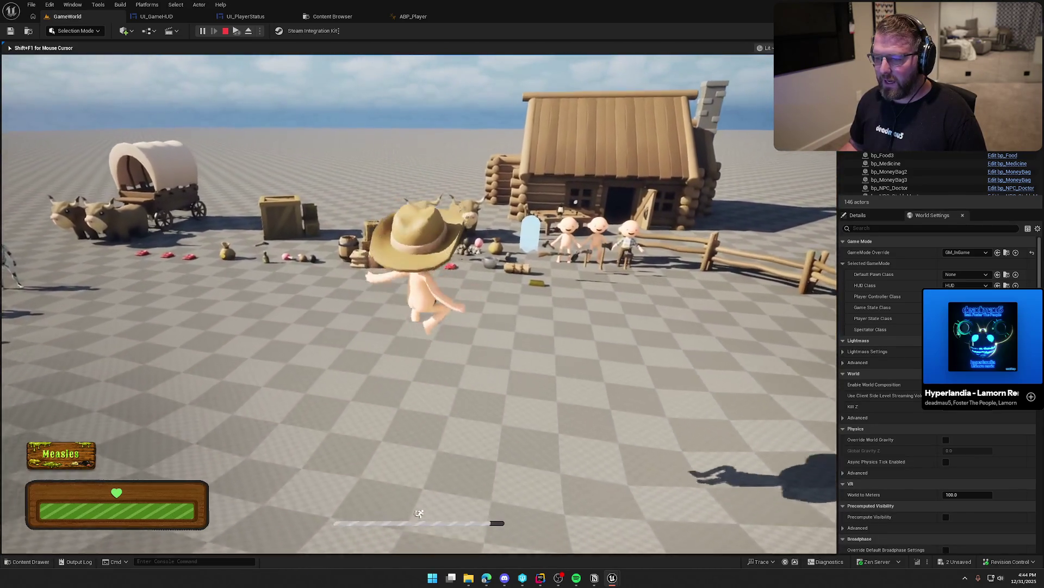
pyautogui.press('w')
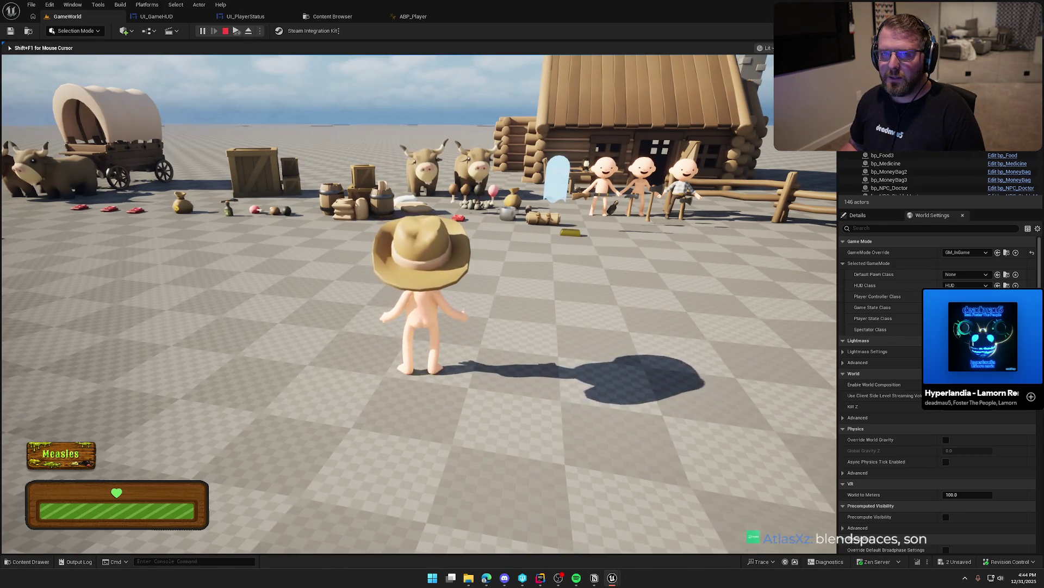
pyautogui.press('w')
pyautogui.press('shift')
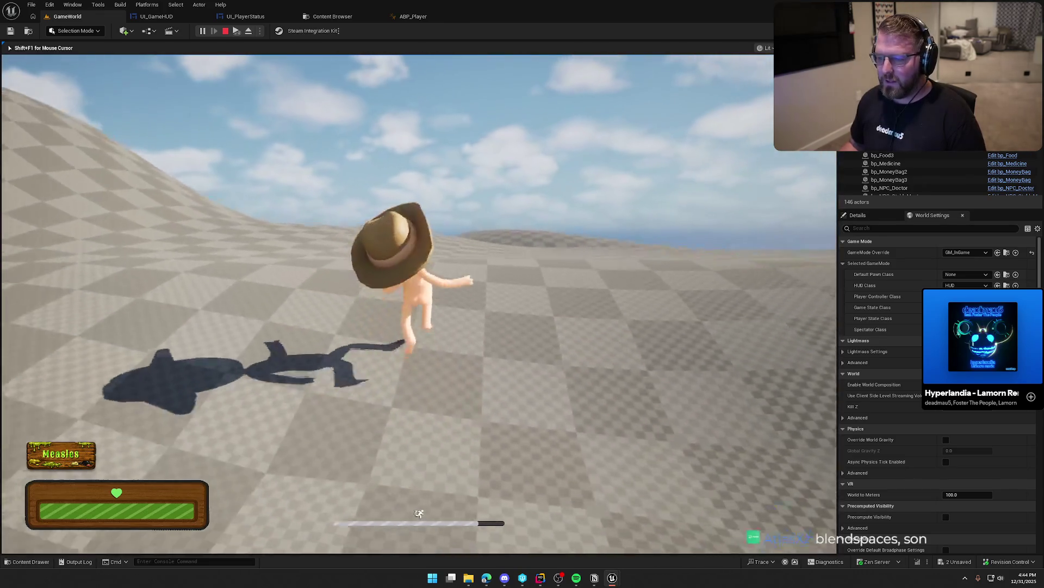
pyautogui.press('a')
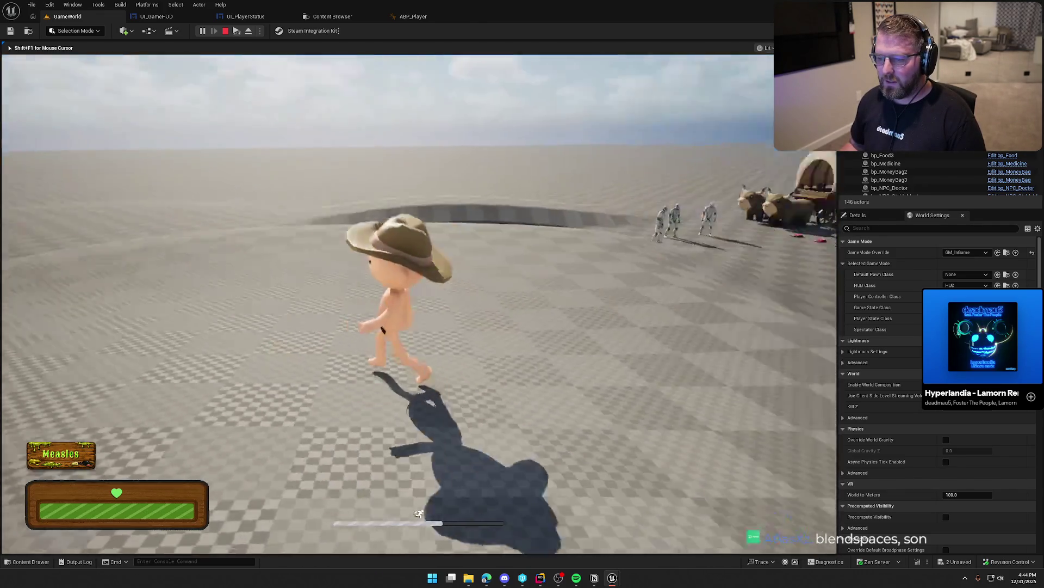
pyautogui.press('w')
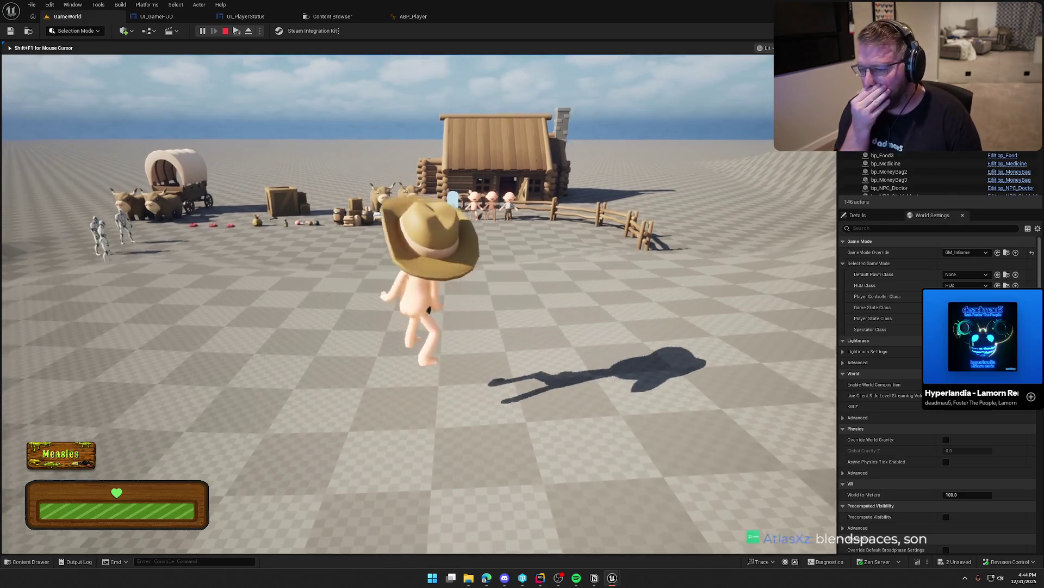
pyautogui.press('a')
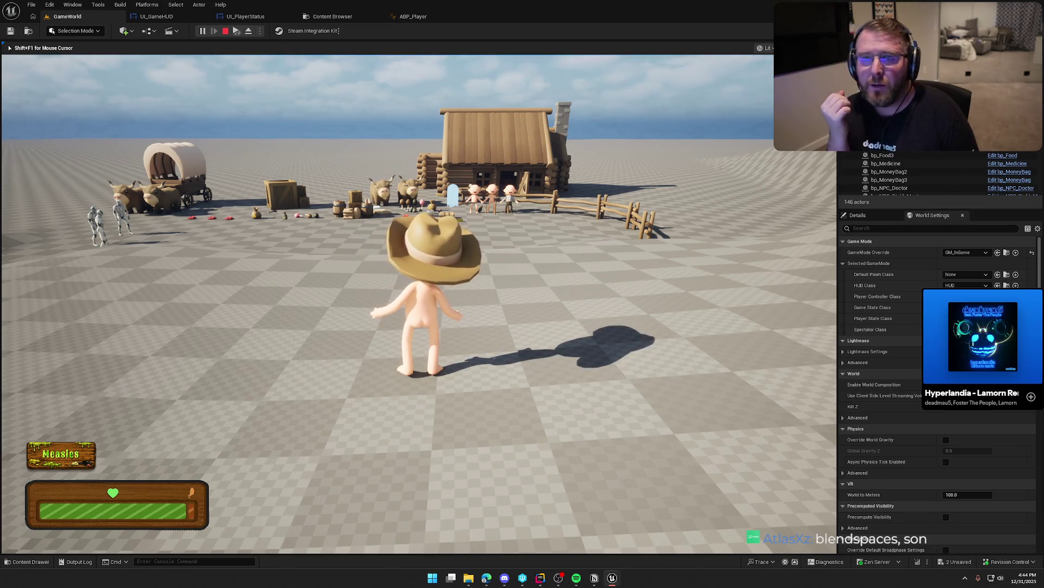
pyautogui.press('Escape')
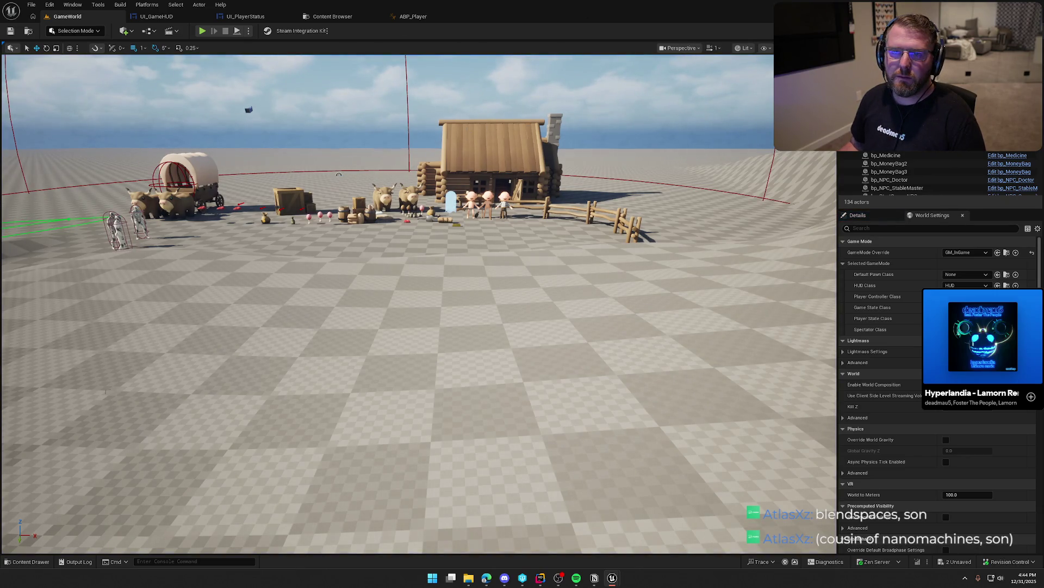
# - Browse the Content Drawer to Content/Art/Anims and search the create-asset menu for 'blend'
pyautogui.moveTo(329, 185)
pyautogui.mouseDown()
pyautogui.moveTo(316, 195)
pyautogui.moveTo(321, 185)
pyautogui.mouseUp()
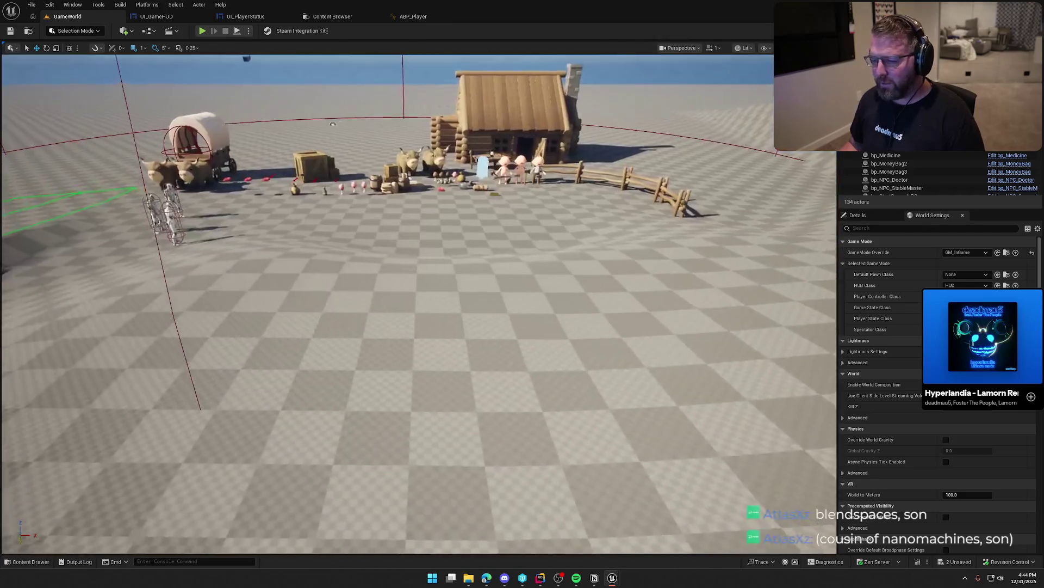
pyautogui.hotkey('ctrl', 'space')
pyautogui.click(275, 522)
pyautogui.click(39, 419)
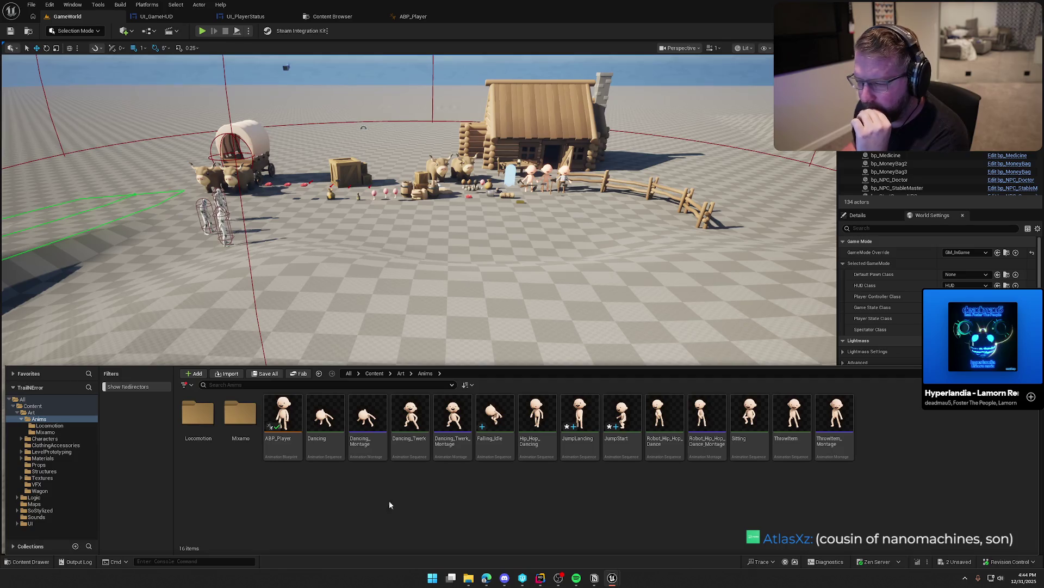
pyautogui.doubleClick(198, 414)
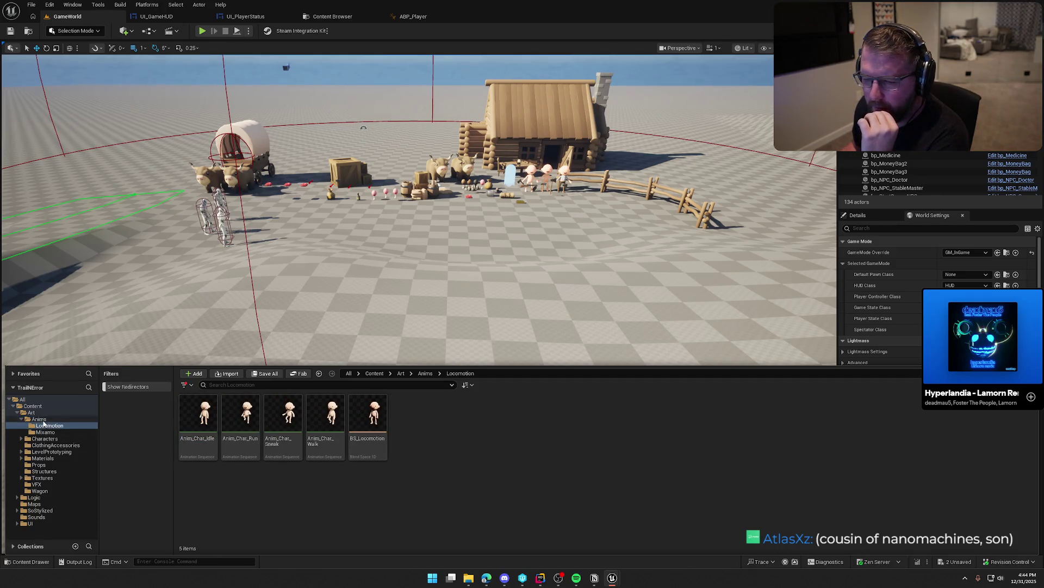
pyautogui.click(39, 419)
pyautogui.rightClick(911, 443)
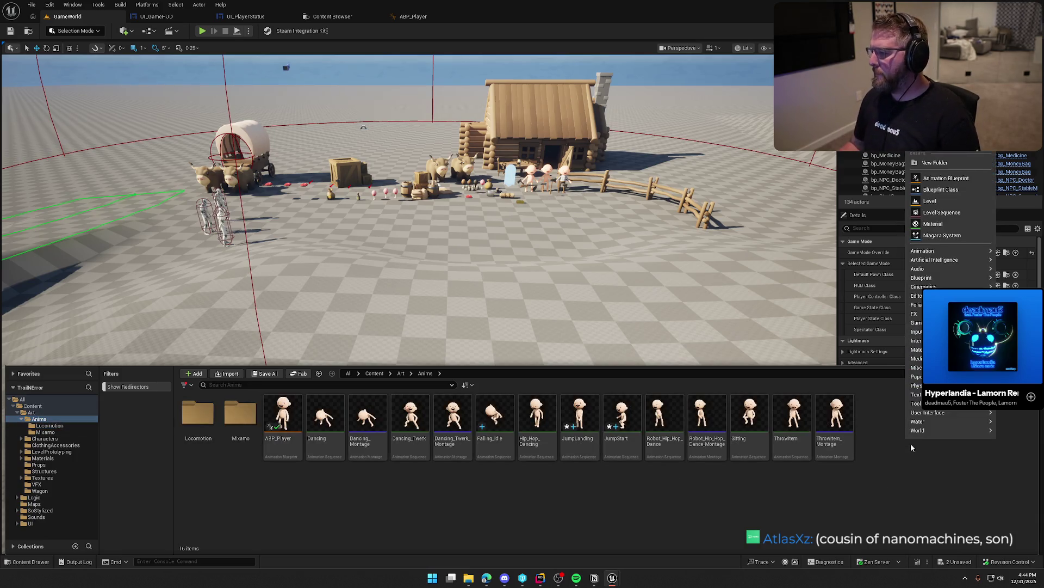
pyautogui.write('blend')
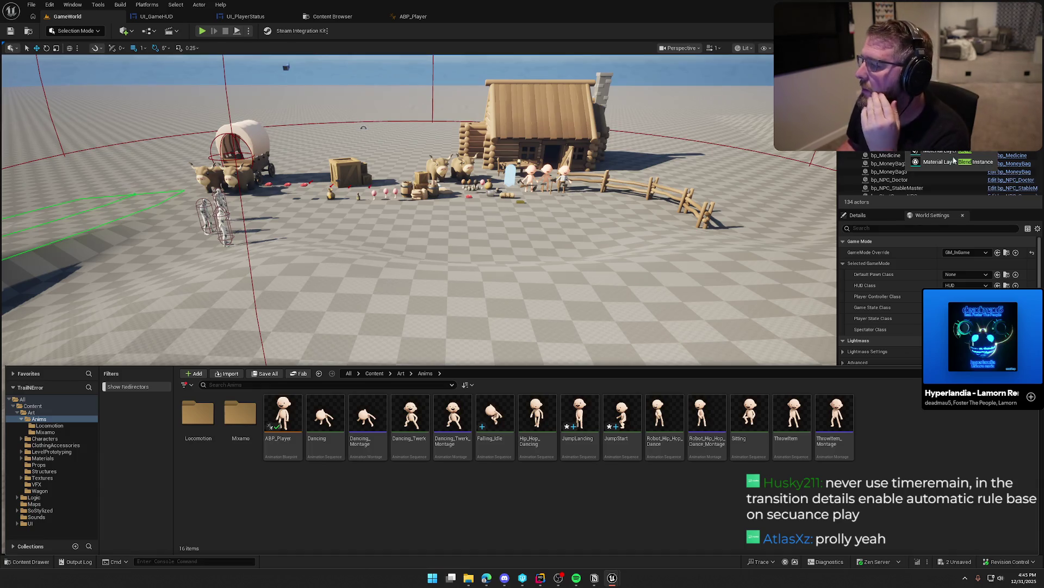
# - Inspect the Jump Start to Falling rule and show its transition settings in an enlarged Details panel
pyautogui.click(413, 17)
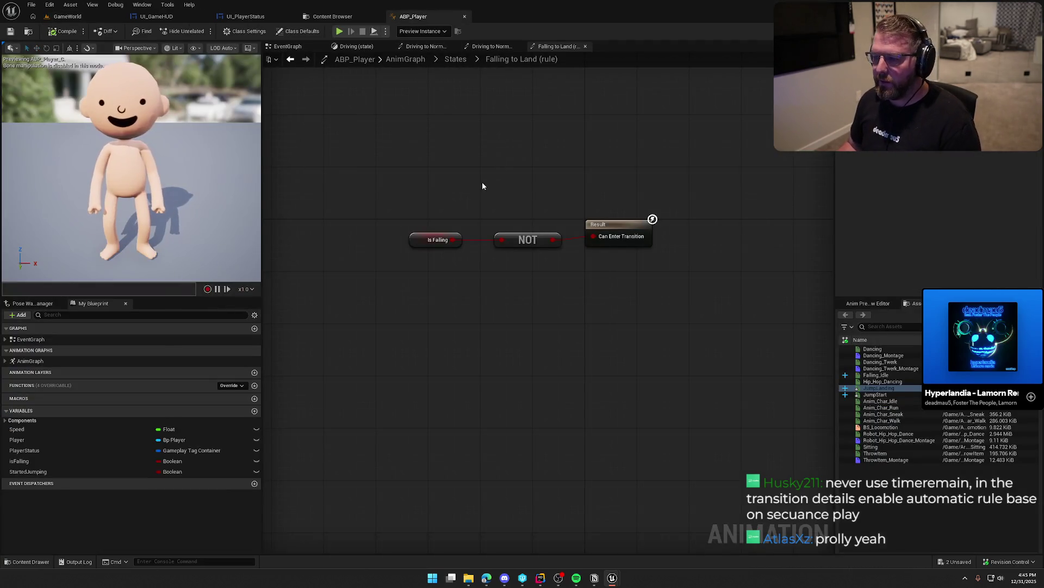
pyautogui.click(456, 59)
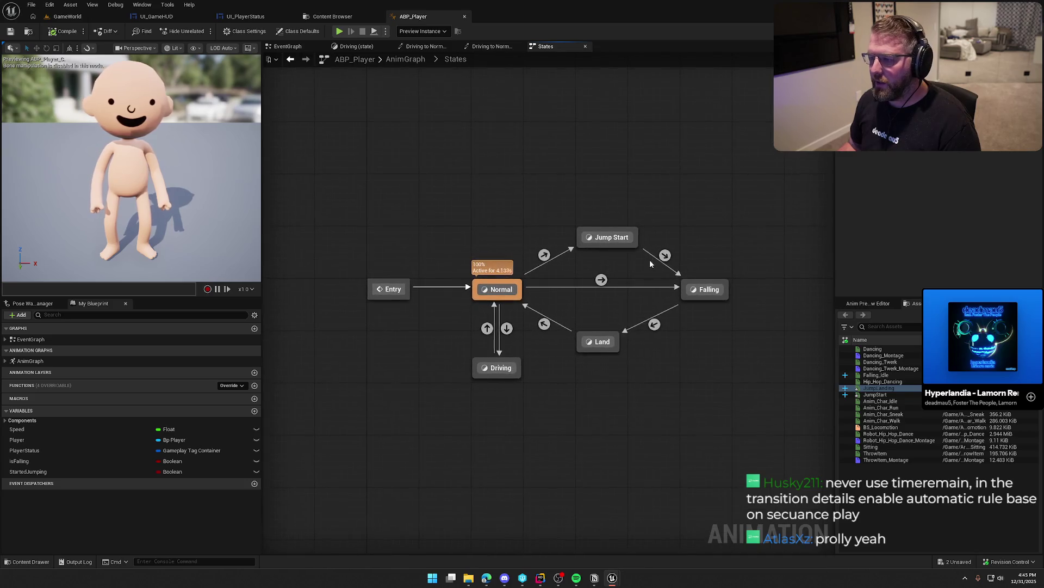
pyautogui.doubleClick(664, 256)
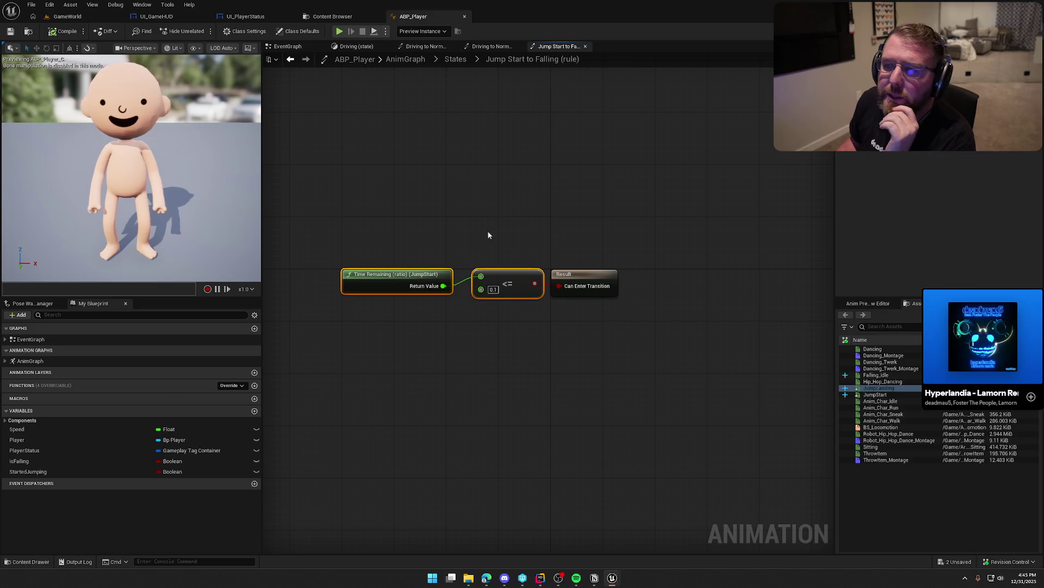
pyautogui.click(455, 59)
pyautogui.click(665, 255)
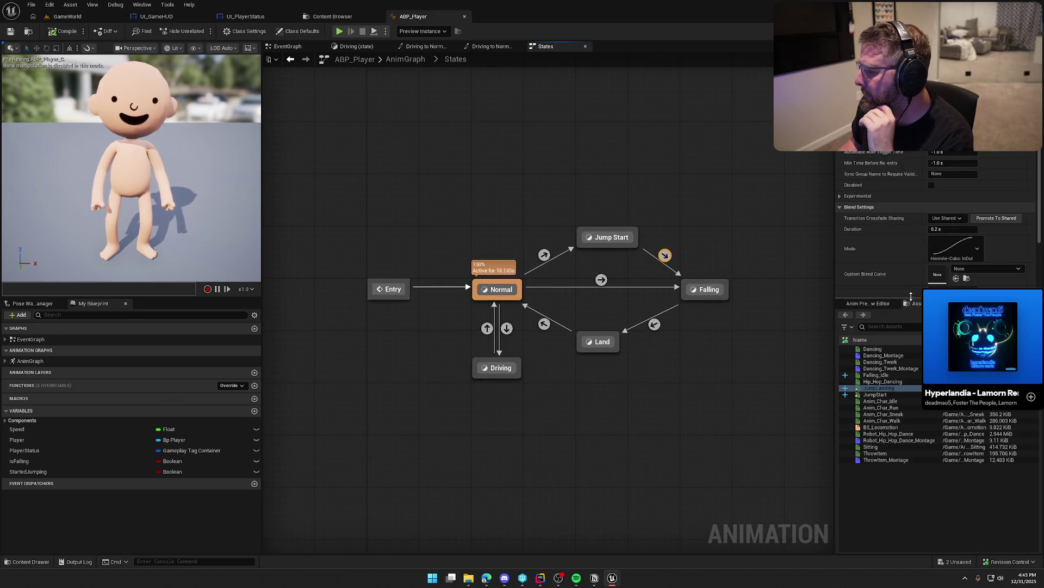
pyautogui.moveTo(918, 297); pyautogui.dragTo(920, 411)
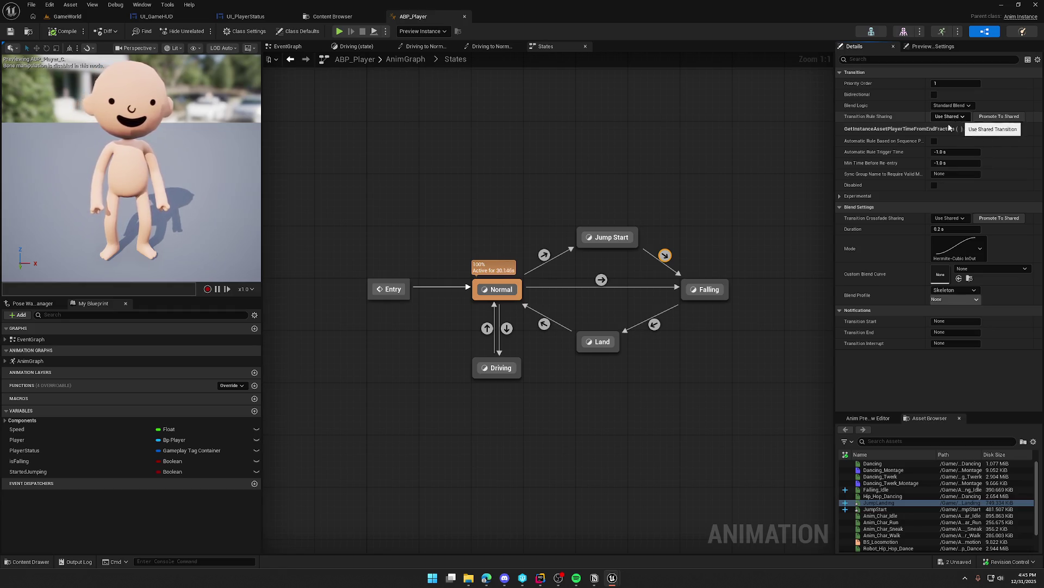
# - Enable 'Automatic Rule Based on Sequence Player in State' on the Jump Start to Falling transition
pyautogui.moveTo(887, 156)
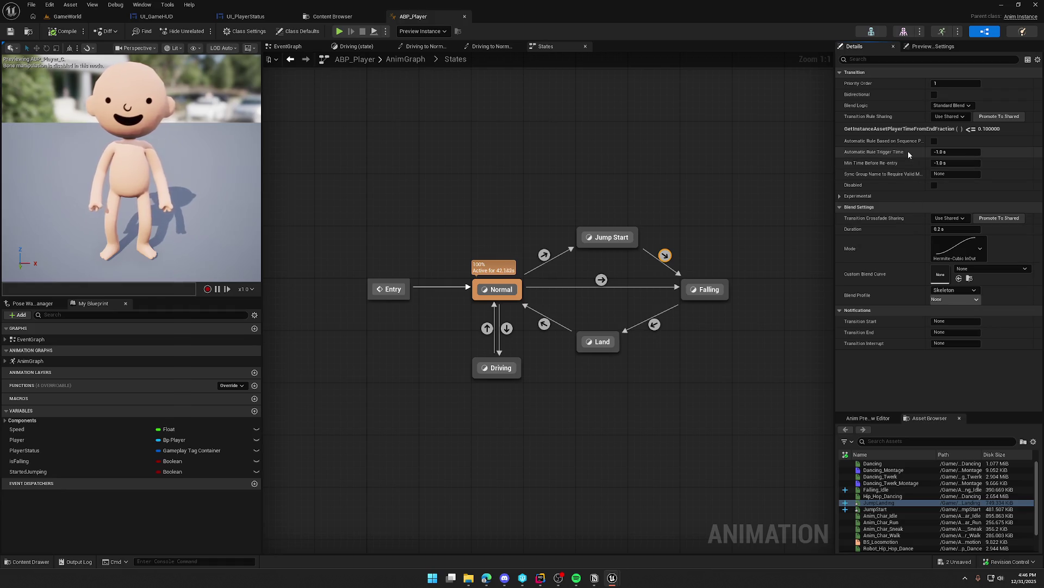
pyautogui.moveTo(928, 143)
pyautogui.mouseDown()
pyautogui.moveTo(966, 142)
pyautogui.moveTo(950, 142)
pyautogui.mouseUp()
pyautogui.click(967, 141)
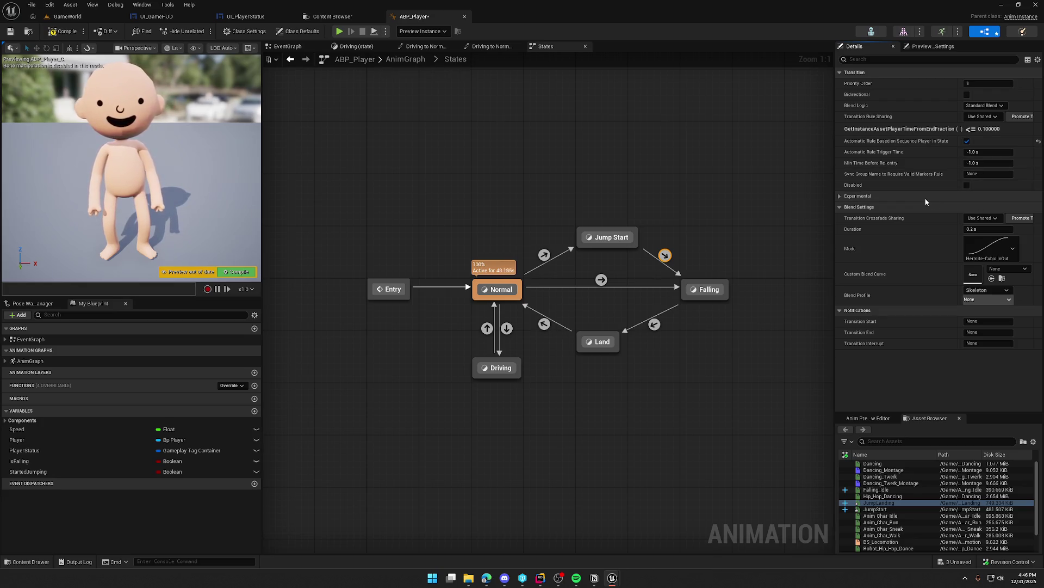
pyautogui.moveTo(876, 154)
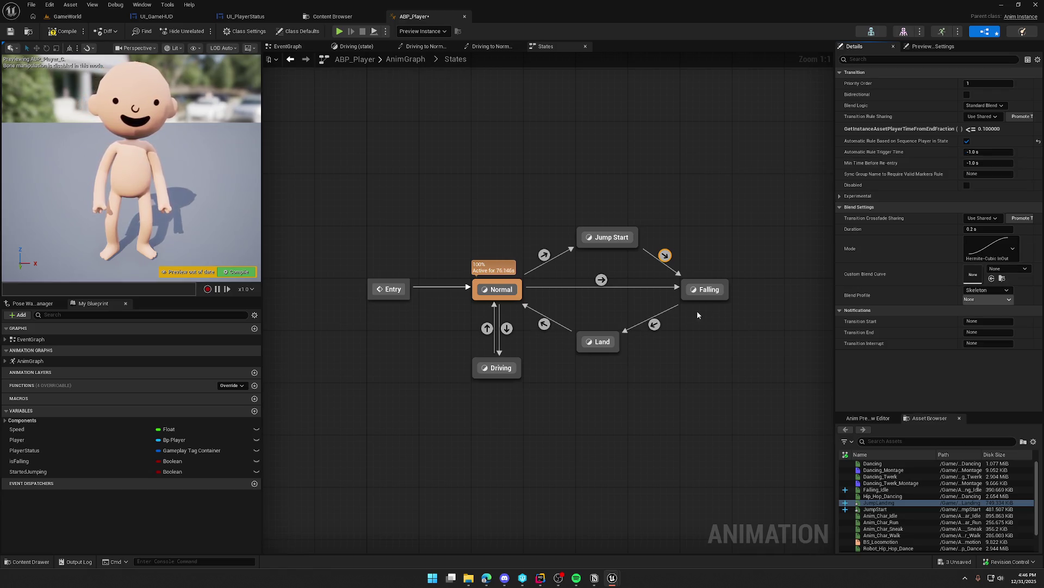
pyautogui.doubleClick(665, 255)
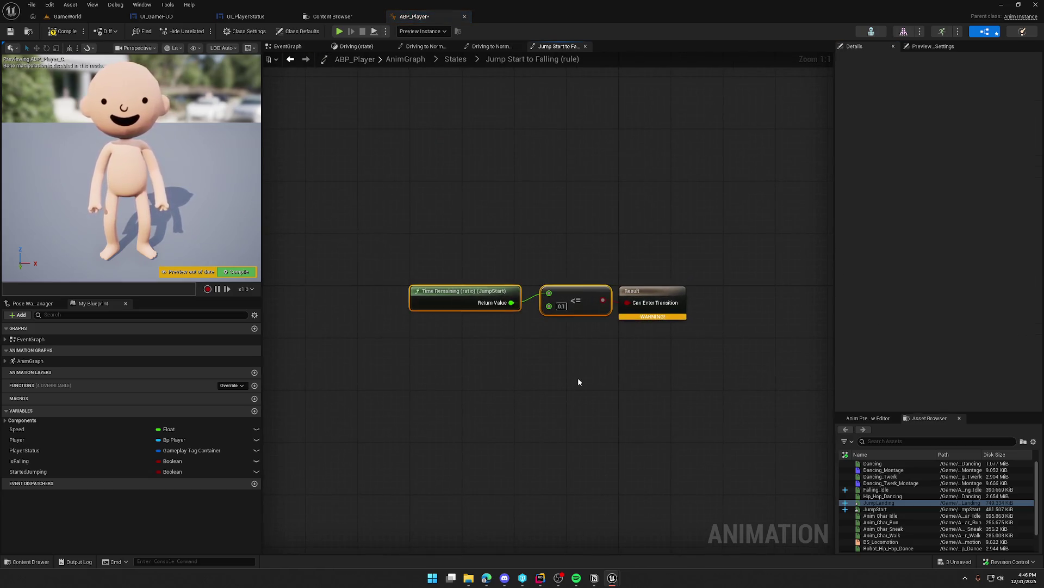
# - Delete the time-remaining check from Jump Start to Falling and review the other transition rules
pyautogui.press('Delete')
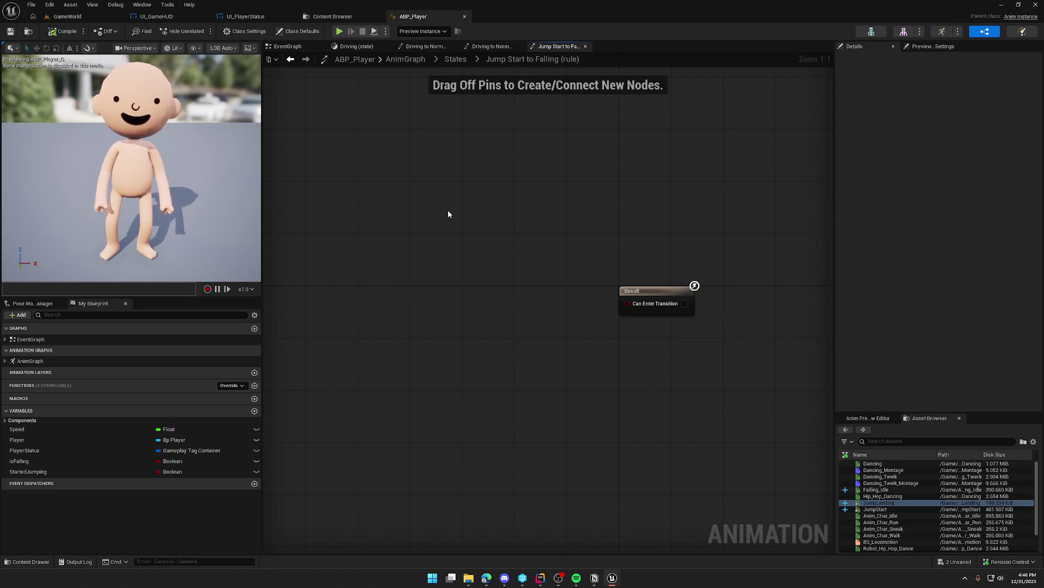
pyautogui.click(455, 59)
pyautogui.doubleClick(647, 311)
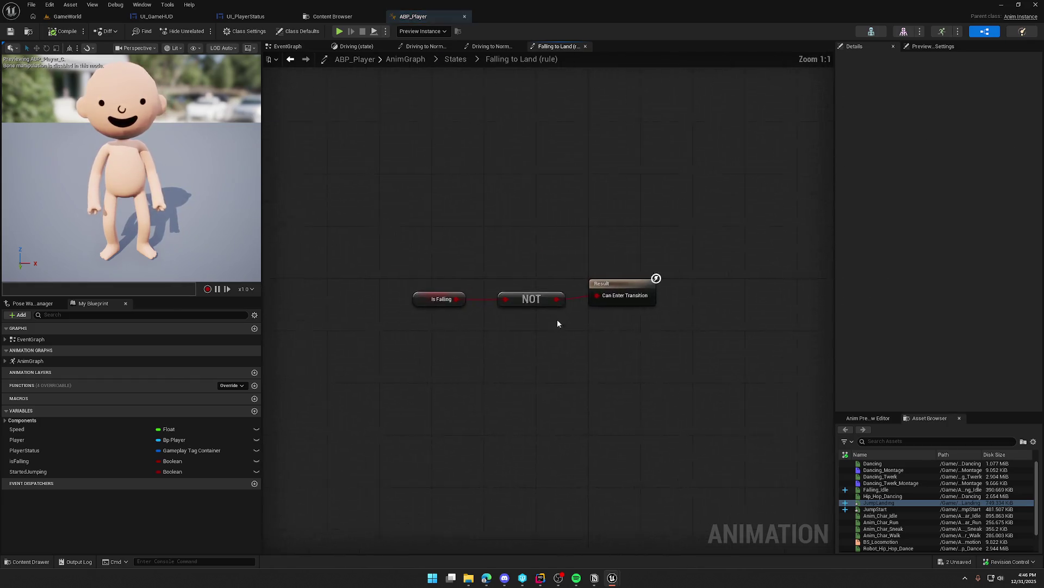
pyautogui.click(456, 62)
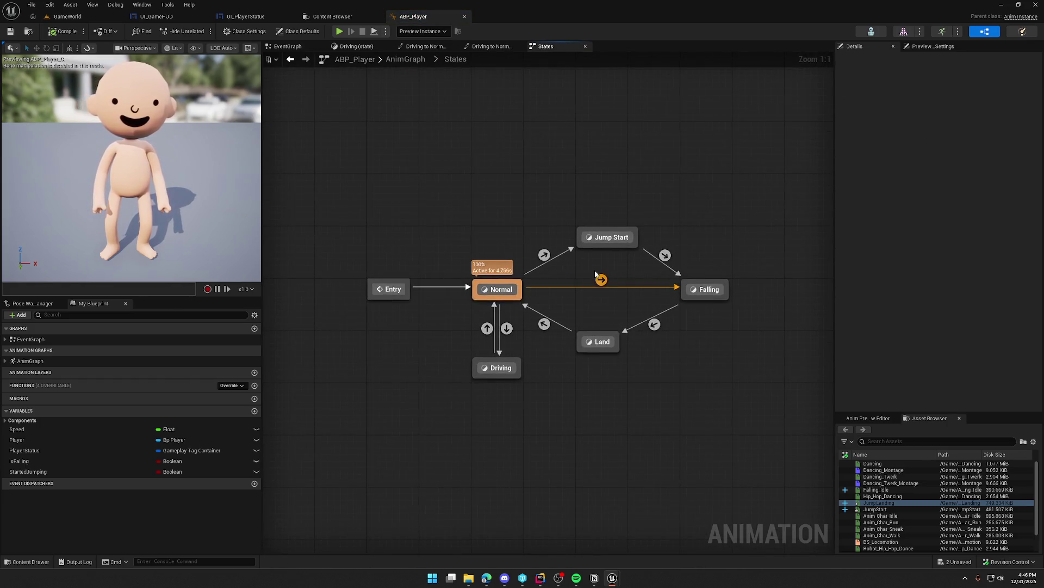
pyautogui.doubleClick(547, 255)
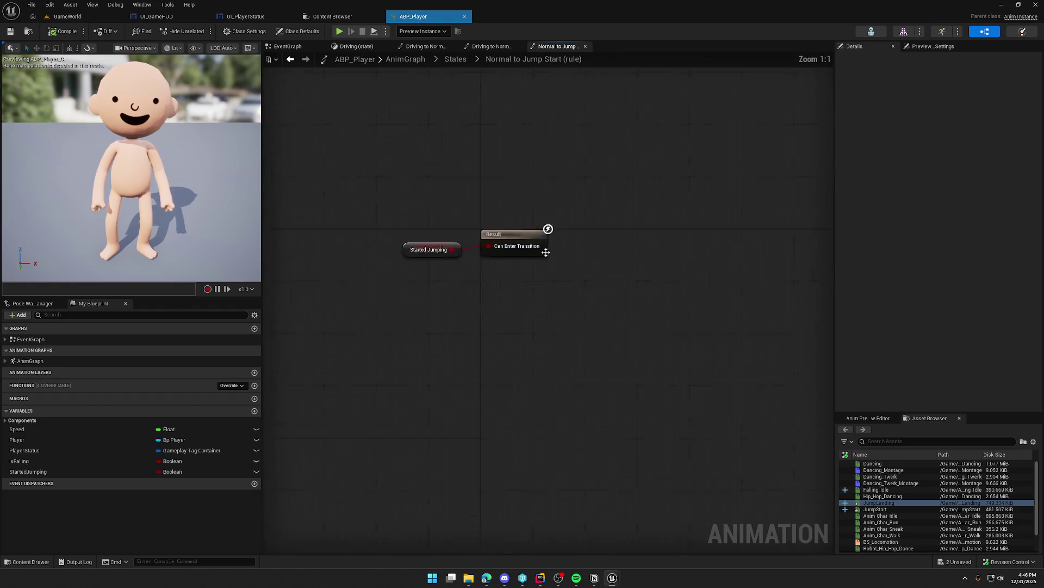
pyautogui.click(455, 59)
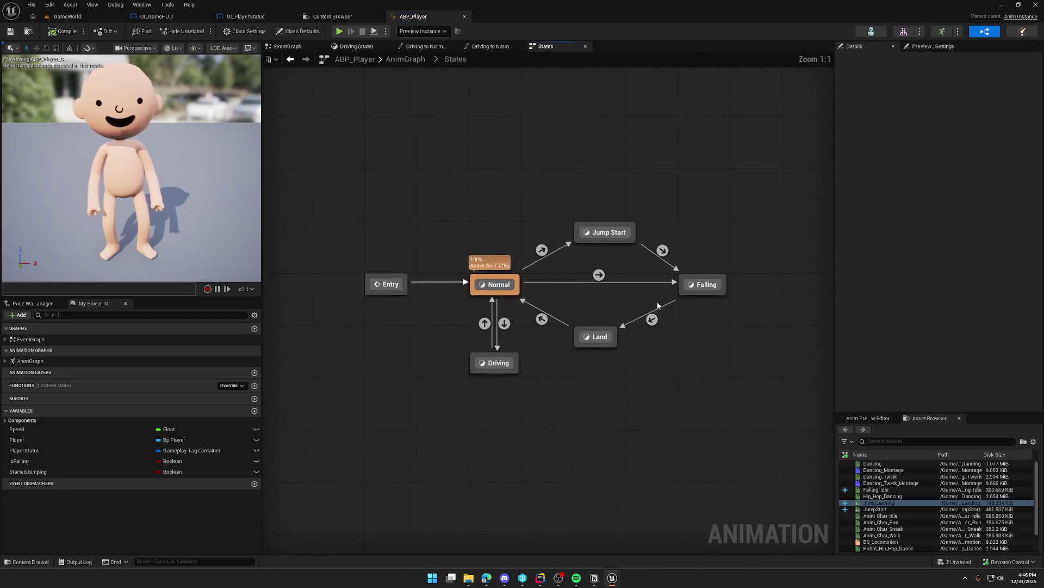
# - Clear all nodes except Result from the Land to Normal rule and compile
pyautogui.doubleClick(545, 325)
pyautogui.hotkey('ctrl', 'a')
pyautogui.press('Delete')
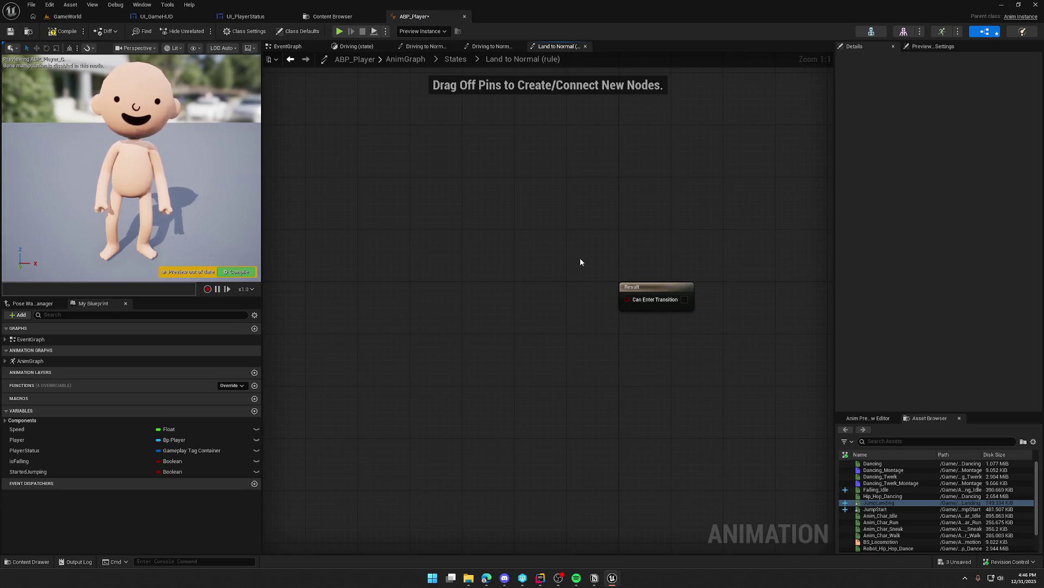
pyautogui.click(665, 291)
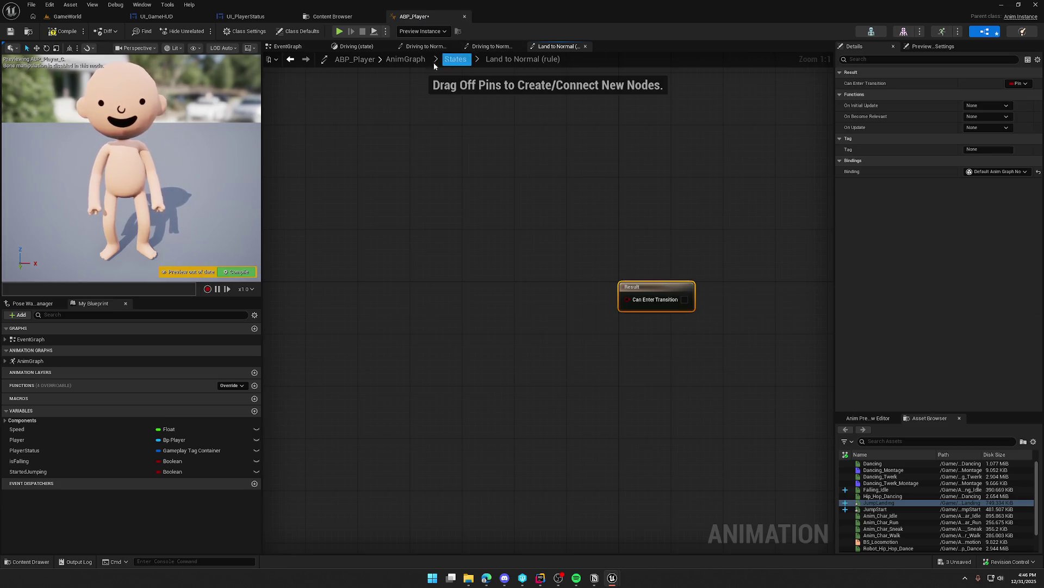
pyautogui.click(63, 33)
pyautogui.click(456, 58)
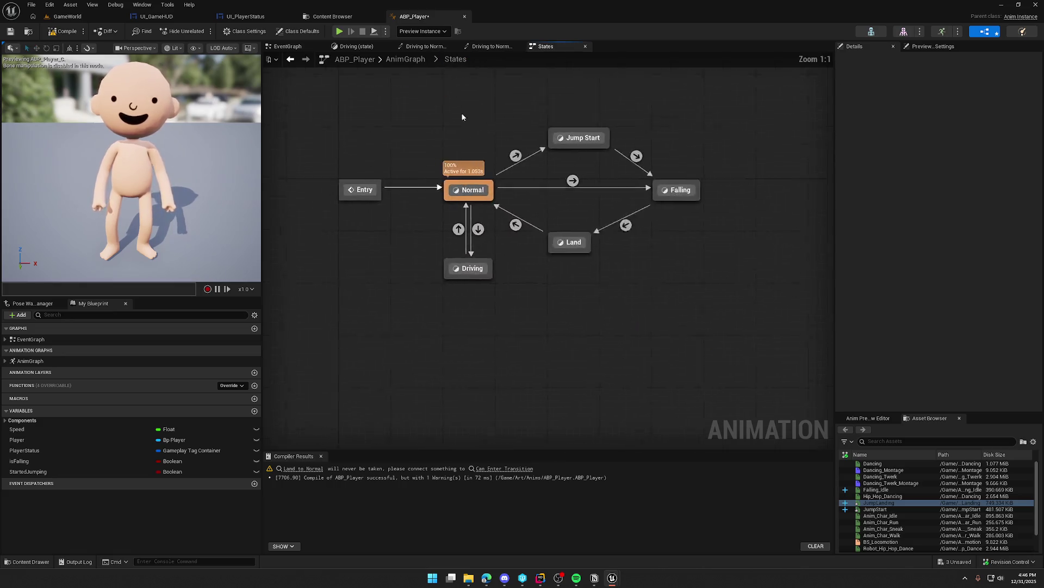
# - Enable 'Automatic Rule Based on Sequence Player in State' on Land to Normal, then compile and save
pyautogui.click(544, 273)
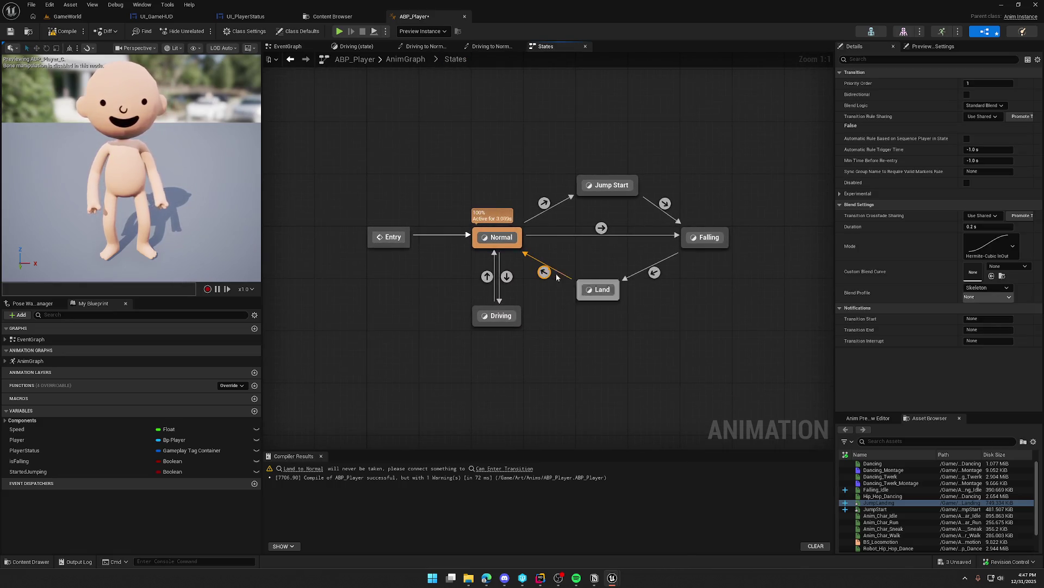
pyautogui.doubleClick(546, 273)
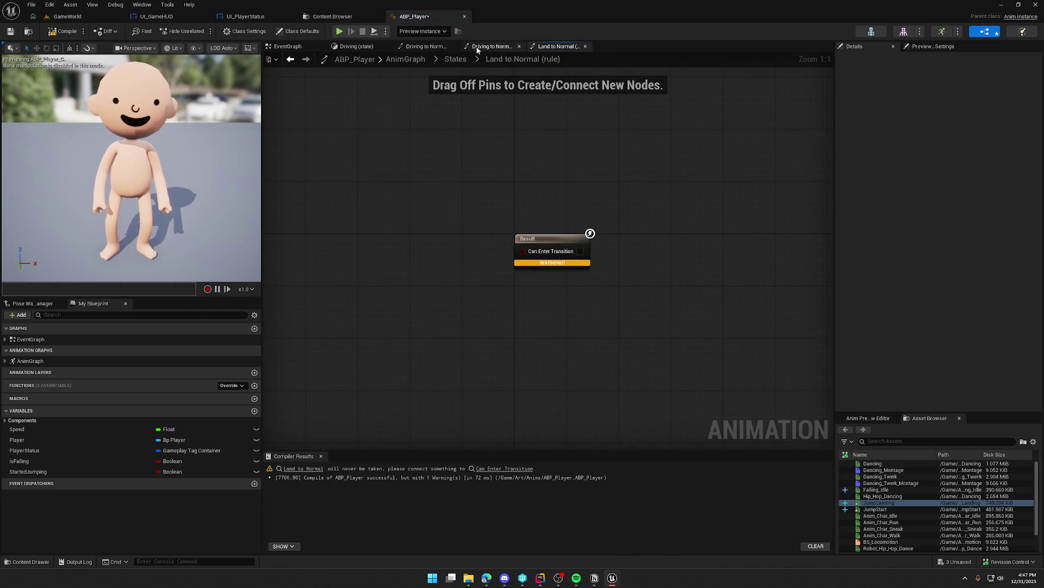
pyautogui.click(456, 59)
pyautogui.click(545, 273)
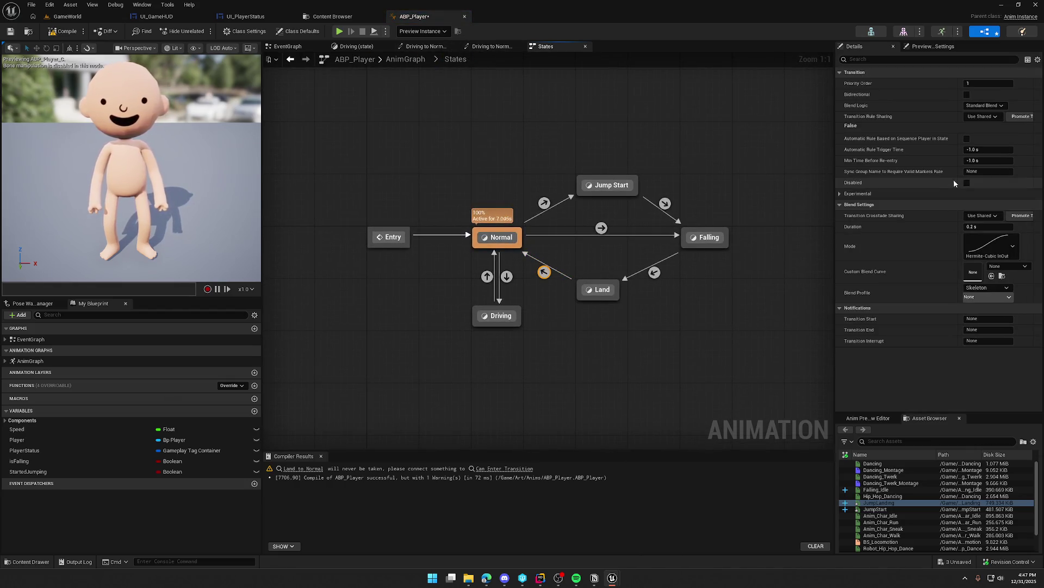
pyautogui.click(967, 139)
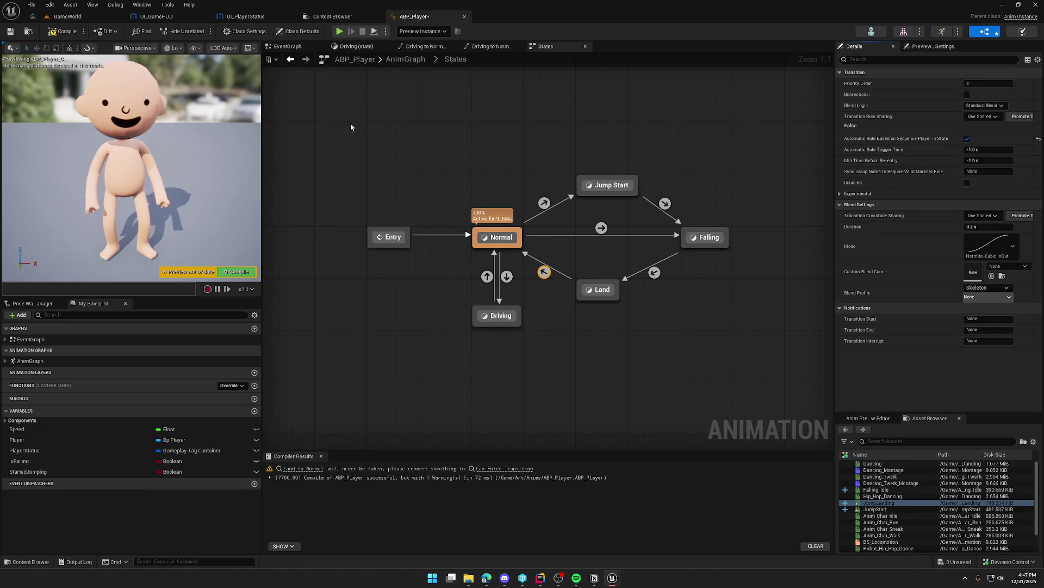
pyautogui.click(63, 31)
pyautogui.click(417, 128)
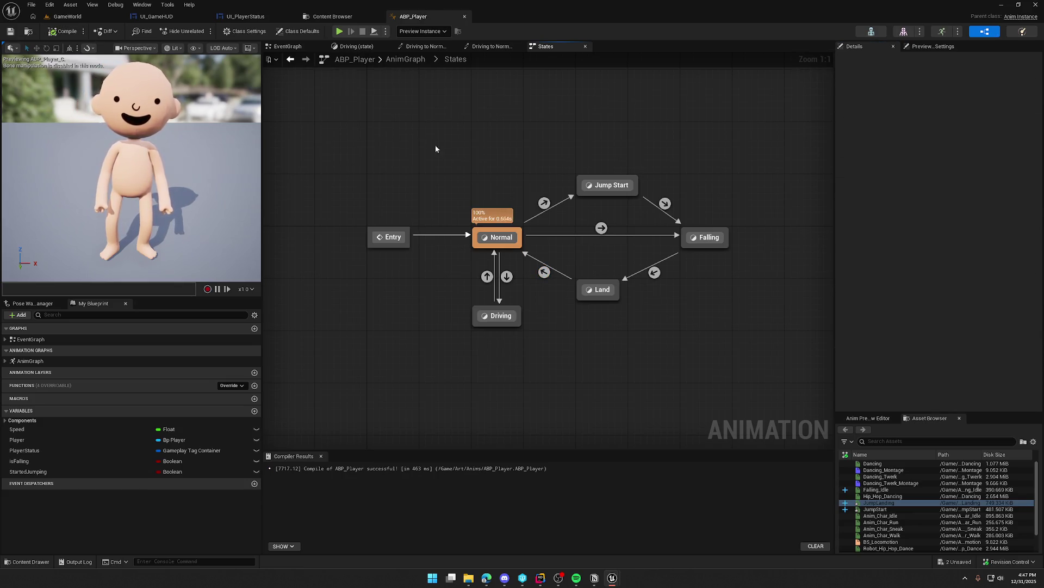
pyautogui.moveTo(546, 202)
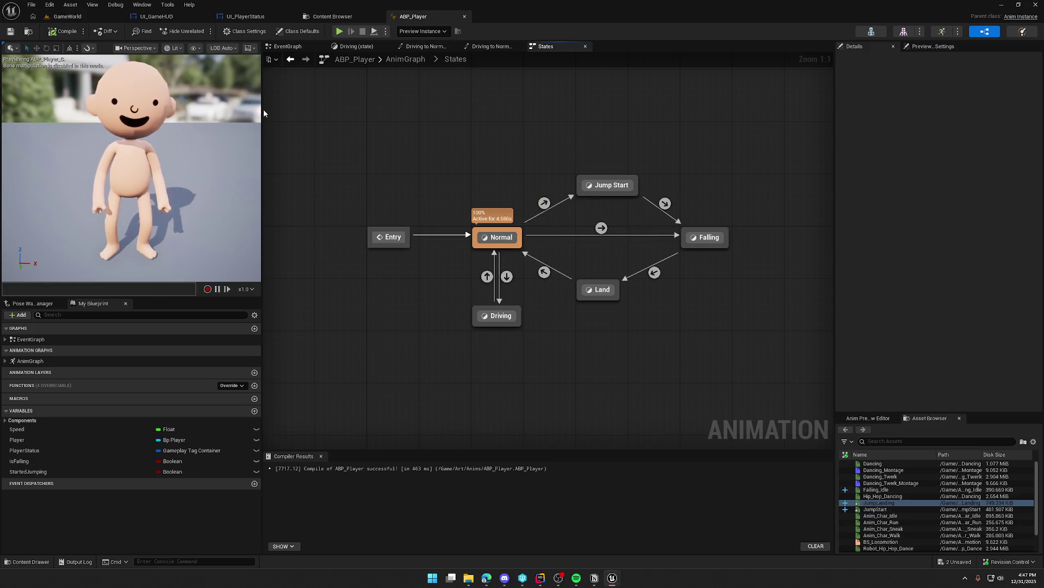
pyautogui.click(68, 16)
pyautogui.click(200, 31)
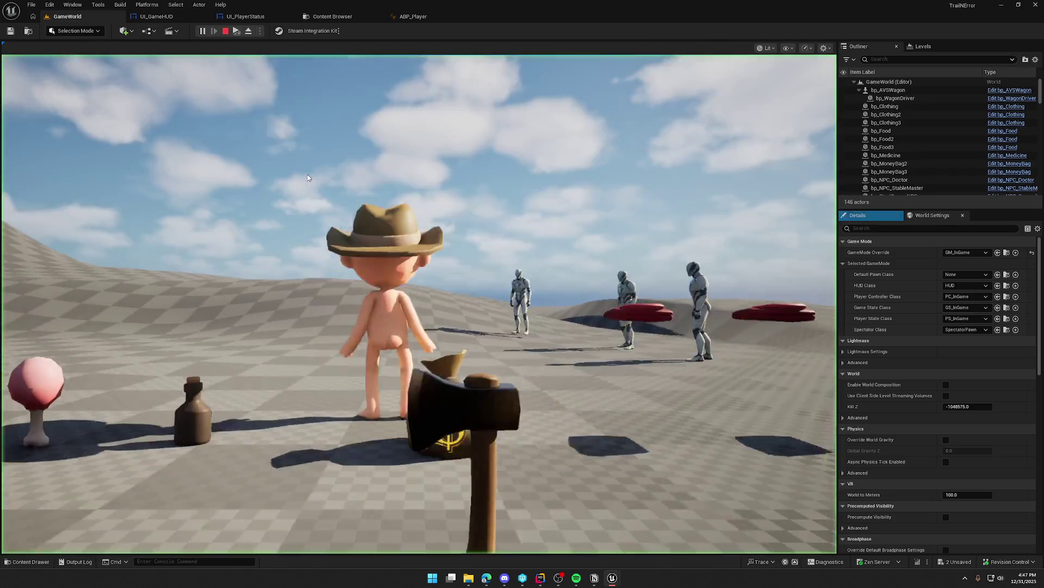
pyautogui.press('w')
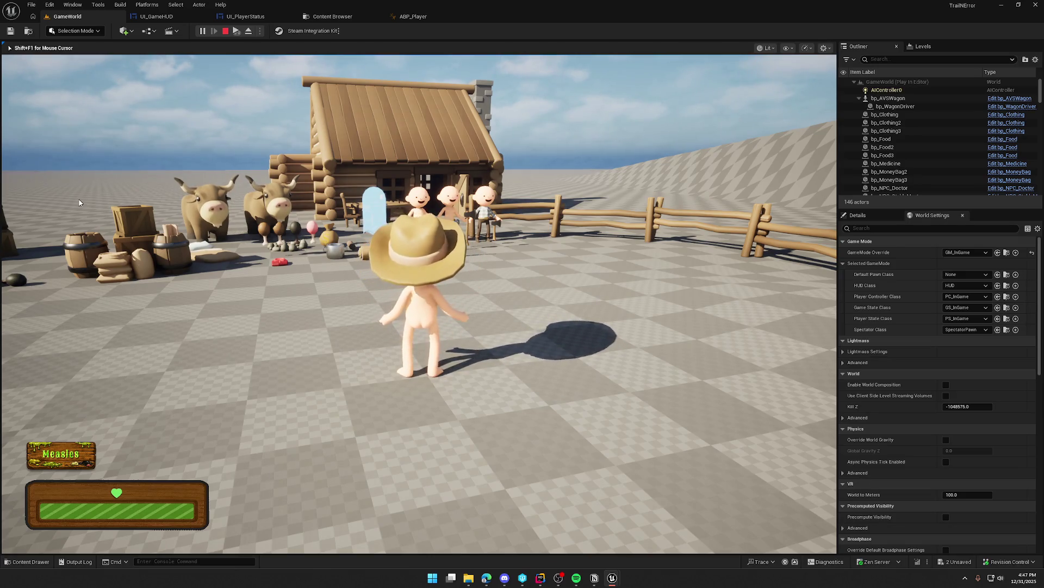
pyautogui.press('Escape')
pyautogui.click(409, 16)
pyautogui.click(544, 272)
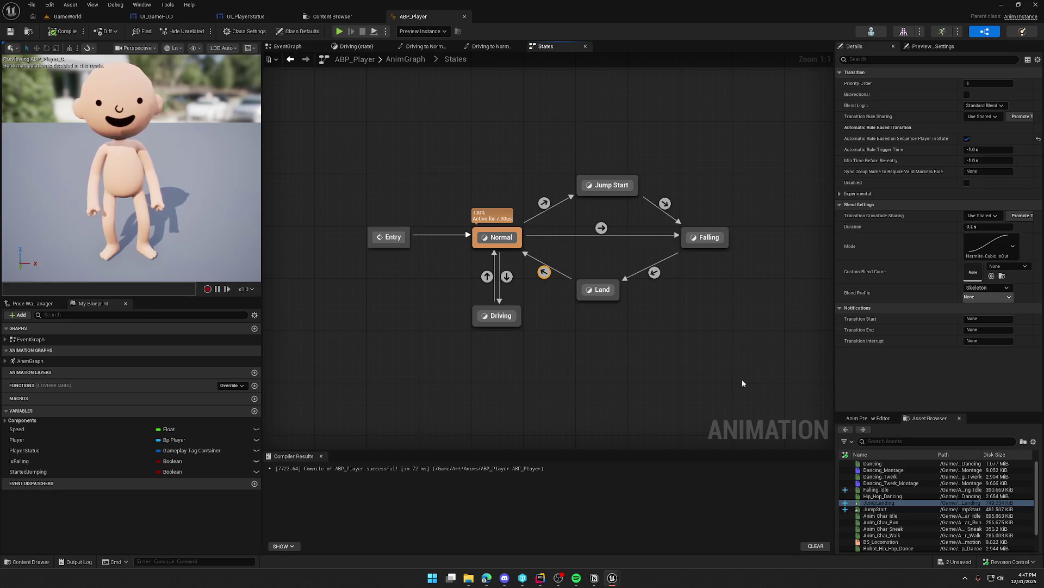
pyautogui.moveTo(600, 291)
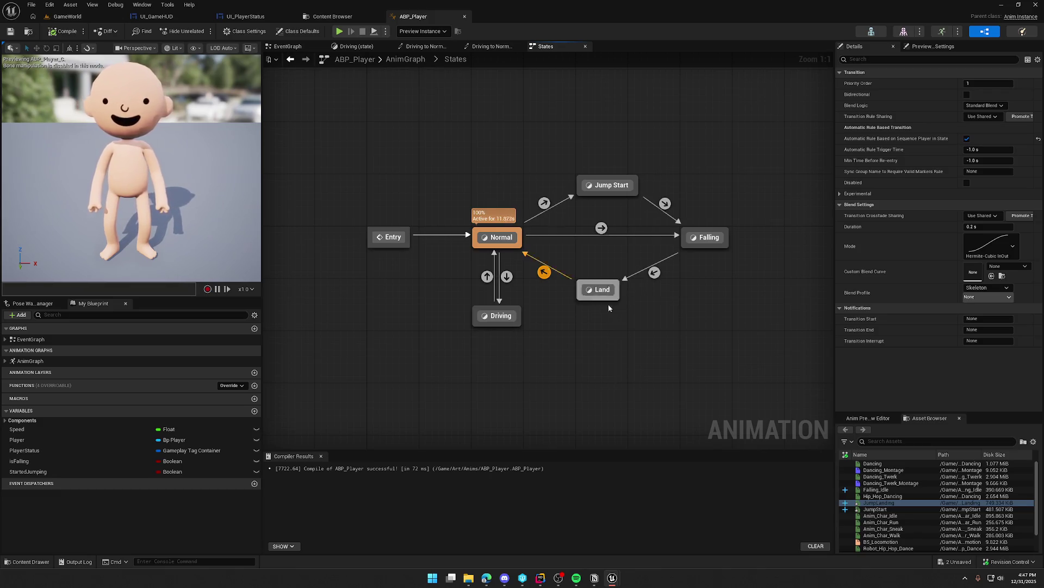
pyautogui.moveTo(543, 207)
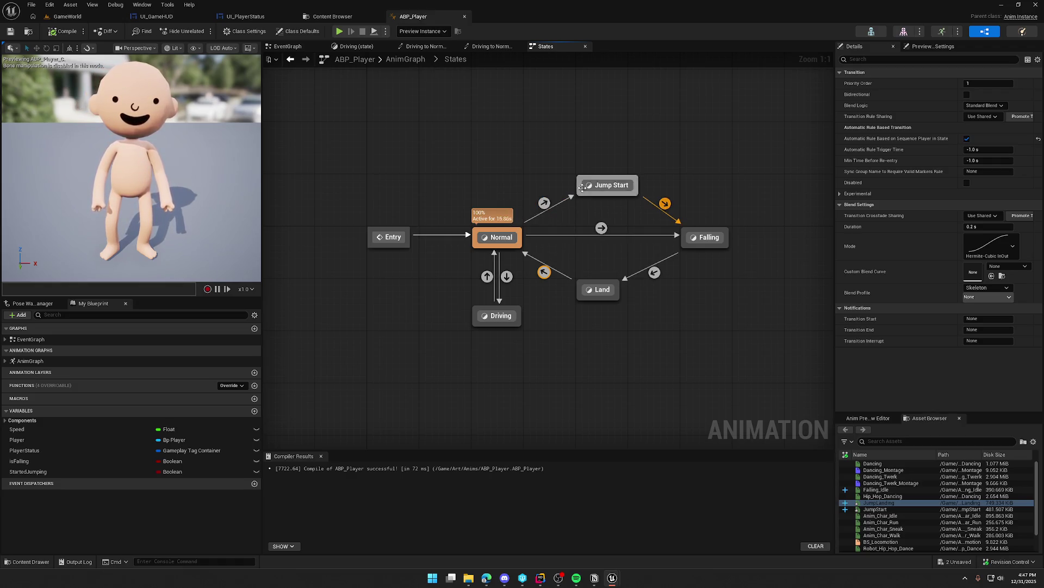
# - Open the Jump Start state graph and its JumpStart animation asset
pyautogui.click(608, 185)
pyautogui.doubleClick(608, 186)
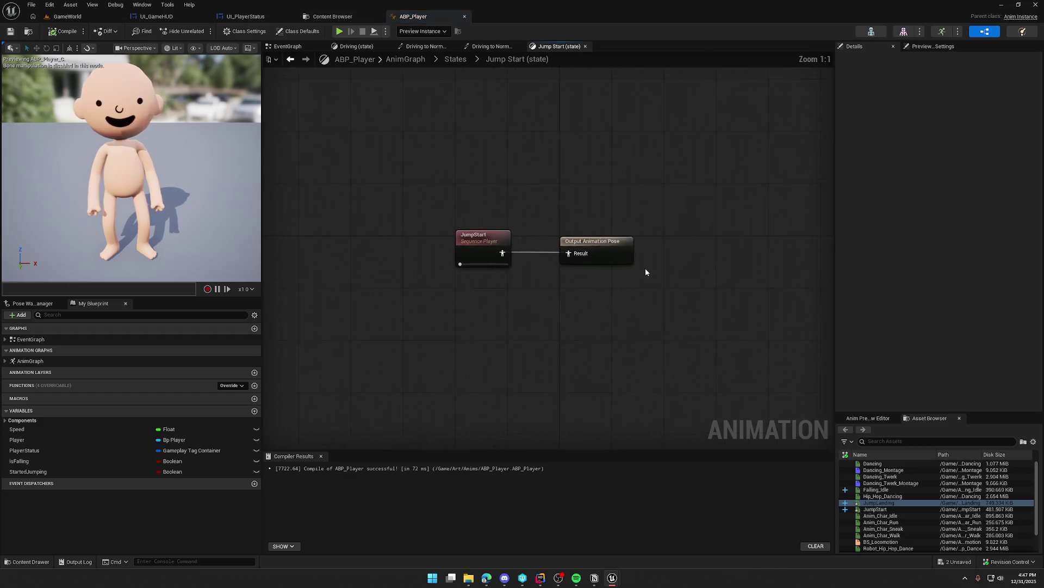
pyautogui.click(489, 244)
pyautogui.doubleClick(489, 245)
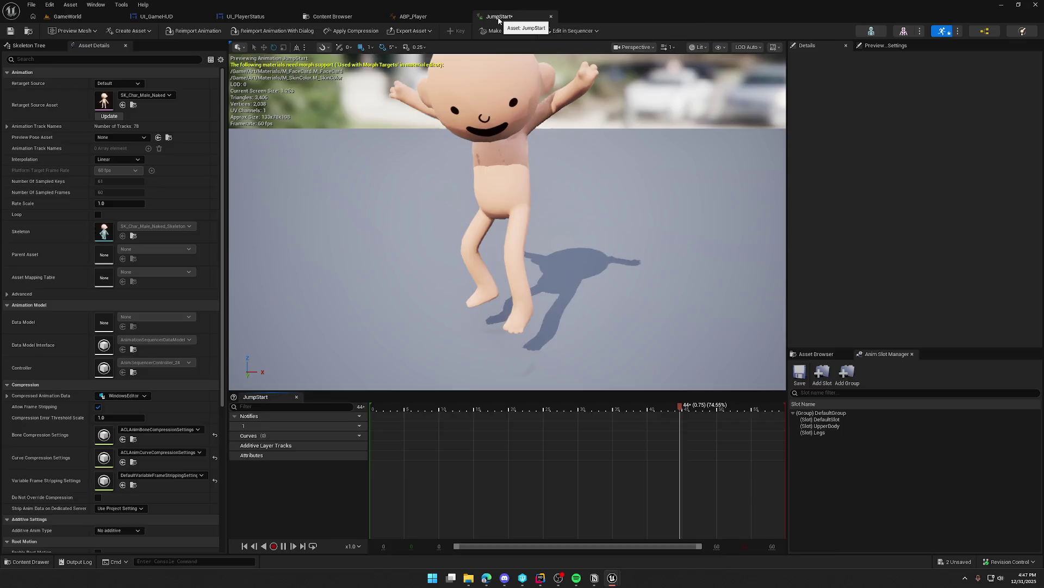
# - Close the JumpStart asset and view the Driving to Normal rule graph
pyautogui.click(551, 16)
pyautogui.click(489, 48)
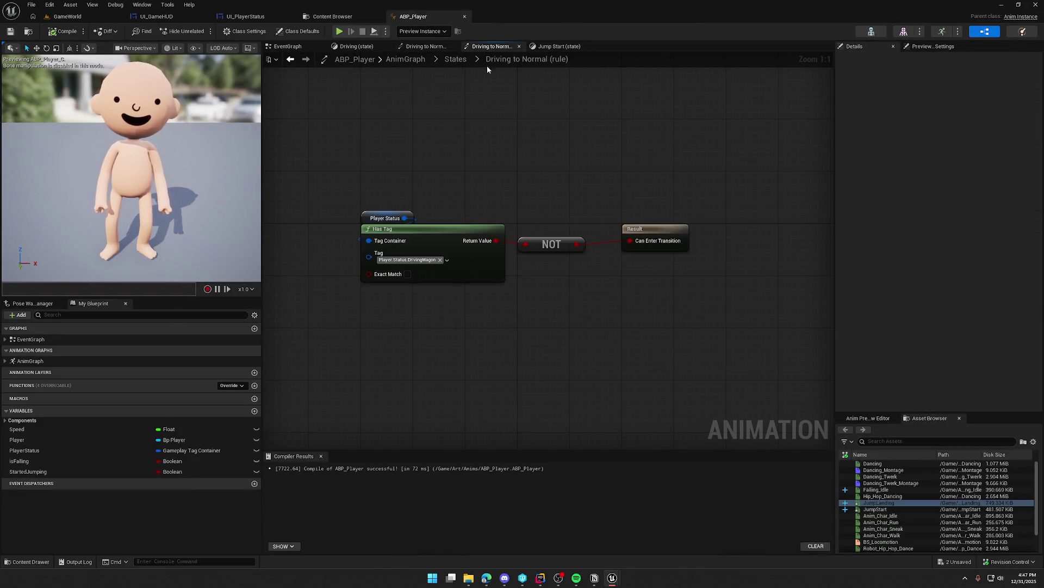
pyautogui.click(457, 59)
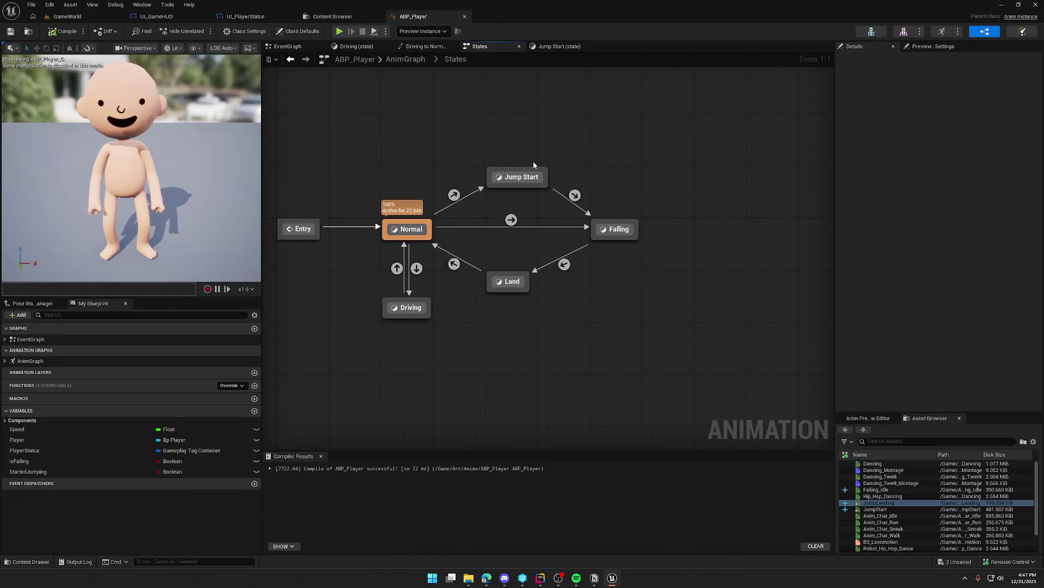
# - Make the Normal to Falling rule an OR of Is Falling and Started Jumping, then compile
pyautogui.moveTo(605, 228)
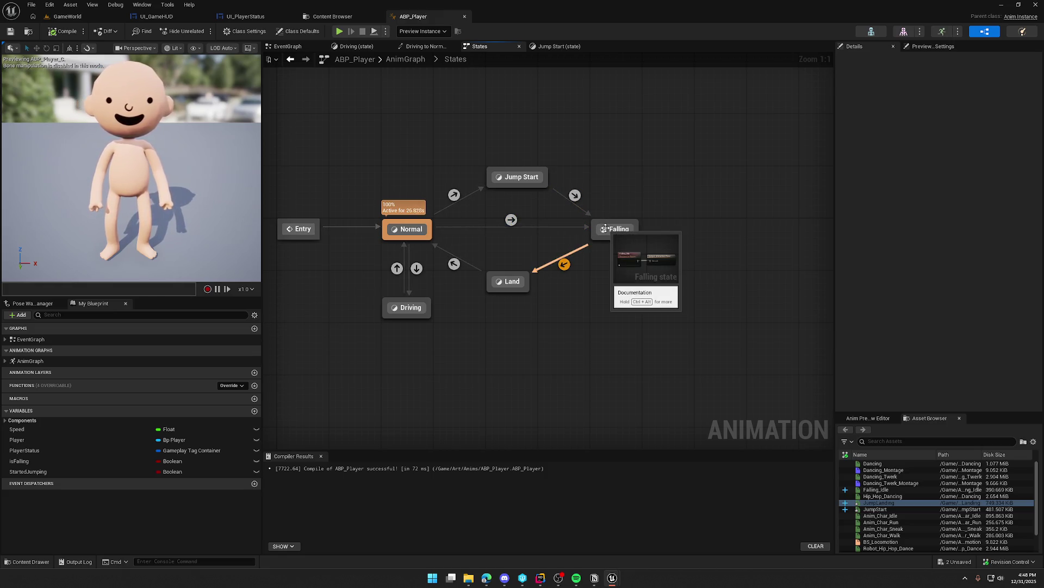
pyautogui.moveTo(487, 214); pyautogui.dragTo(498, 187)
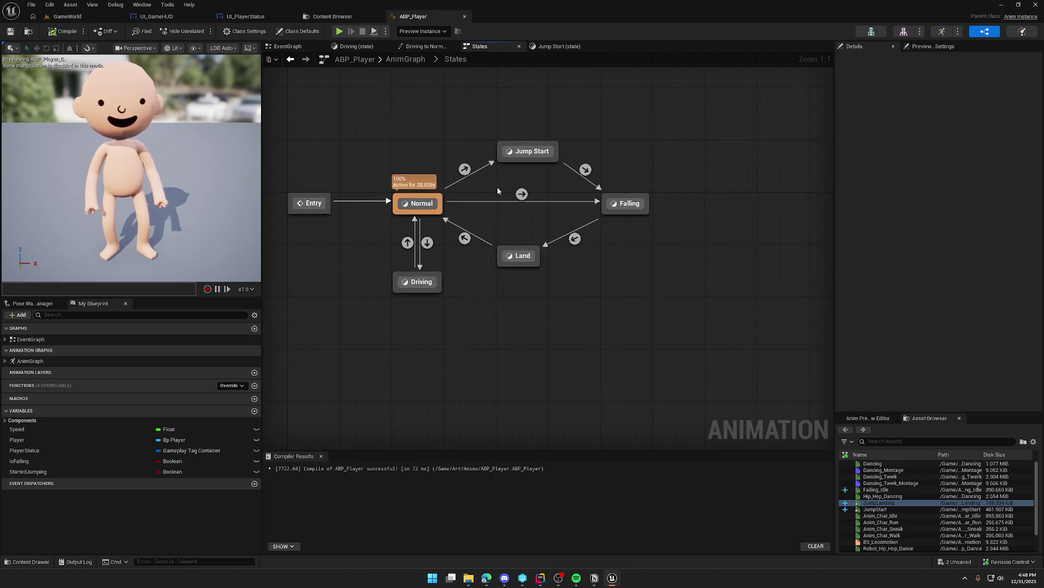
pyautogui.moveTo(521, 195)
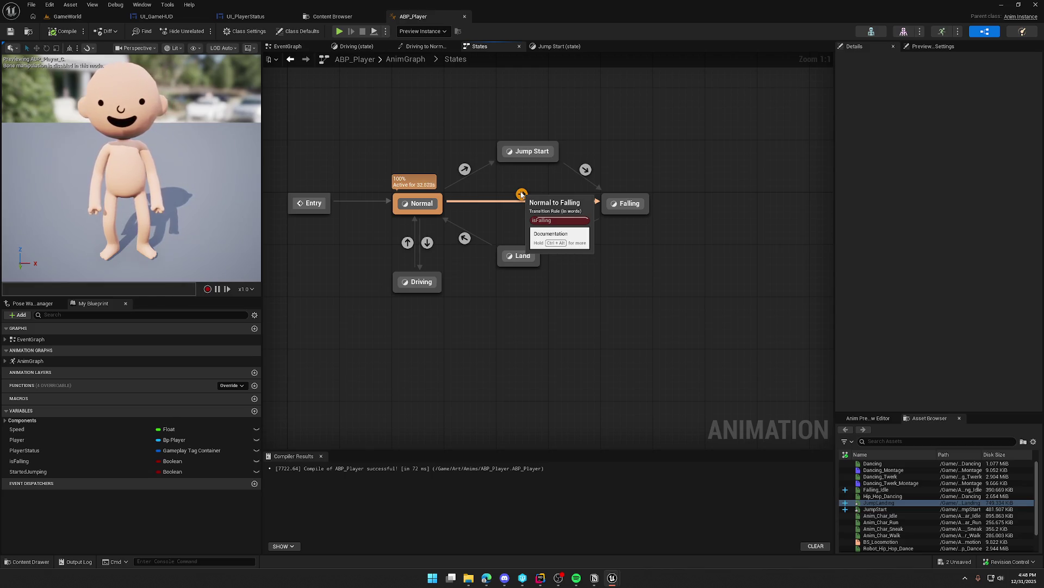
pyautogui.doubleClick(521, 194)
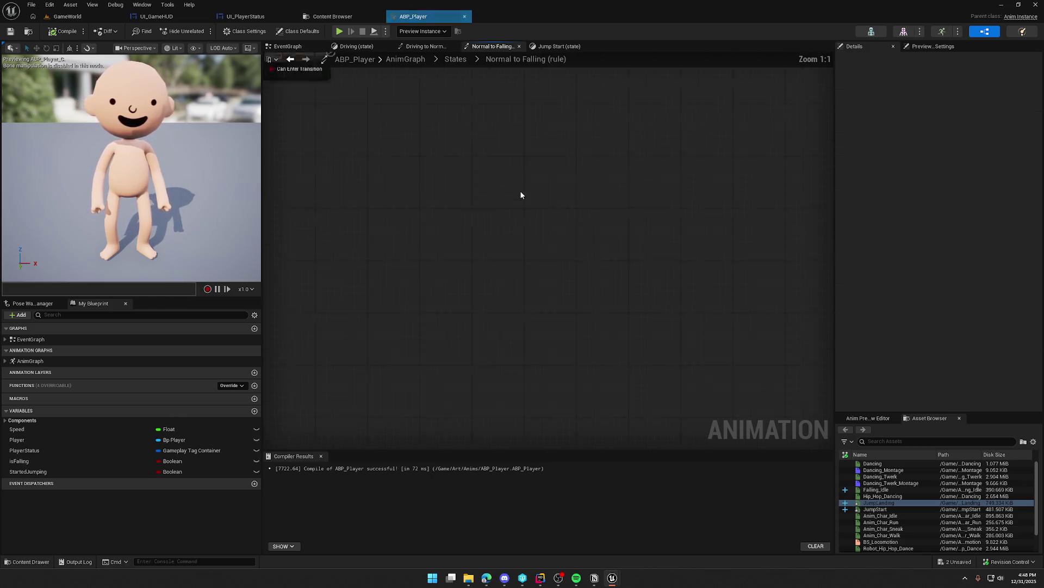
pyautogui.moveTo(544, 219); pyautogui.dragTo(559, 252)
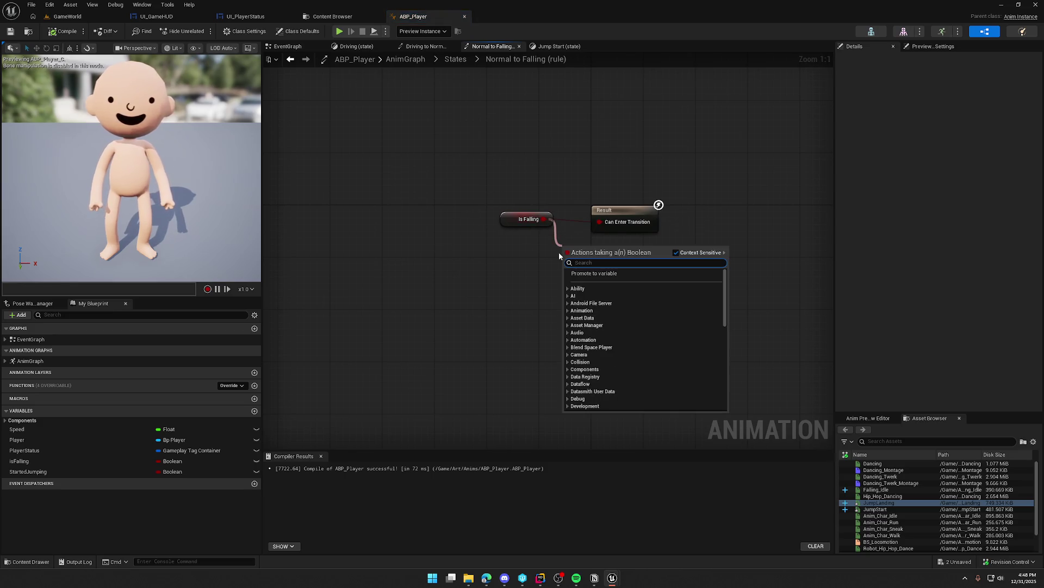
pyautogui.write('or')
pyautogui.press('Return')
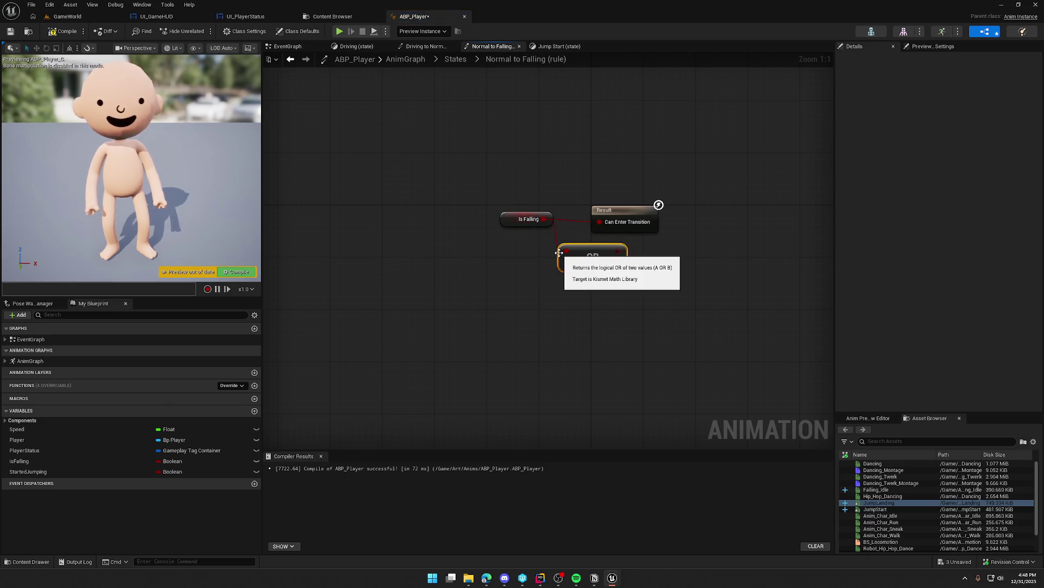
pyautogui.moveTo(27, 471)
pyautogui.mouseDown()
pyautogui.moveTo(423, 355)
pyautogui.moveTo(506, 266)
pyautogui.moveTo(566, 269)
pyautogui.moveTo(600, 221)
pyautogui.mouseUp()
pyautogui.click(517, 162)
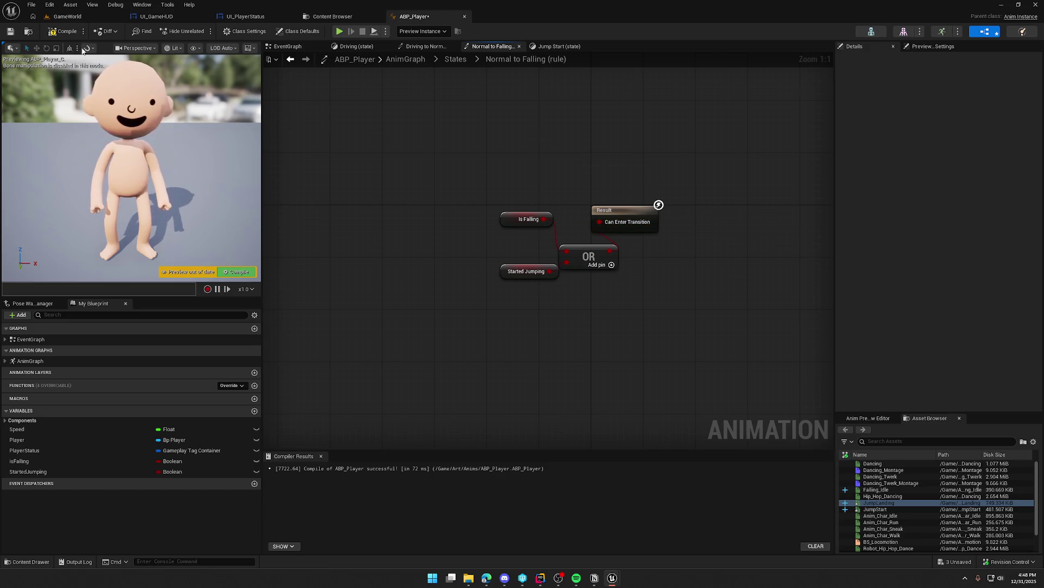
pyautogui.hotkey('ctrl', 's')
# - Delete the Jump Start state and its transitions, recompile, and play GameWorld
pyautogui.click(456, 59)
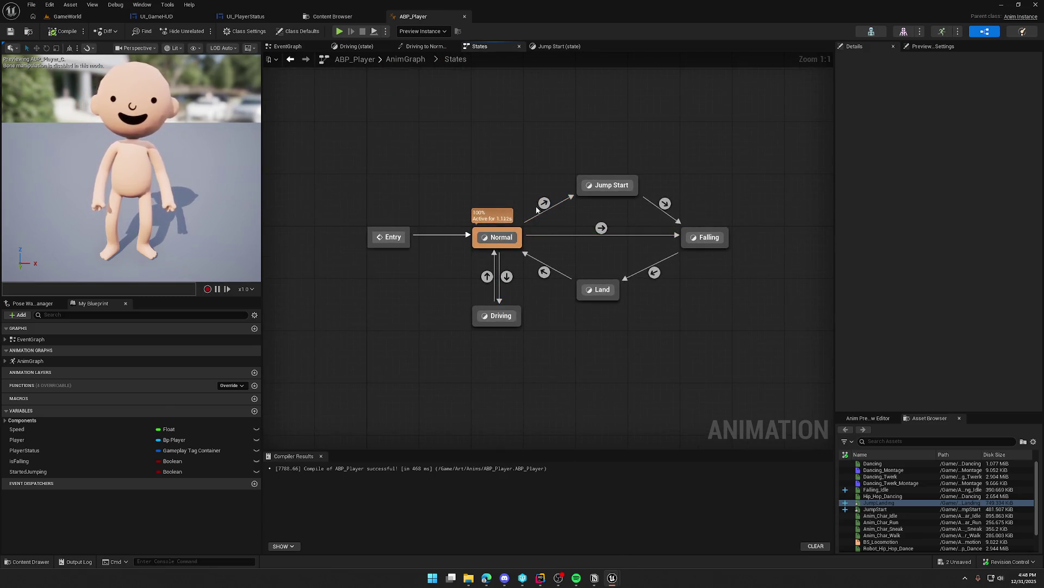
pyautogui.moveTo(543, 158); pyautogui.dragTo(674, 210)
pyautogui.press('Delete')
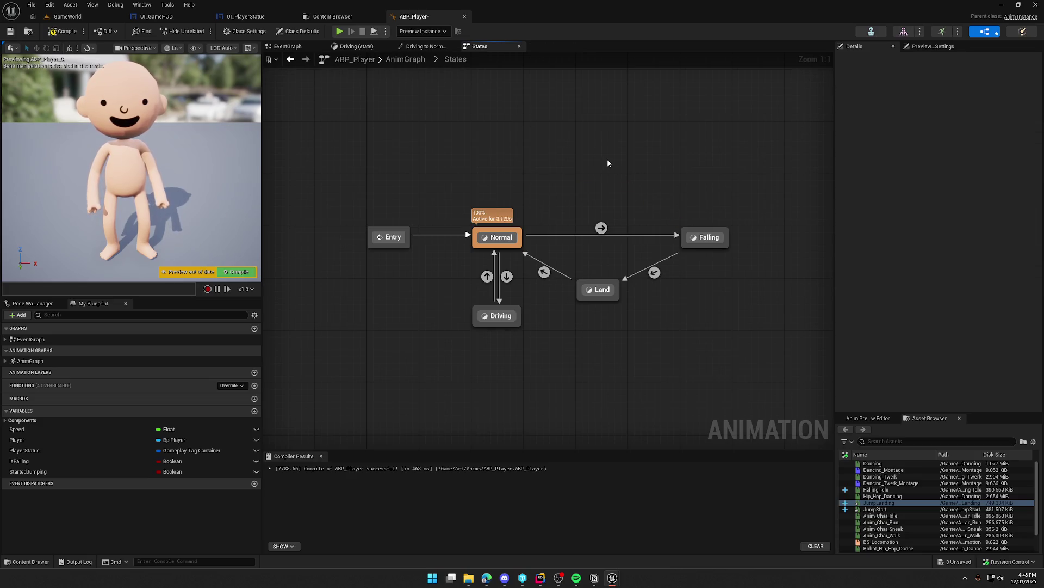
pyautogui.click(74, 33)
pyautogui.click(84, 21)
pyautogui.click(200, 32)
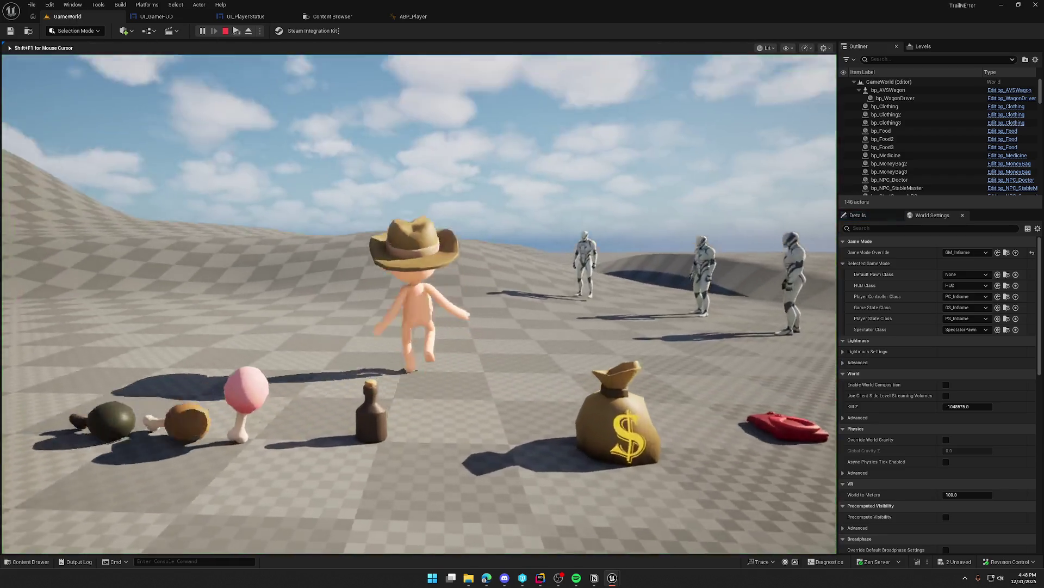
# - Sprint and jump the character toward the hills and village, then stop the game
pyautogui.press('w')
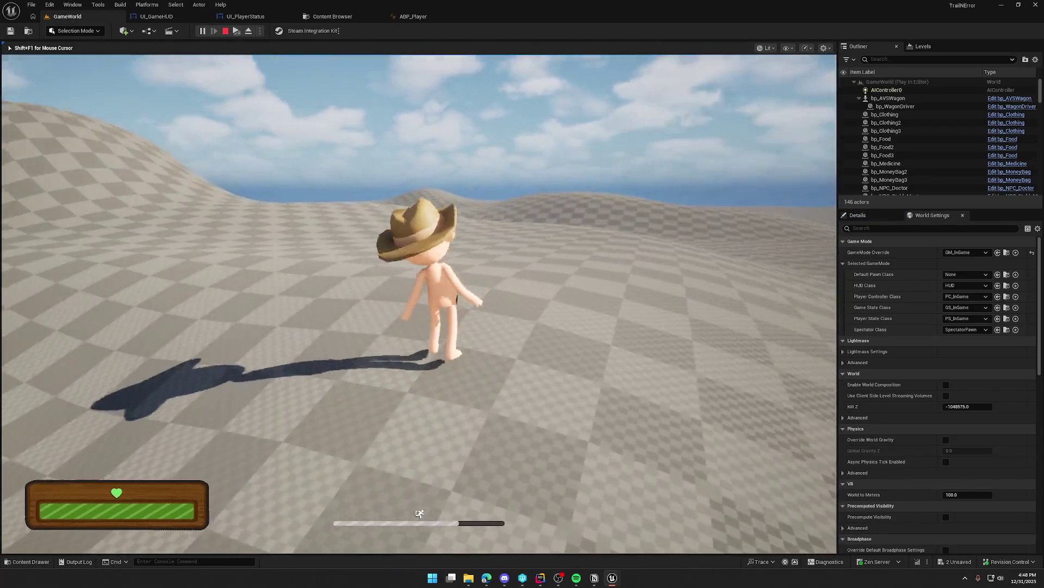
pyautogui.press('space')
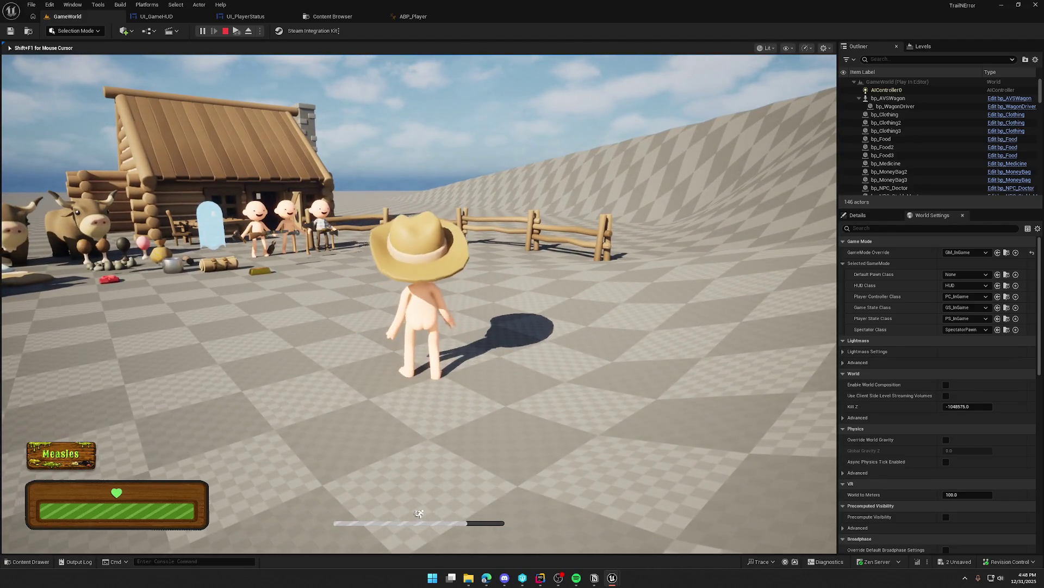
pyautogui.press('w')
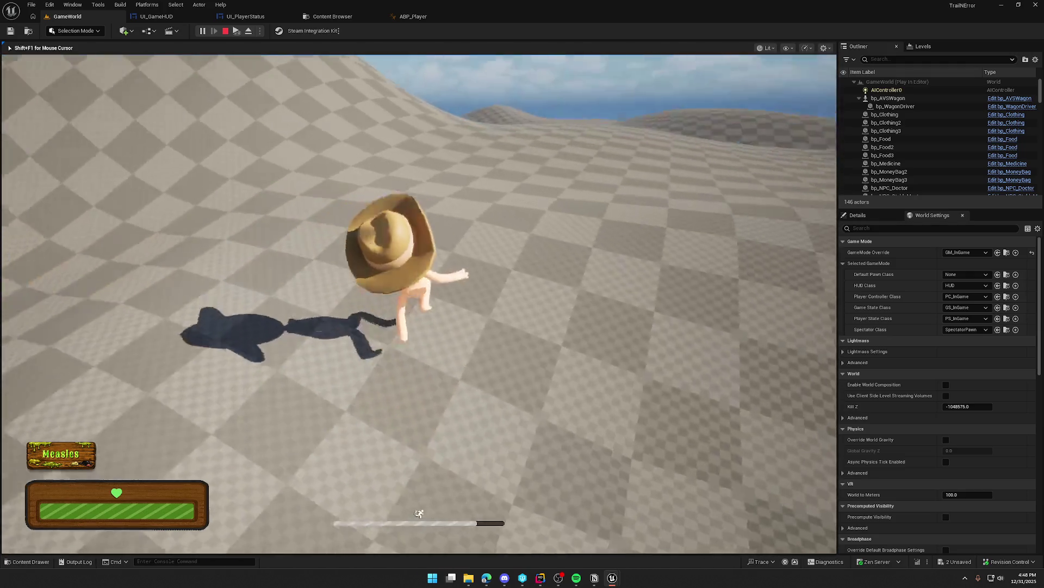
pyautogui.press('shift')
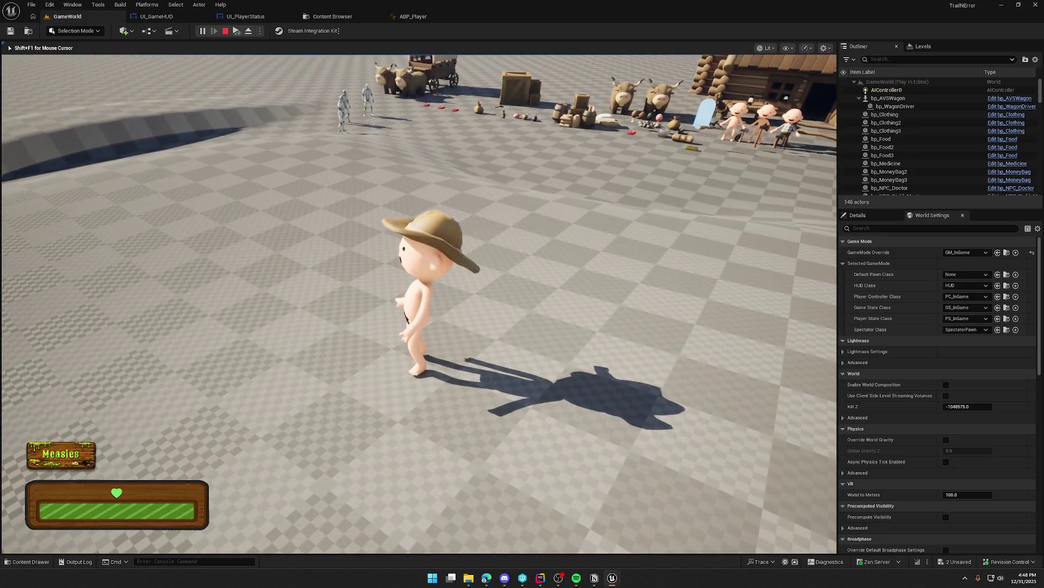
pyautogui.press('shift')
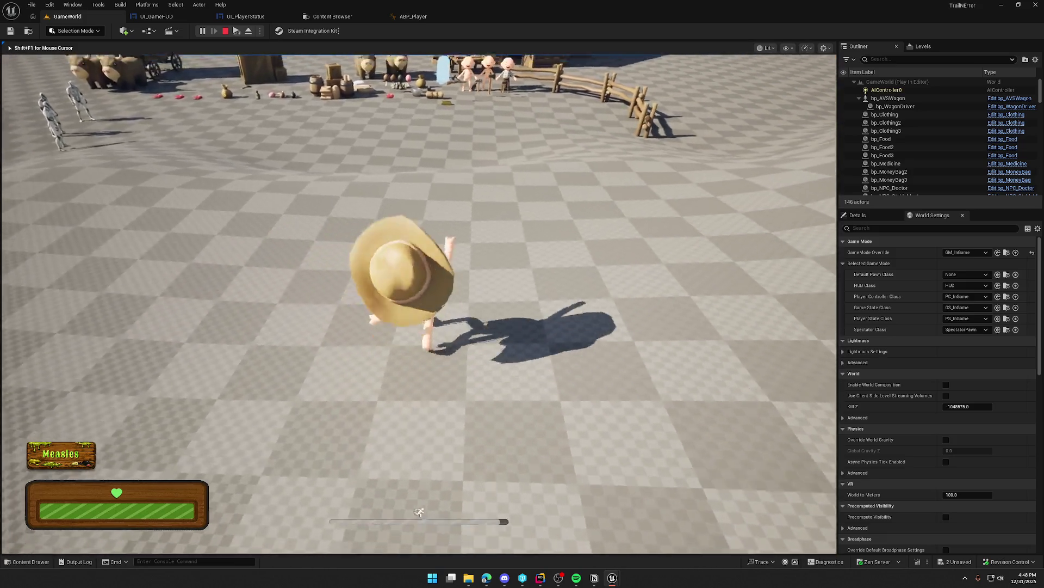
pyautogui.press('w')
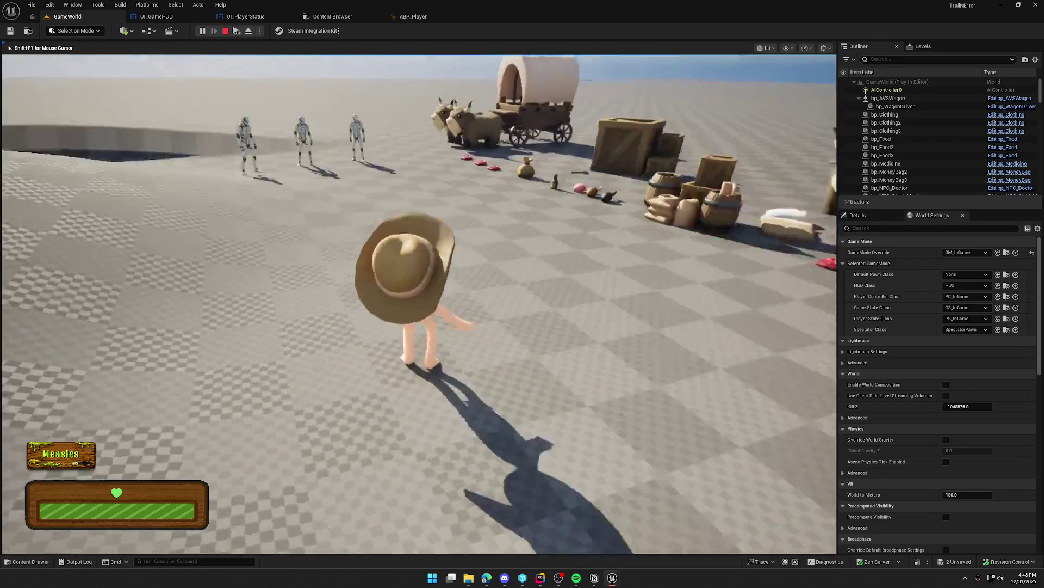
pyautogui.press('shift')
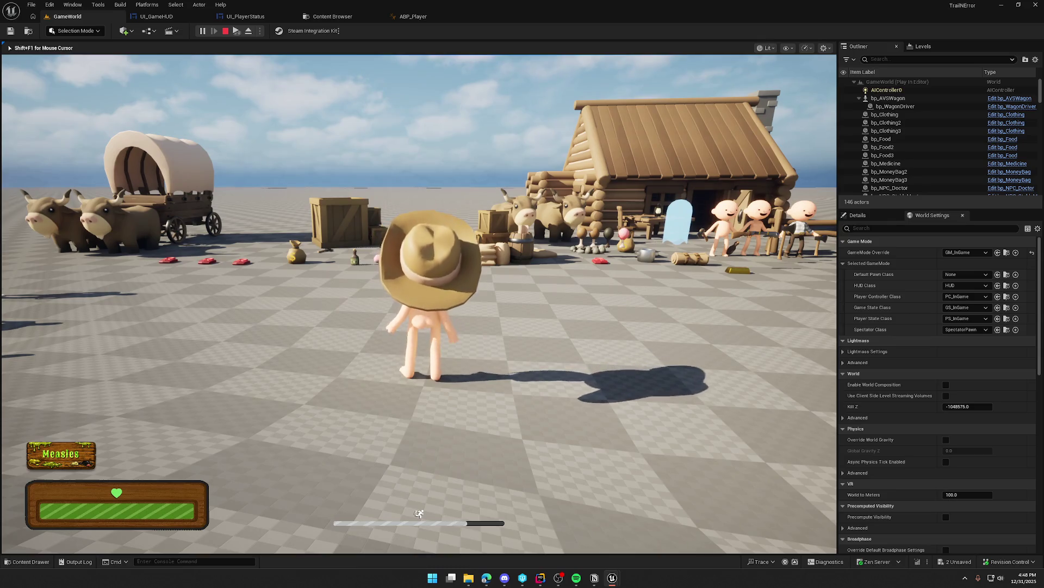
pyautogui.press('Escape')
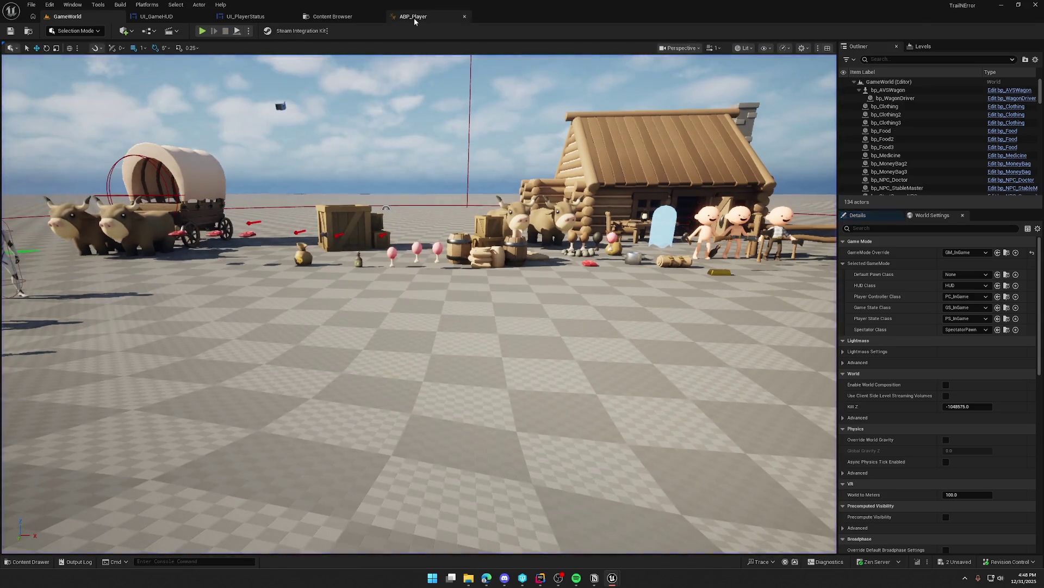
# - Edit the Land to Normal transition's blend duration in ABP_Player, then return to GameWorld
pyautogui.click(413, 17)
pyautogui.click(543, 272)
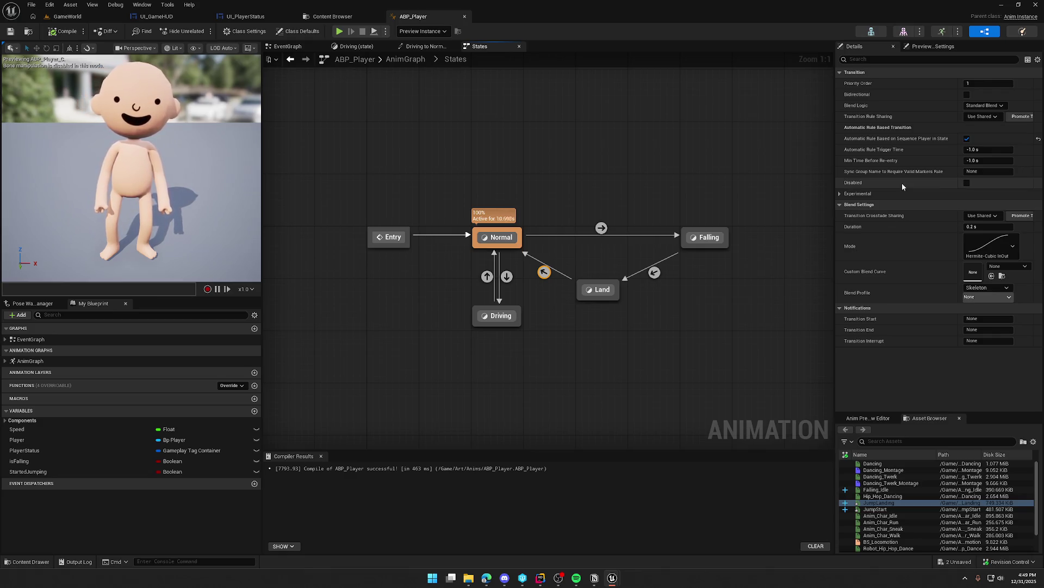
pyautogui.moveTo(887, 152)
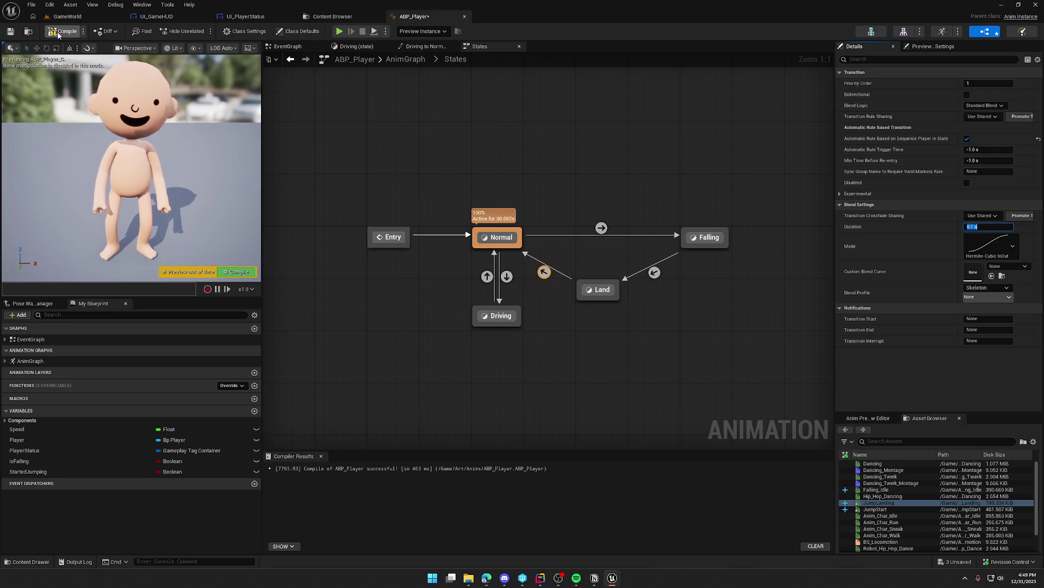
pyautogui.click(68, 16)
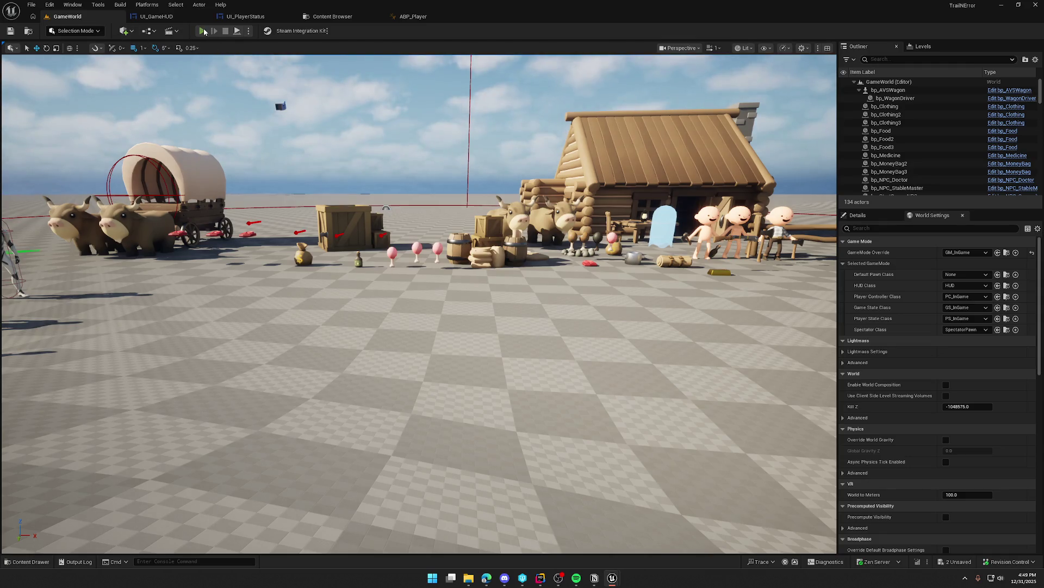
pyautogui.click(203, 31)
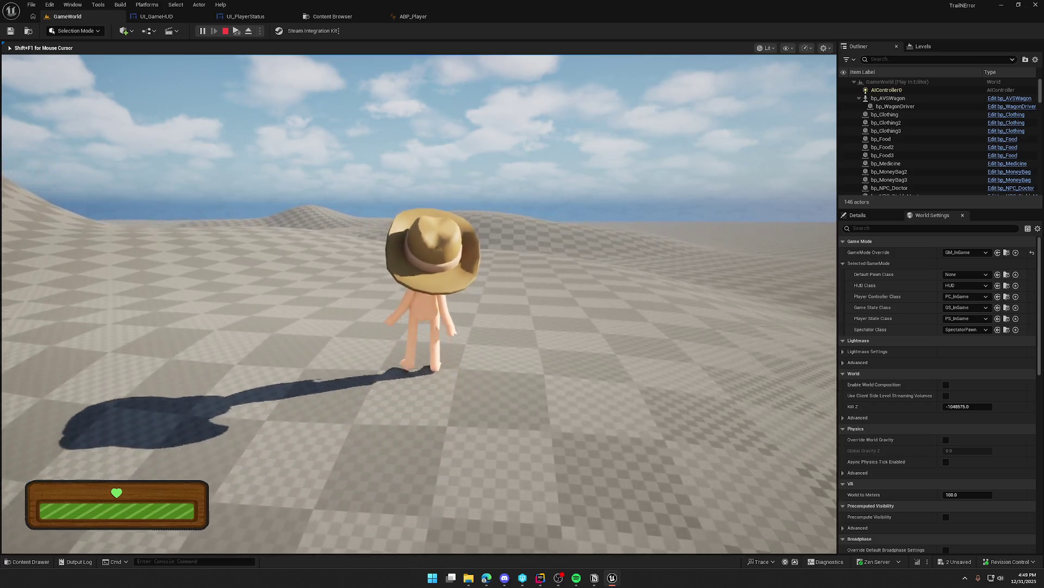
pyautogui.press('space')
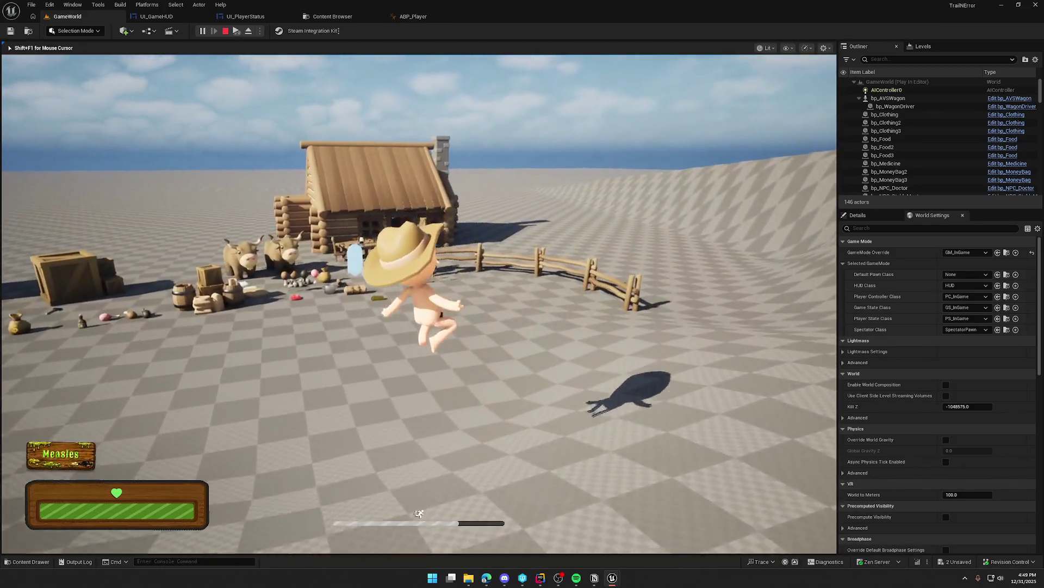
pyautogui.press('w')
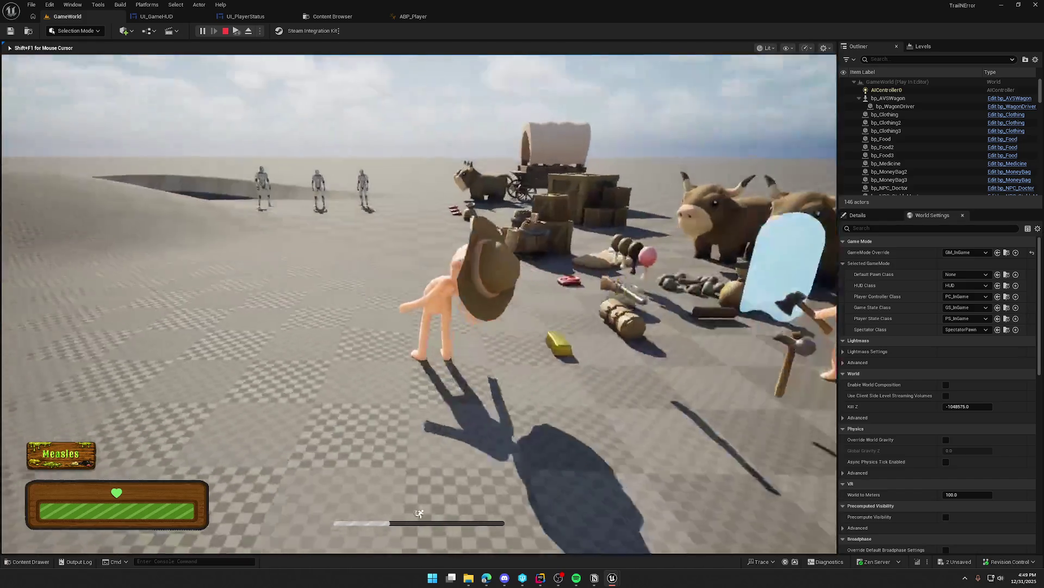
pyautogui.press('Escape')
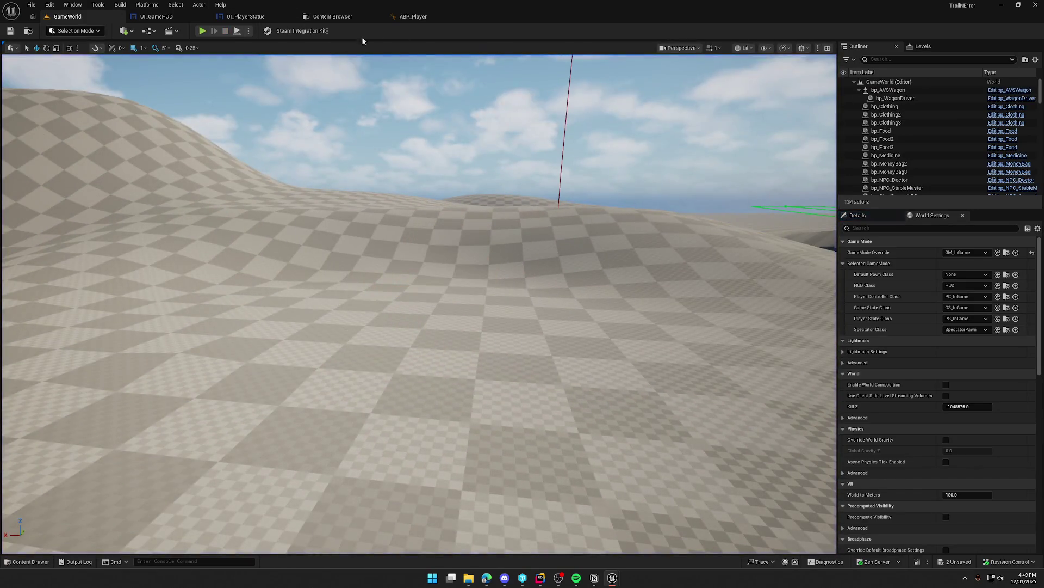
pyautogui.click(414, 16)
# - Open JumpLanding from the Land state and remove frames 55 to 105
pyautogui.click(599, 289)
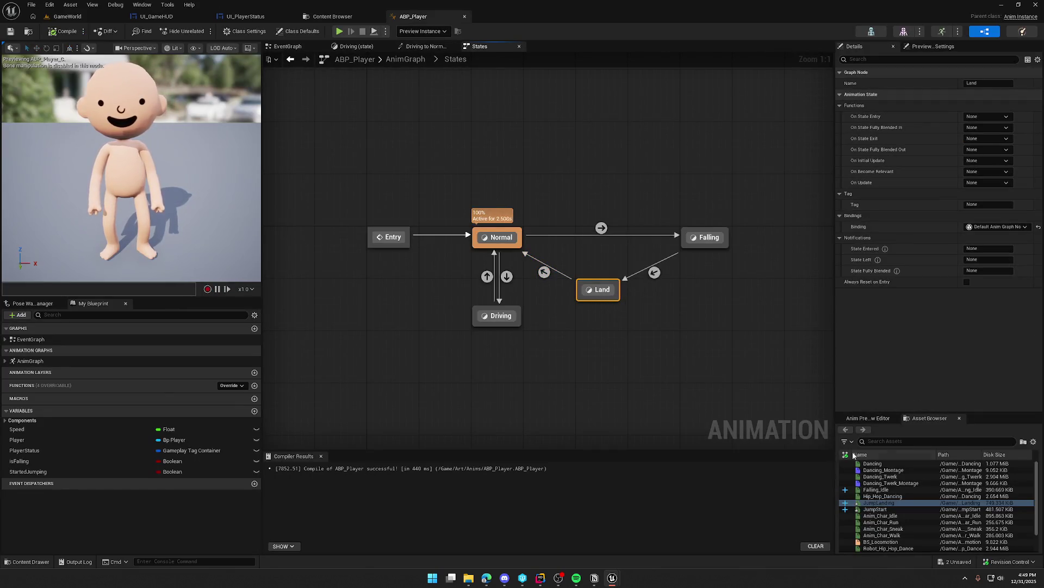
pyautogui.click(874, 503)
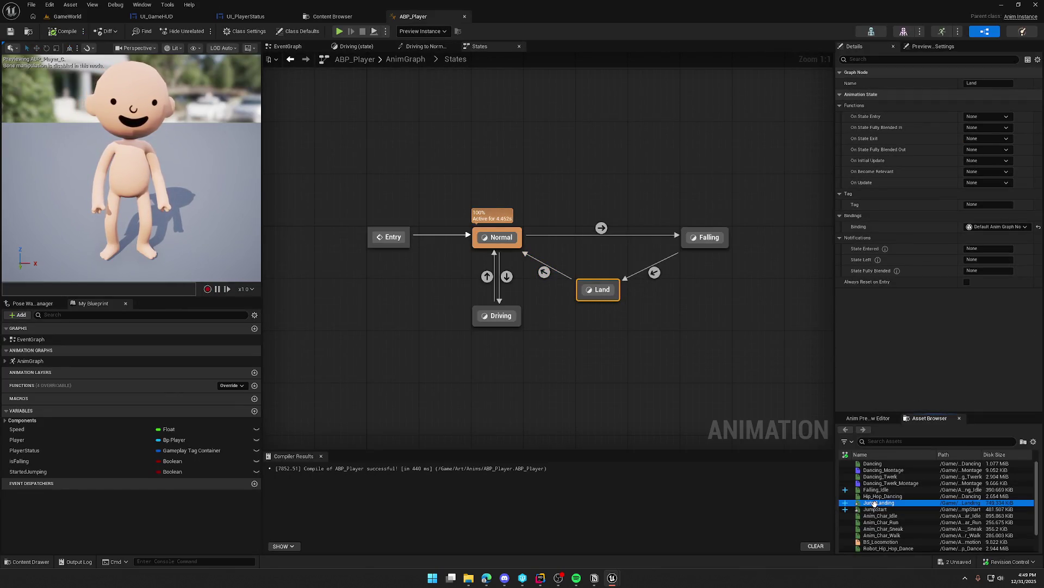
pyautogui.doubleClick(874, 503)
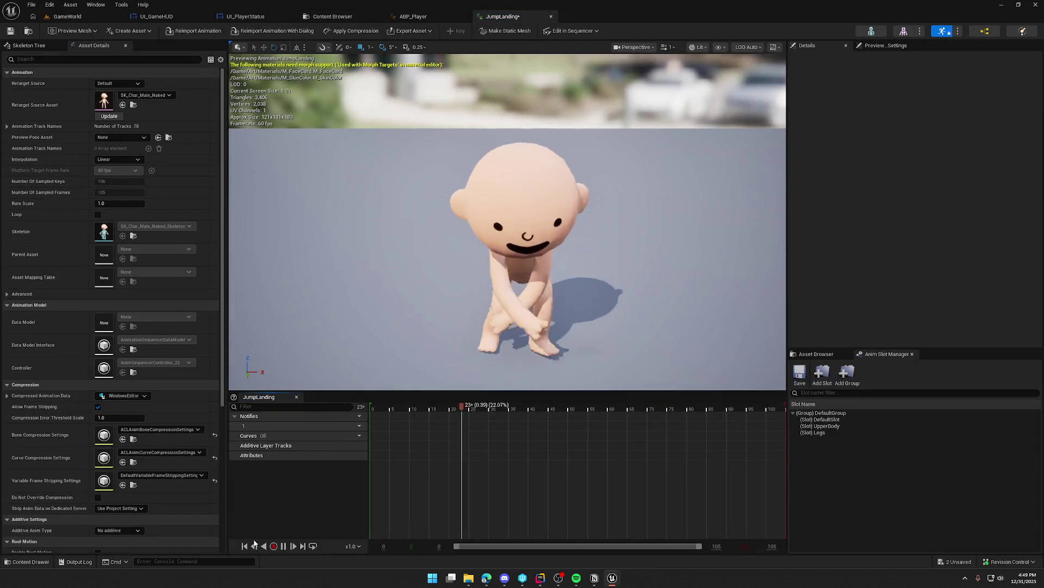
pyautogui.click(292, 541)
pyautogui.moveTo(460, 412)
pyautogui.mouseDown()
pyautogui.moveTo(596, 410)
pyautogui.moveTo(533, 409)
pyautogui.mouseUp()
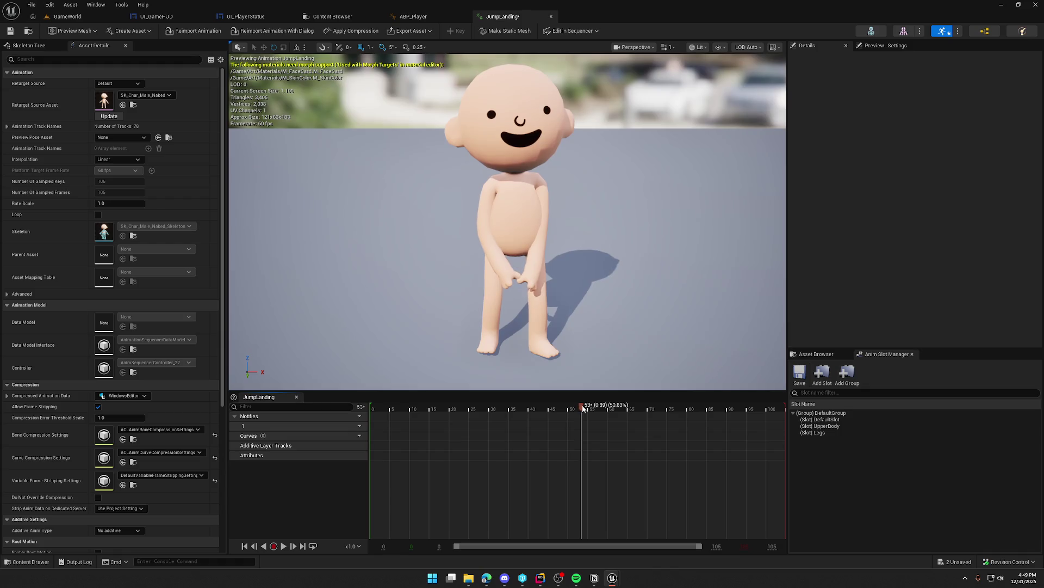
pyautogui.rightClick(583, 408)
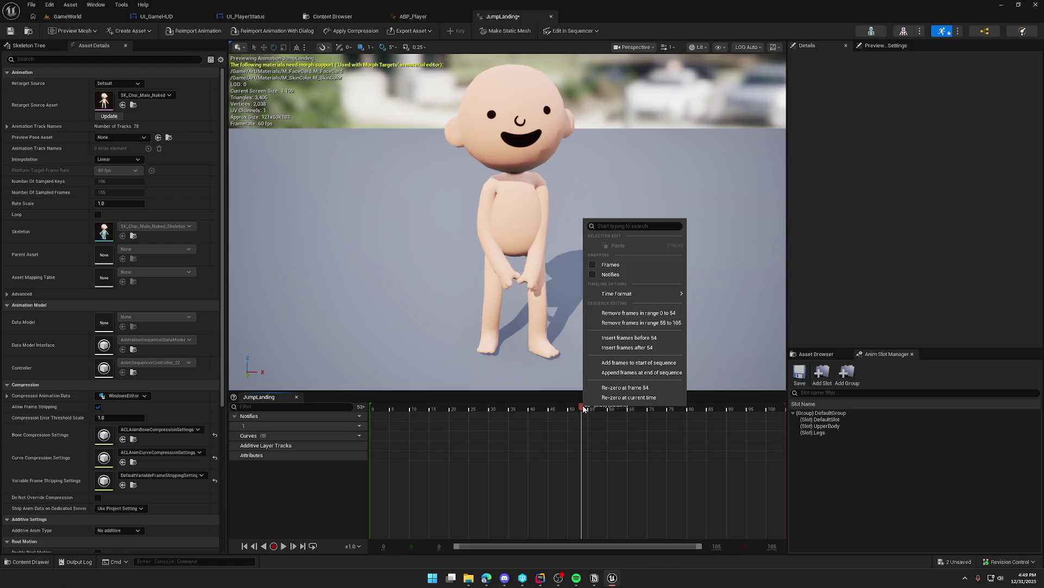
pyautogui.click(638, 323)
pyautogui.click(283, 546)
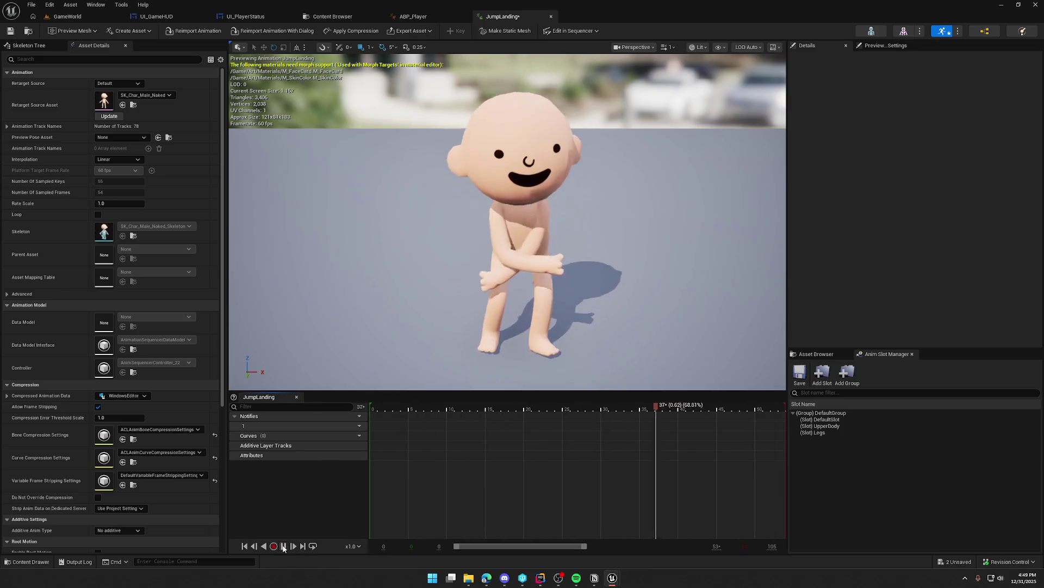
pyautogui.click(284, 546)
# - Play-test the trimmed landing in GameWorld by sprinting around, then stop
pyautogui.click(63, 17)
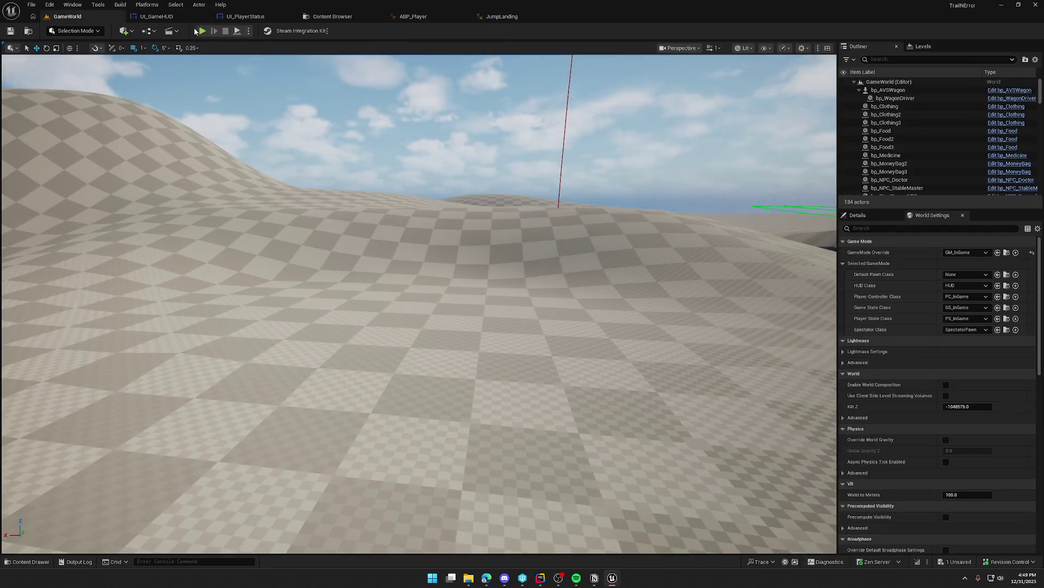
pyautogui.click(202, 31)
pyautogui.hotkey('shift', 'w')
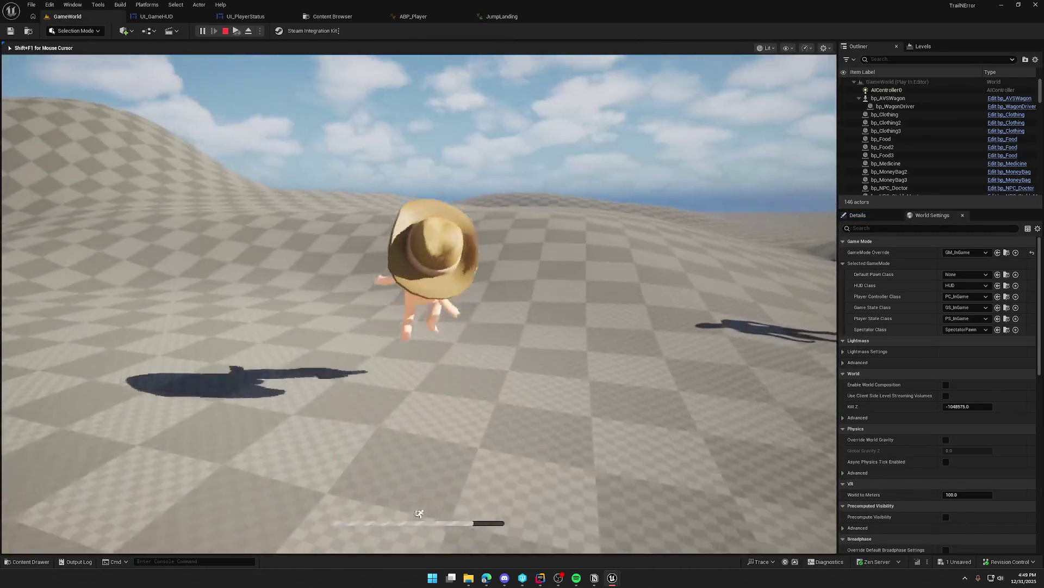
pyautogui.hotkey('shift', 'w')
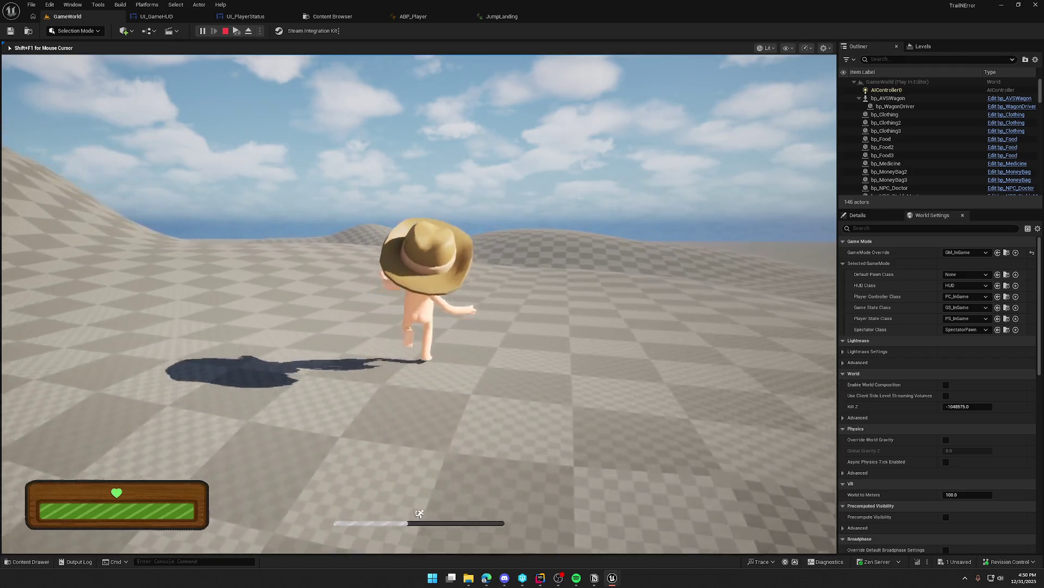
pyautogui.press('Escape')
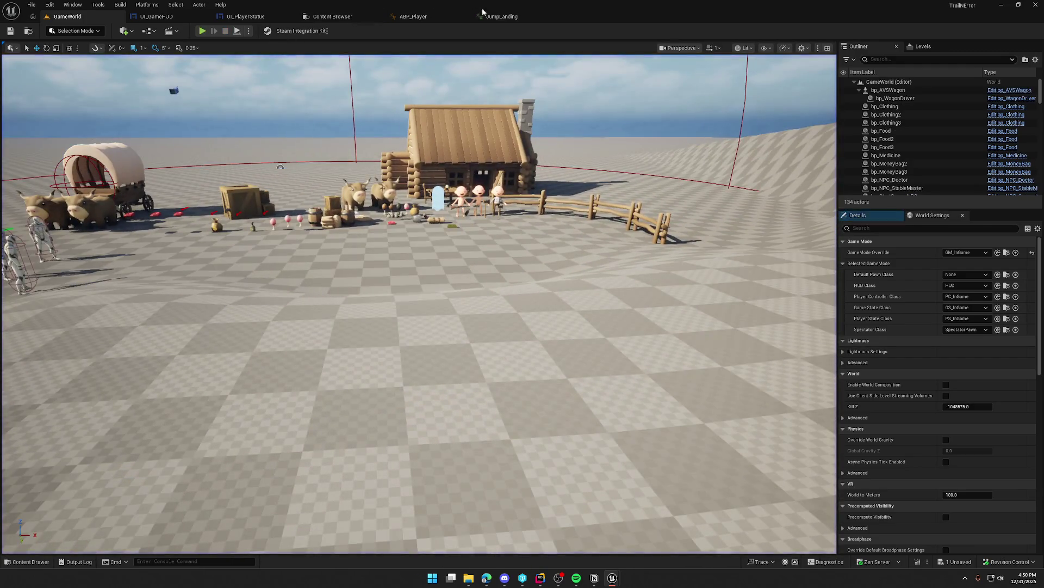
# - Set JumpLanding's Rate Scale to 2.0 and run toward the cabin in a new play test
pyautogui.click(502, 16)
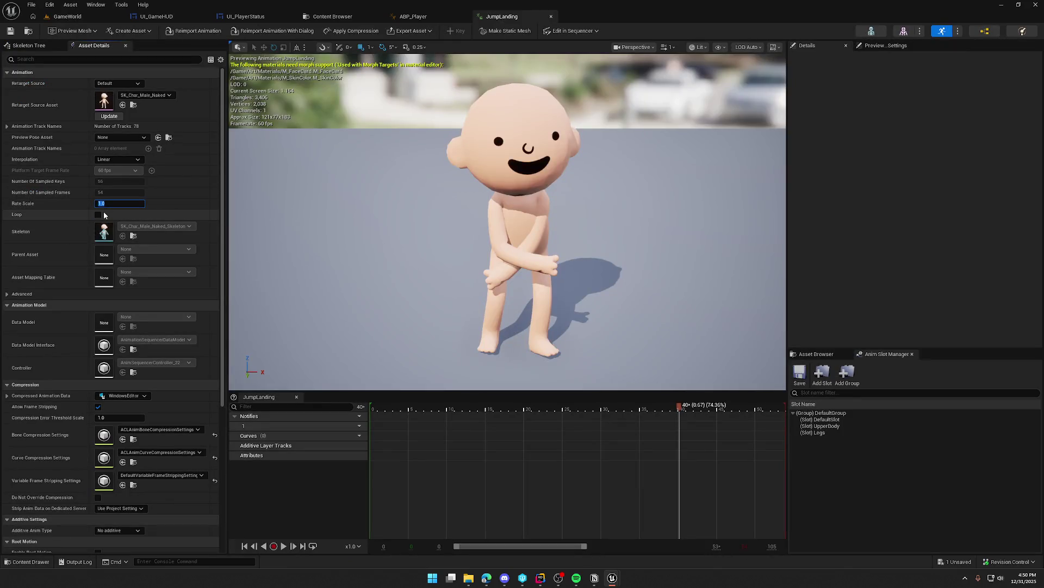
pyautogui.write('2')
pyautogui.press('Return')
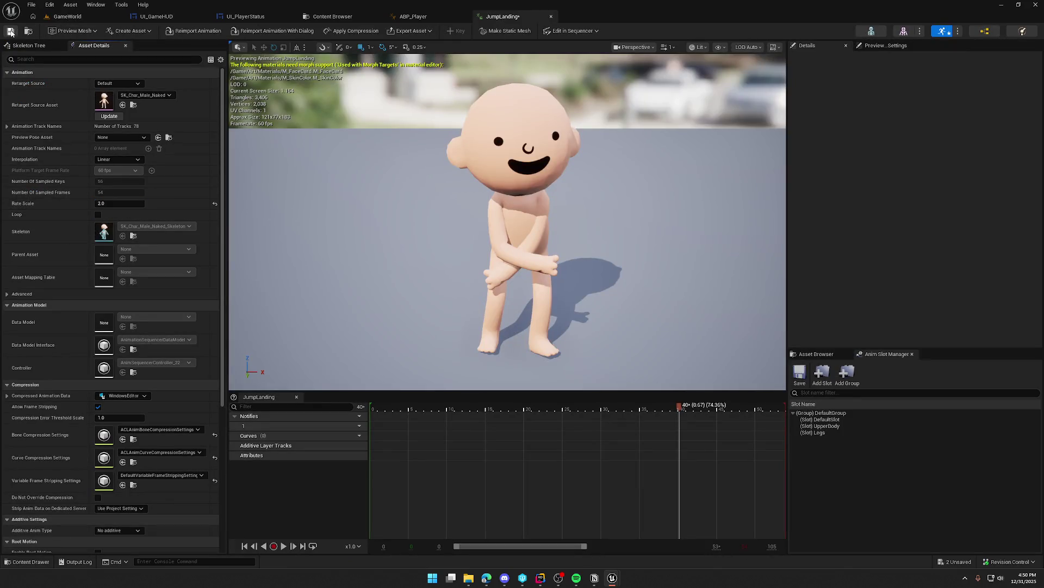
pyautogui.click(76, 16)
pyautogui.hotkey('alt', 'p')
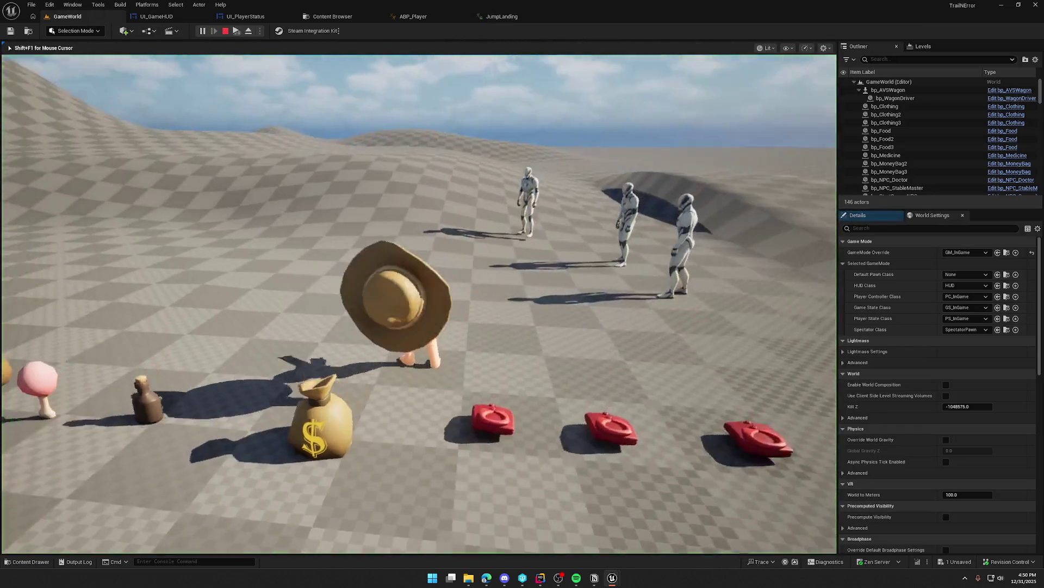
pyautogui.press('w')
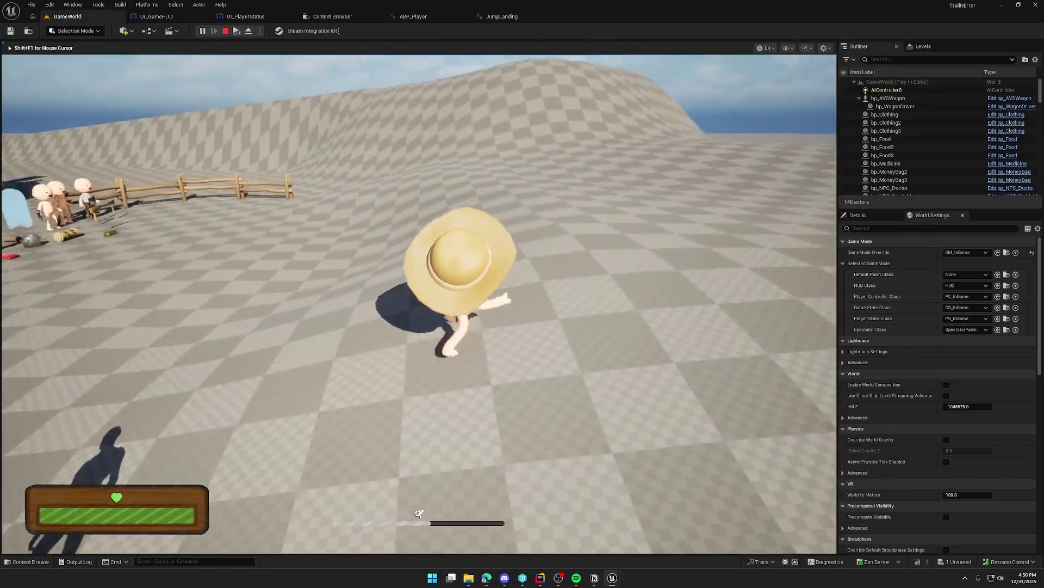
pyautogui.hotkey('shift', 'w')
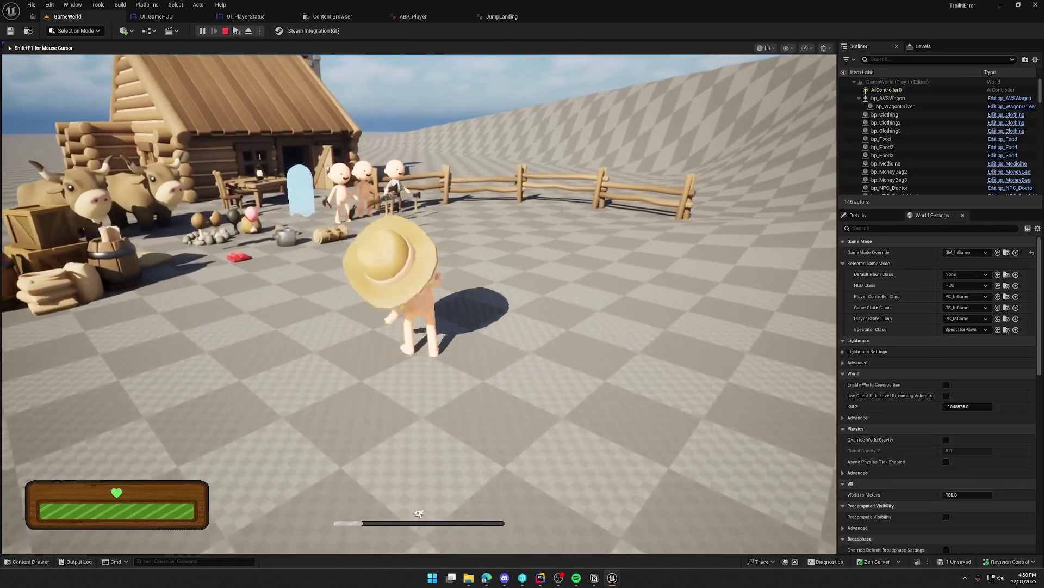